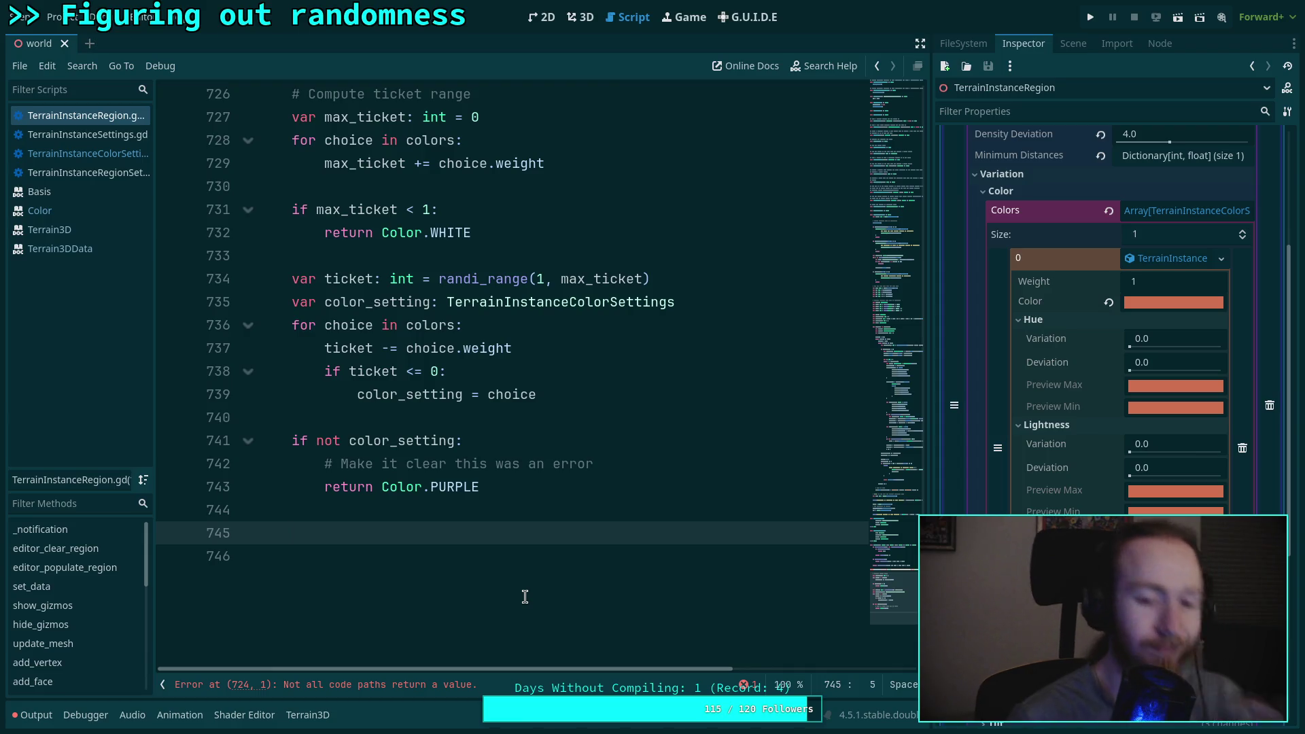
# Step: Declare var color: Color = color_setting.color on line 745, then begin a var h: float line
pyautogui.write('var')
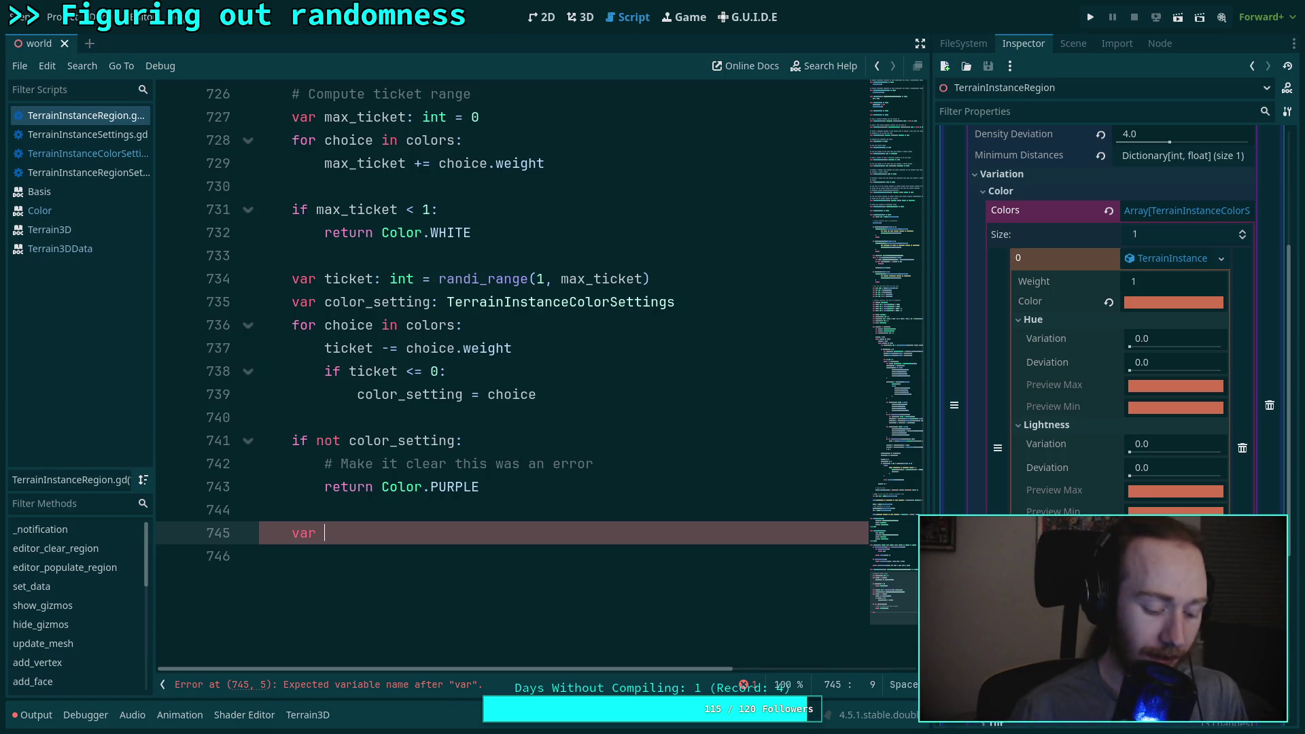
pyautogui.write('olo')
pyautogui.write(': c')
pyautogui.press('BackSpace')
pyautogui.write('Color')
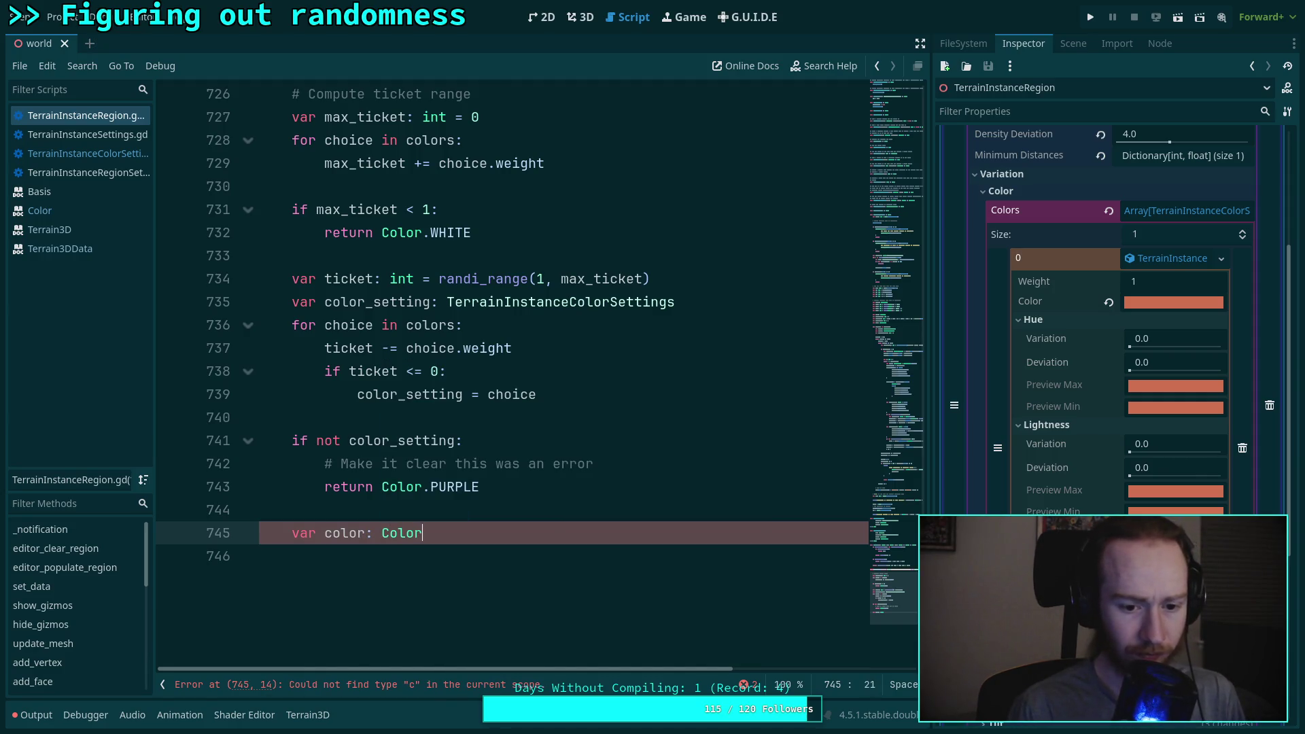
pyautogui.write(' = color_')
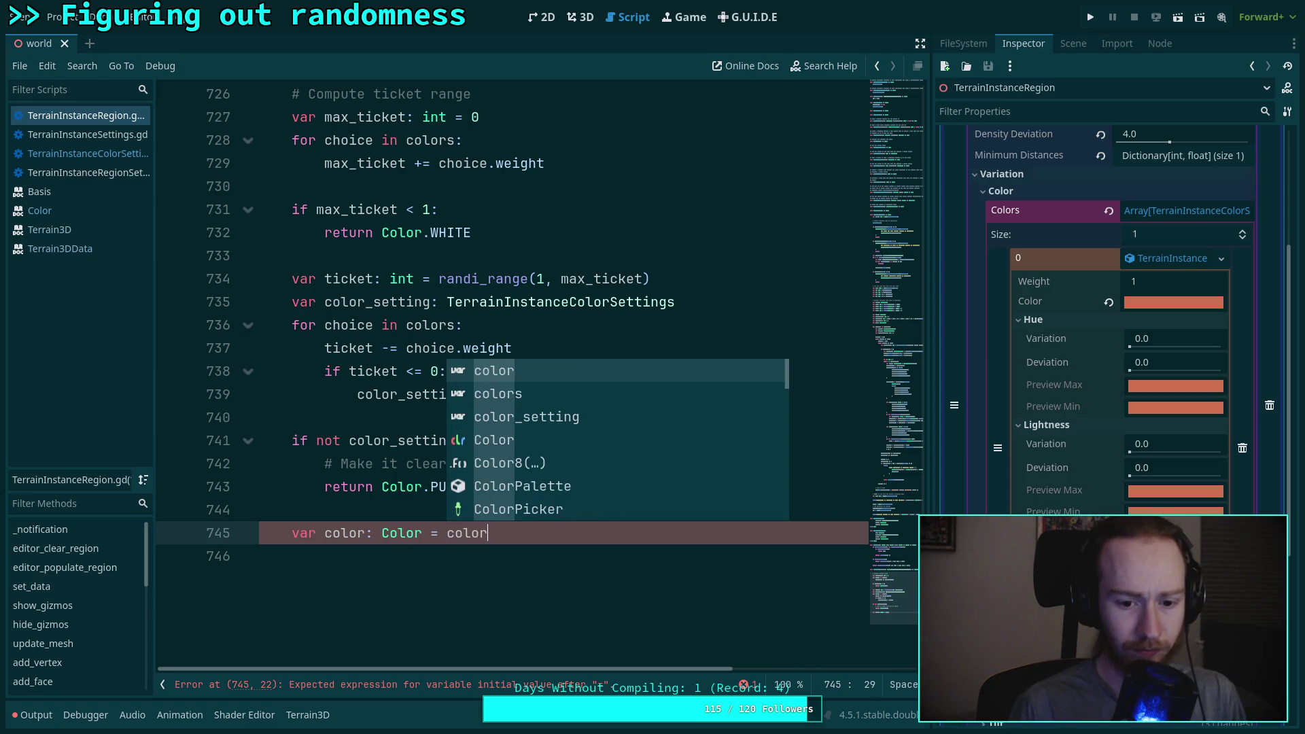
pyautogui.press('Return')
pyautogui.write('ol')
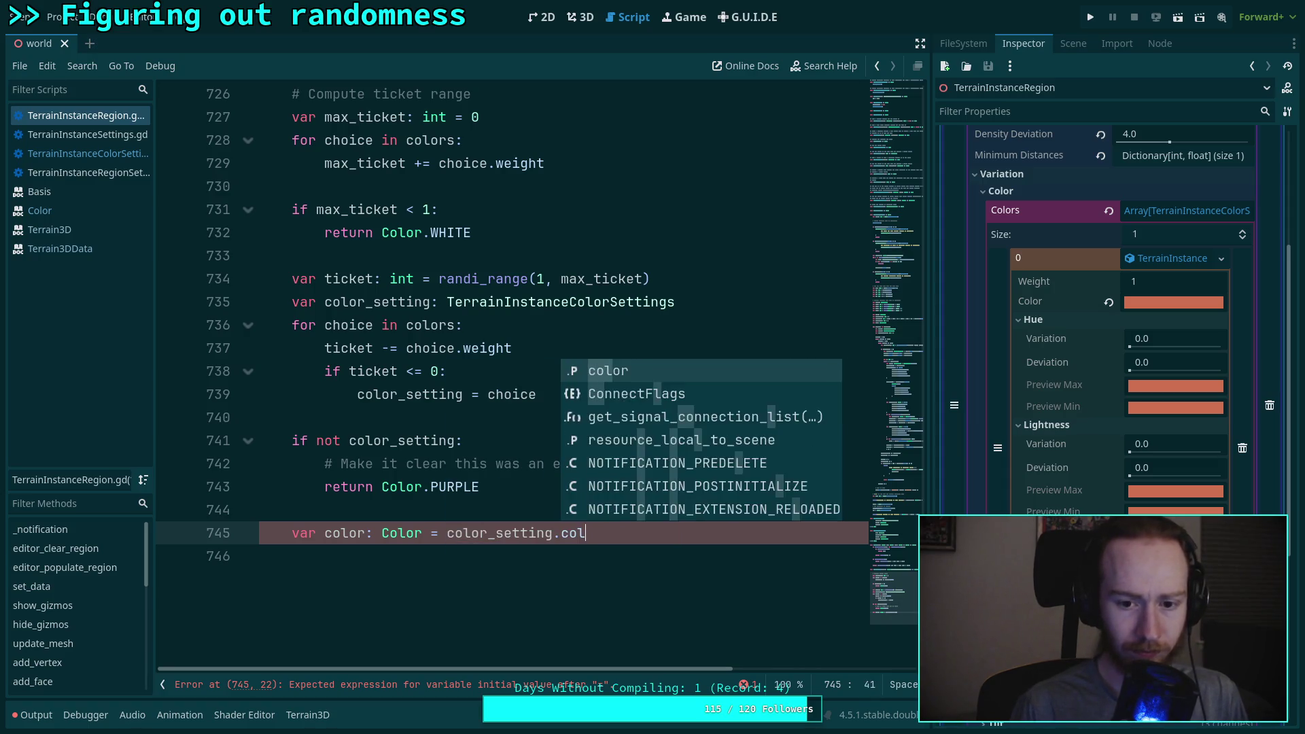
pyautogui.press('Return')
pyautogui.press('Return')
pyautogui.write('var h')
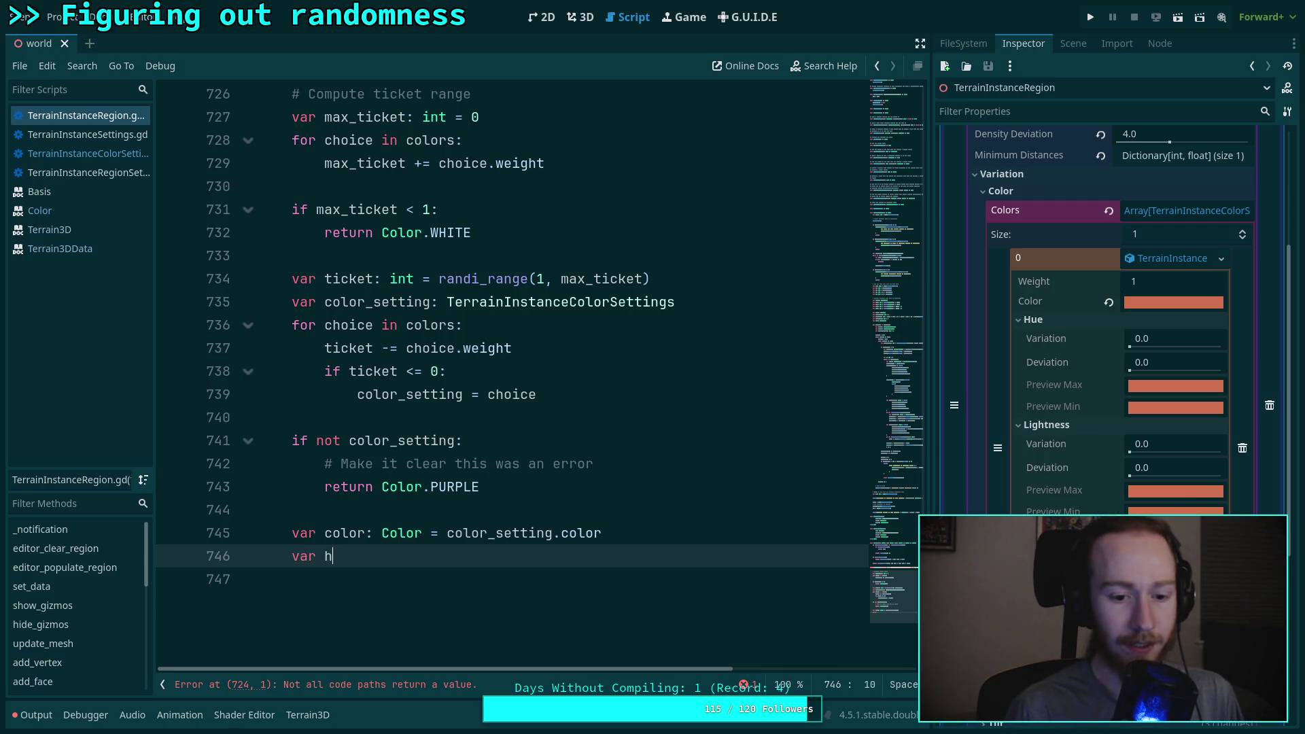
pyautogui.write(': fl')
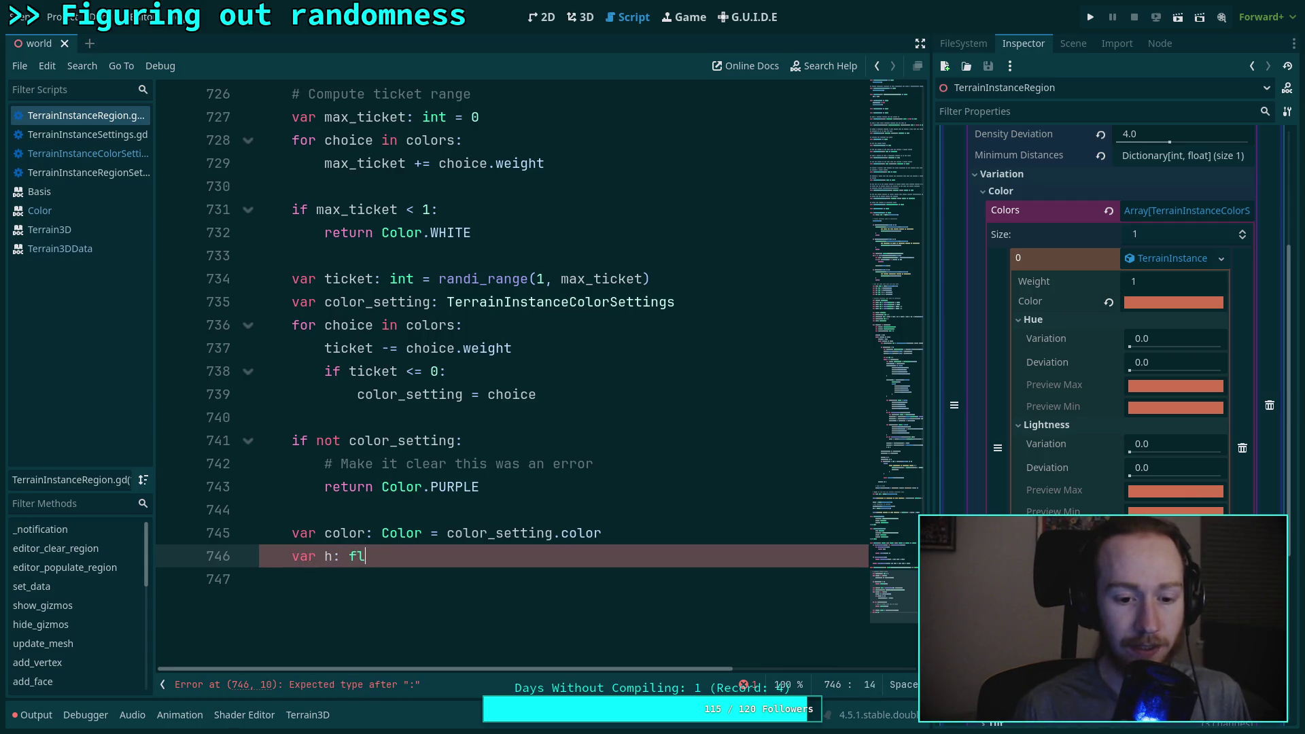
pyautogui.write('oat = color')
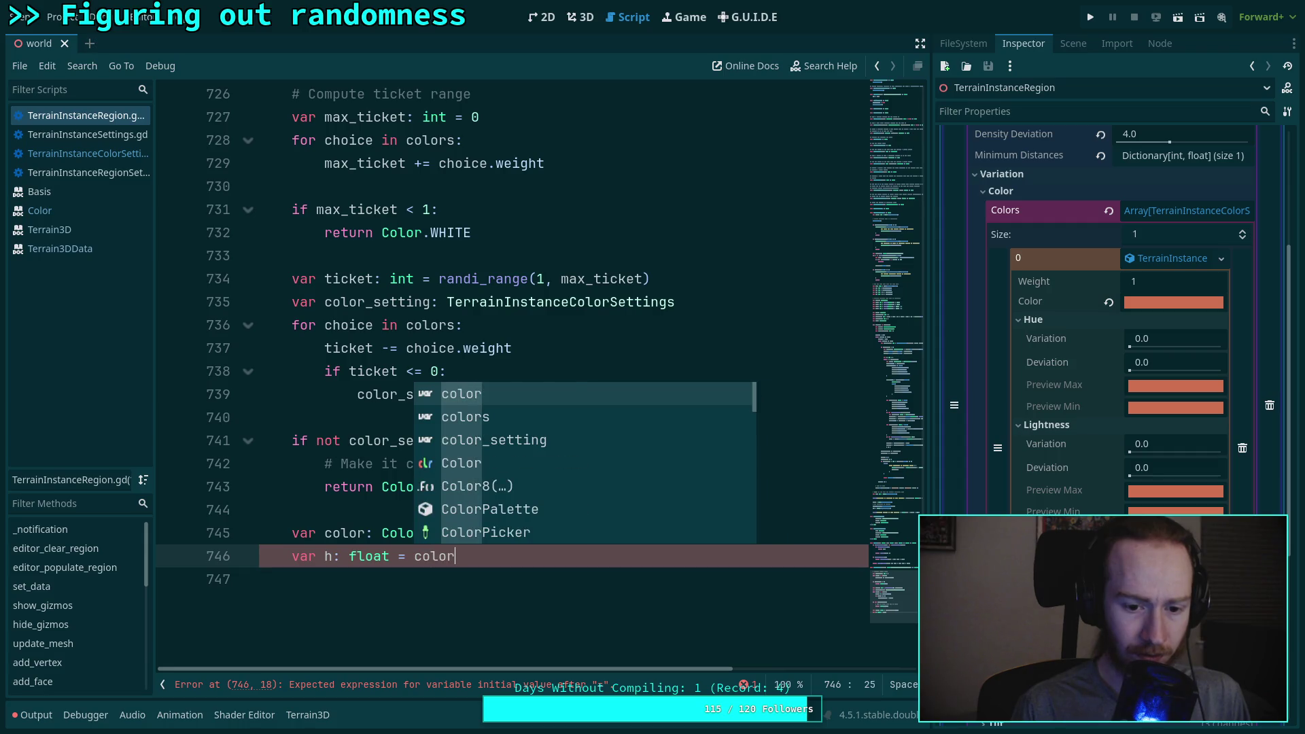
pyautogui.write('.o')
# Step: Browse the Color member suggestions for the hue value, then consult ok_color.h on GitHub
pyautogui.press('Return')
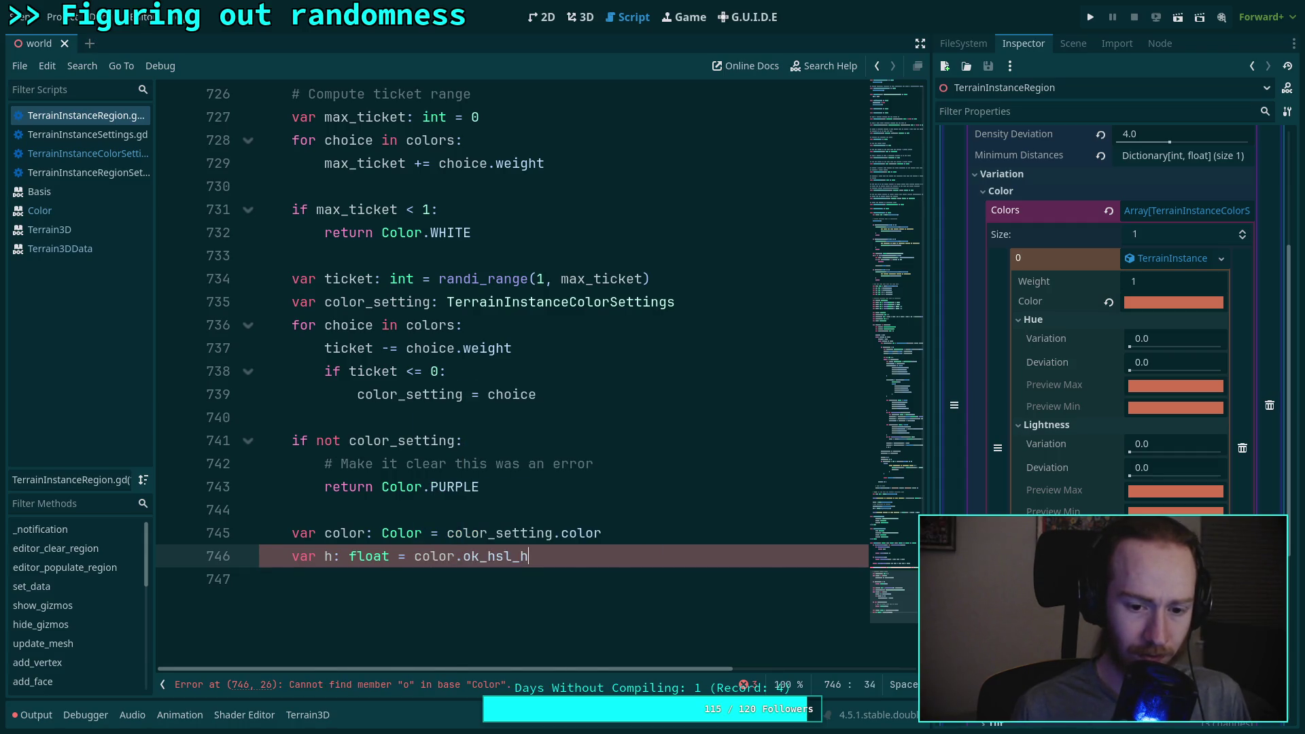
pyautogui.press('BackSpace')
pyautogui.press('BackSpace')
pyautogui.press('BackSpace')
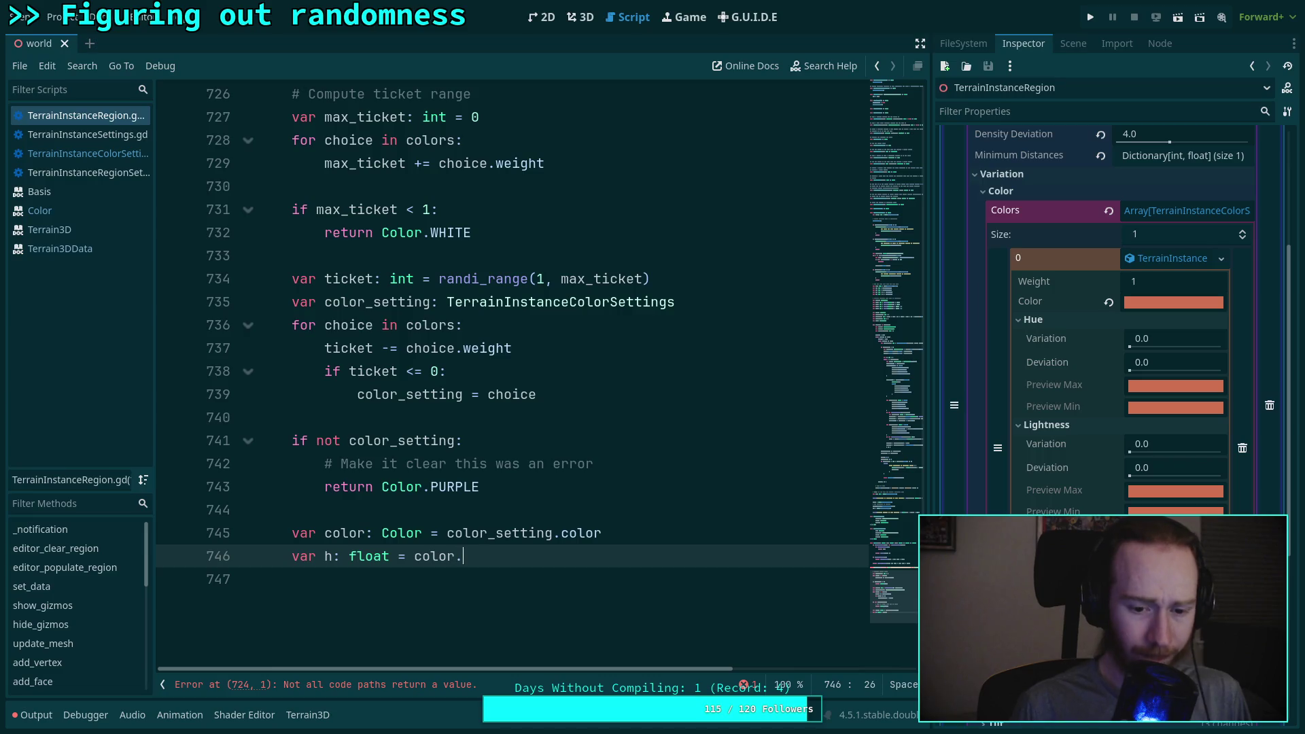
pyautogui.press('Down')
pyautogui.press('Down')
pyautogui.press('Down')
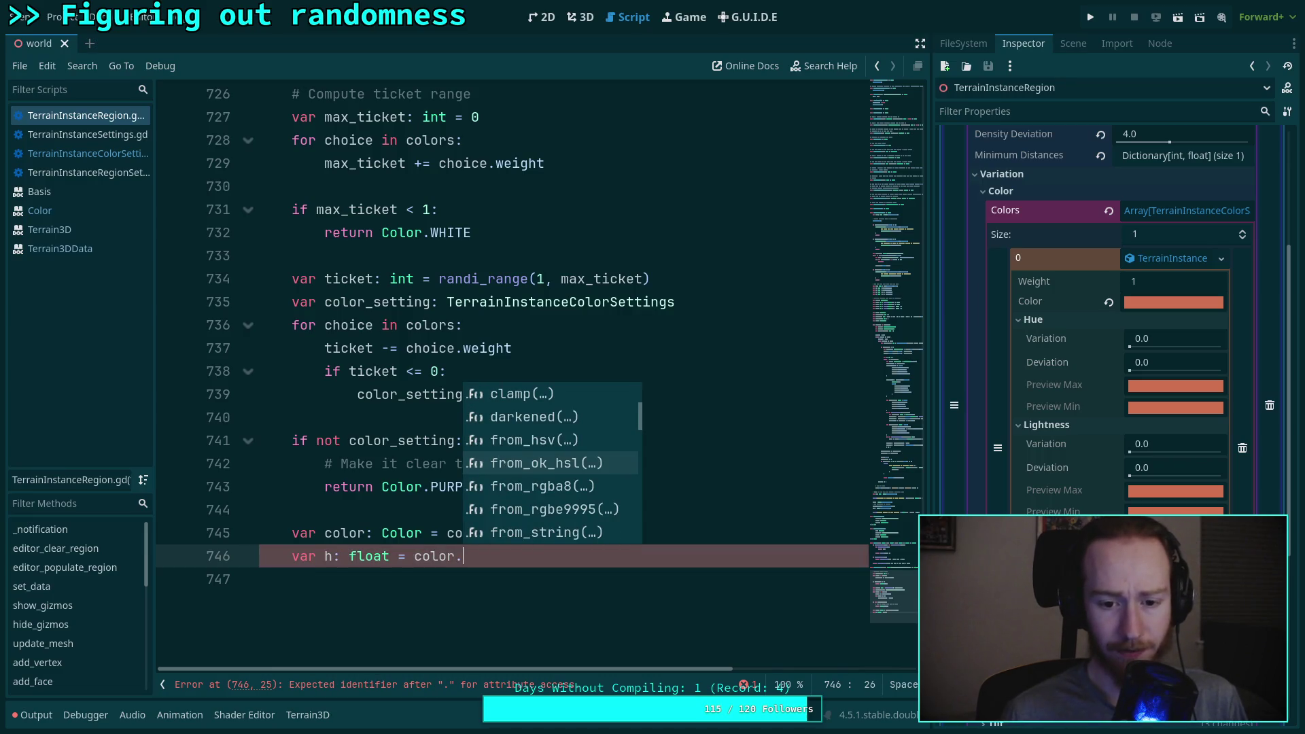
pyautogui.press('Down')
pyautogui.press('Down')
pyautogui.press('Down')
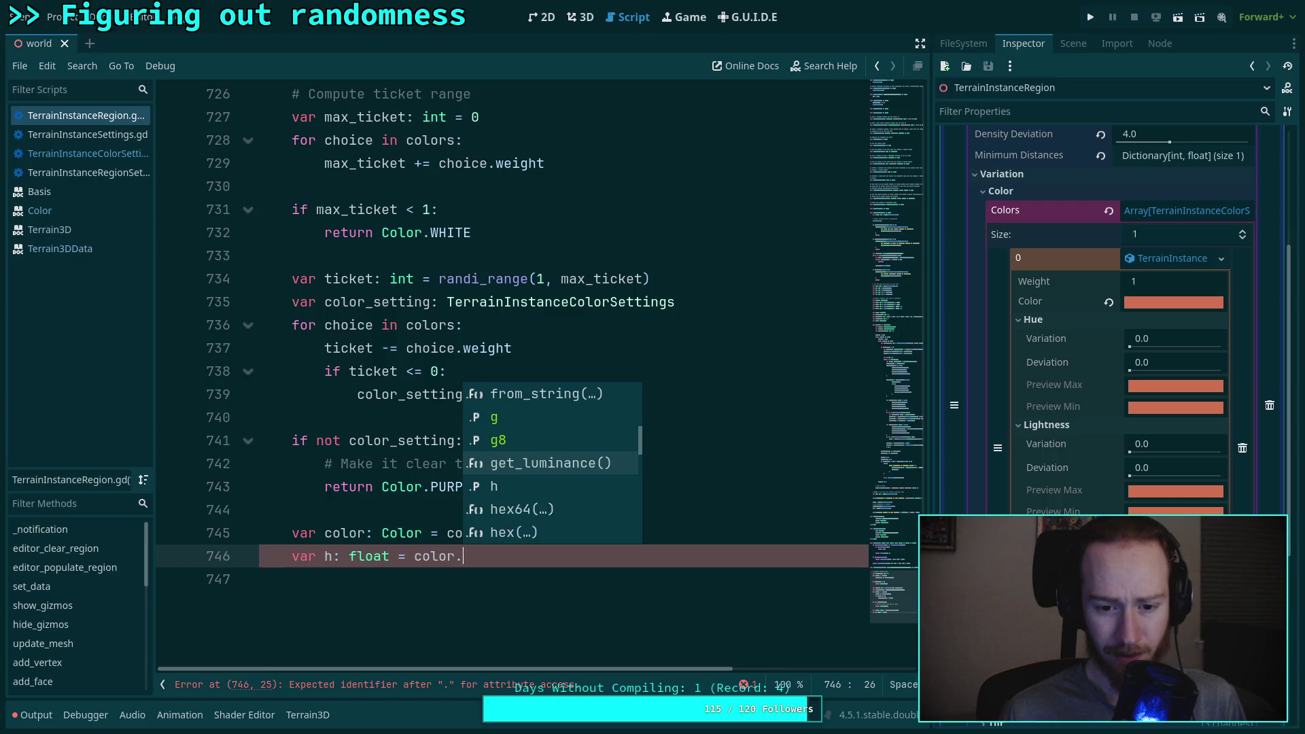
pyautogui.press('Down')
pyautogui.press('Down')
pyautogui.press('Down')
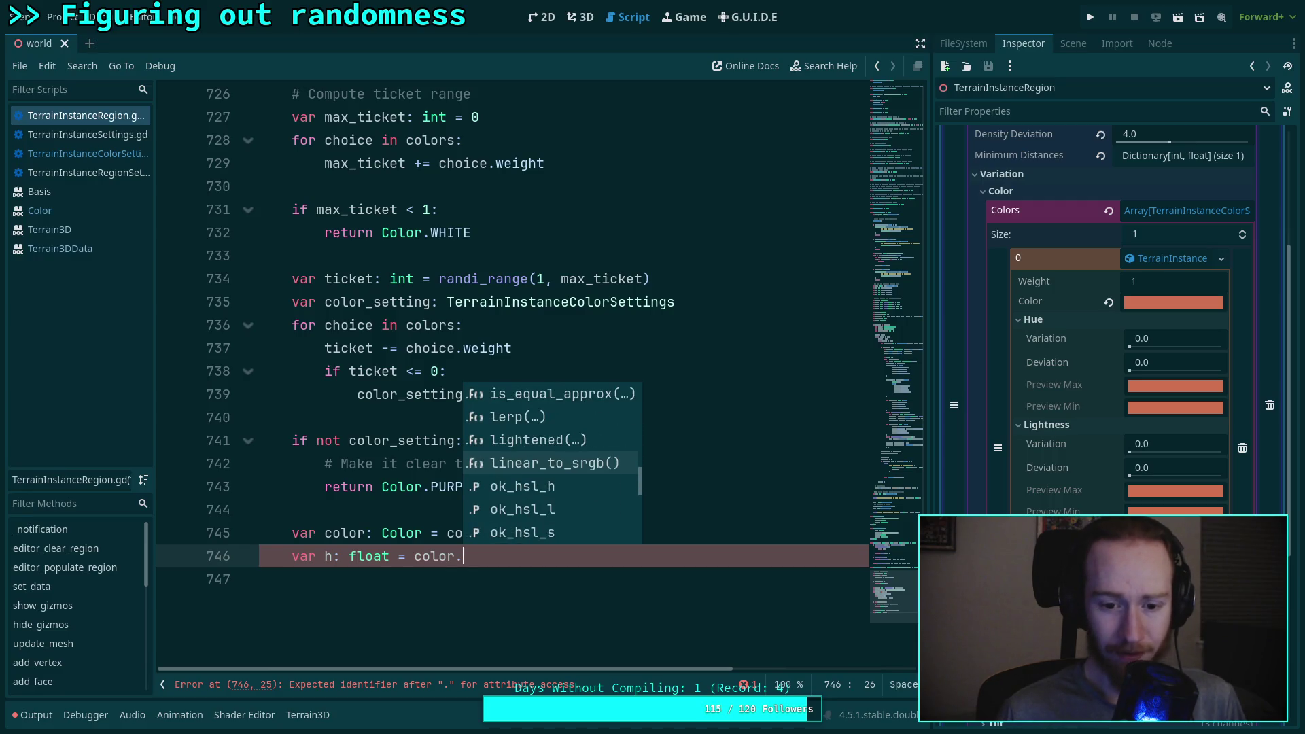
pyautogui.press('Down')
pyautogui.press('Down')
pyautogui.press('Down')
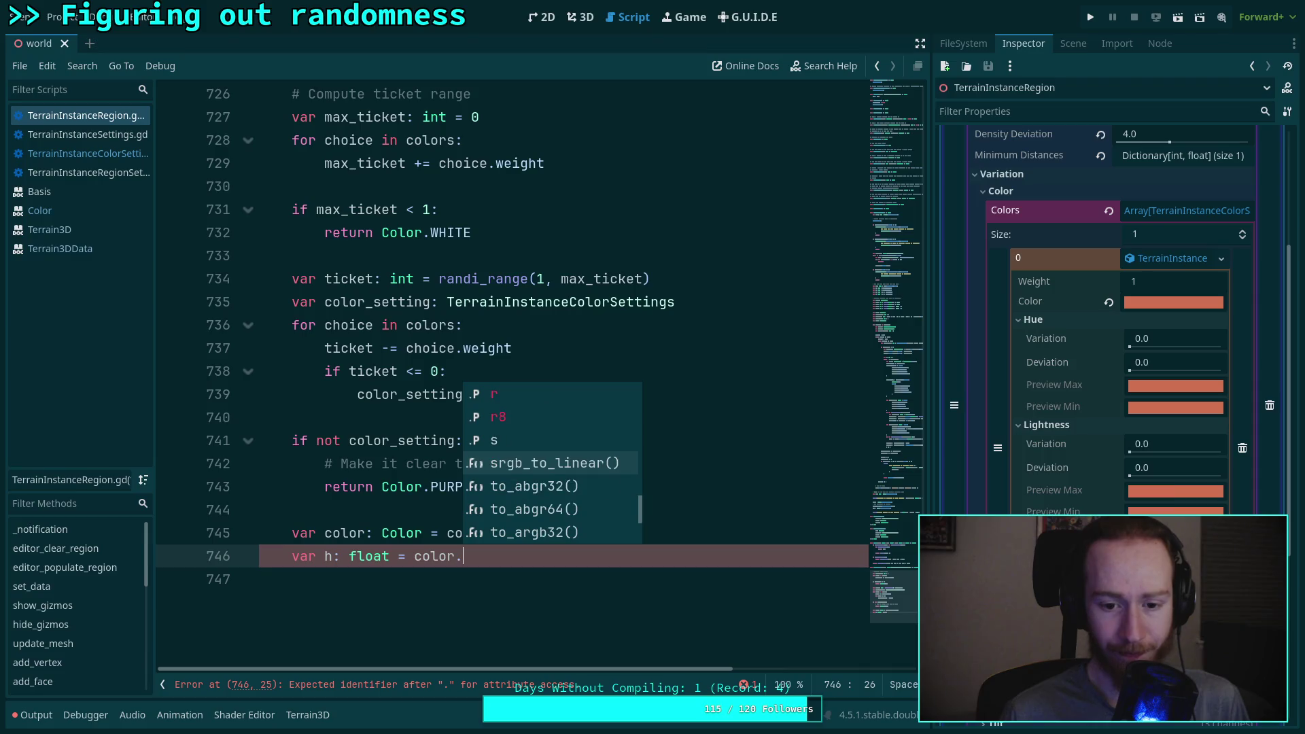
pyautogui.press('Down')
pyautogui.press('Down')
pyautogui.press('Down')
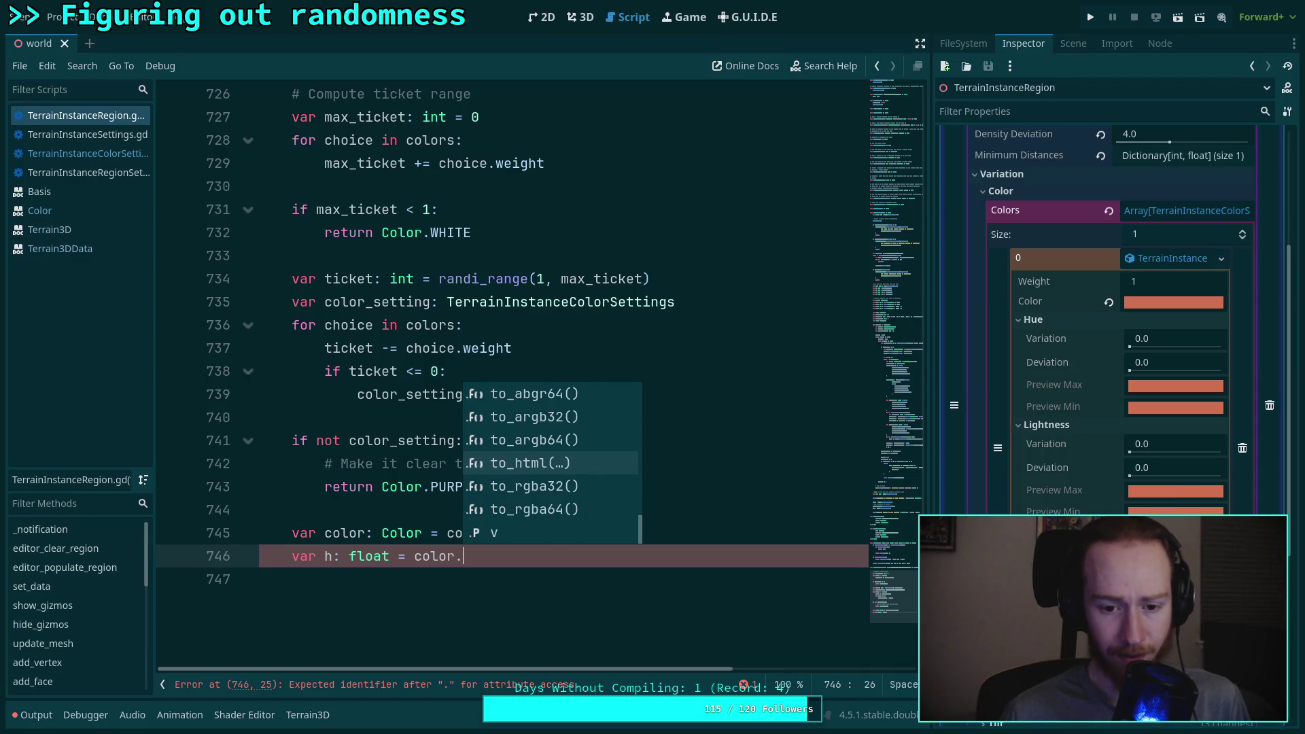
pyautogui.press('Up')
pyautogui.press('Up')
pyautogui.press('Up')
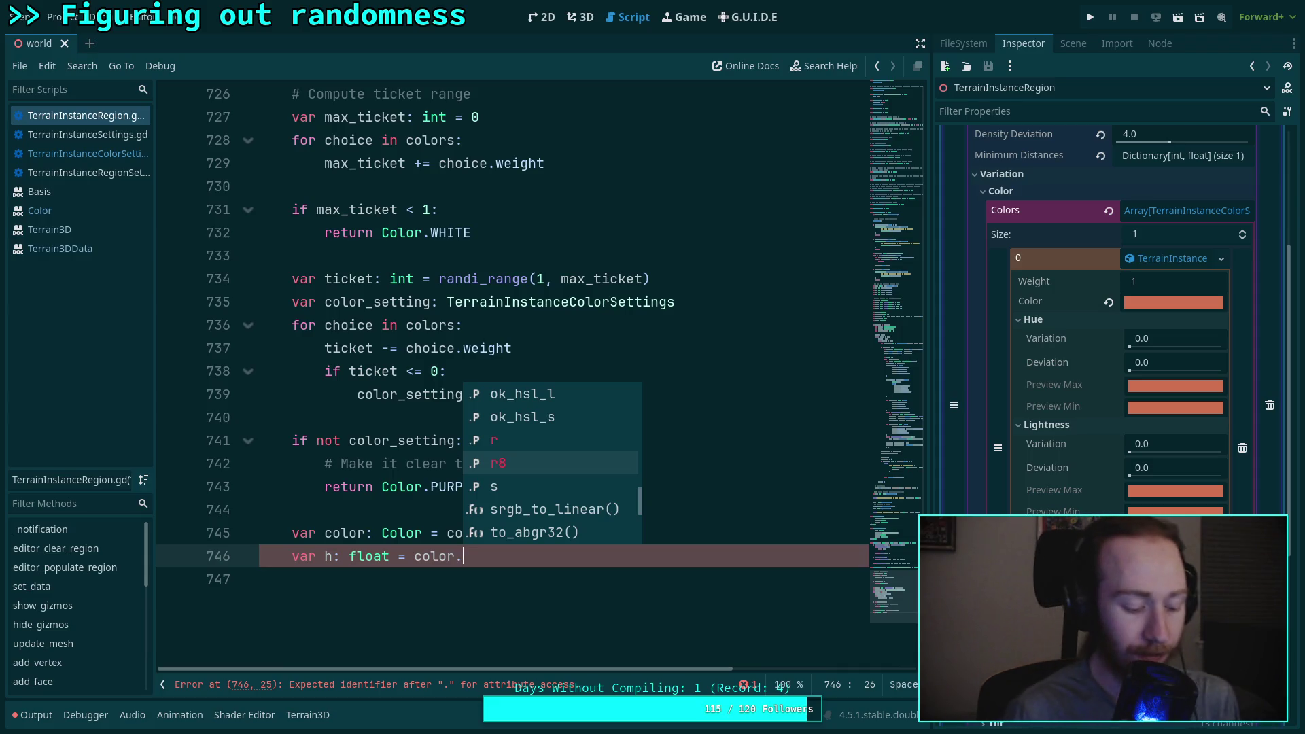
pyautogui.press('super+3')
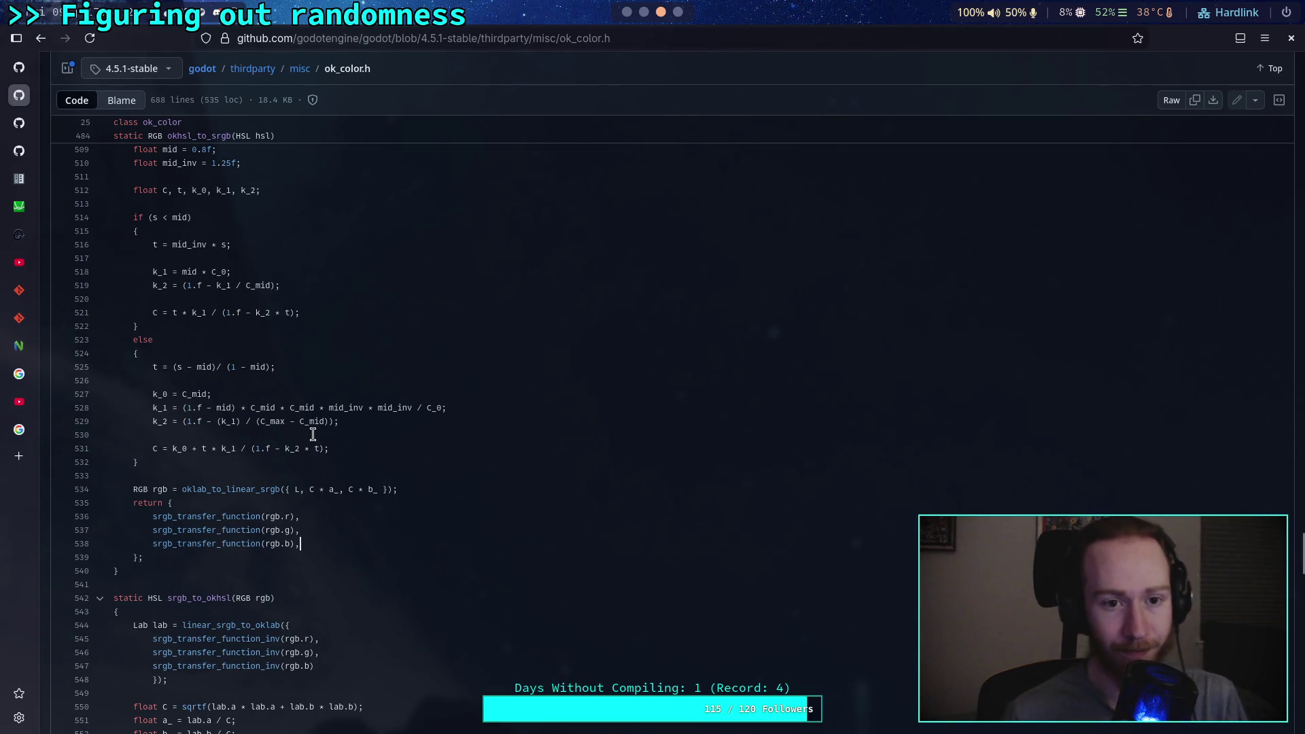
# Step: Go back from ok_color.h through misc and thirdparty to the godot repository root
pyautogui.click(41, 38)
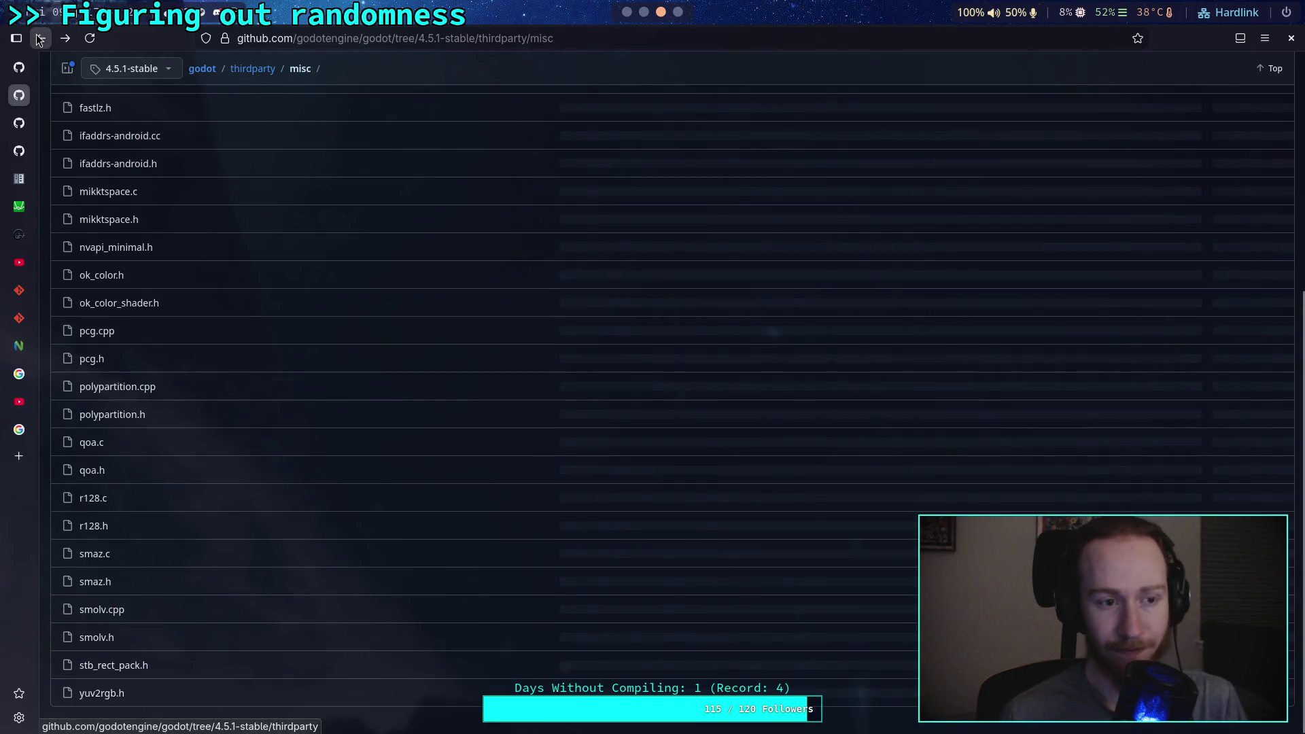
pyautogui.click(41, 38)
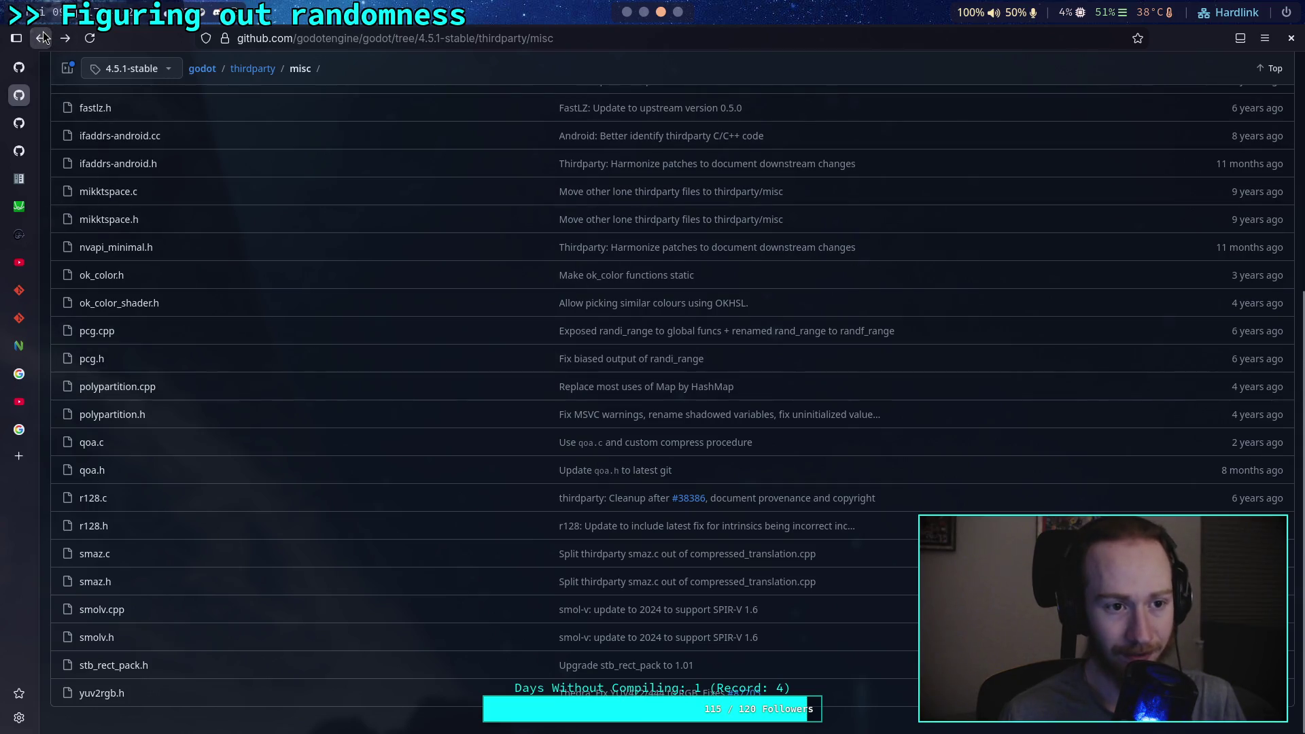
pyautogui.click(40, 37)
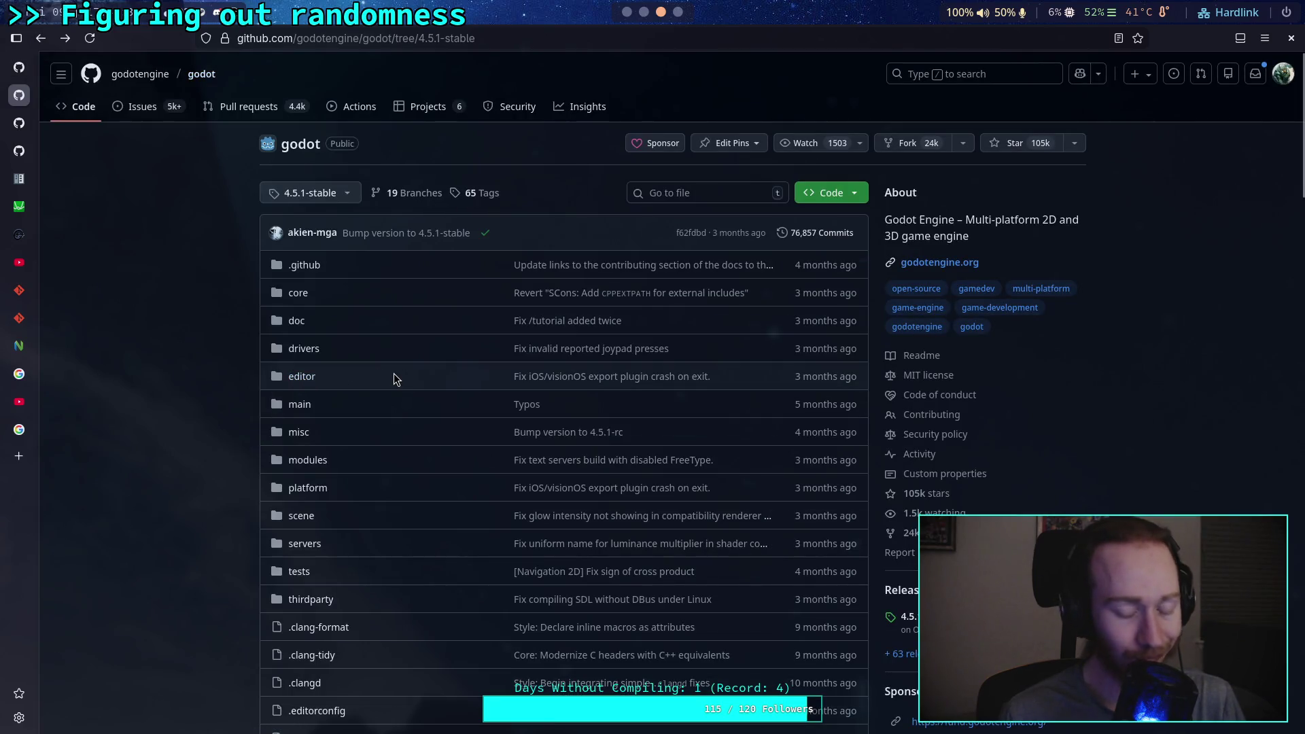
# Step: Return to the Godot script editor at the unfinished var h line
pyautogui.press('super+2')
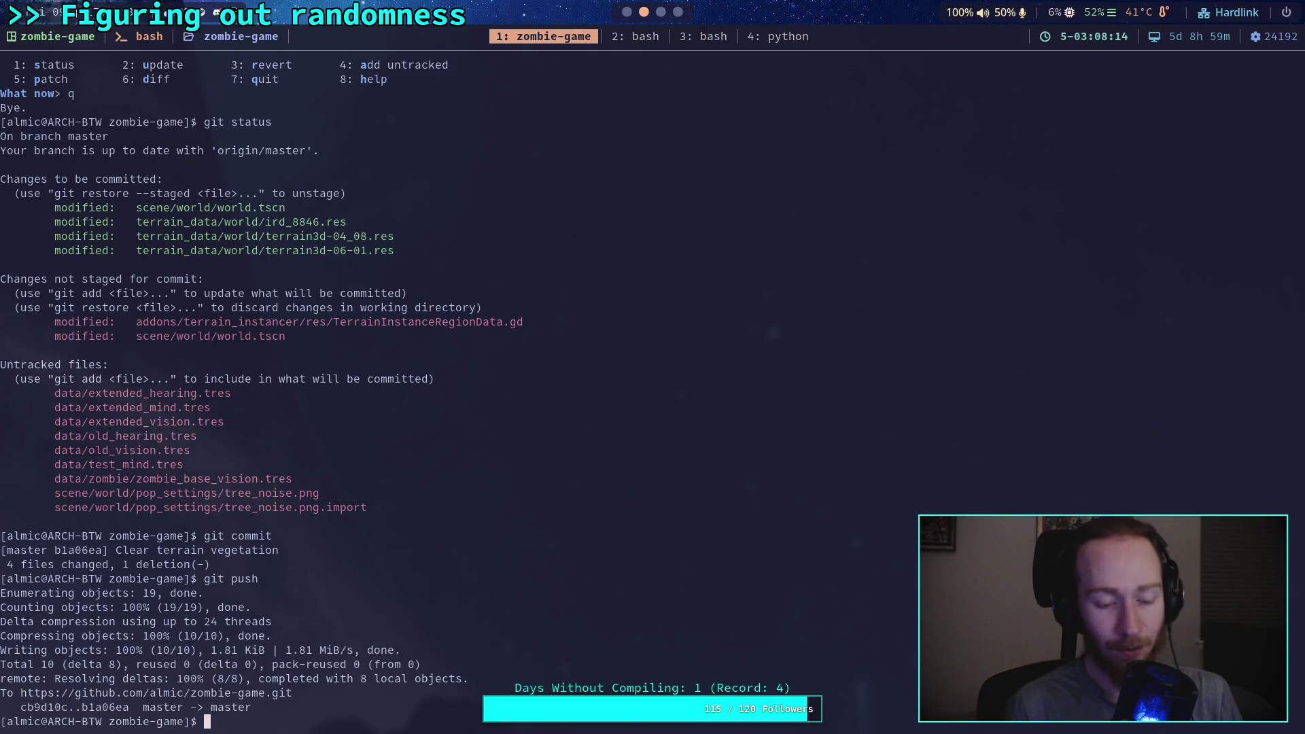
pyautogui.press('super+1')
pyautogui.scroll(-1, 452, 568)
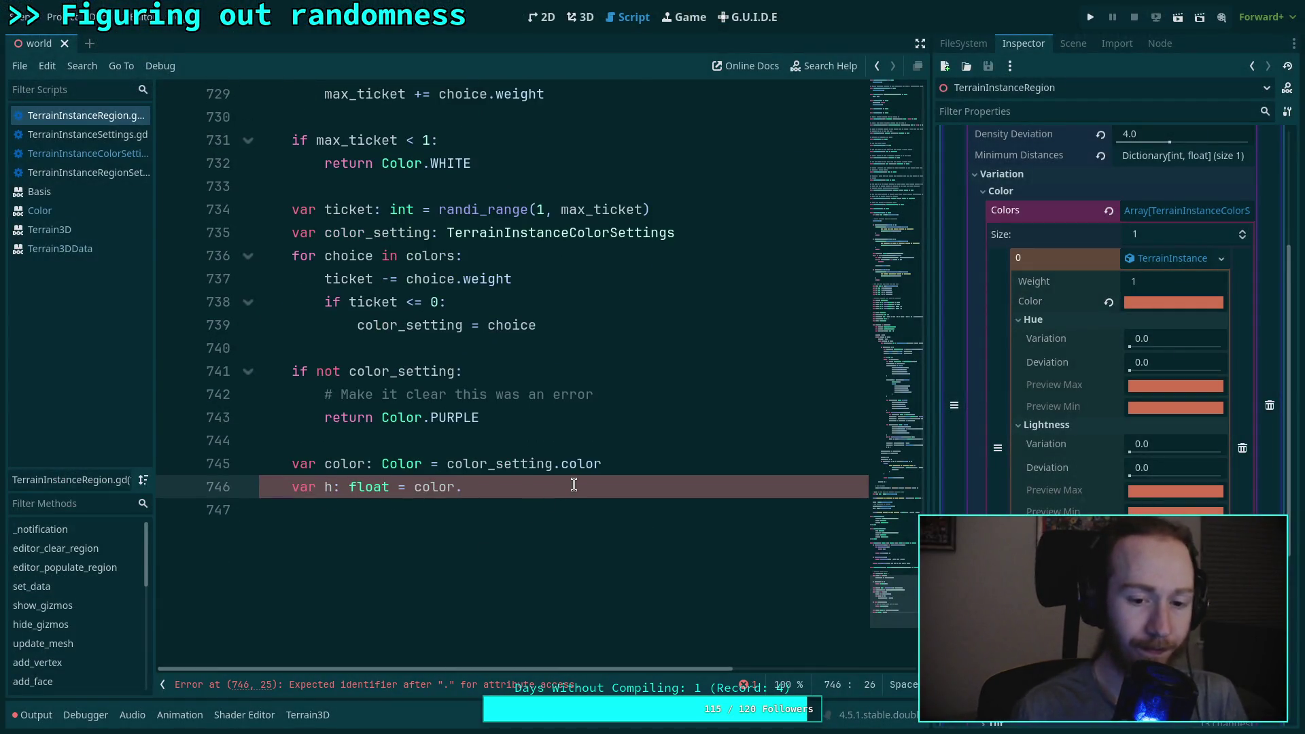
# Step: Finish var h: float = color.ok_hsl_h and duplicate that line twice
pyautogui.write('ok')
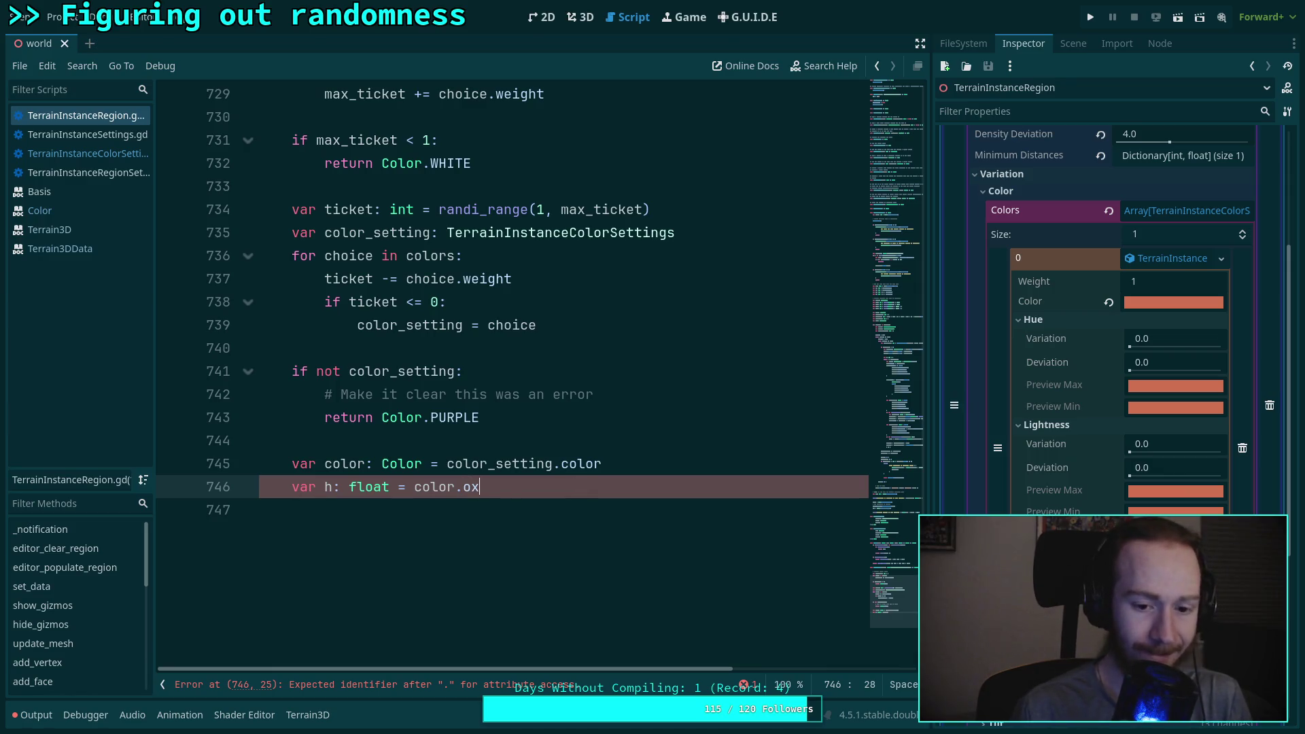
pyautogui.press('Return')
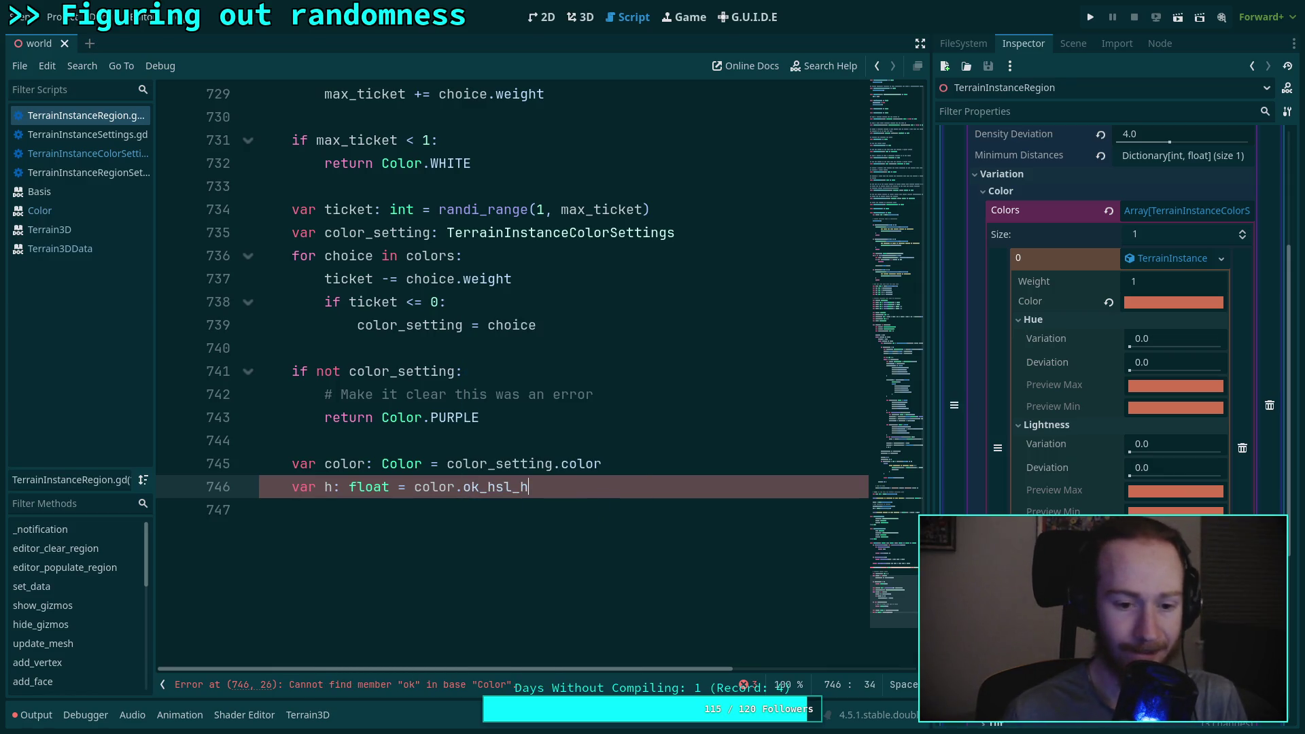
pyautogui.hotkey('ctrl', 'shift', 'd')
pyautogui.hotkey('ctrl', 'shift', 'd')
# Step: Turn the copies into s = color.ok_hsl_s and l = color.ok_hsl_l, then add blank lines below
pyautogui.moveTo(333, 511); pyautogui.dragTo(321, 515)
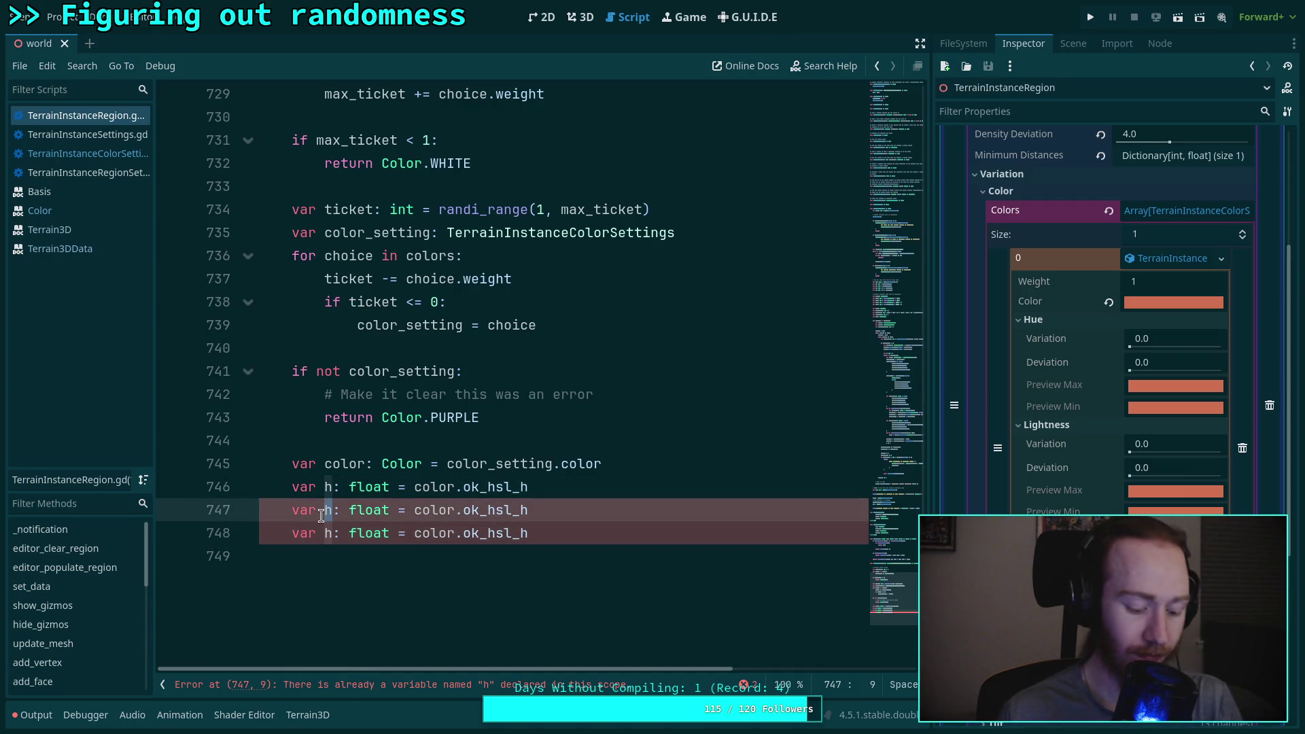
pyautogui.press('BackSpace')
pyautogui.write('n')
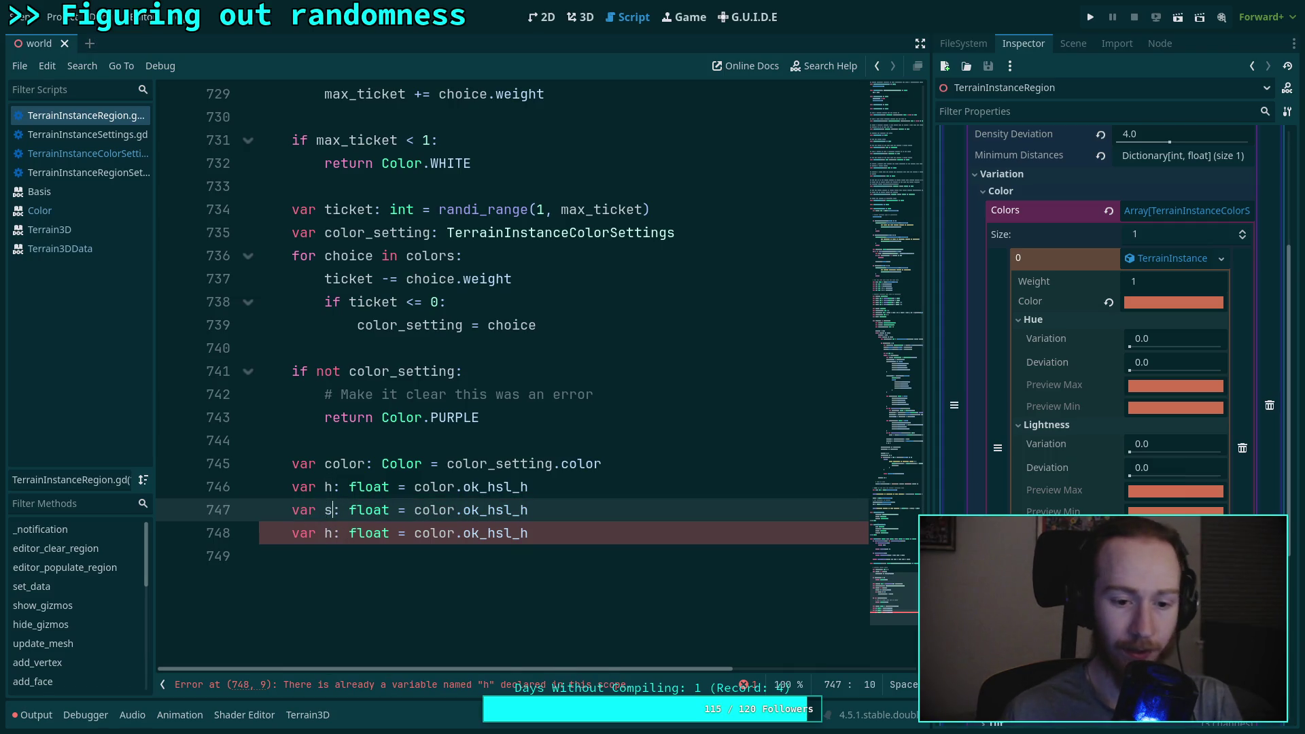
pyautogui.doubleClick(329, 533)
pyautogui.write('l')
pyautogui.click(521, 511)
pyautogui.write('s')
pyautogui.moveTo(531, 533); pyautogui.dragTo(521, 533)
pyautogui.write('l')
pyautogui.click(583, 556)
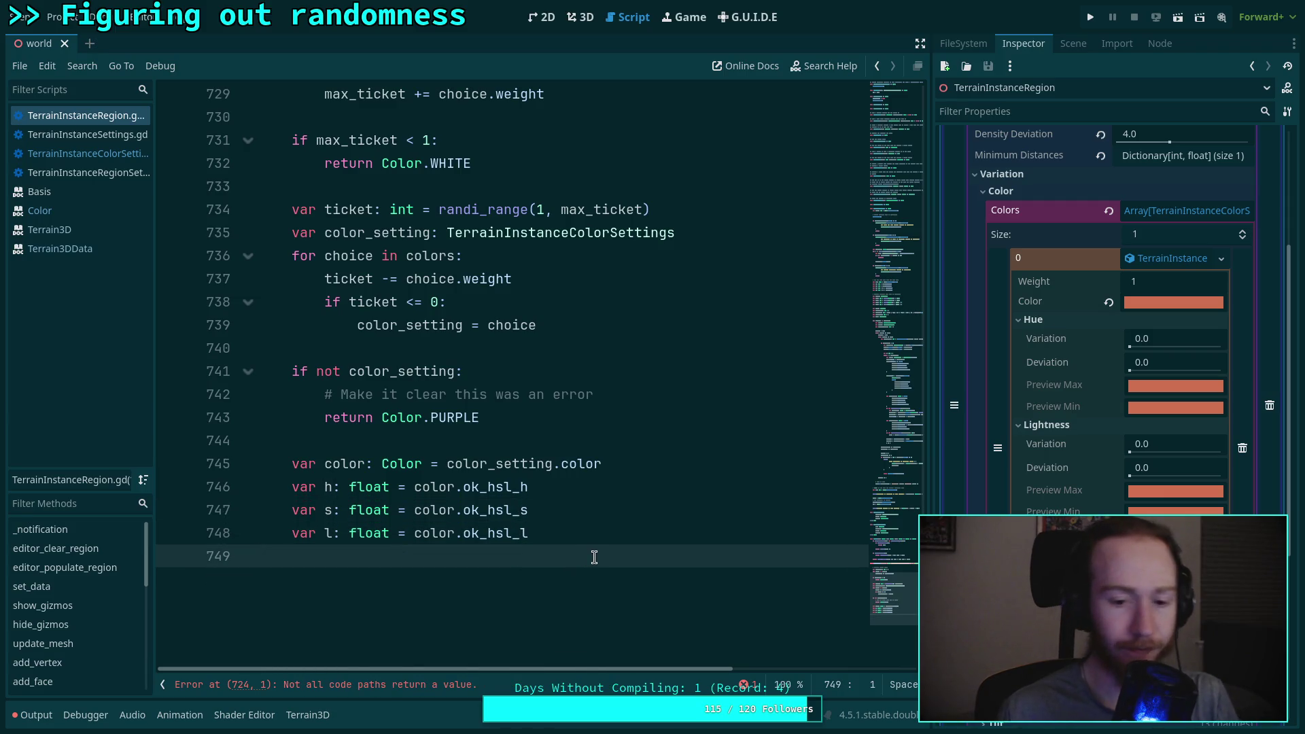
pyautogui.press('Return')
pyautogui.press('Return')
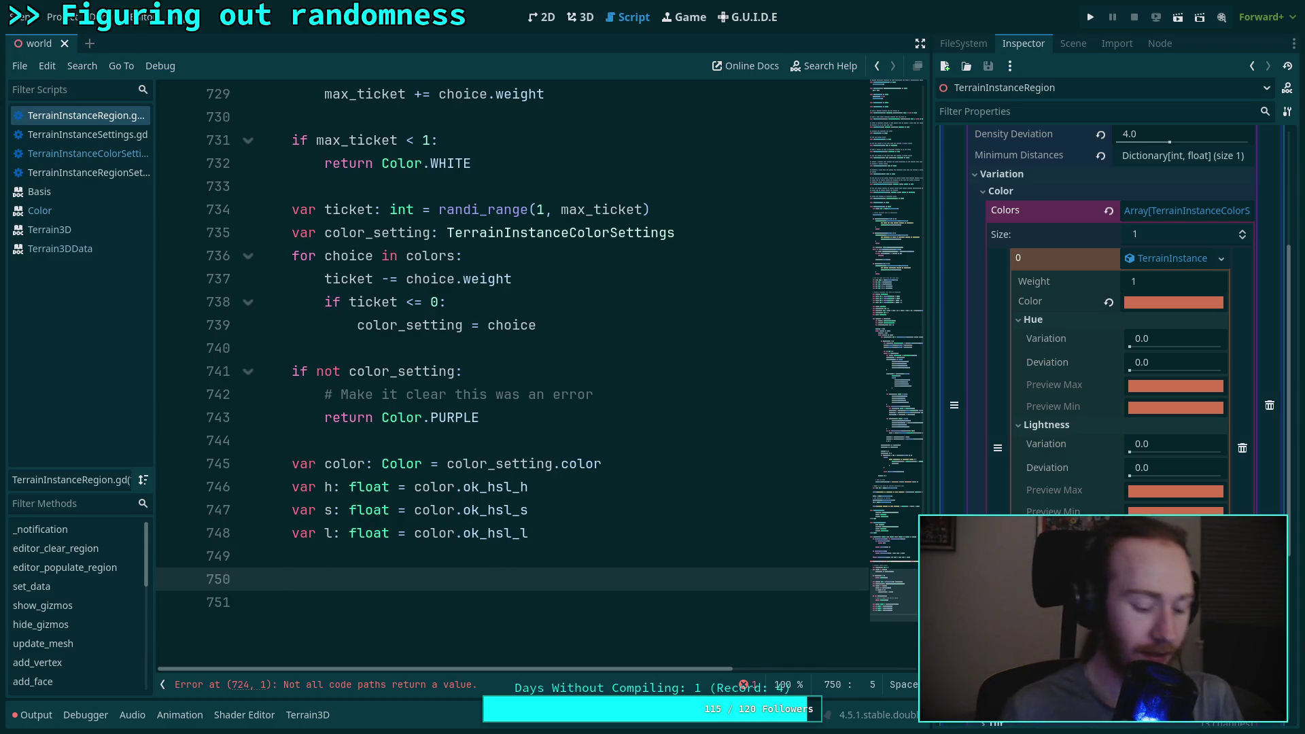
# Step: Write the condition if not is_zero_approx(color_setting.hue_deviation): on line 750
pyautogui.write('if col')
pyautogui.press('Down')
pyautogui.press('Down')
pyautogui.press('Return')
pyautogui.write('.')
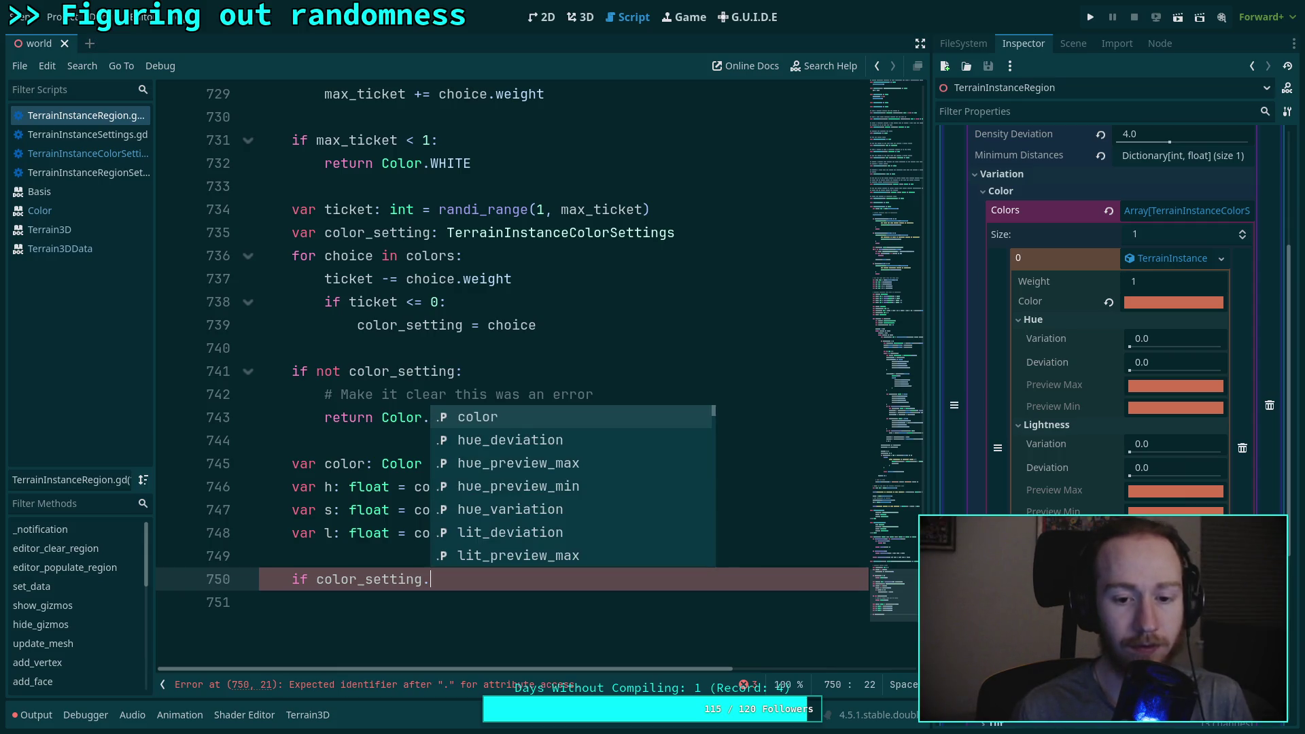
pyautogui.press('Down')
pyautogui.press('Return')
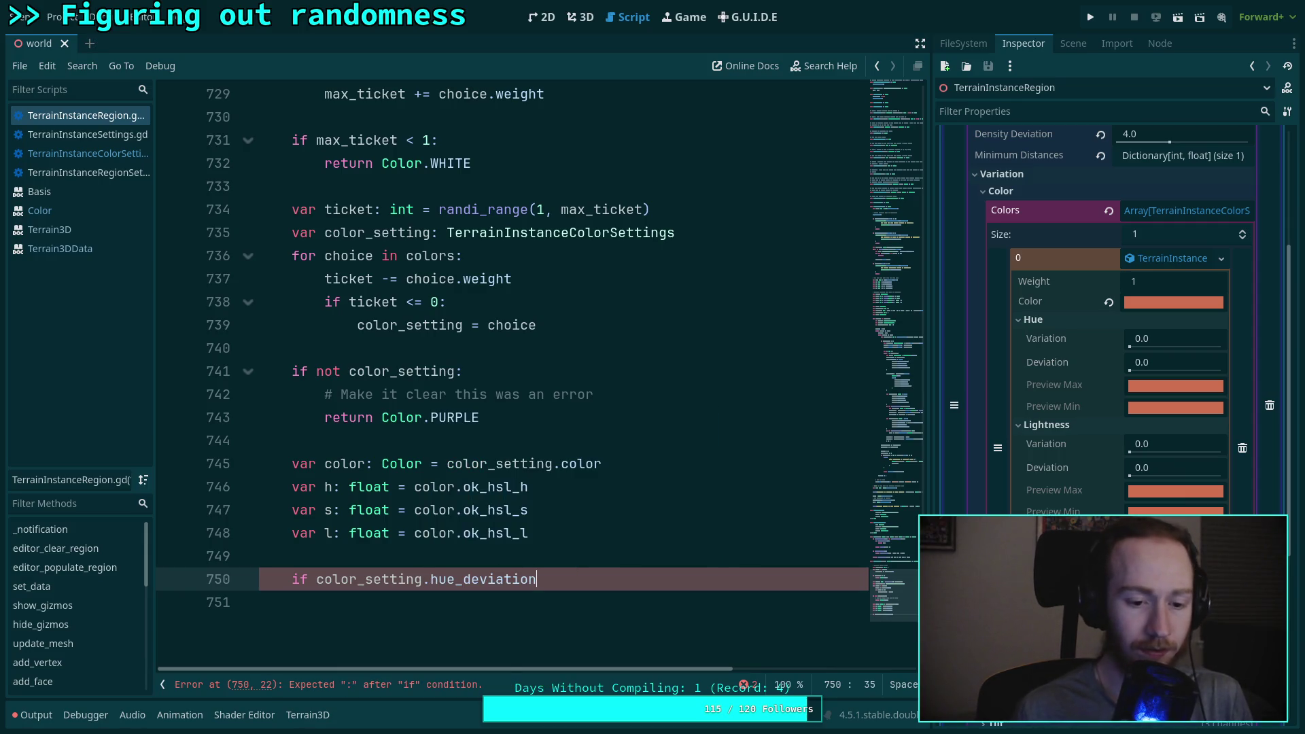
pyautogui.press('Home')
pyautogui.press('Right')
pyautogui.press('Right')
pyautogui.press('Right')
pyautogui.write('not')
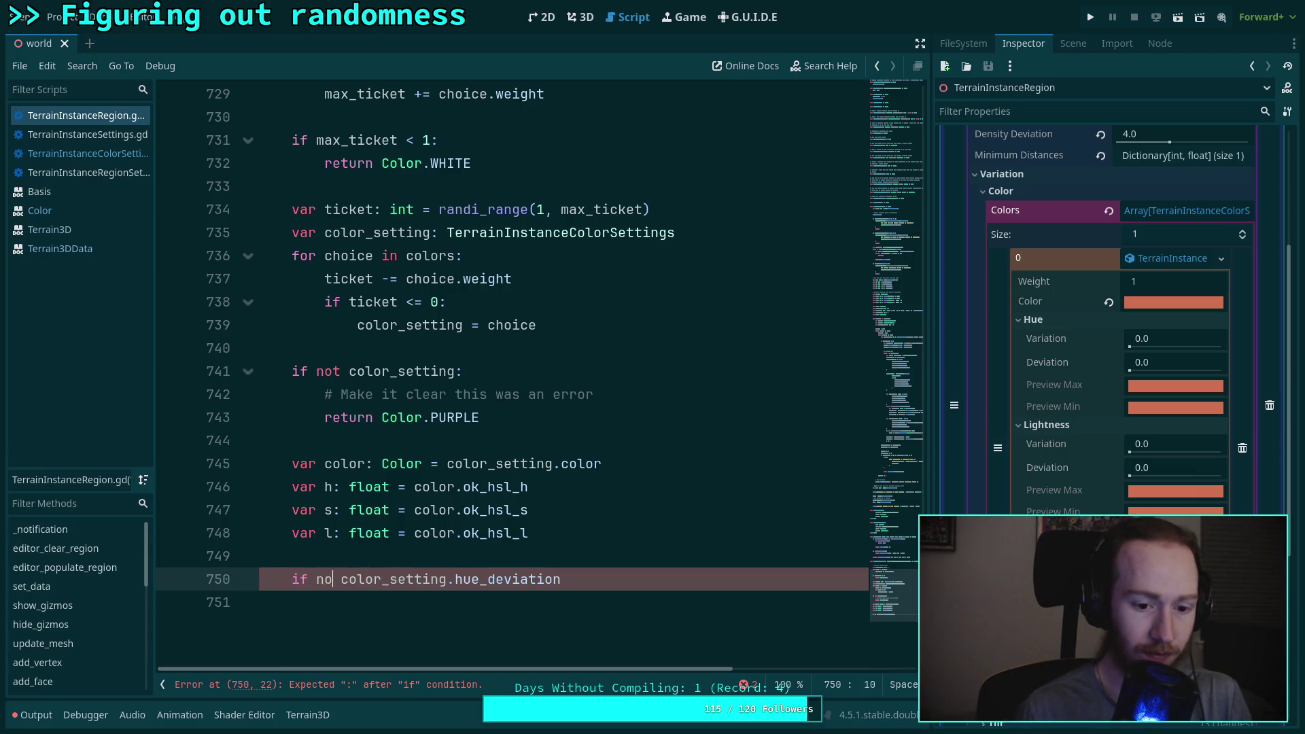
pyautogui.write(' is_z')
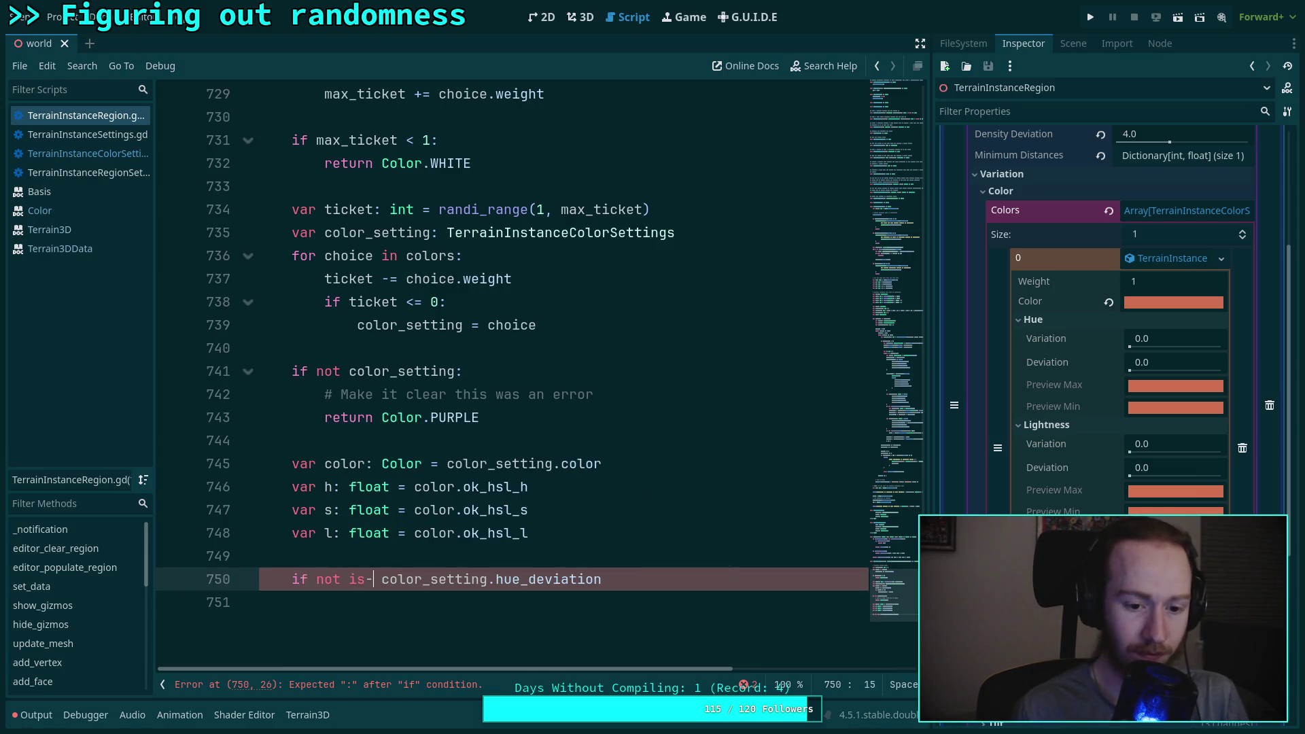
pyautogui.write('e')
pyautogui.press('Return')
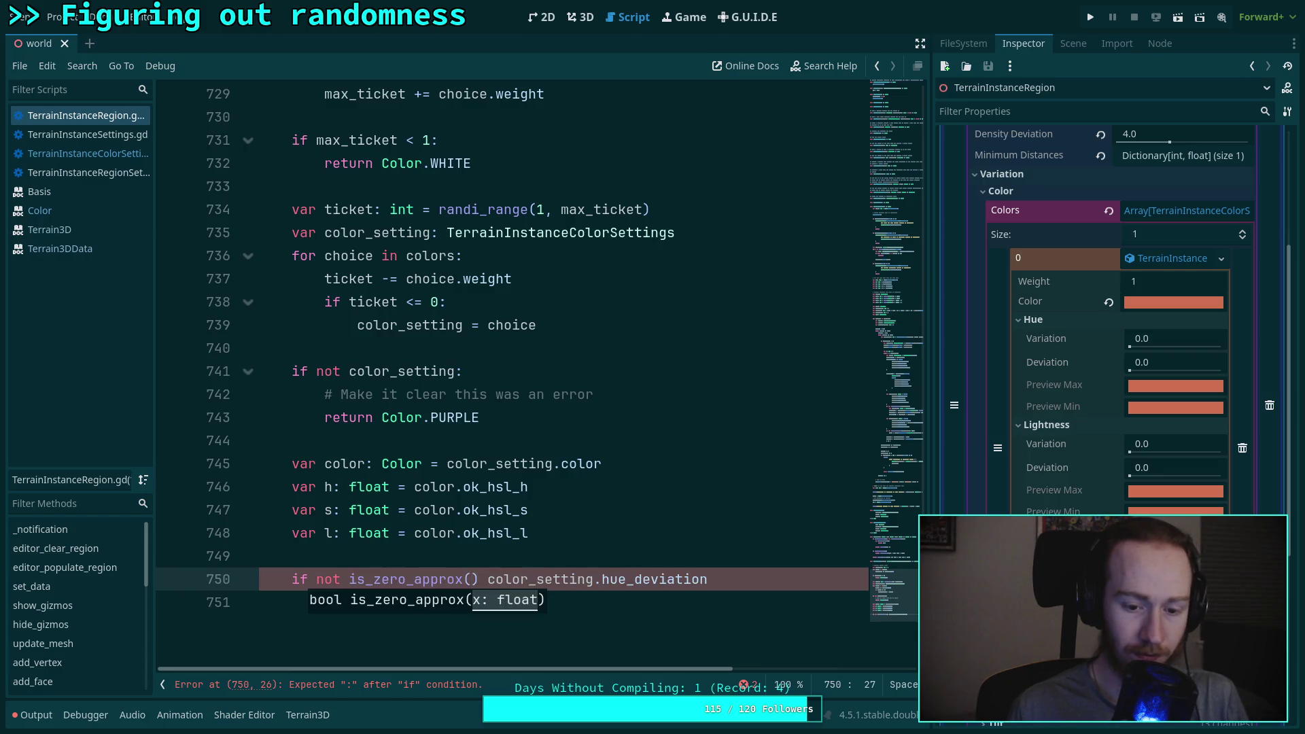
pyautogui.press('End')
pyautogui.write('(')
pyautogui.press('BackSpace')
pyautogui.write('):')
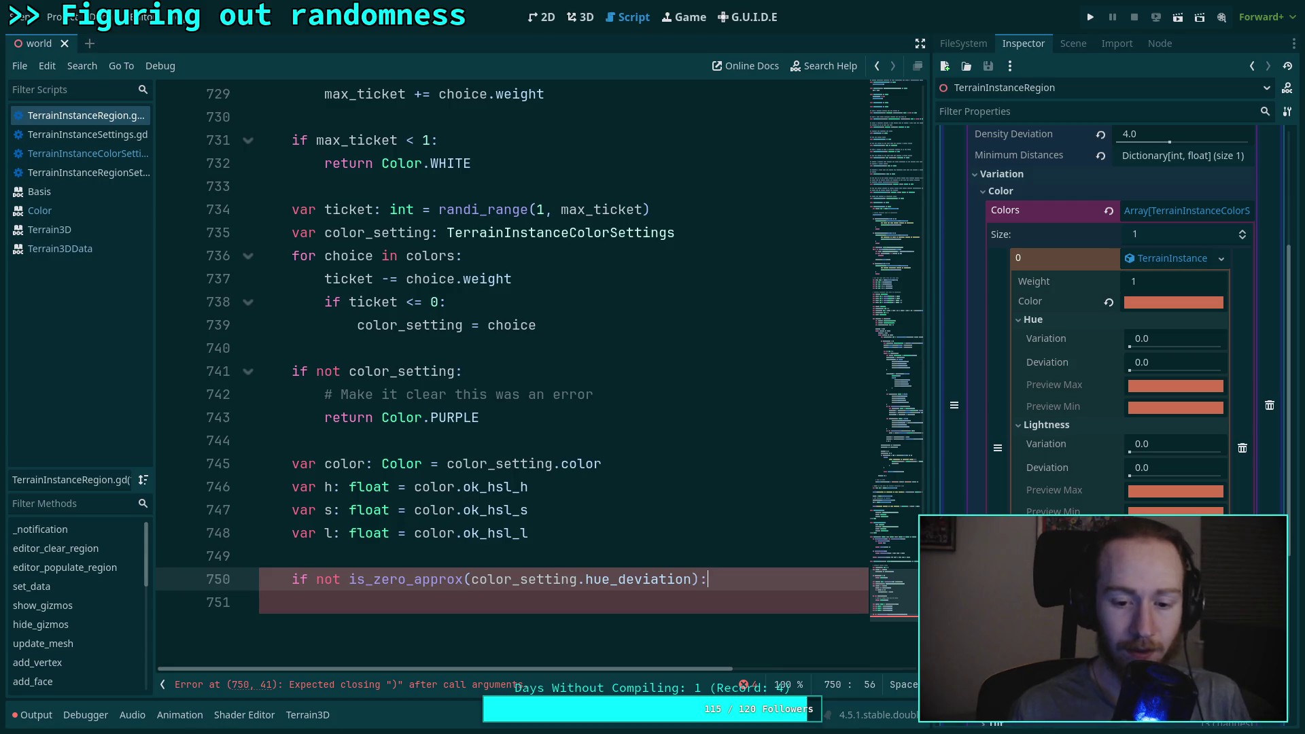
pyautogui.press('Return')
# Step: Start h = clampf(randfn(...) with color_setting.hue_deviation as the deviation argument
pyautogui.write('h = ')
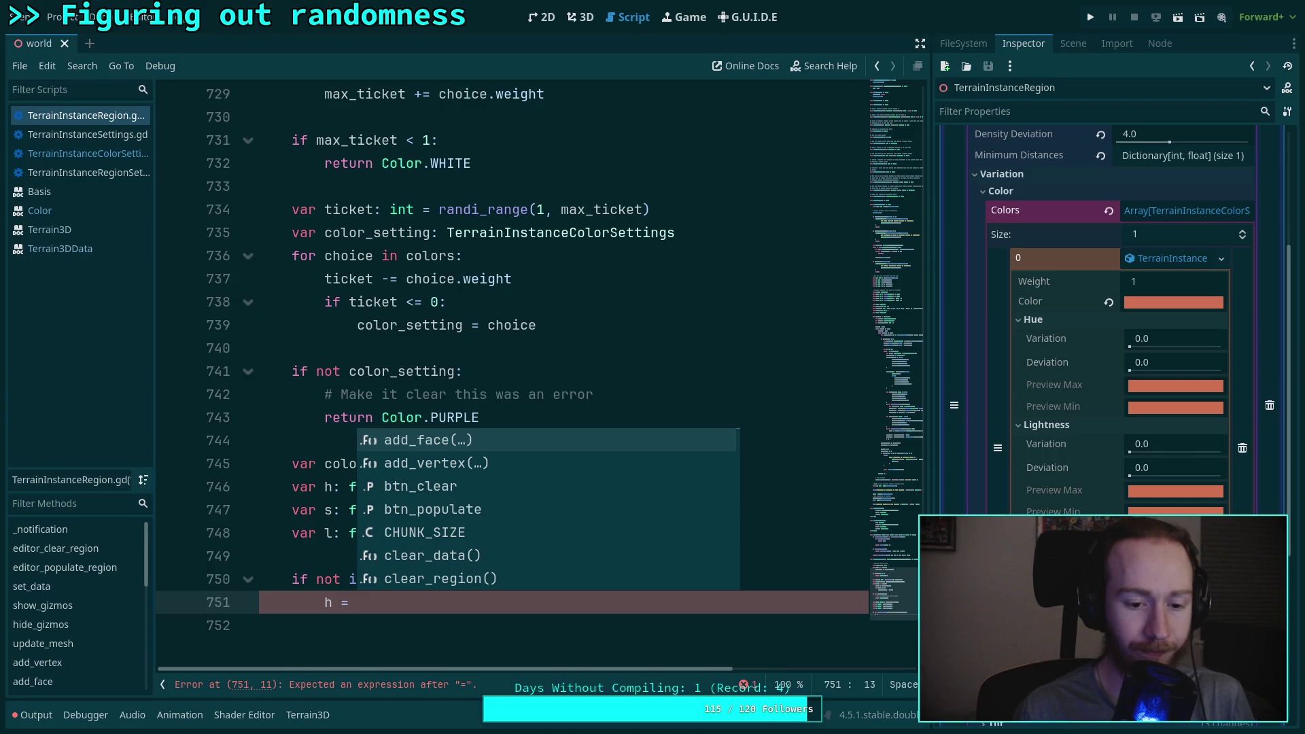
pyautogui.write('clampf(')
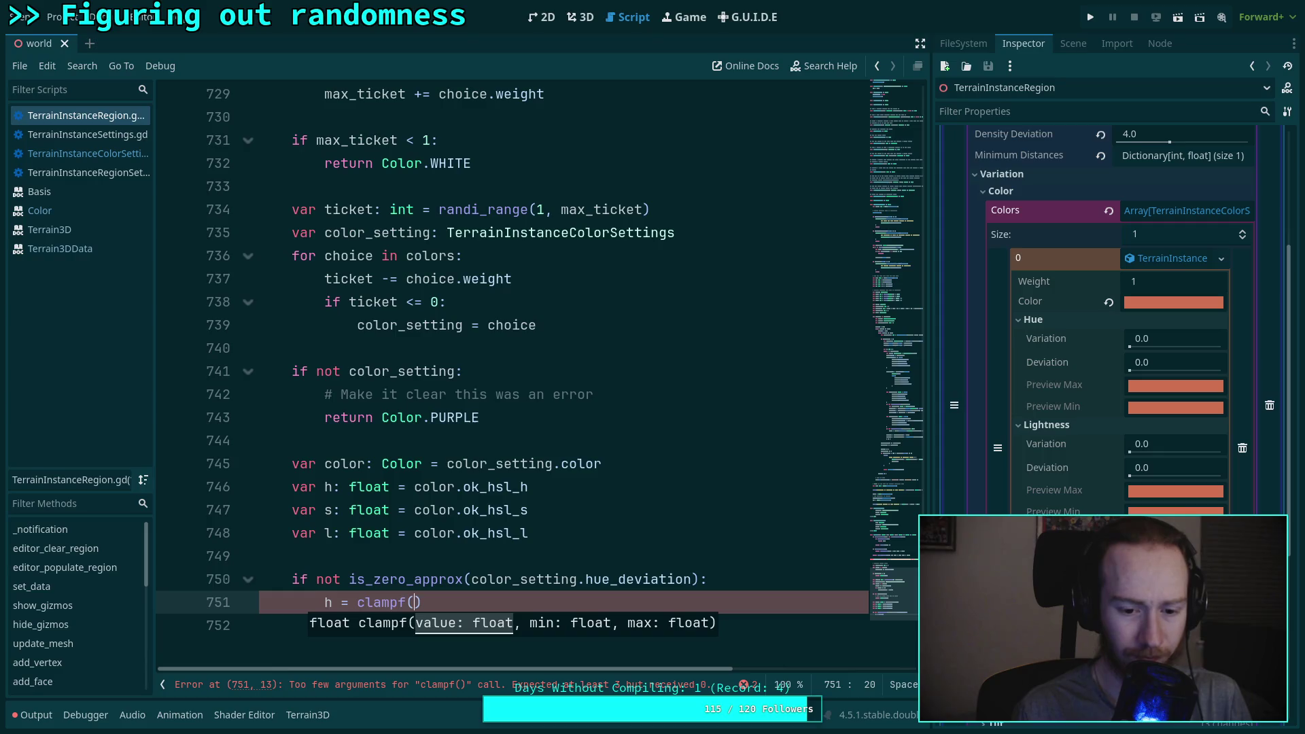
pyautogui.write('randfn')
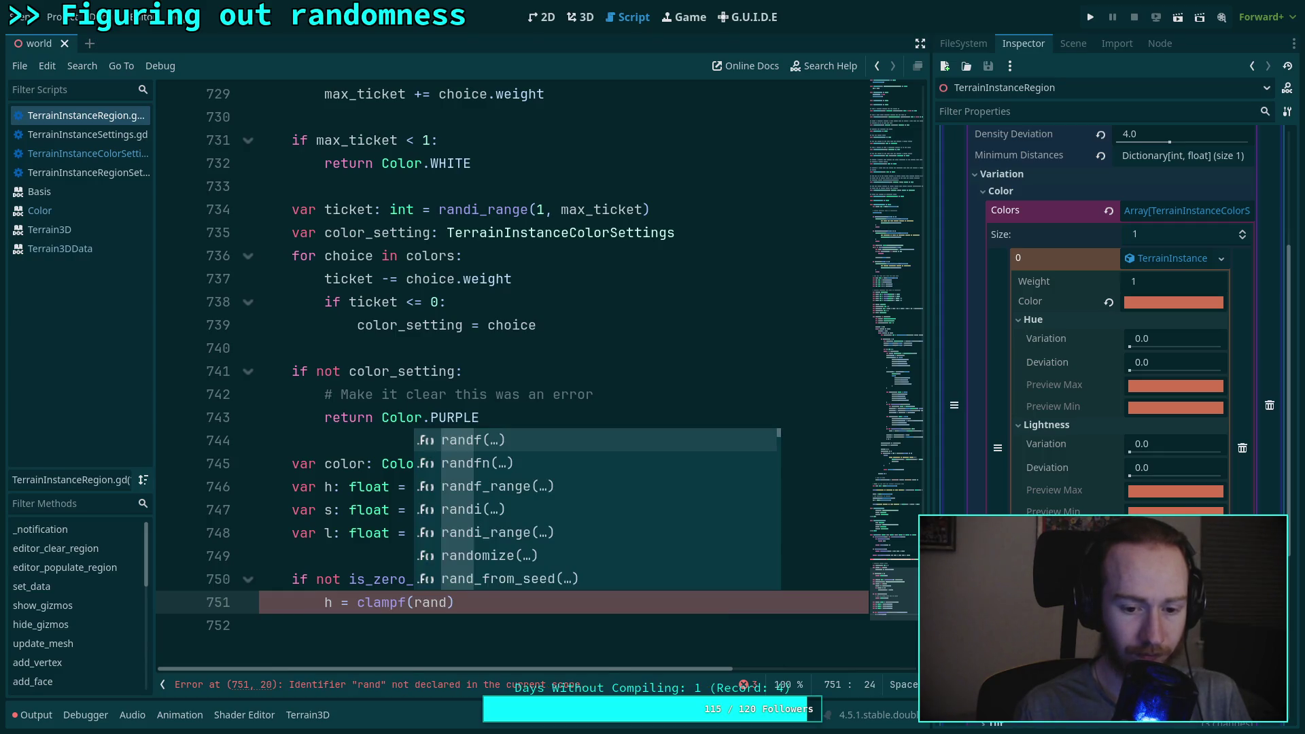
pyautogui.press('Return')
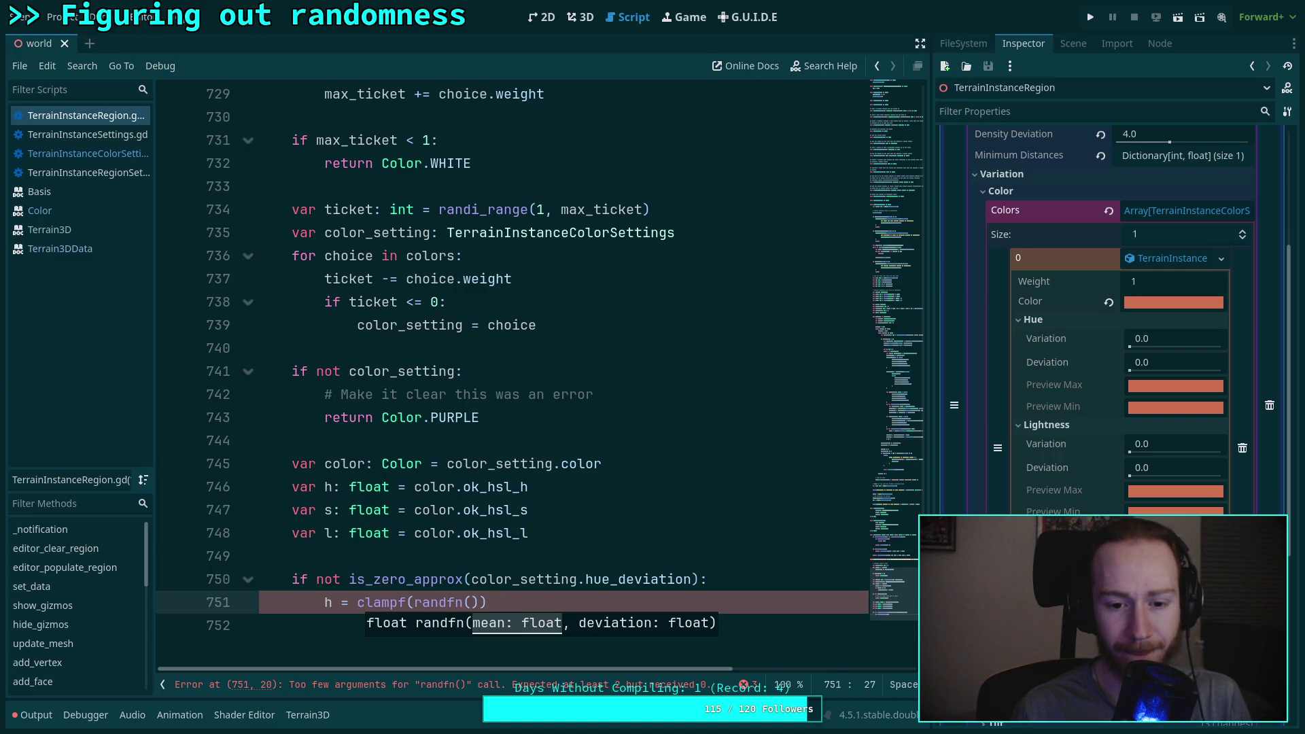
pyautogui.write(', ')
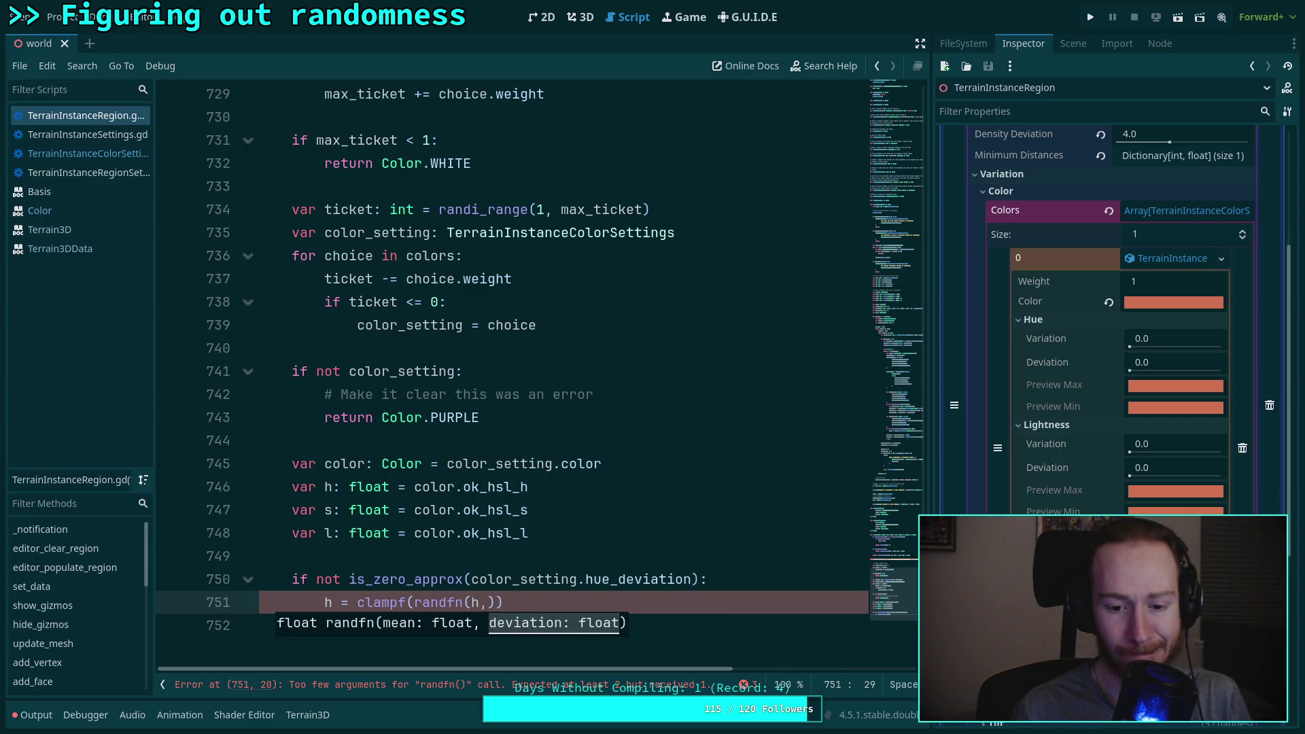
pyautogui.write('color_s')
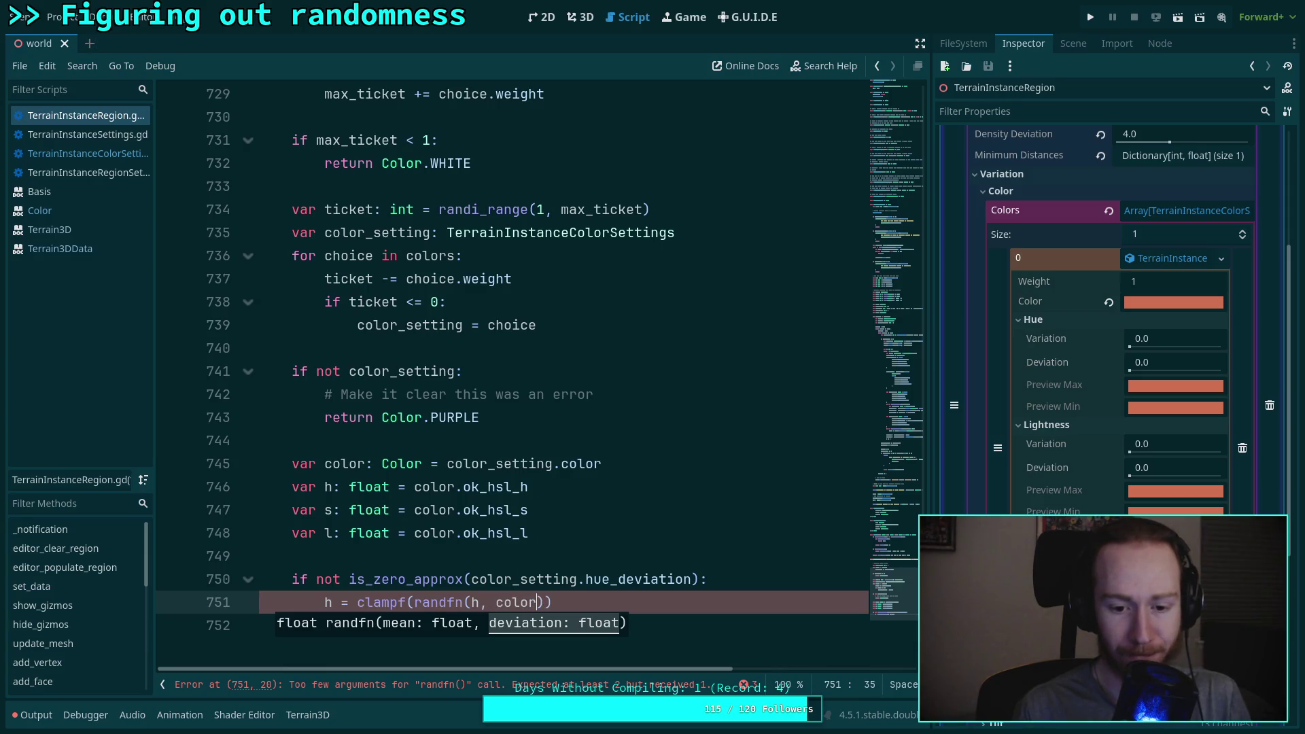
pyautogui.press('Return')
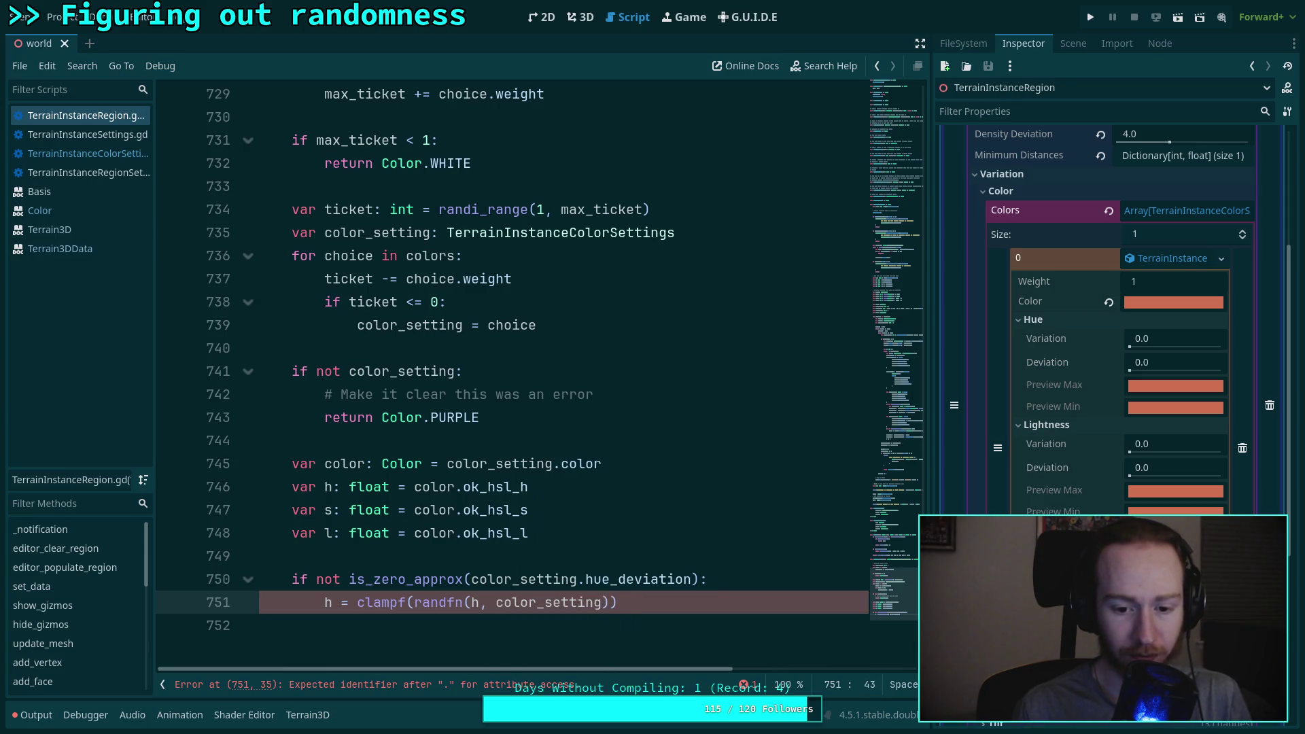
pyautogui.write('.hue')
pyautogui.press('Return')
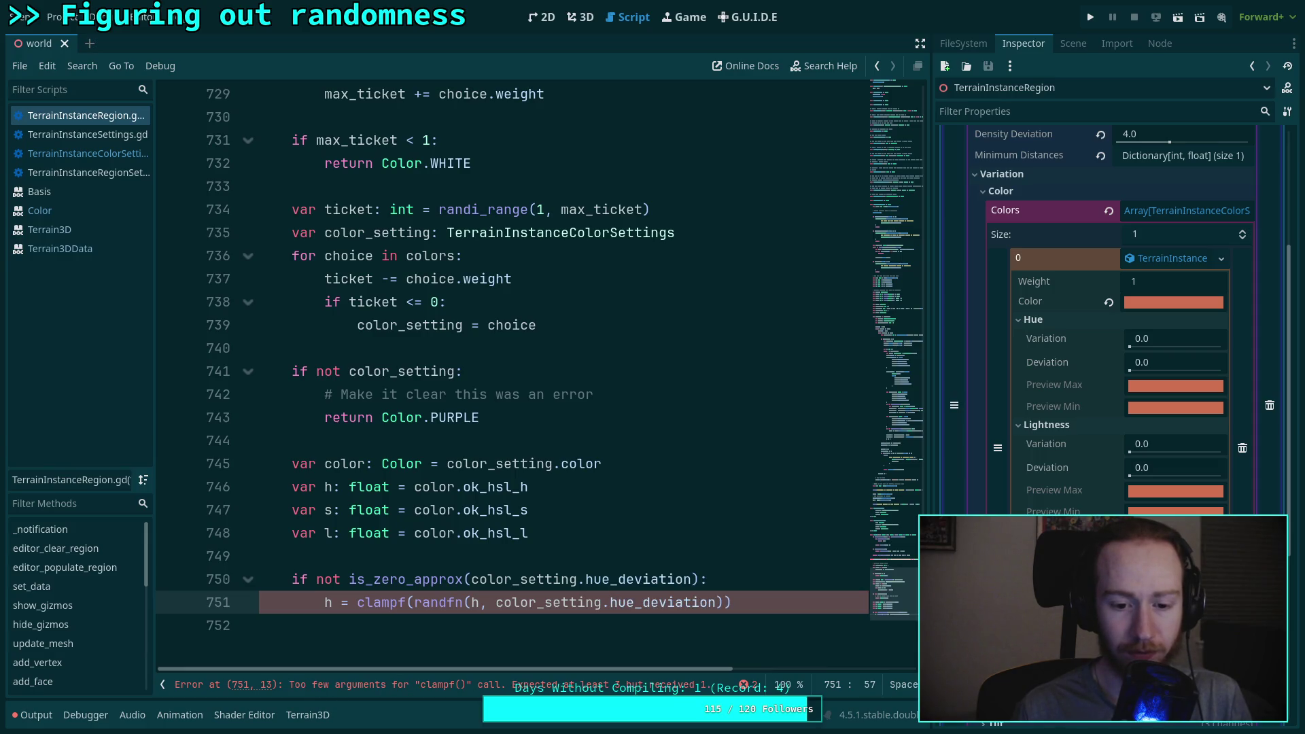
pyautogui.write(',')
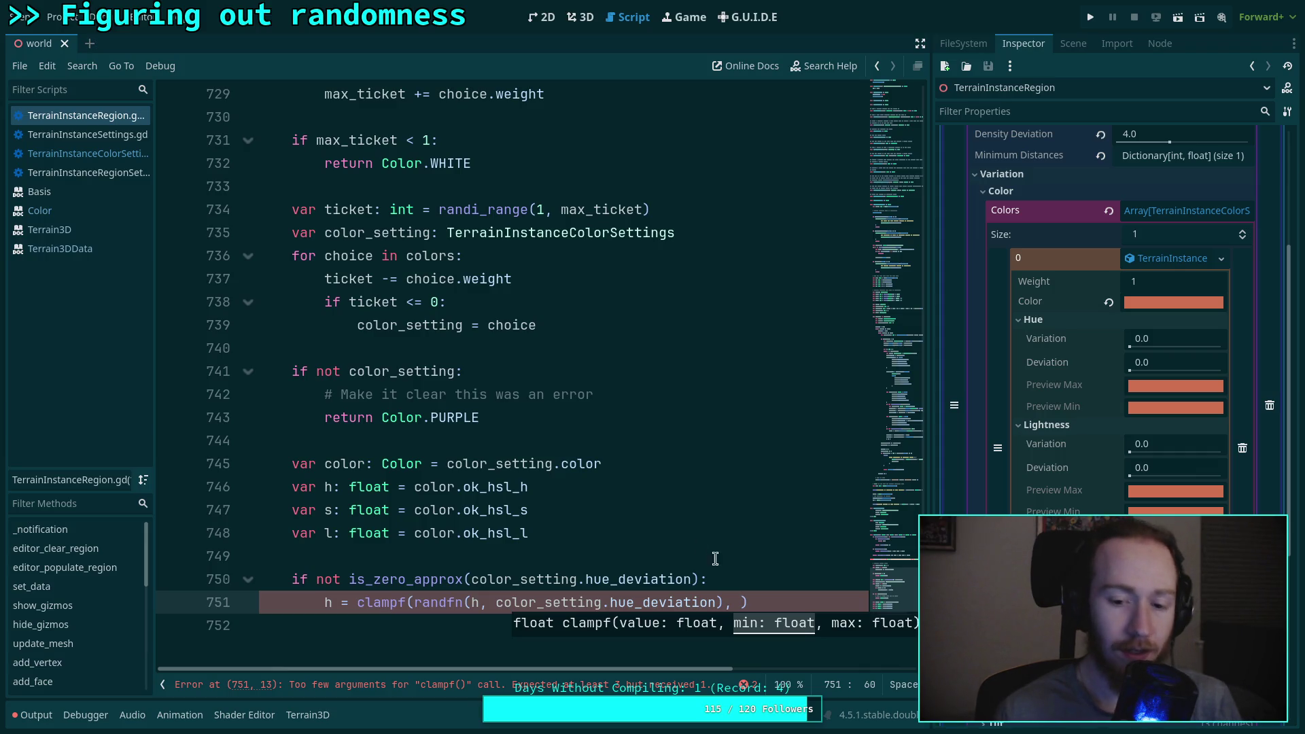
# Step: Set randfn's mean argument to 0.0
pyautogui.click(476, 603)
pyautogui.hotkey('shift', 'Left')
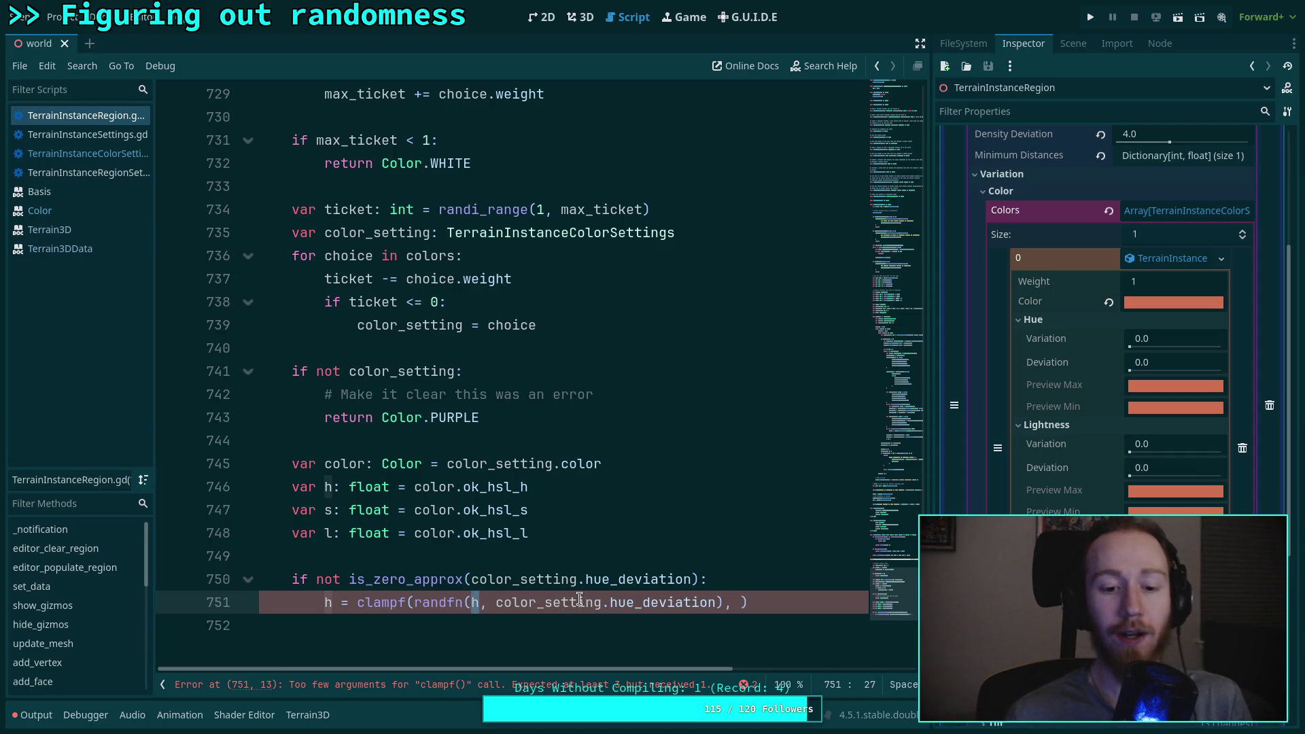
pyautogui.write('1.9')
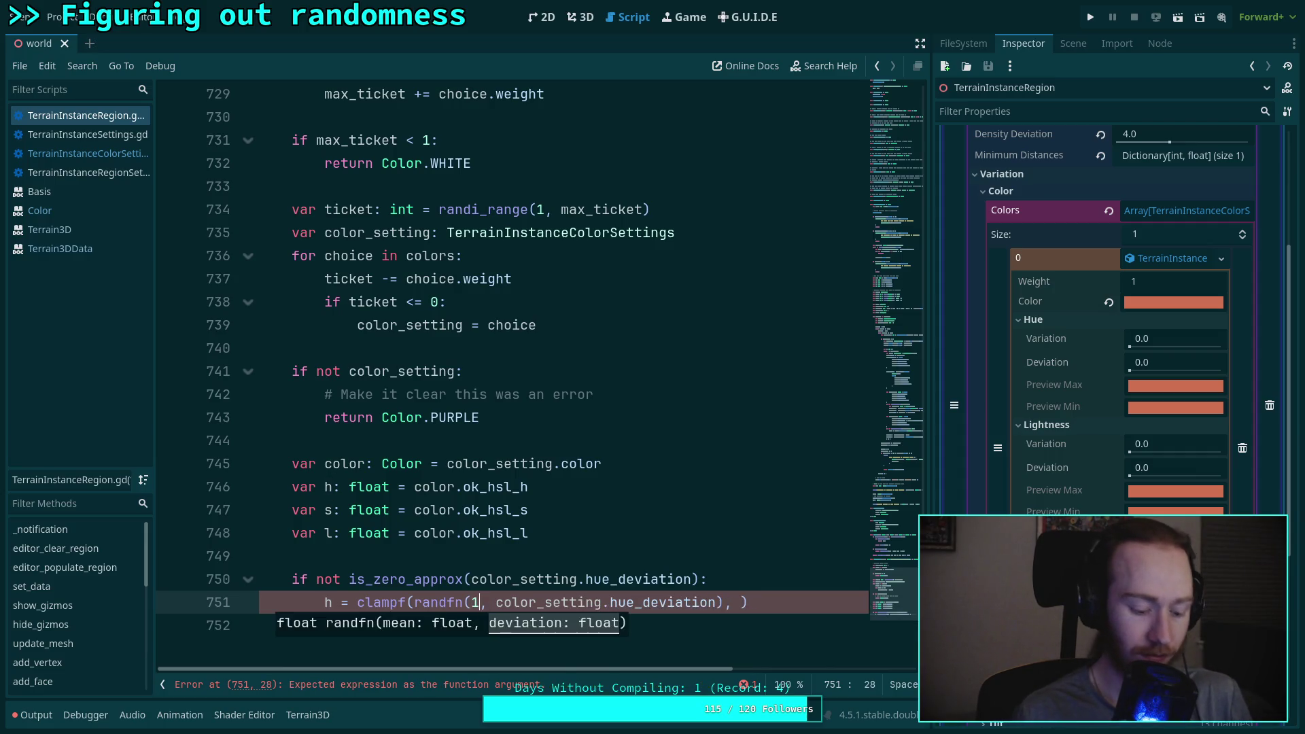
pyautogui.press('BackSpace')
pyautogui.write('0')
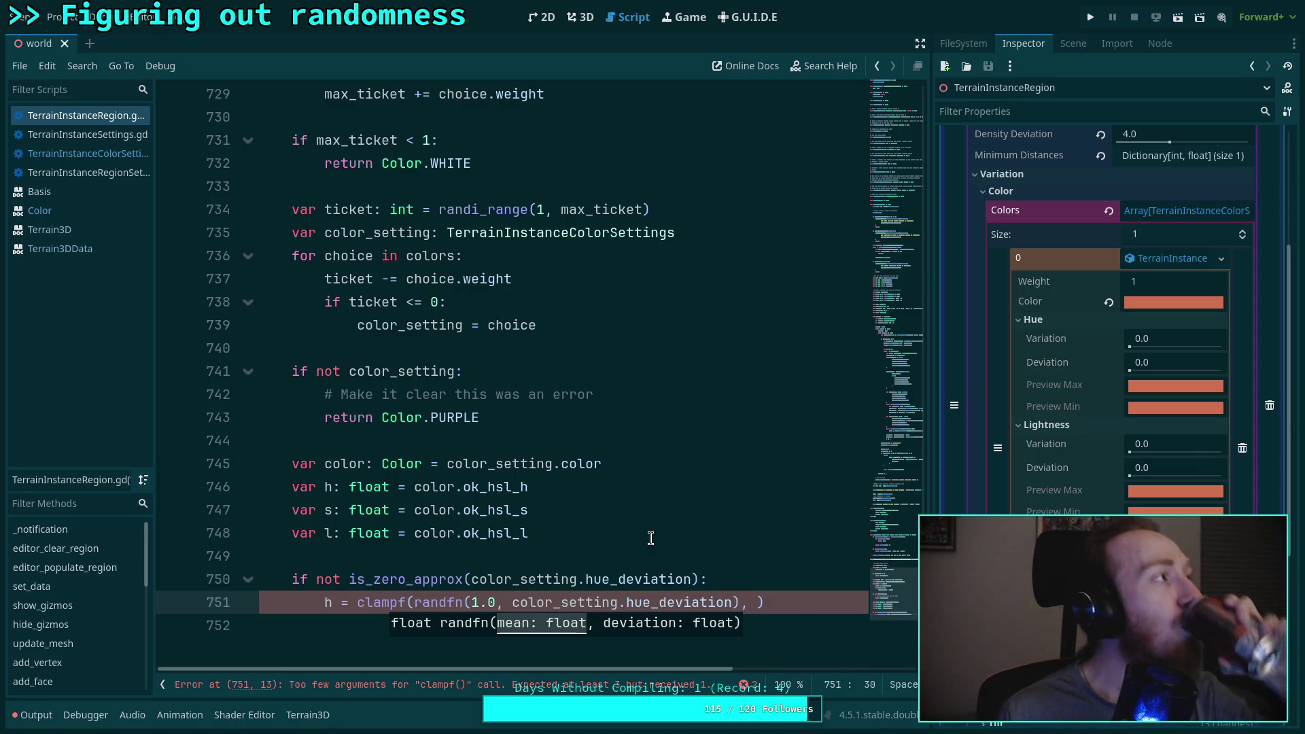
pyautogui.press('Left')
pyautogui.press('Left')
pyautogui.write('0')
pyautogui.press('BackSpace')
pyautogui.press('BackSpace')
pyautogui.write('0')
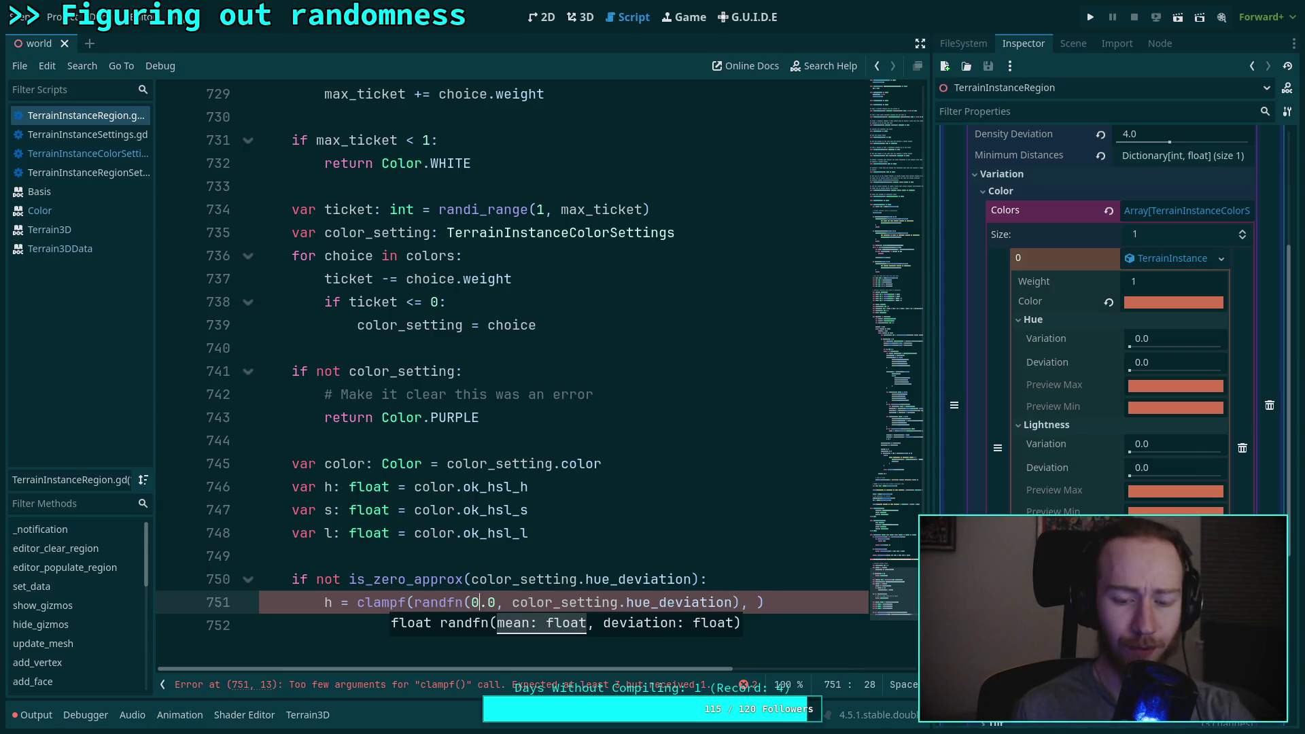
# Step: Add -color_setting.hue_variation as clampf's minimum argument
pyautogui.click(757, 603)
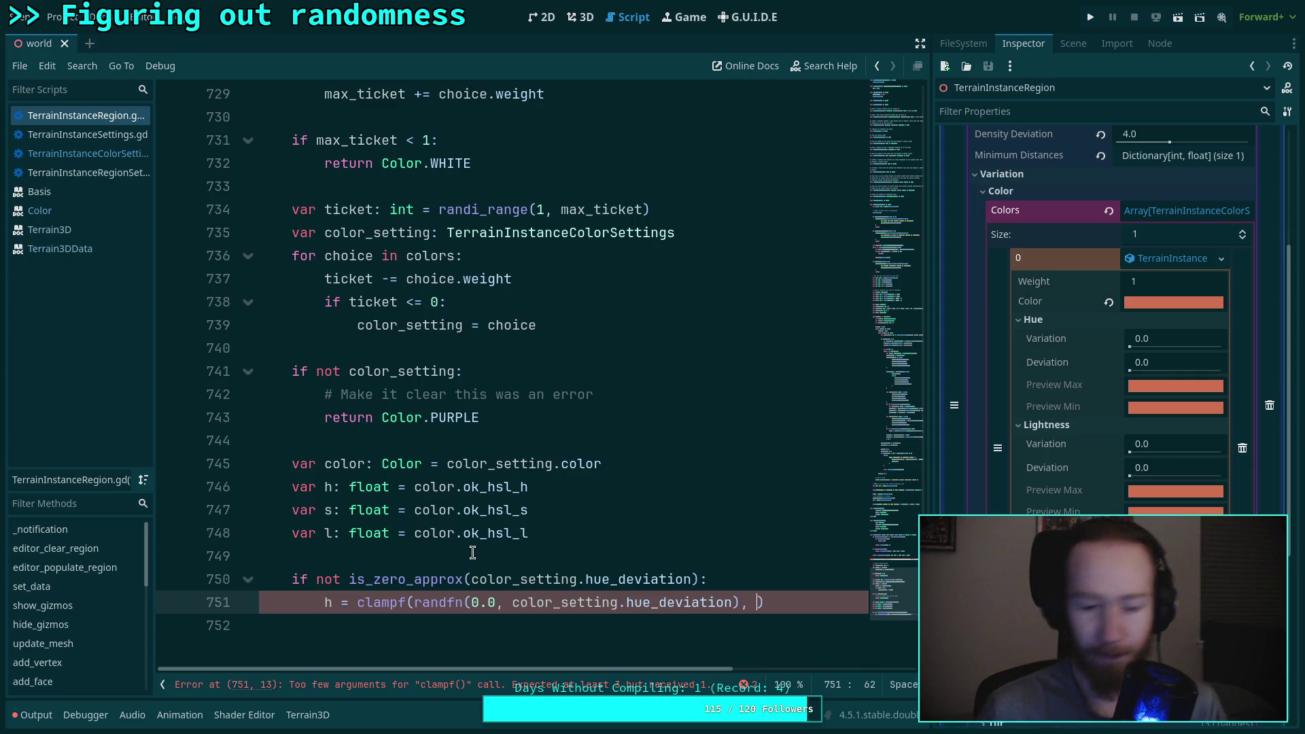
pyautogui.write('-color')
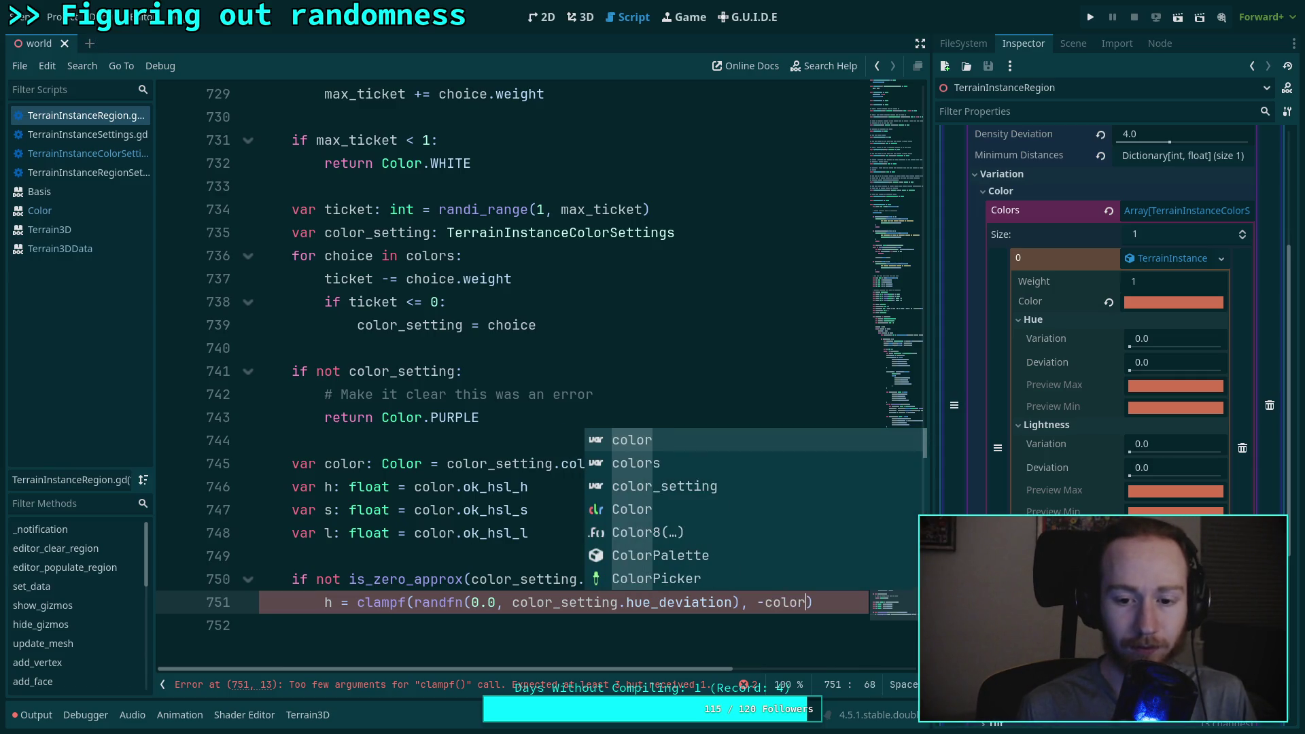
pyautogui.write('_setting.he')
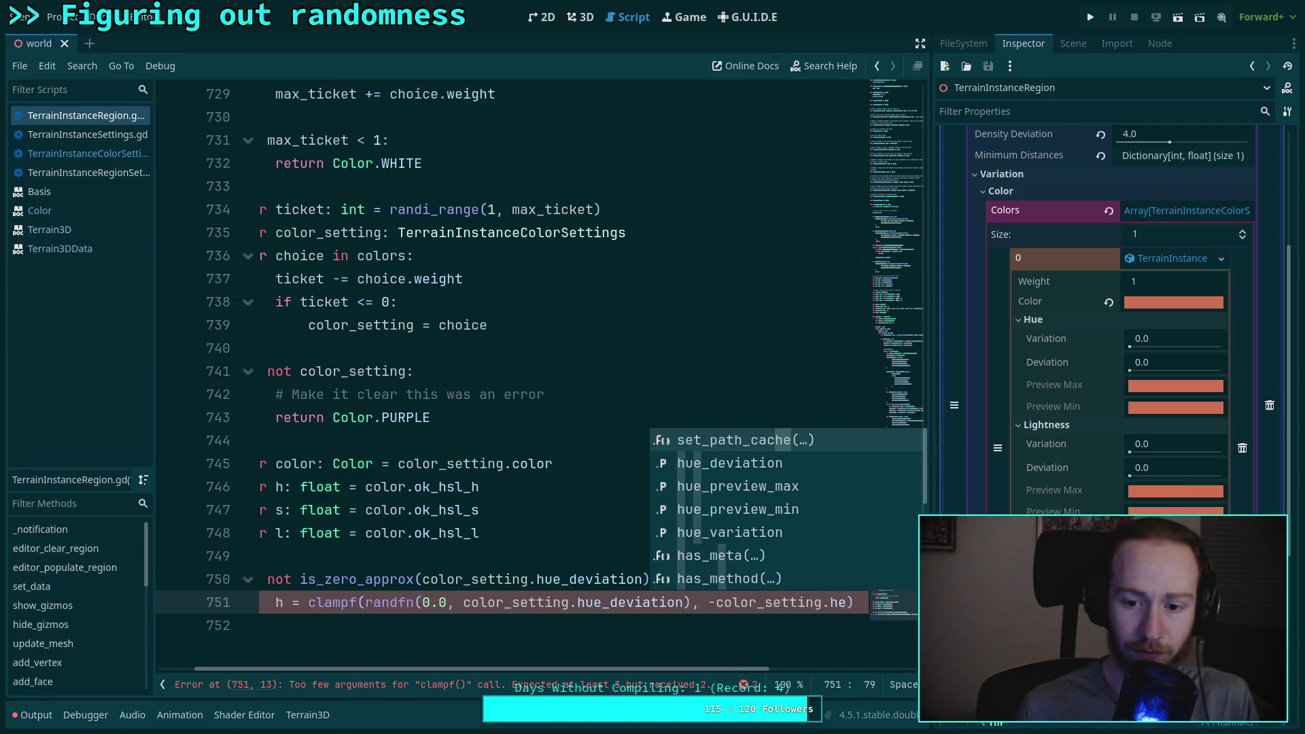
pyautogui.press('Down')
pyautogui.press('Down')
pyautogui.press('Down')
pyautogui.press('Return')
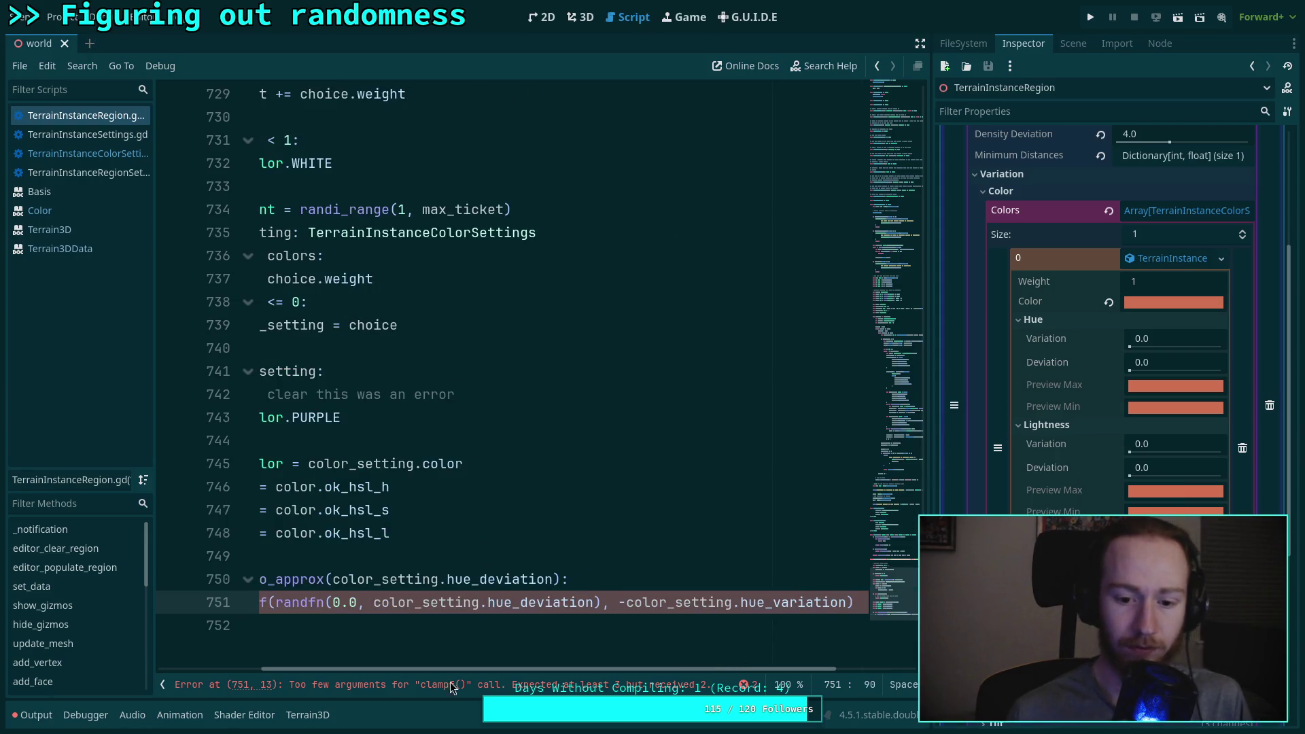
# Step: Split the clampf arguments onto separate indented lines with the closing parenthesis on its own
pyautogui.click(428, 646)
pyautogui.click(410, 602)
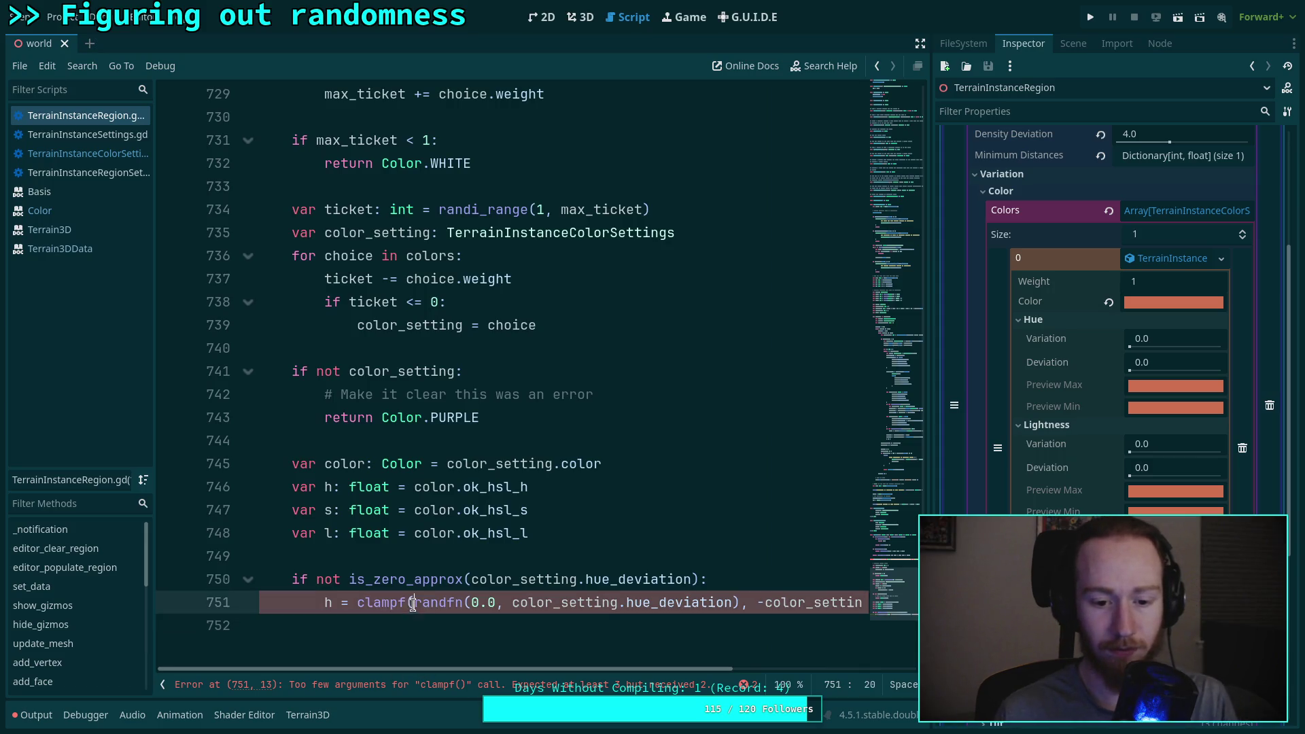
pyautogui.press('Return')
pyautogui.press('Tab')
pyautogui.click(734, 625)
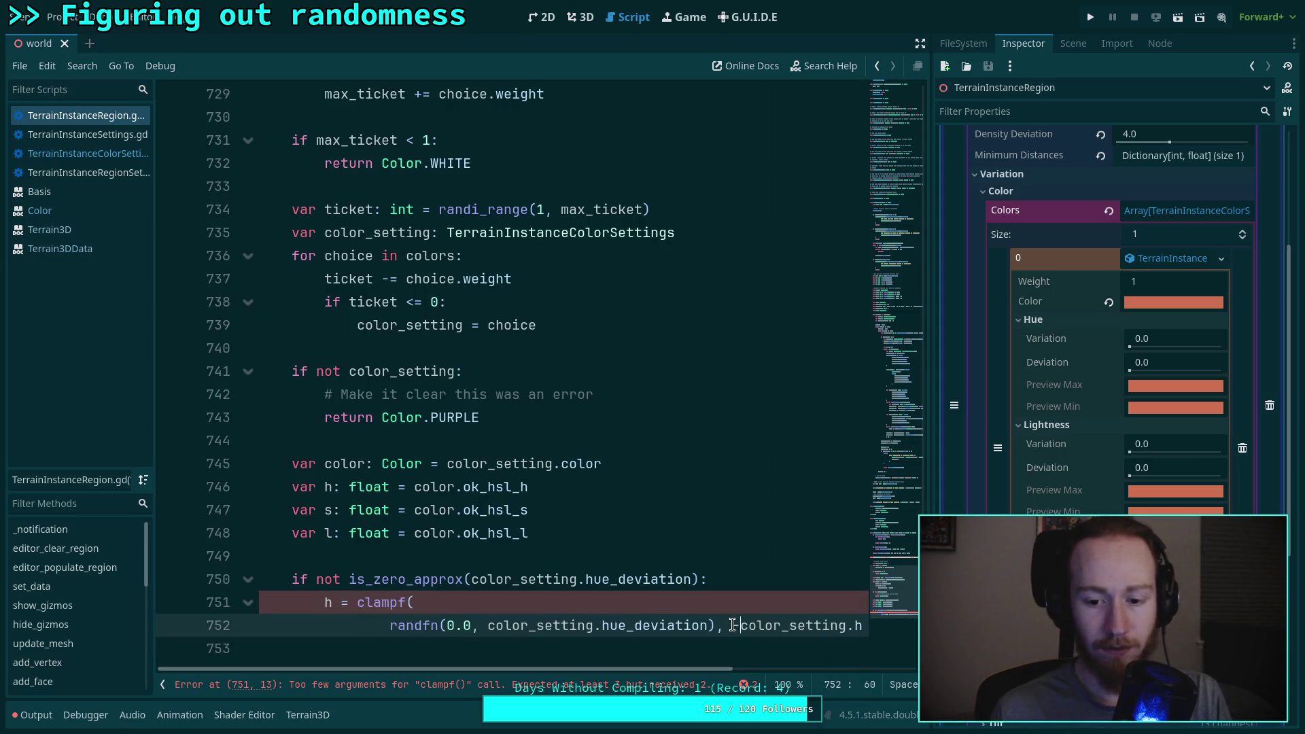
pyautogui.press('Return')
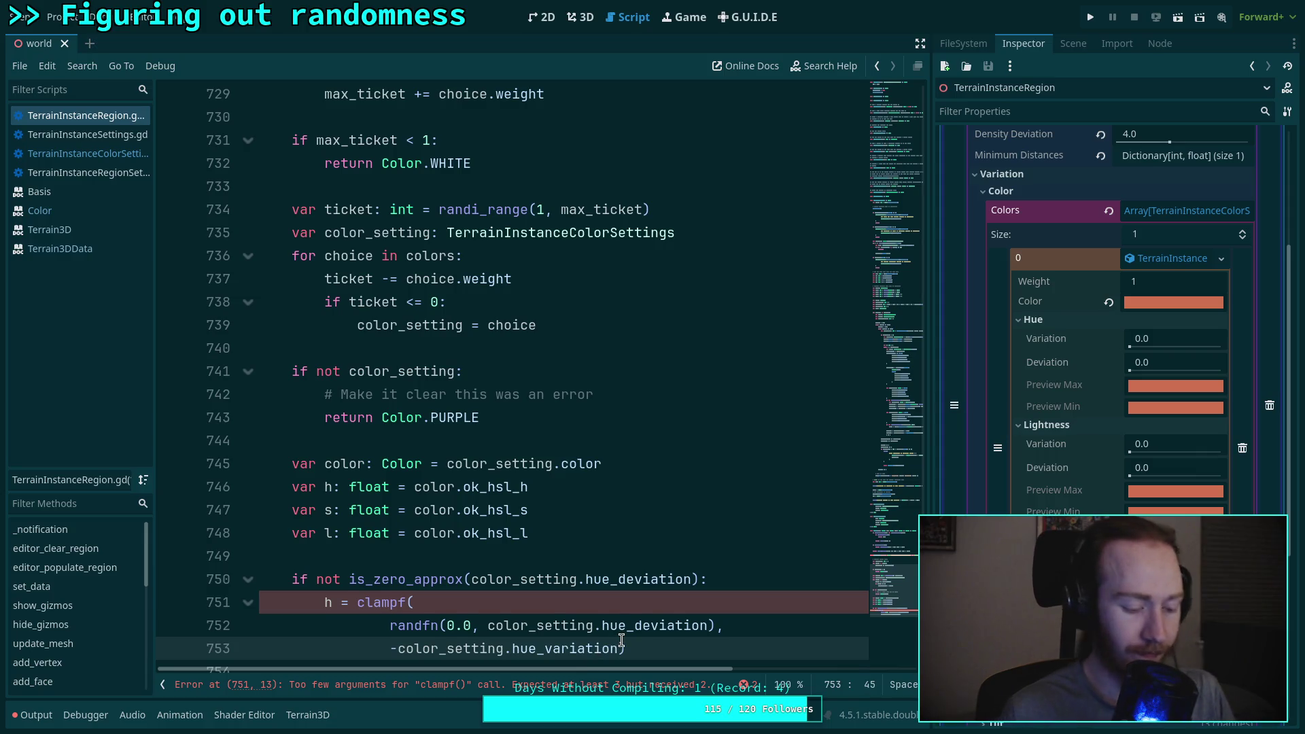
pyautogui.write(',')
pyautogui.press('Return')
pyautogui.press('BackSpace')
pyautogui.press('BackSpace')
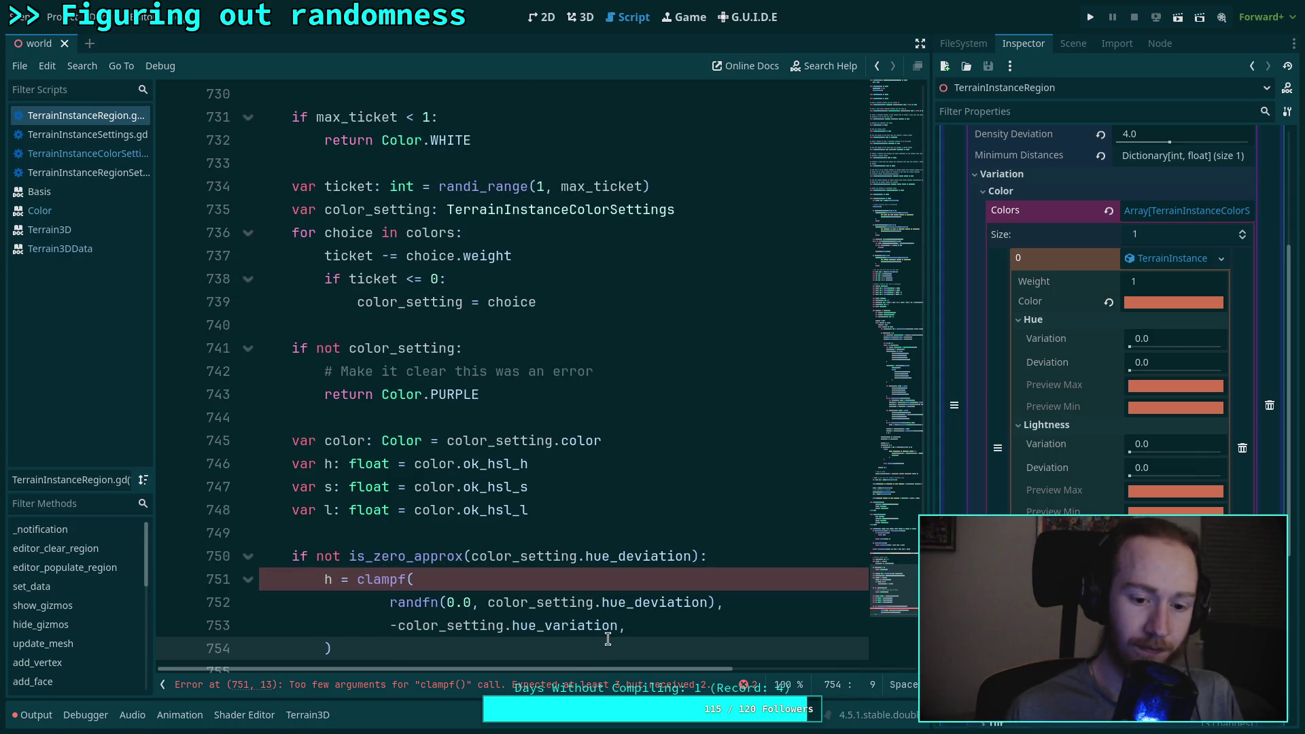
pyautogui.click(630, 626)
# Step: Duplicate the minimum line as a positive hue_variation maximum, fix indentation, and open a new line
pyautogui.hotkey('ctrl', 'shift', 'd')
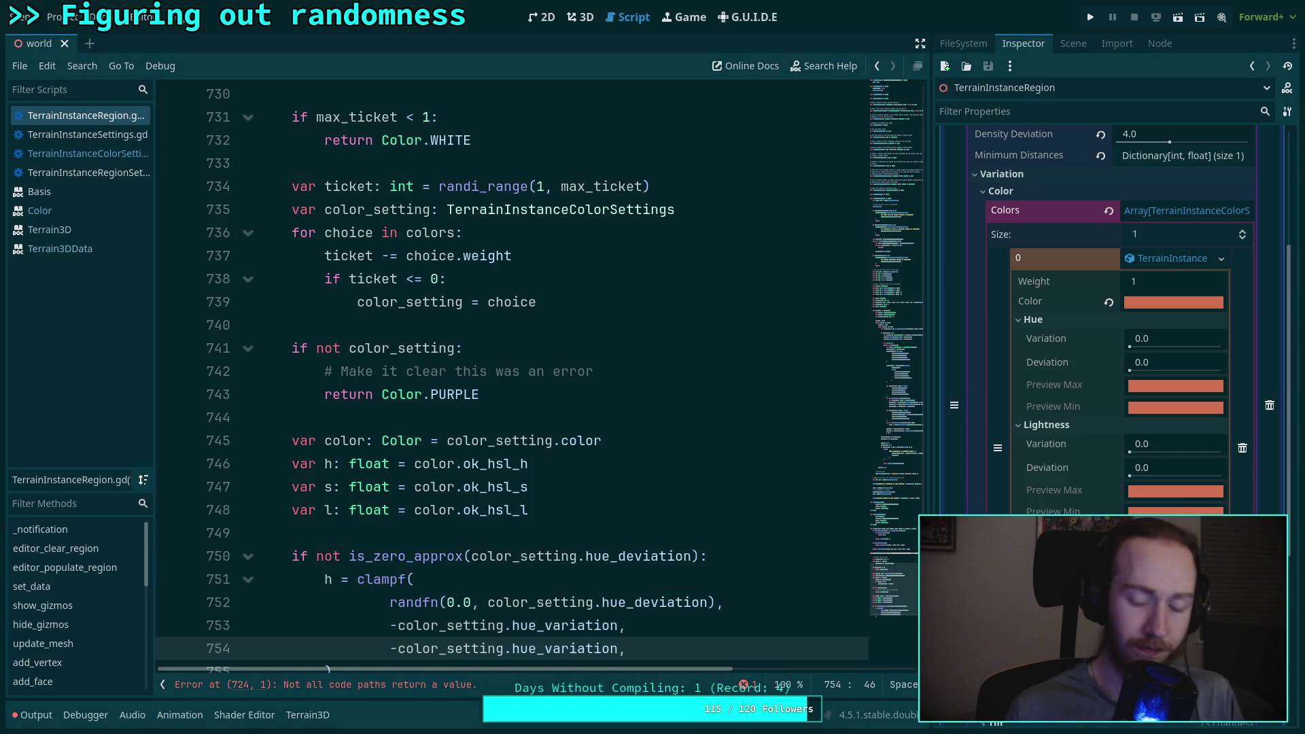
pyautogui.press('Home')
pyautogui.press('Delete')
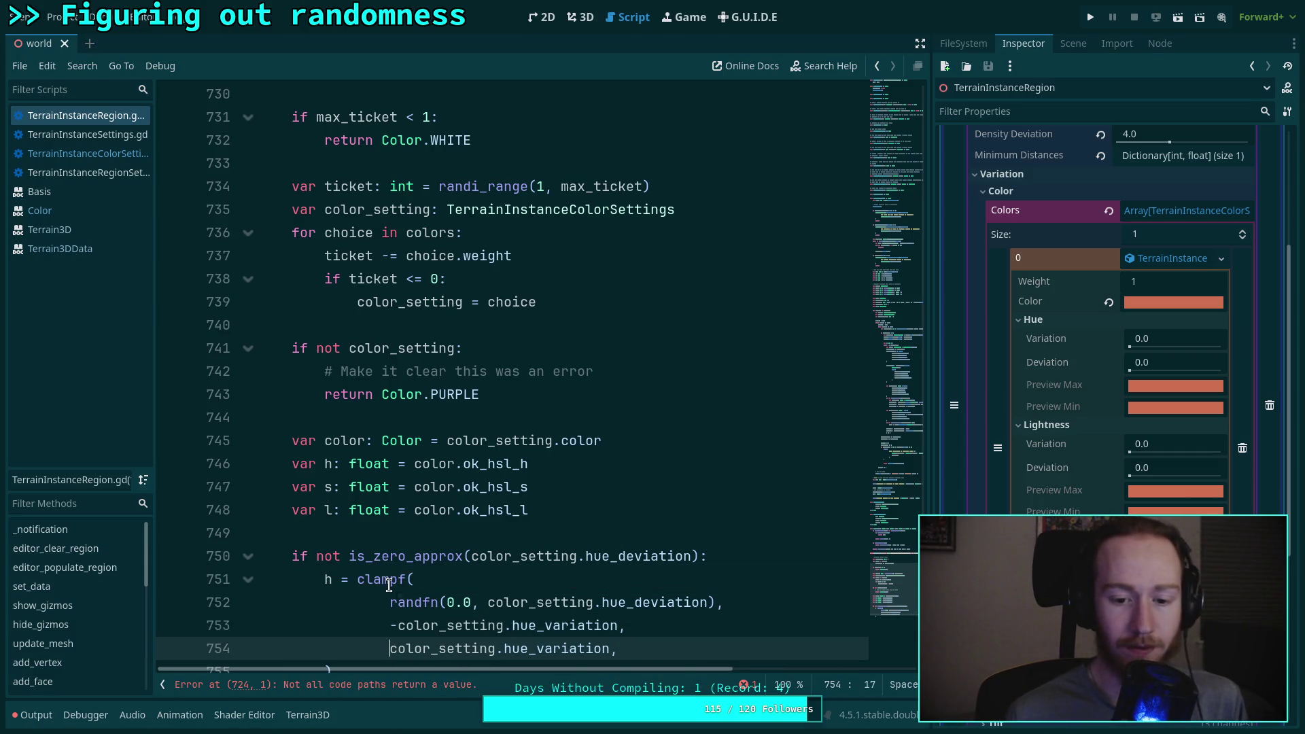
pyautogui.press('Up')
pyautogui.press('Up')
pyautogui.press('Up')
pyautogui.scroll(-2, 441, 537)
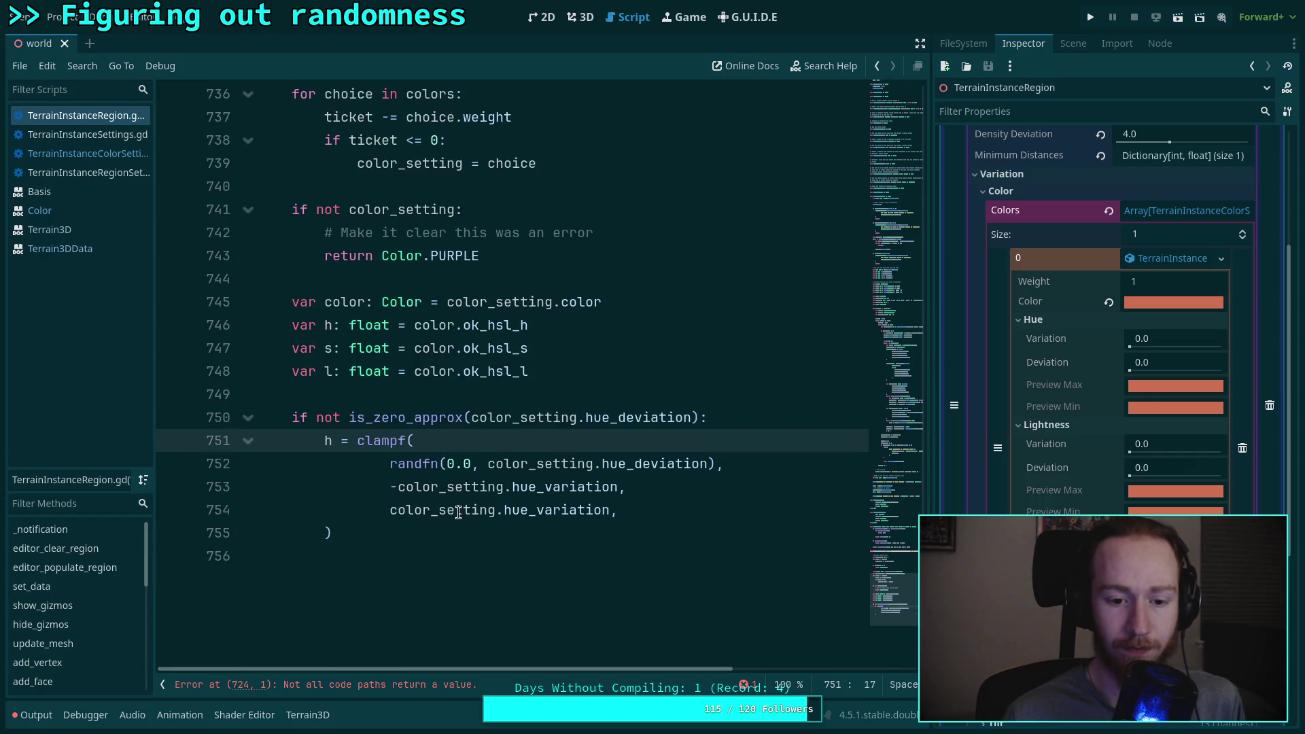
pyautogui.click(387, 510)
pyautogui.click(421, 564)
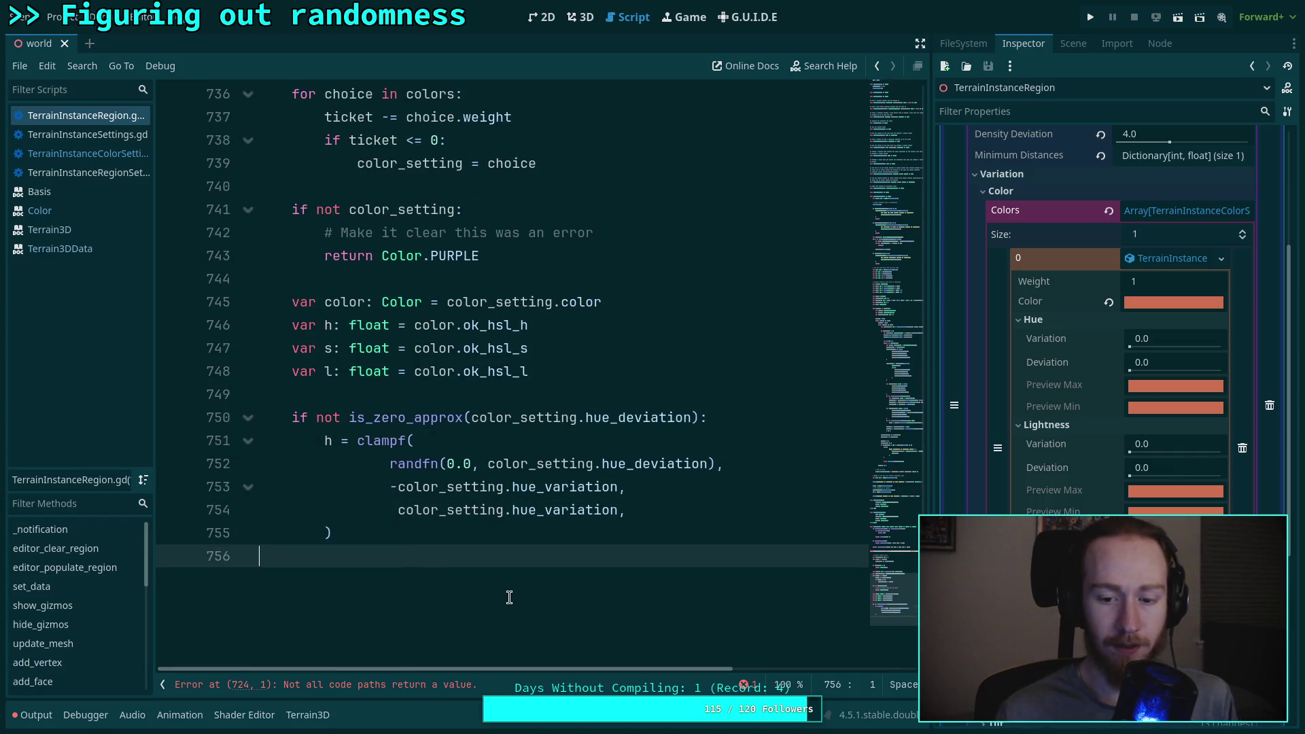
pyautogui.click(480, 527)
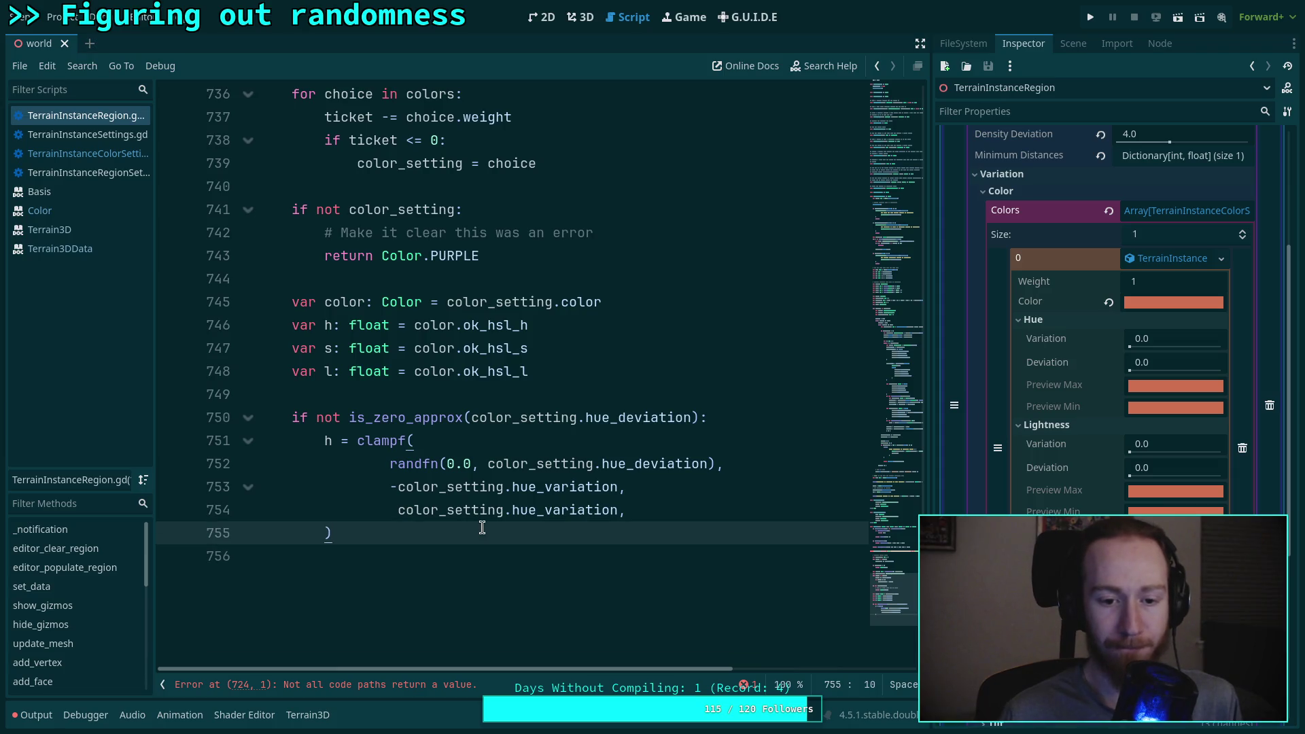
pyautogui.press('Return')
# Step: Add an else: branch with the line h += randf()
pyautogui.write('else:')
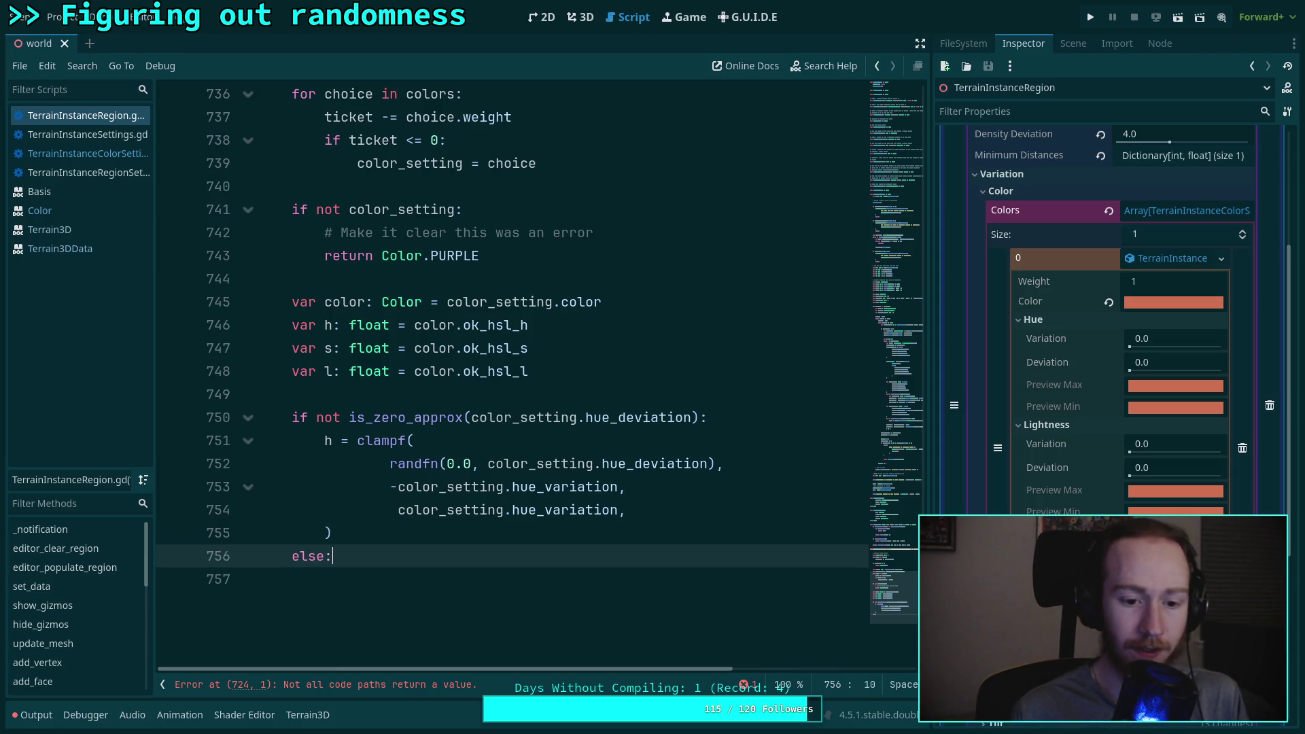
pyautogui.press('Return')
pyautogui.write('h')
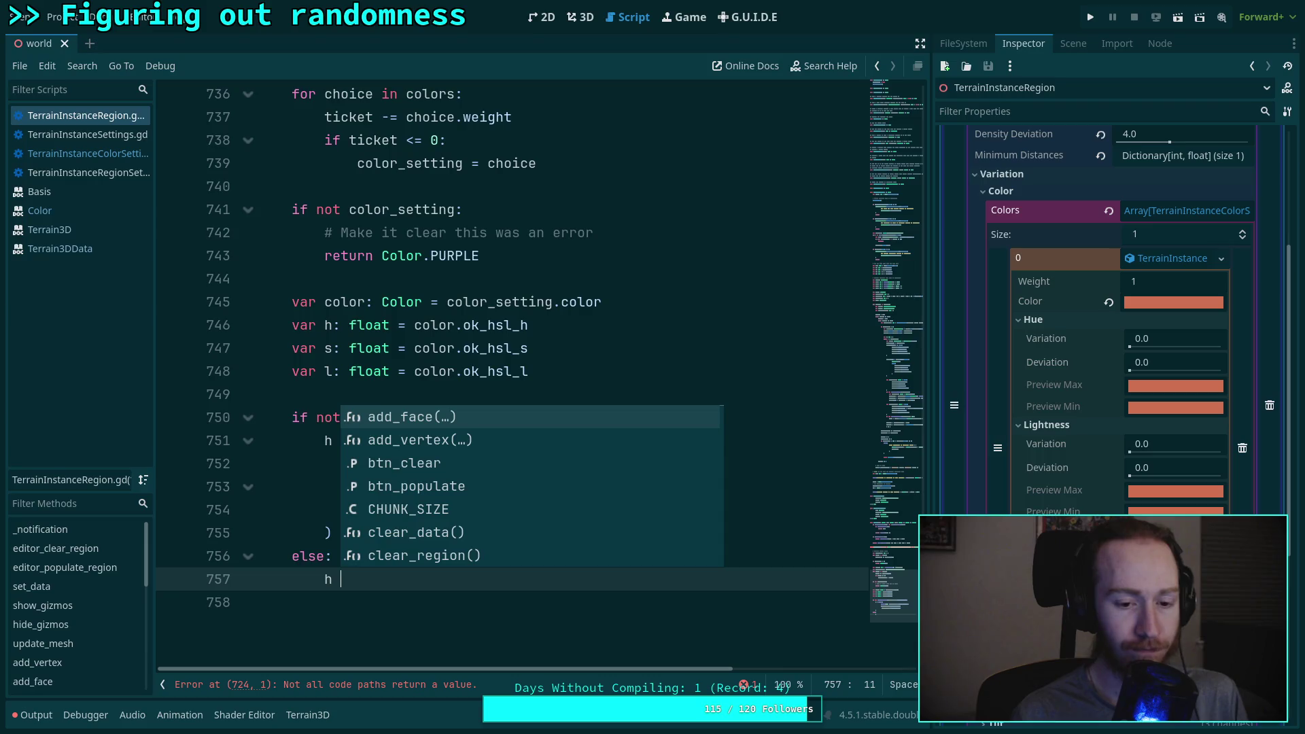
pyautogui.write('+= ')
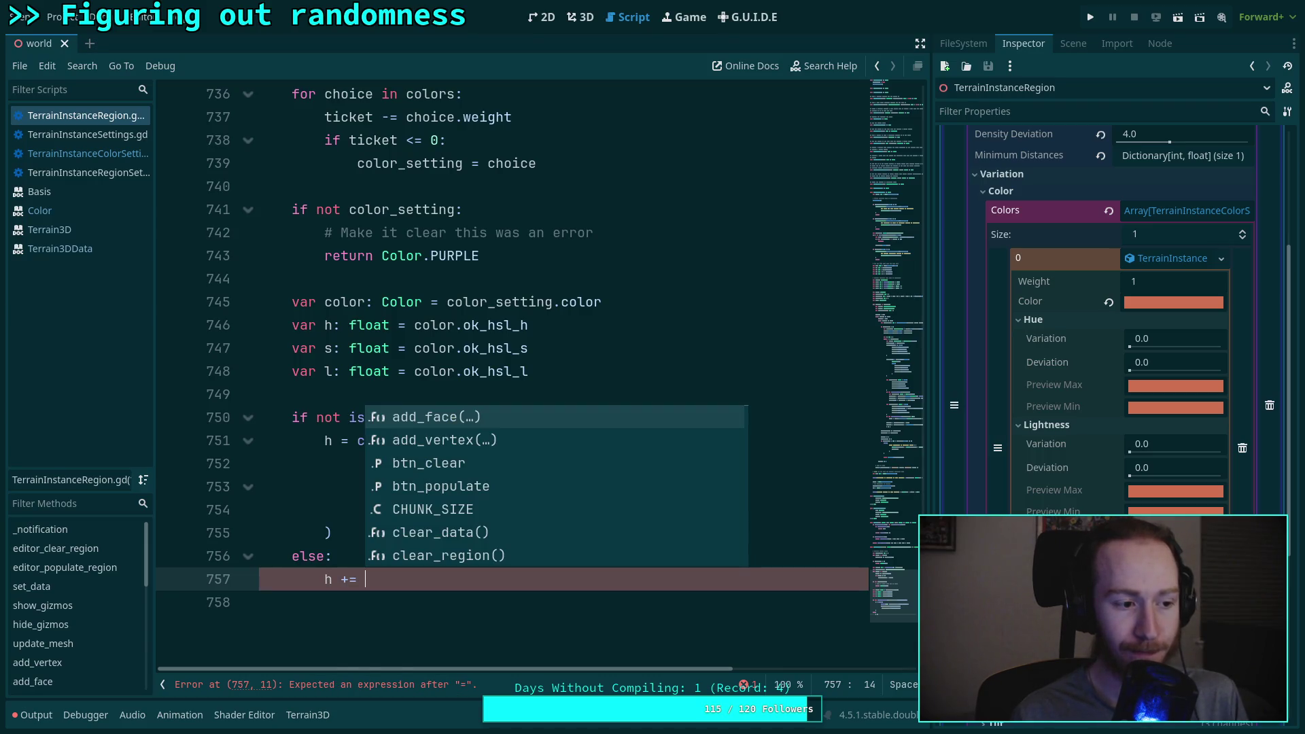
pyautogui.write('rand')
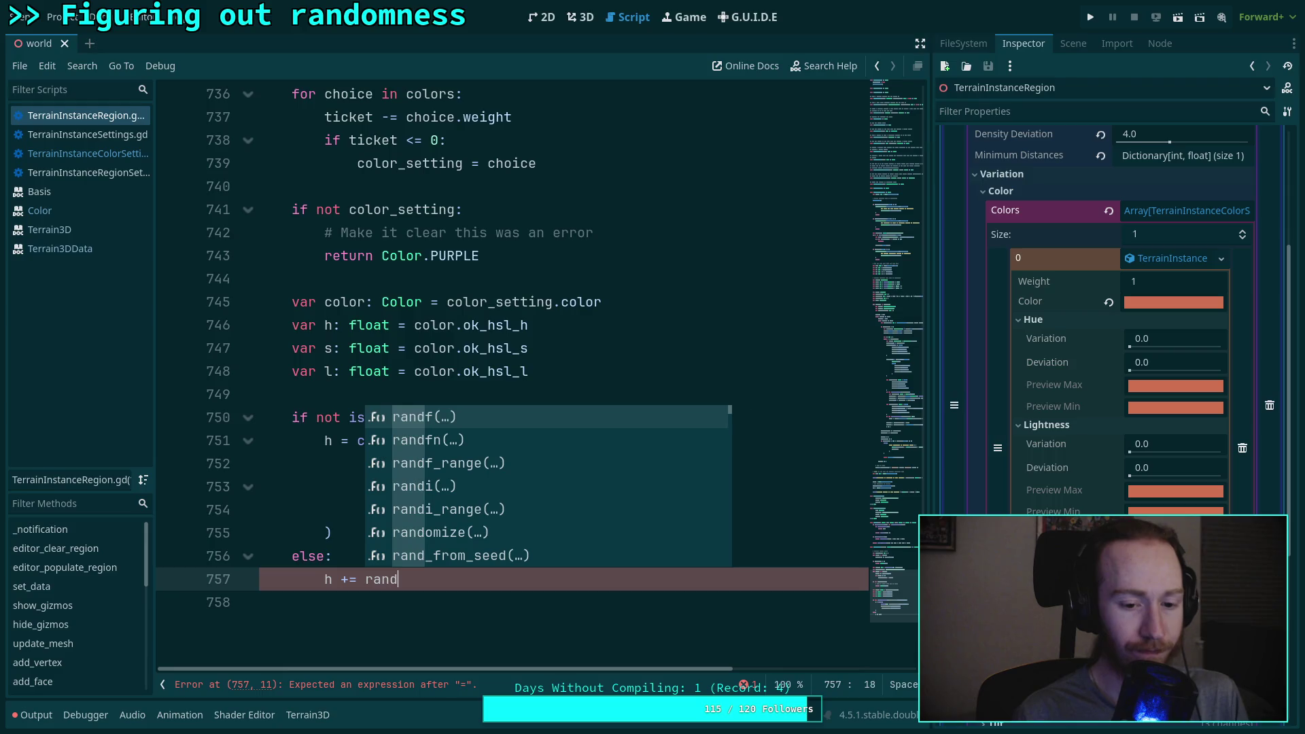
pyautogui.press('Down')
pyautogui.press('Down')
pyautogui.press('Return')
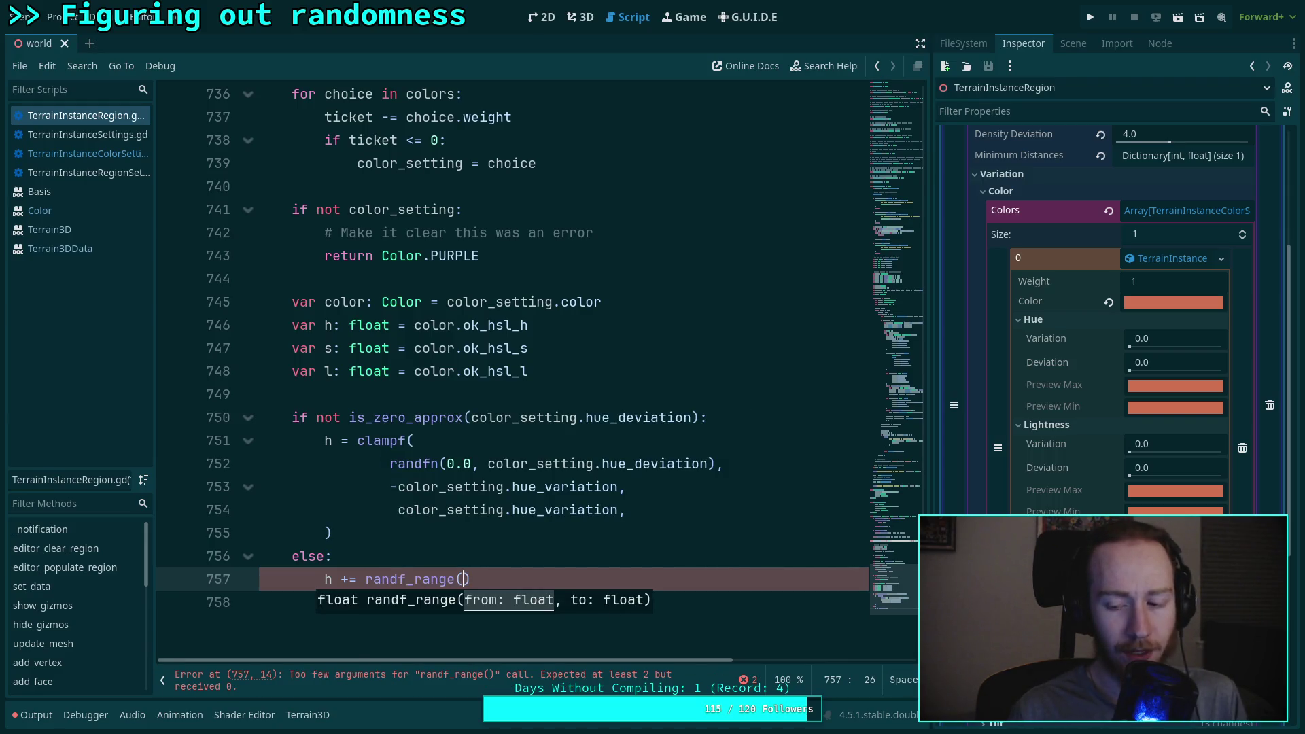
pyautogui.press('BackSpace')
pyautogui.press('BackSpace')
pyautogui.press('BackSpace')
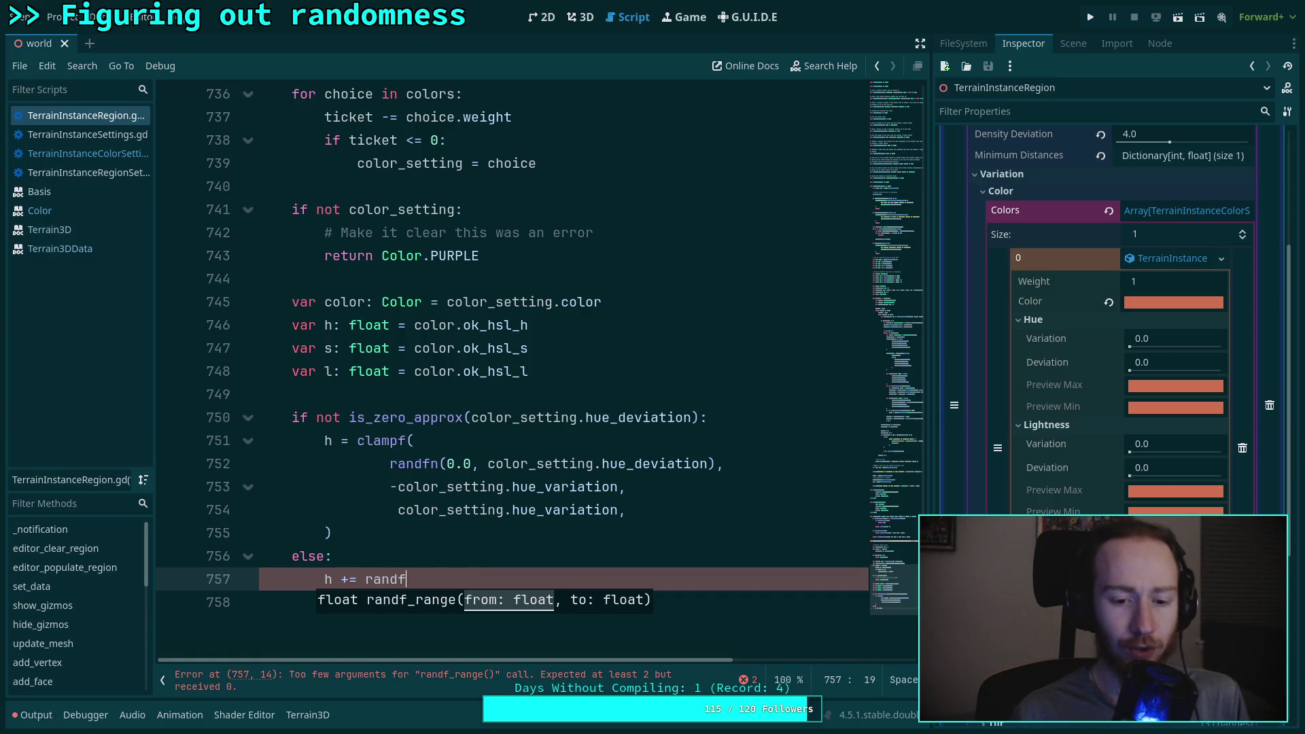
pyautogui.write(') &')
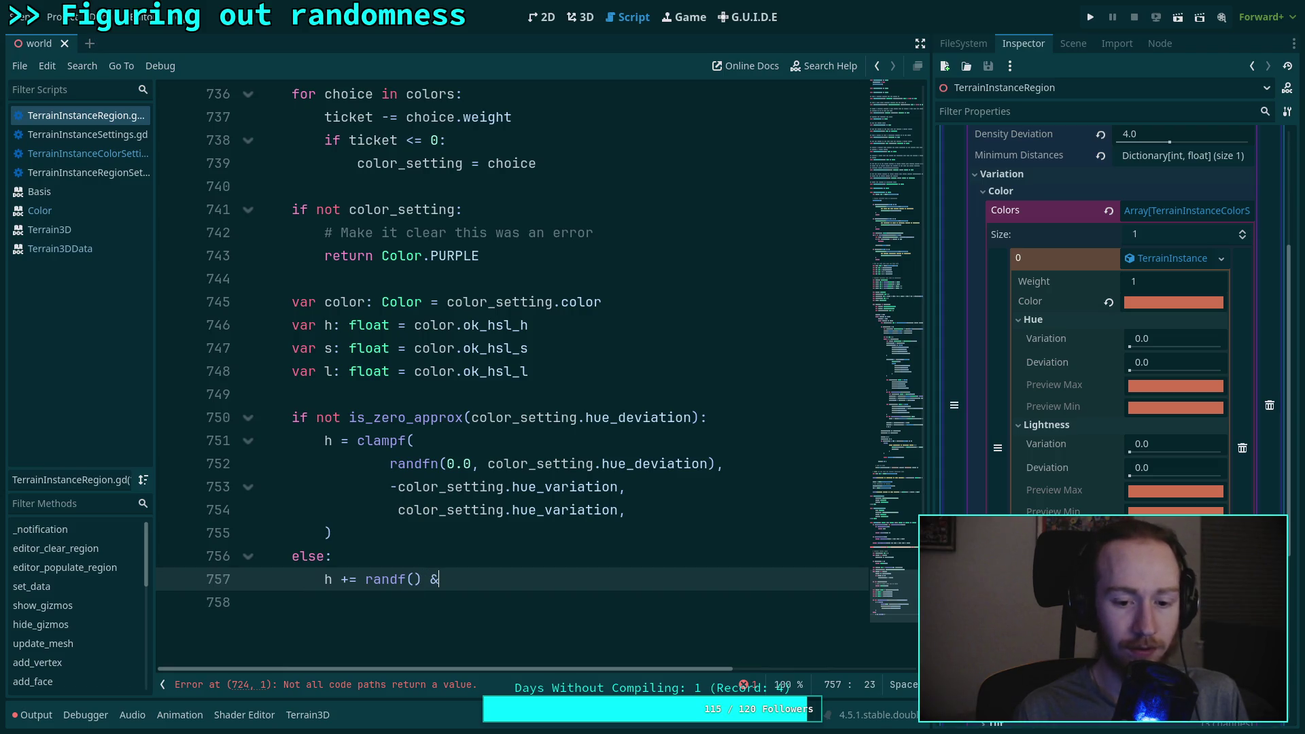
pyautogui.press('BackSpace')
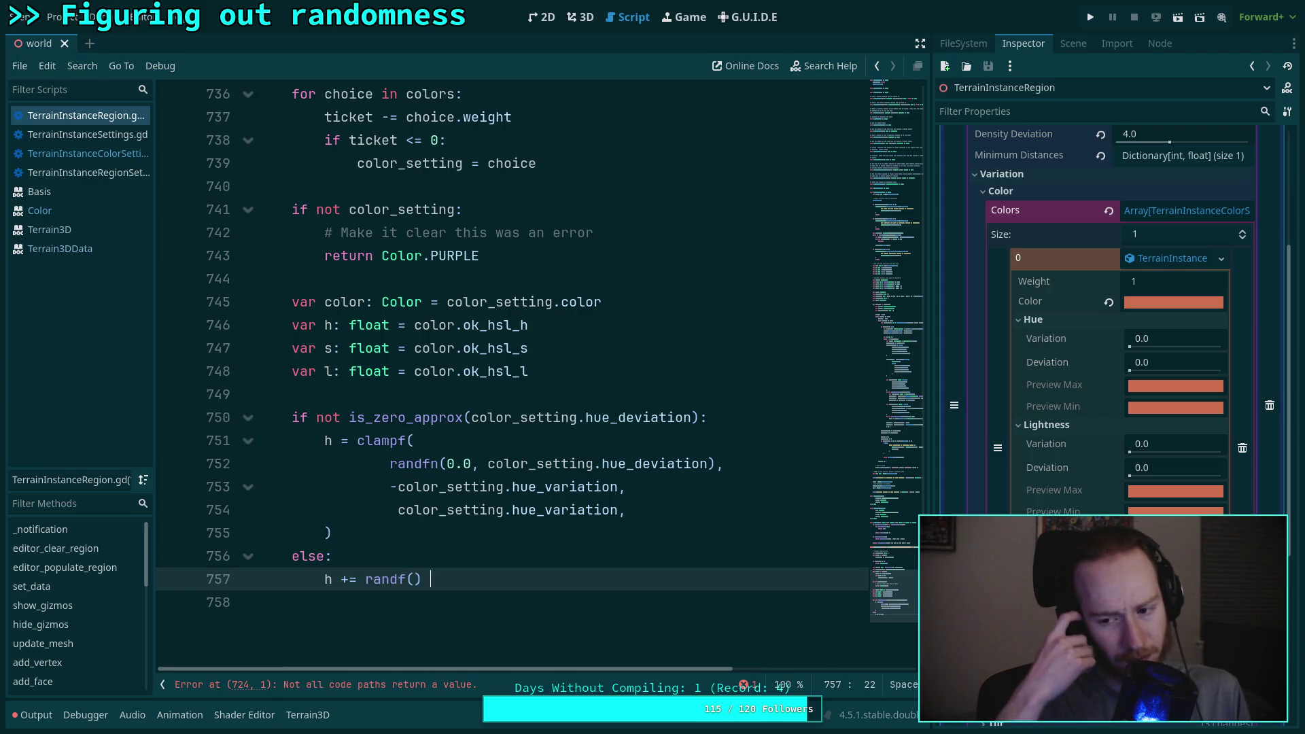
# Step: Parenthesize the randf term and multiply it by color_setting.hue_variation
pyautogui.click(360, 579)
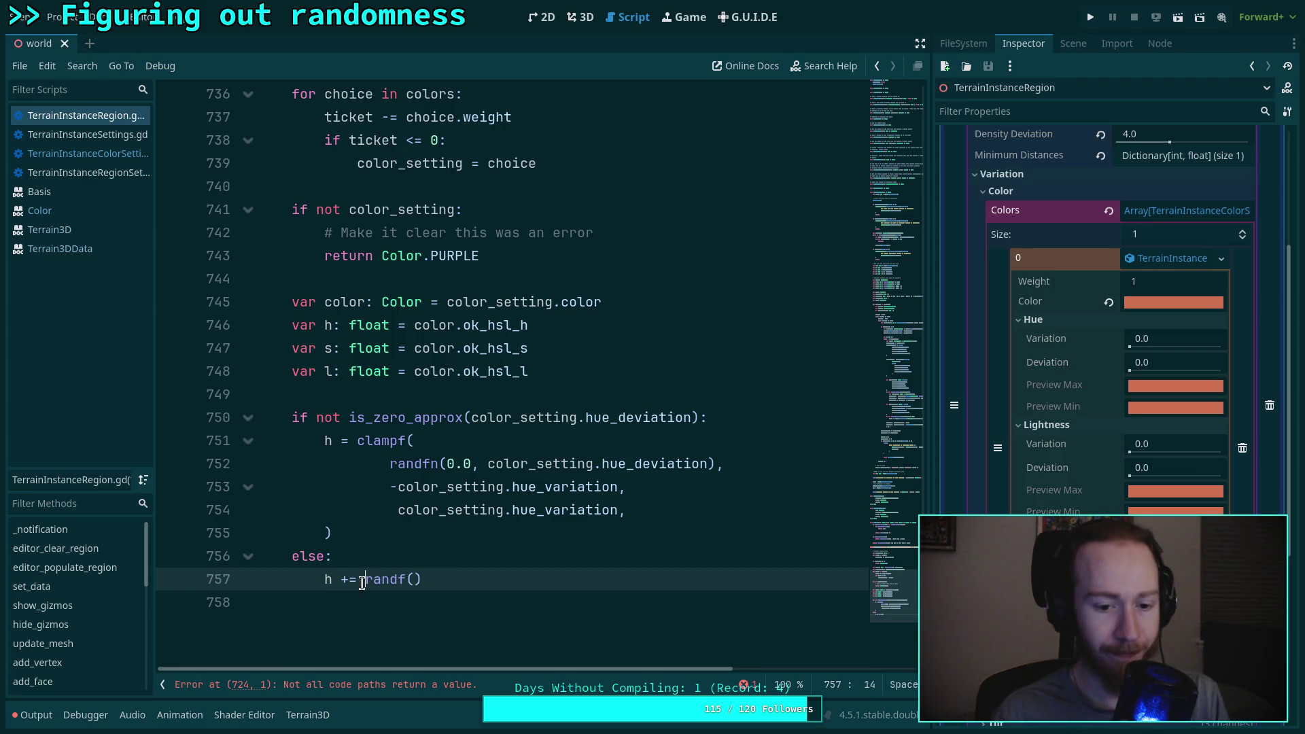
pyautogui.write('(')
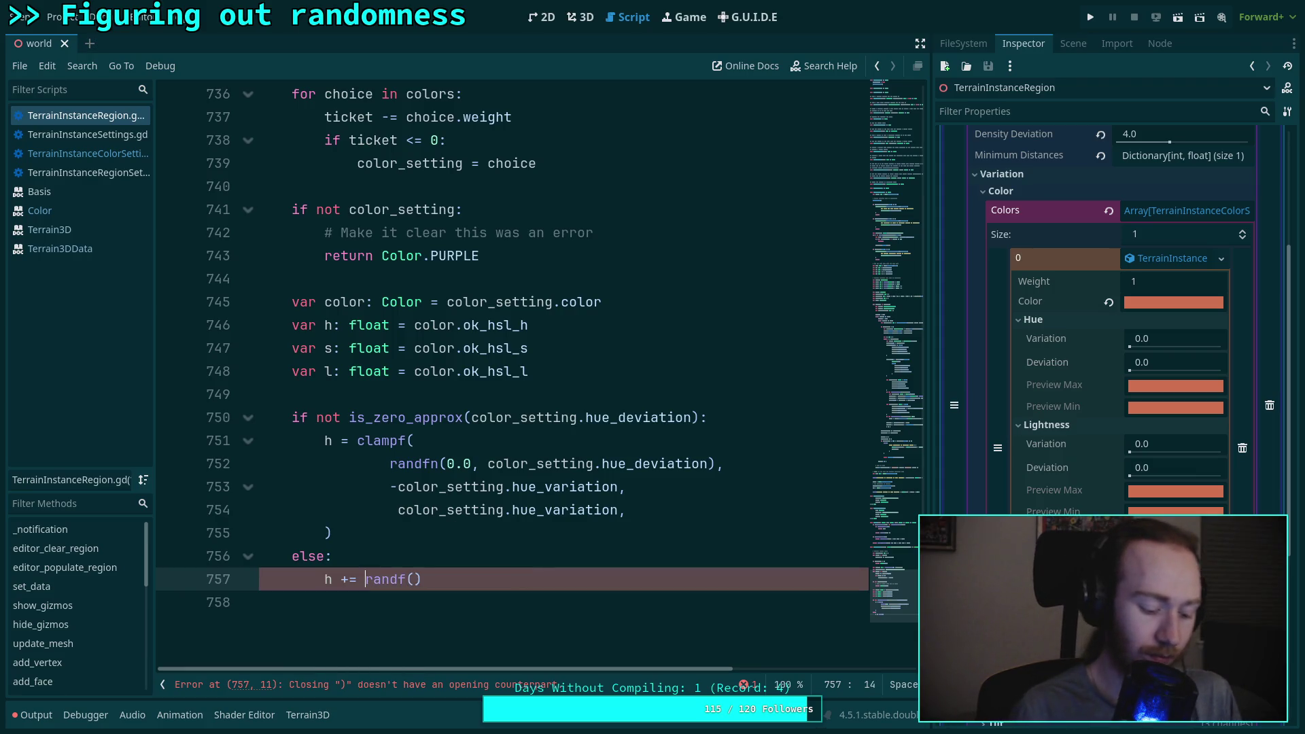
pyautogui.press('Right')
pyautogui.press('Right')
pyautogui.press('Right')
pyautogui.press('Right')
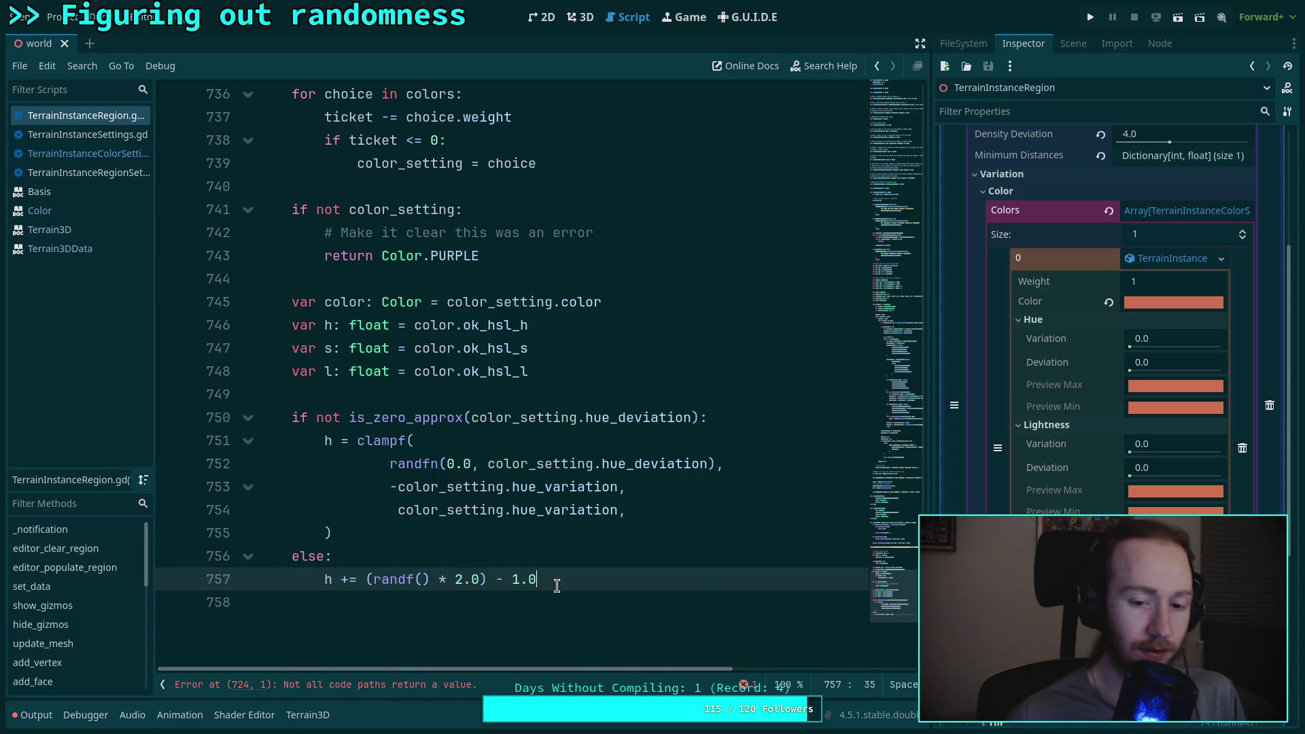
pyautogui.click(479, 579)
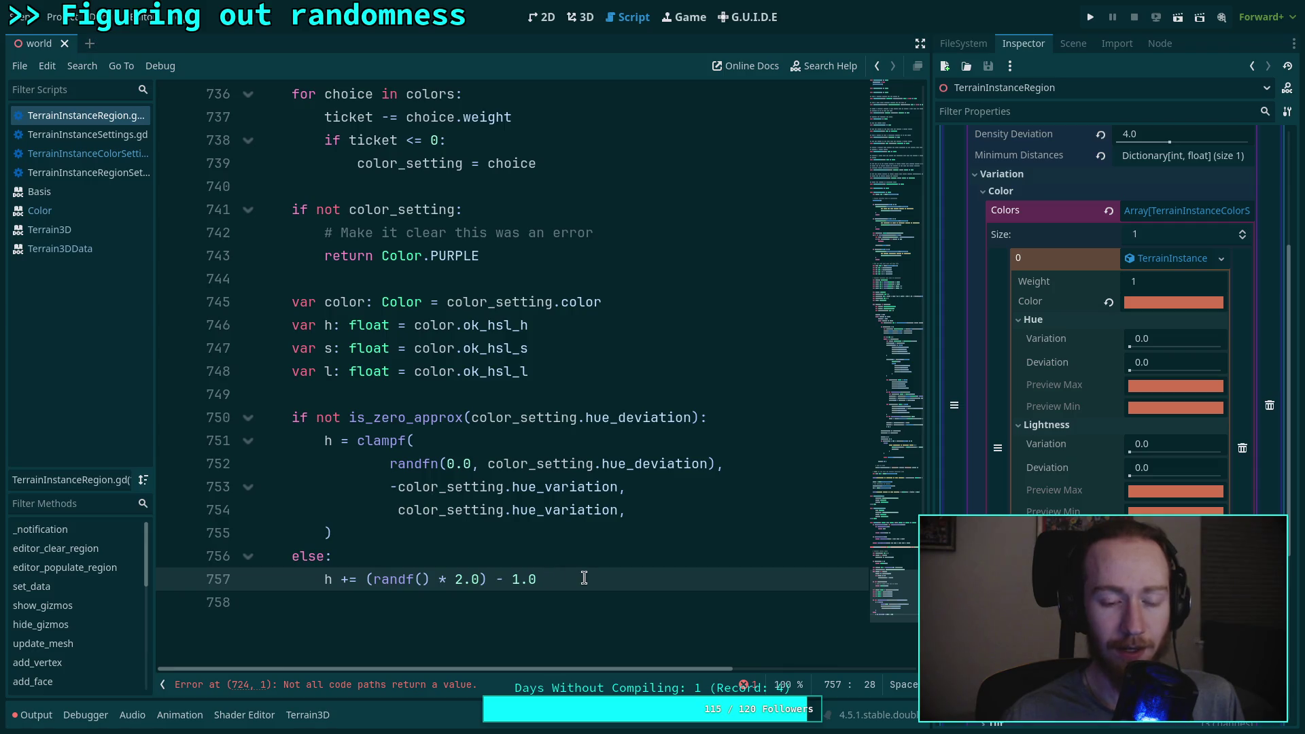
pyautogui.write('colo')
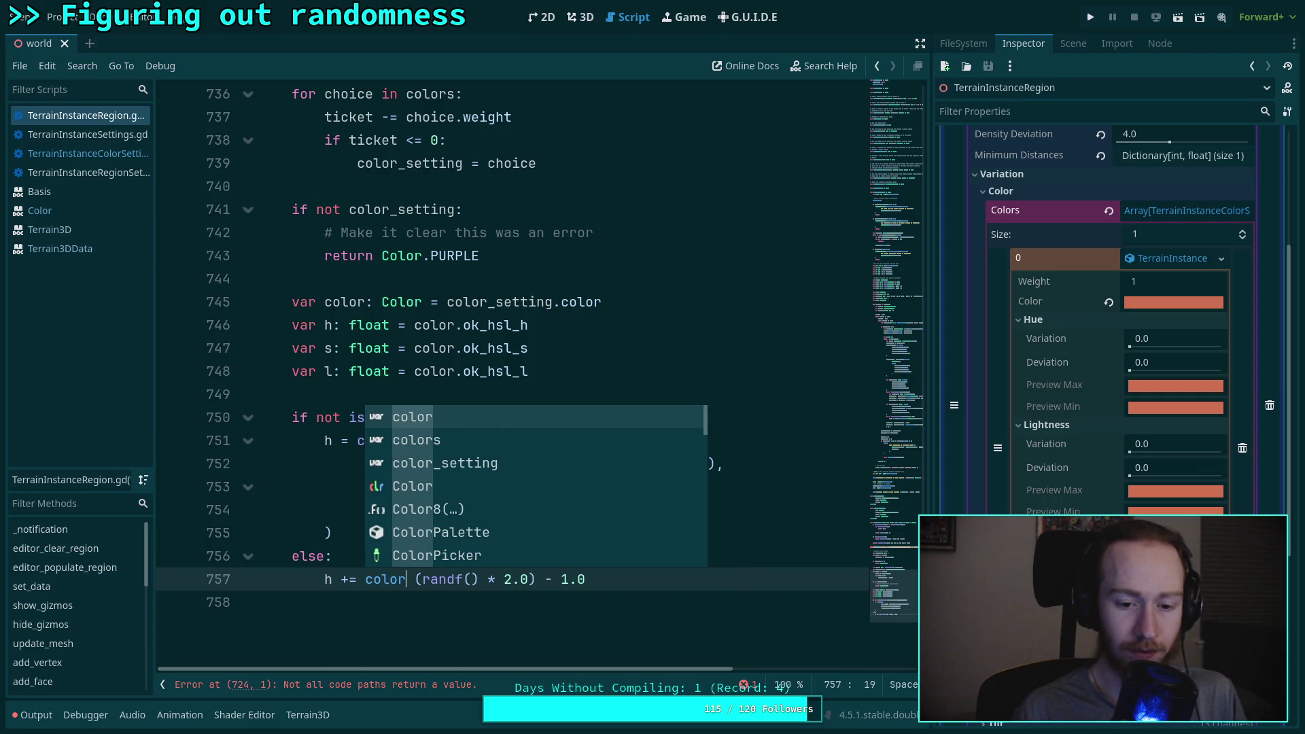
pyautogui.write('r')
pyautogui.press('Down')
pyautogui.press('Down')
pyautogui.press('Return')
pyautogui.write('.he')
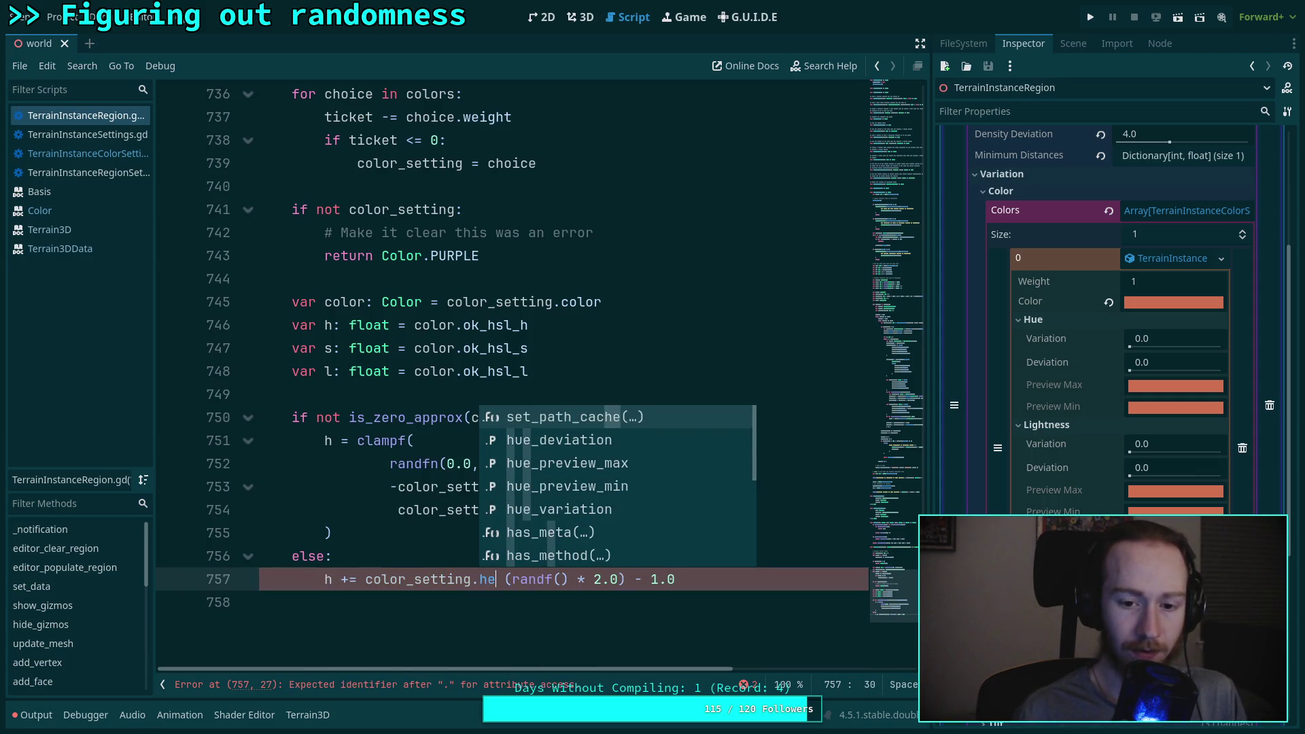
pyautogui.press('Down')
pyautogui.press('Down')
pyautogui.press('Down')
pyautogui.press('Return')
pyautogui.write('*')
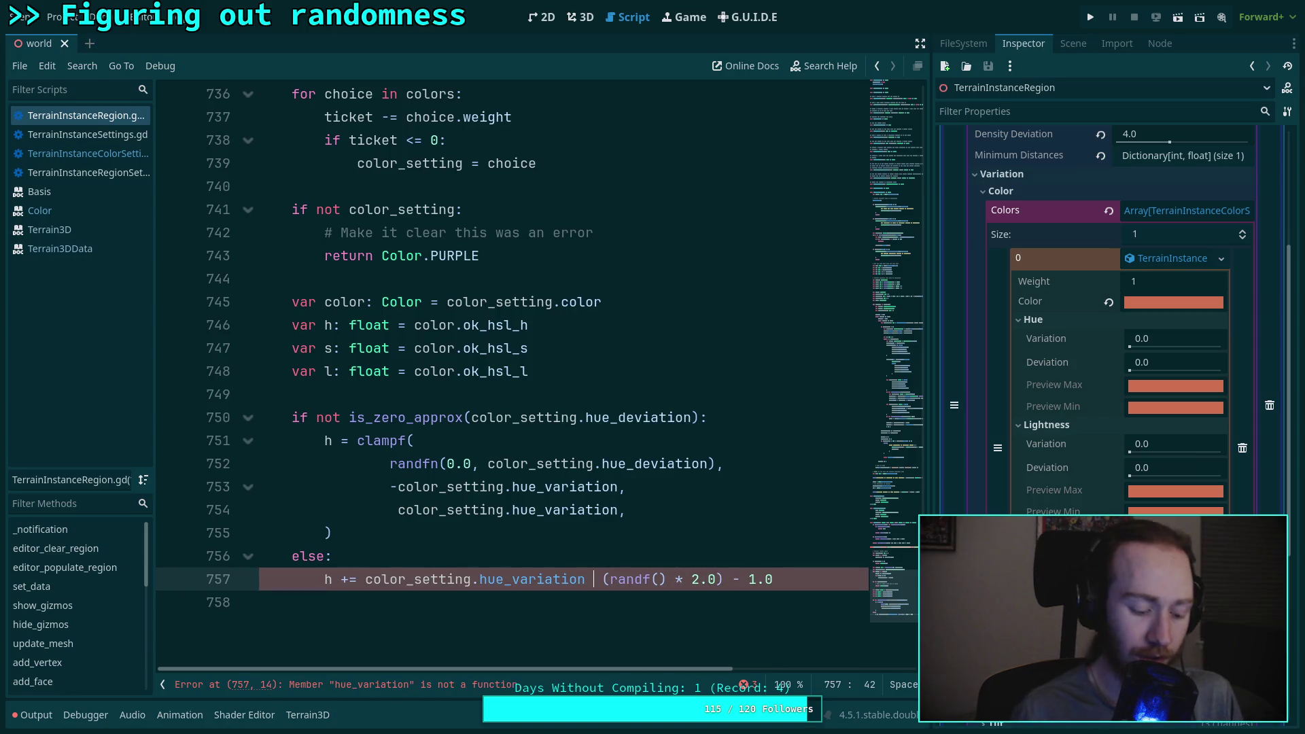
# Step: Add the outer parentheses around the random term and select the new expression on line 757
pyautogui.click(611, 579)
pyautogui.write('(')
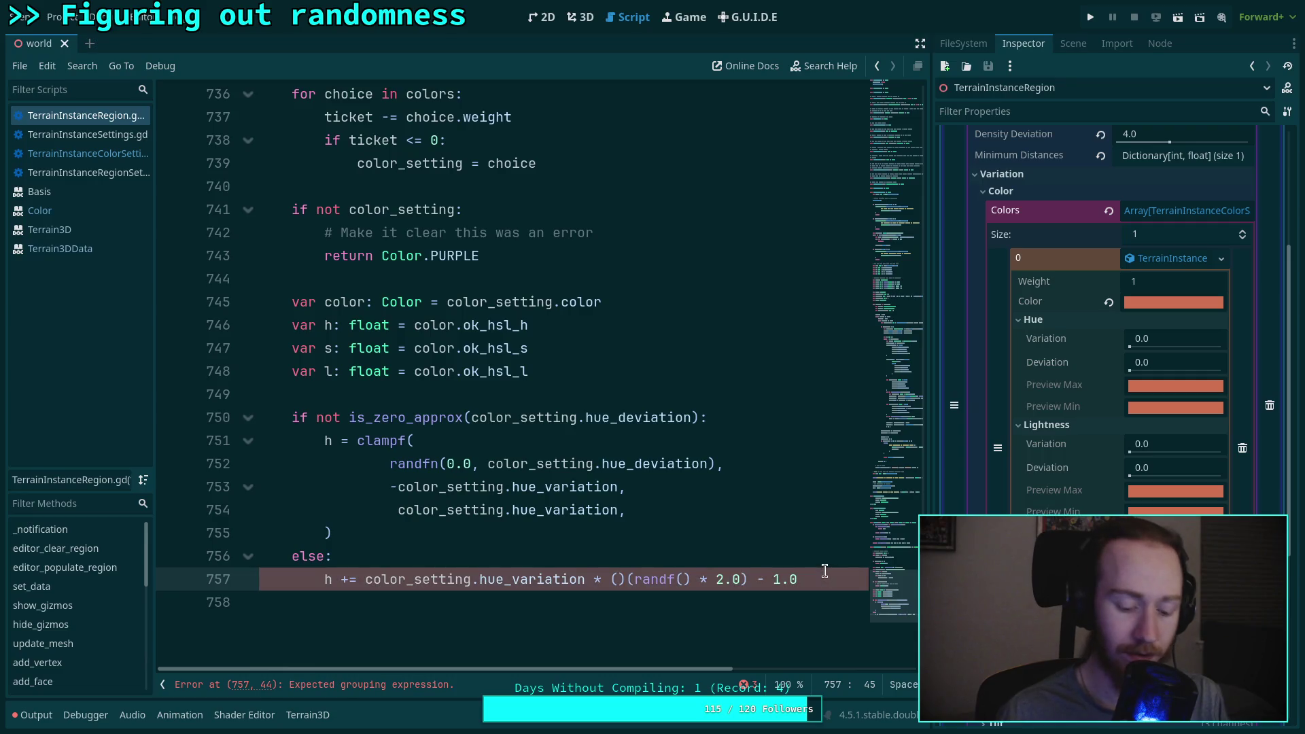
pyautogui.press('Delete')
pyautogui.write(')')
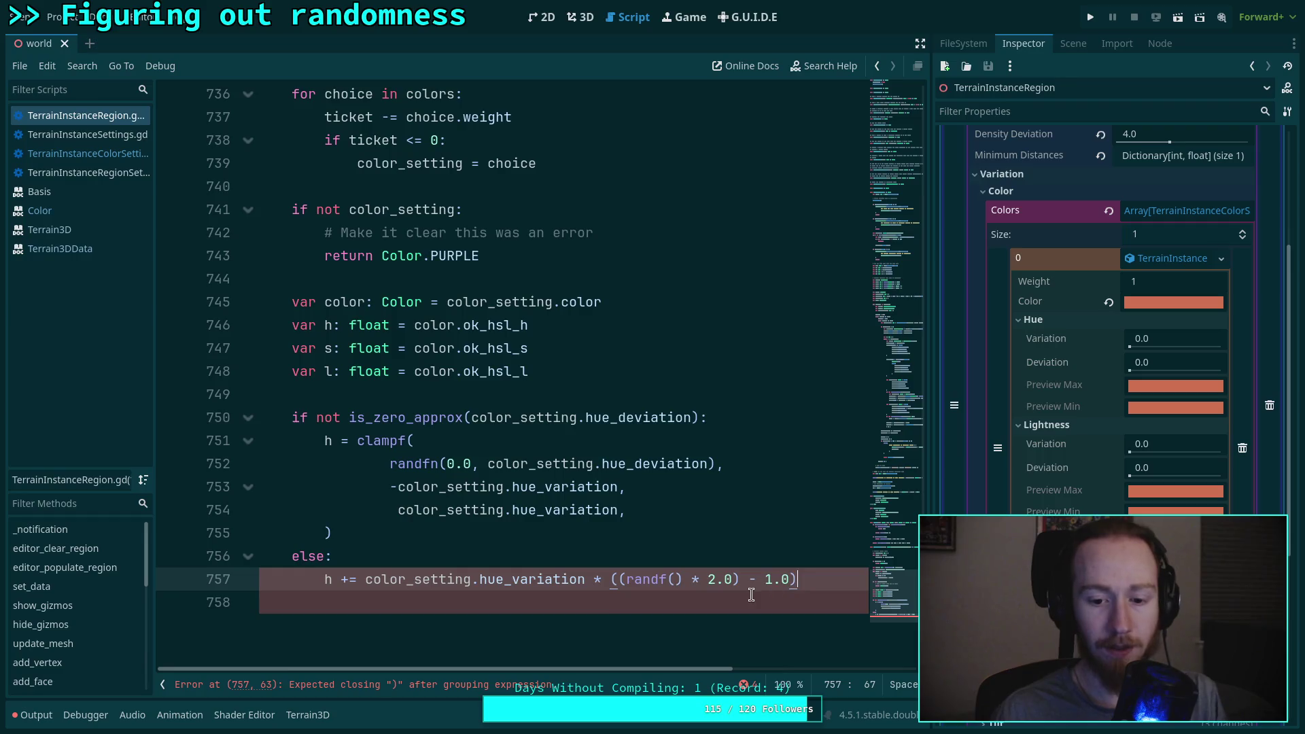
pyautogui.click(751, 595)
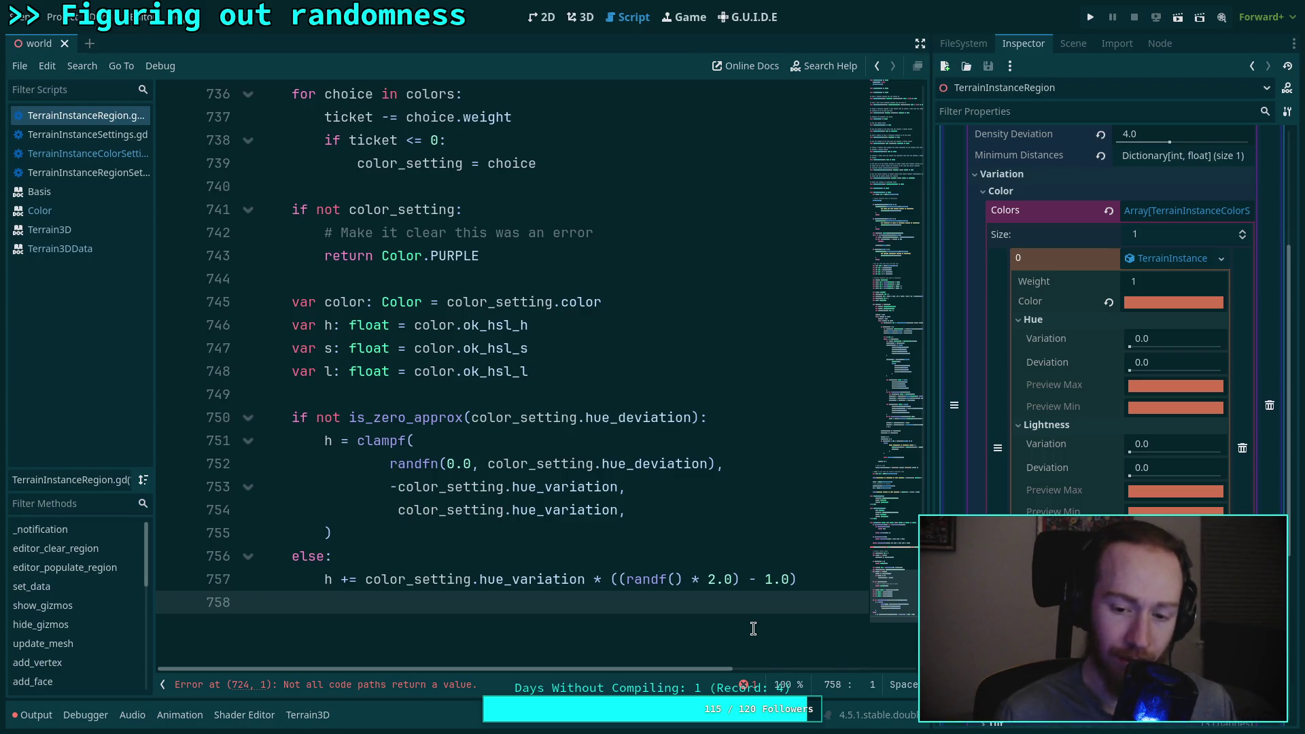
pyautogui.moveTo(813, 585); pyautogui.dragTo(367, 579)
# Step: Make the else branch call randf_range with -color_setting.hue_variation as the lower bound
pyautogui.write('randf')
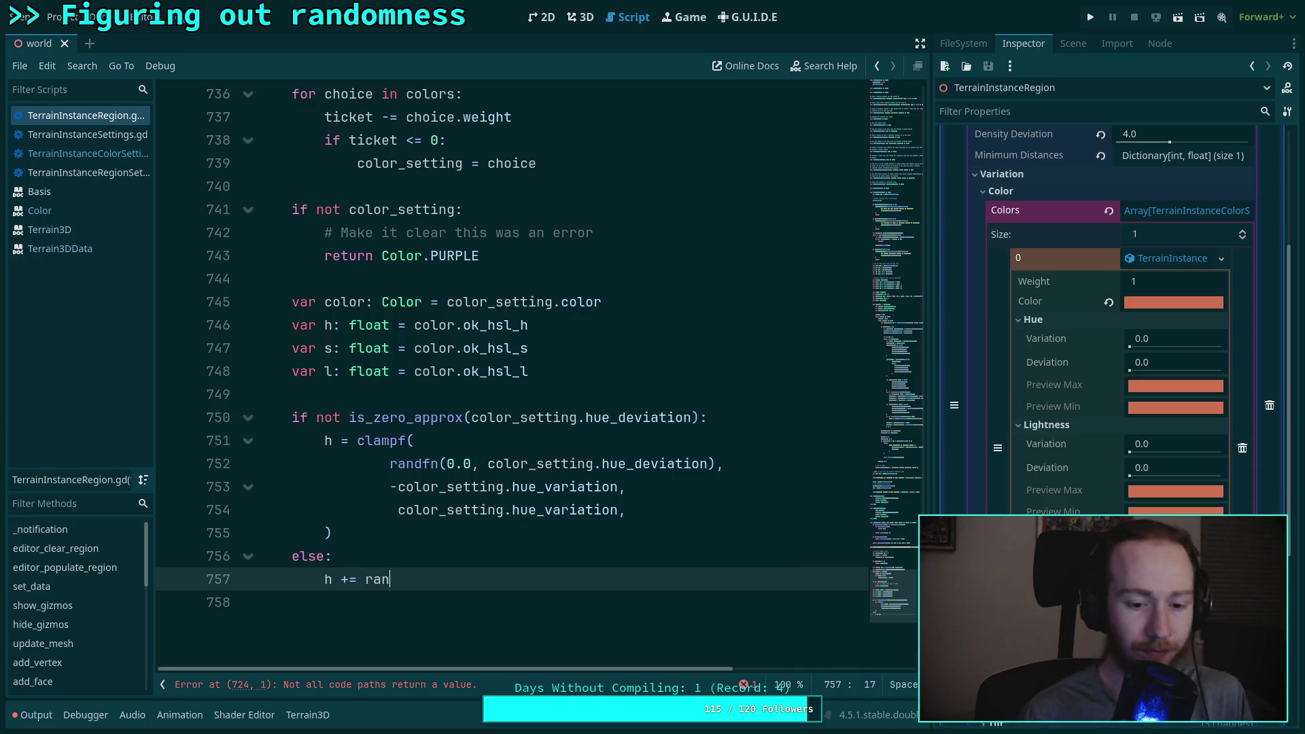
pyautogui.press('Down')
pyautogui.press('Down')
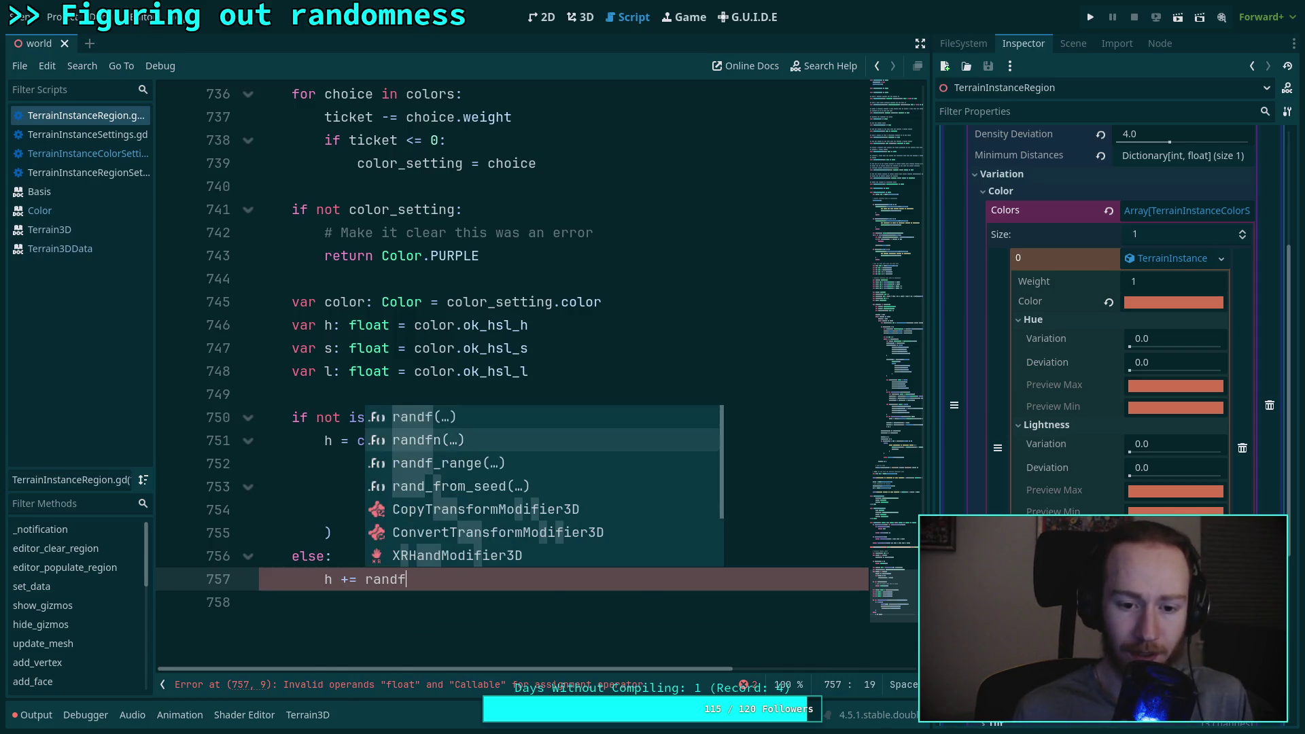
pyautogui.press('Return')
pyautogui.write('-color')
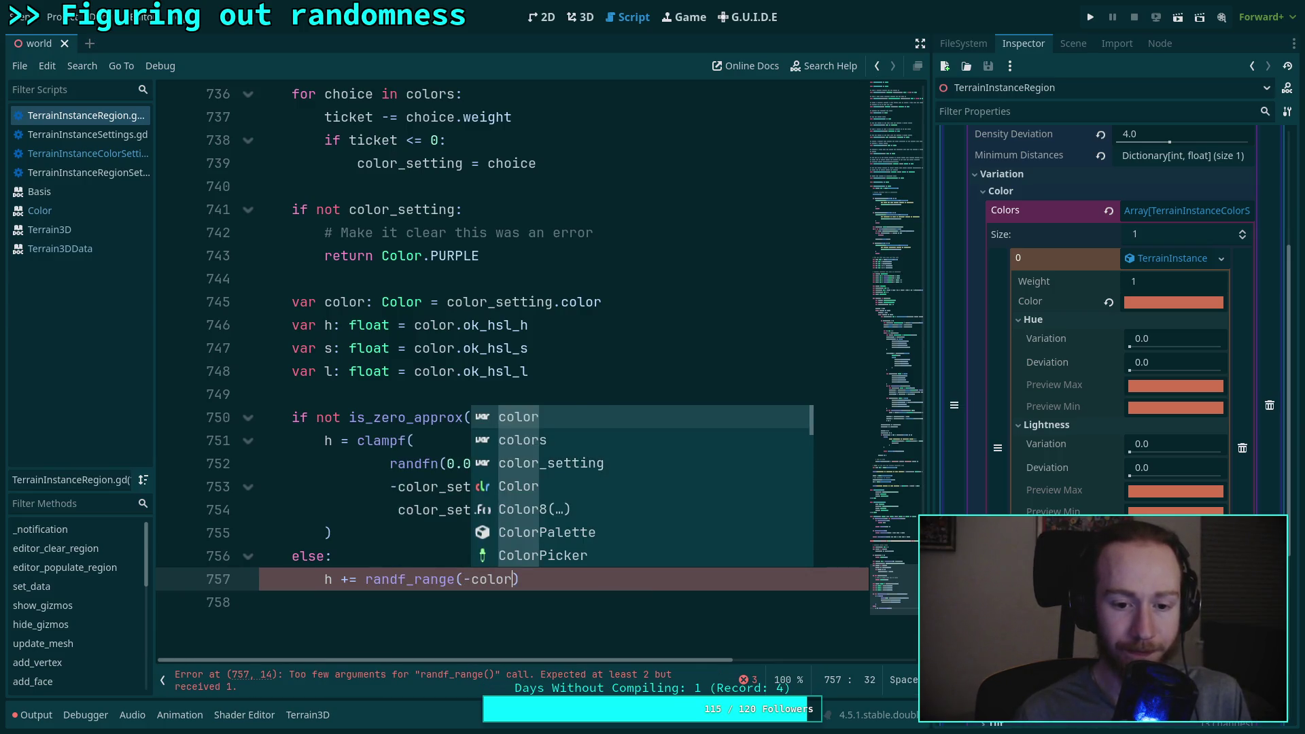
pyautogui.press('Escape')
pyautogui.press('BackSpace')
pyautogui.write('_S')
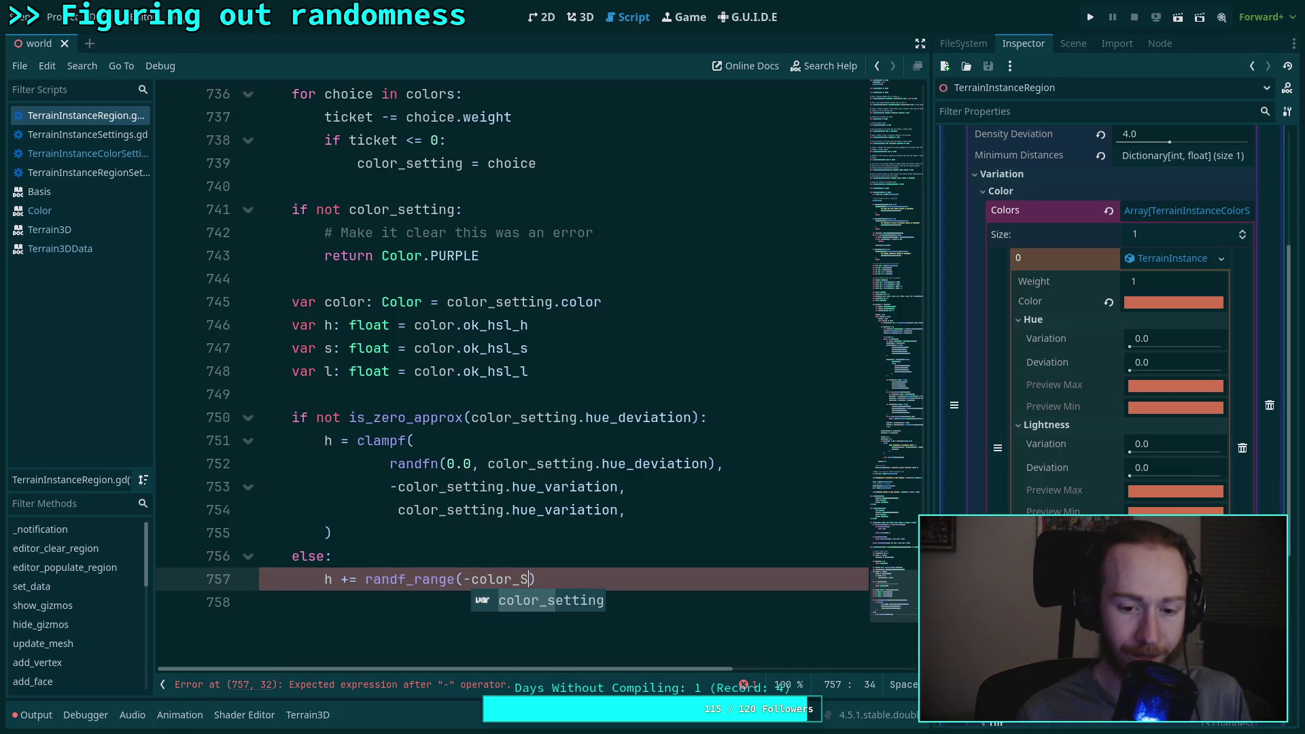
pyautogui.press('Return')
pyautogui.write('.h')
pyautogui.press('Down')
pyautogui.press('Down')
pyautogui.press('Down')
pyautogui.press('Return')
# Step: Add color_setting.hue_variation as the randf_range upper bound
pyautogui.write(', col')
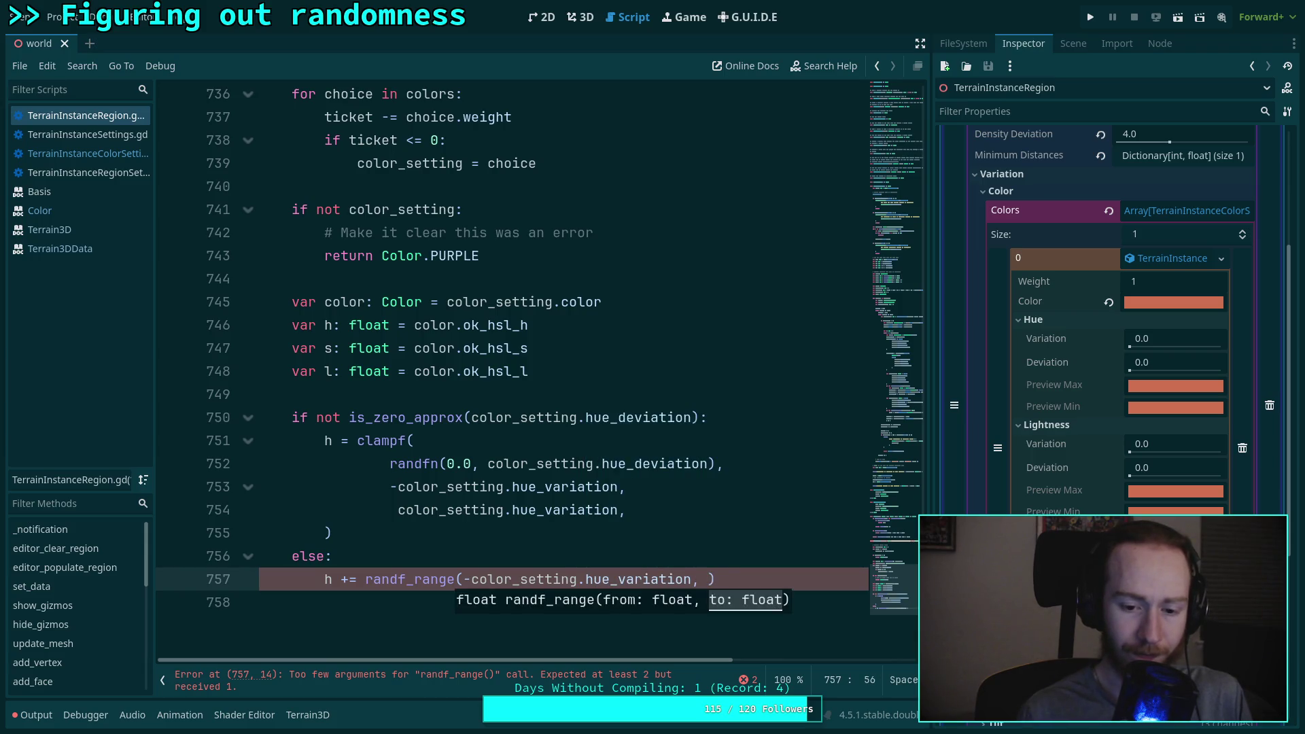
pyautogui.write('or.')
pyautogui.press('BackSpace')
pyautogui.write('S')
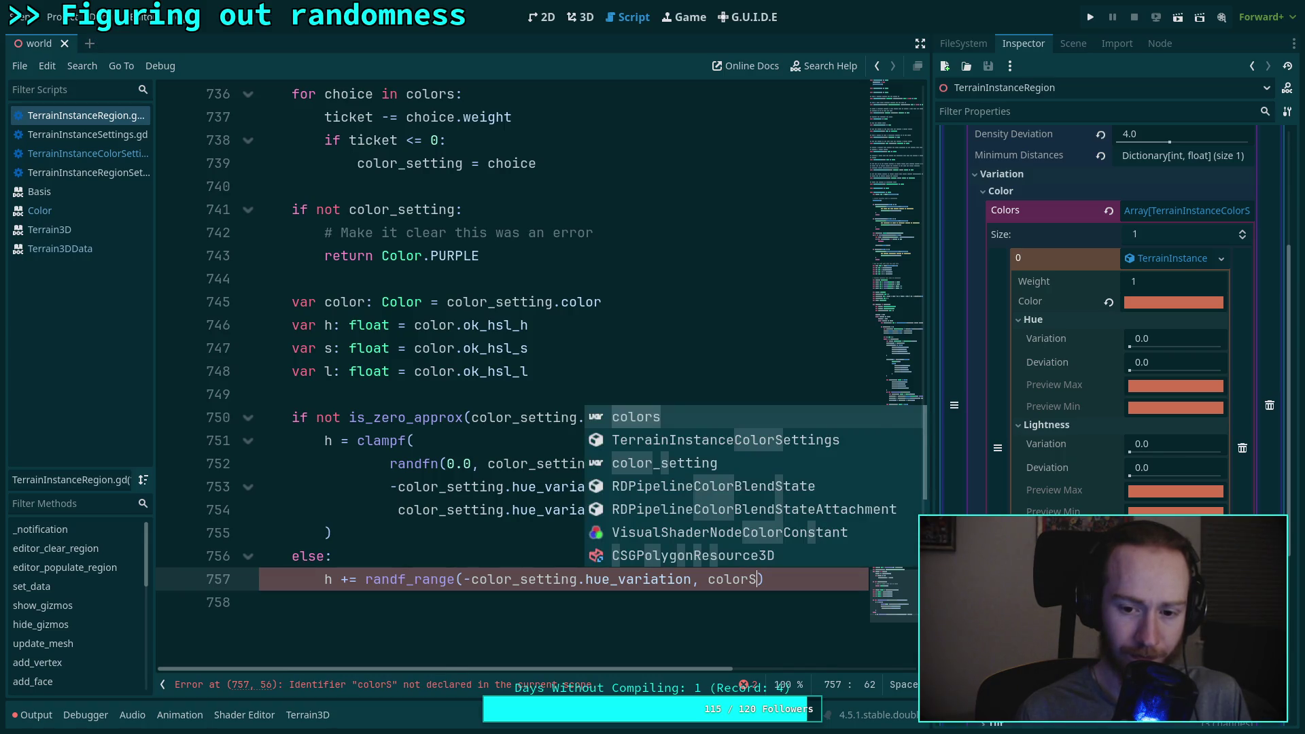
pyautogui.write('et')
pyautogui.press('Return')
pyautogui.write('.hue')
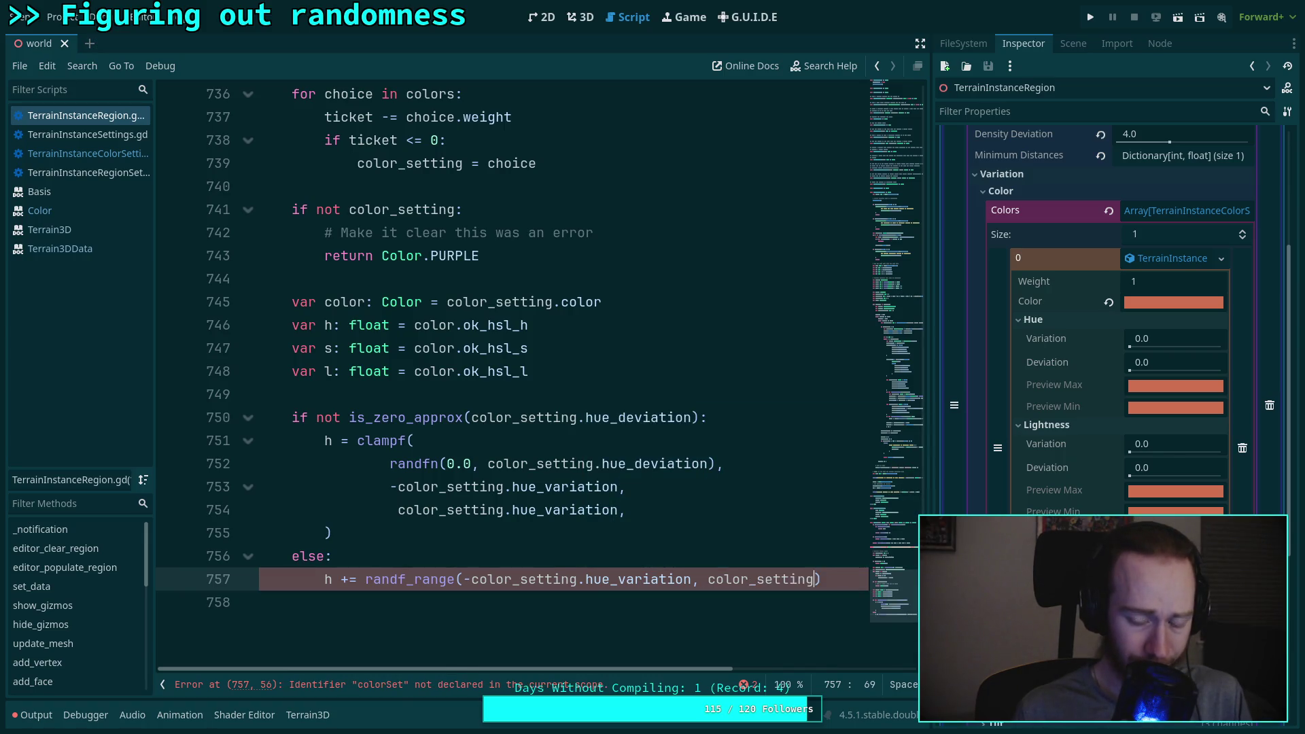
pyautogui.press('Down')
pyautogui.press('Down')
pyautogui.press('Down')
pyautogui.press('Return')
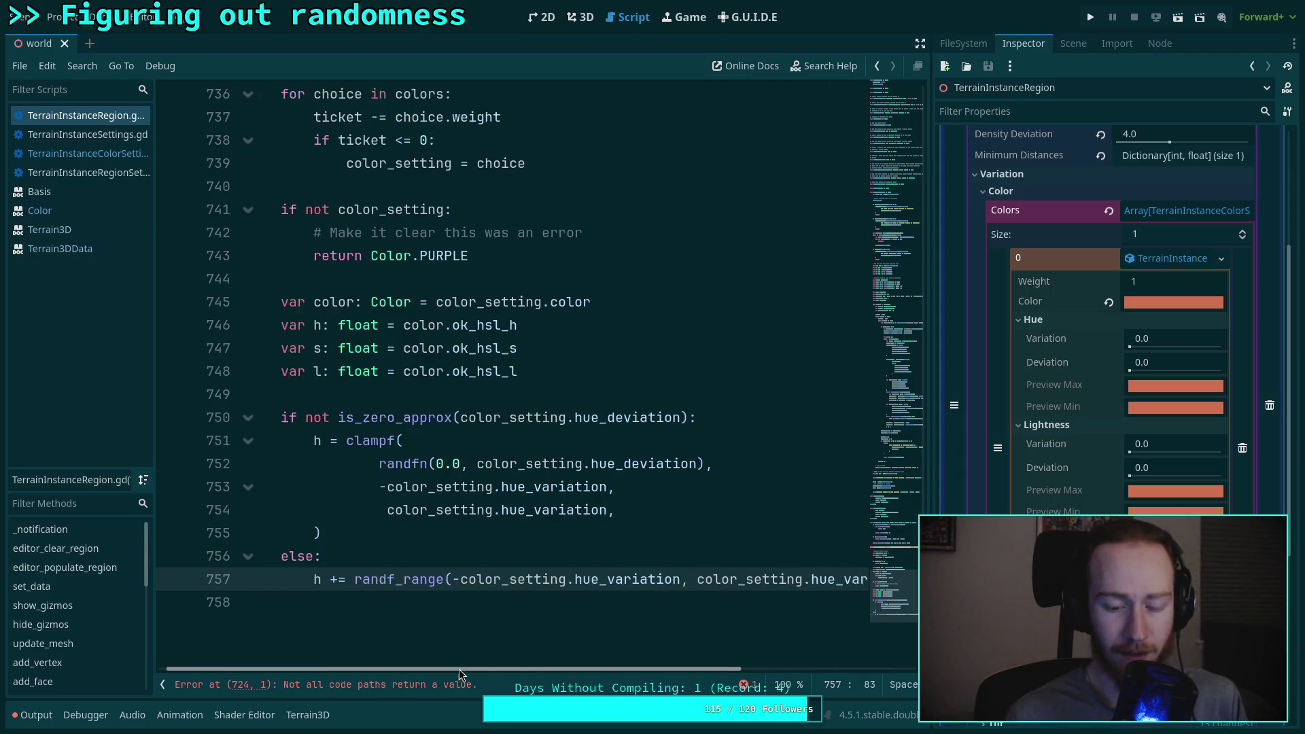
# Step: Copy the hue if/else block and paste two copies on a new blank line below it
pyautogui.click(415, 602)
pyautogui.scroll(-1, 371, 554)
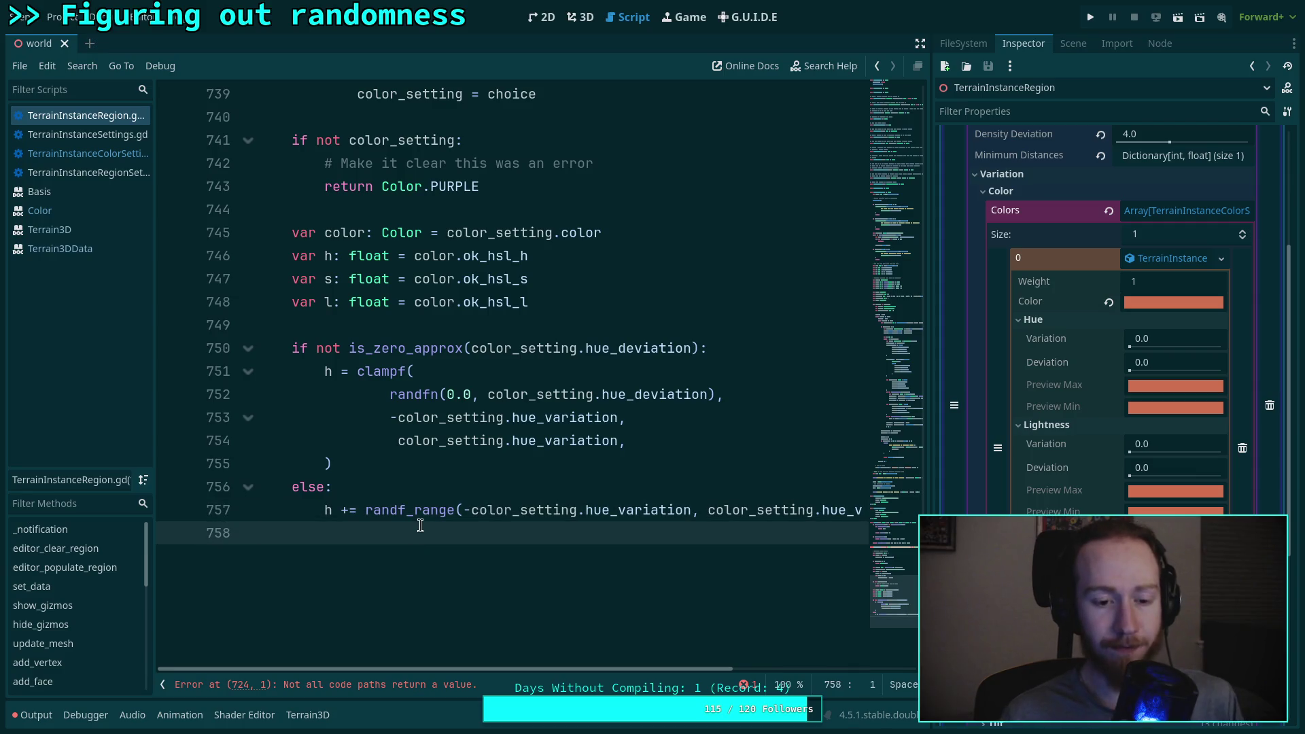
pyautogui.press('Return')
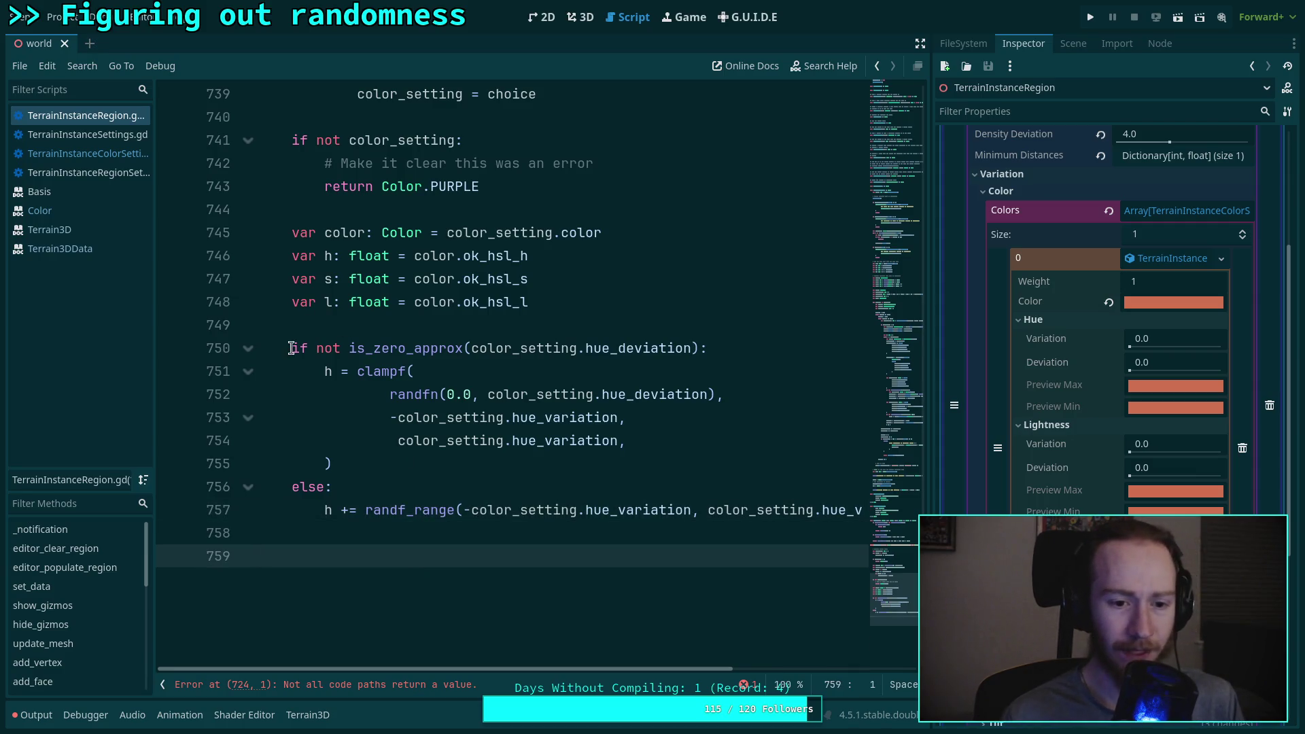
pyautogui.moveTo(291, 348); pyautogui.dragTo(343, 548)
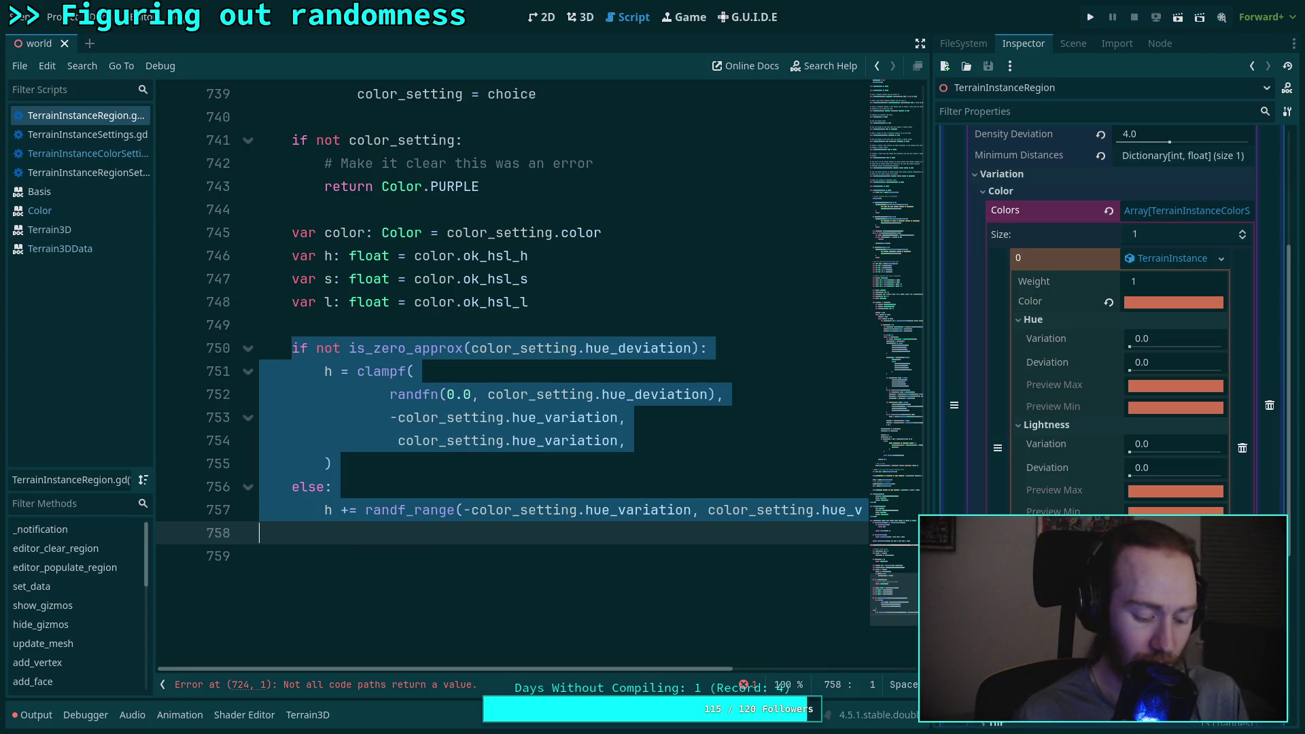
pyautogui.hotkey('ctrl', 'c')
pyautogui.click(409, 547)
pyautogui.hotkey('ctrl', 'v')
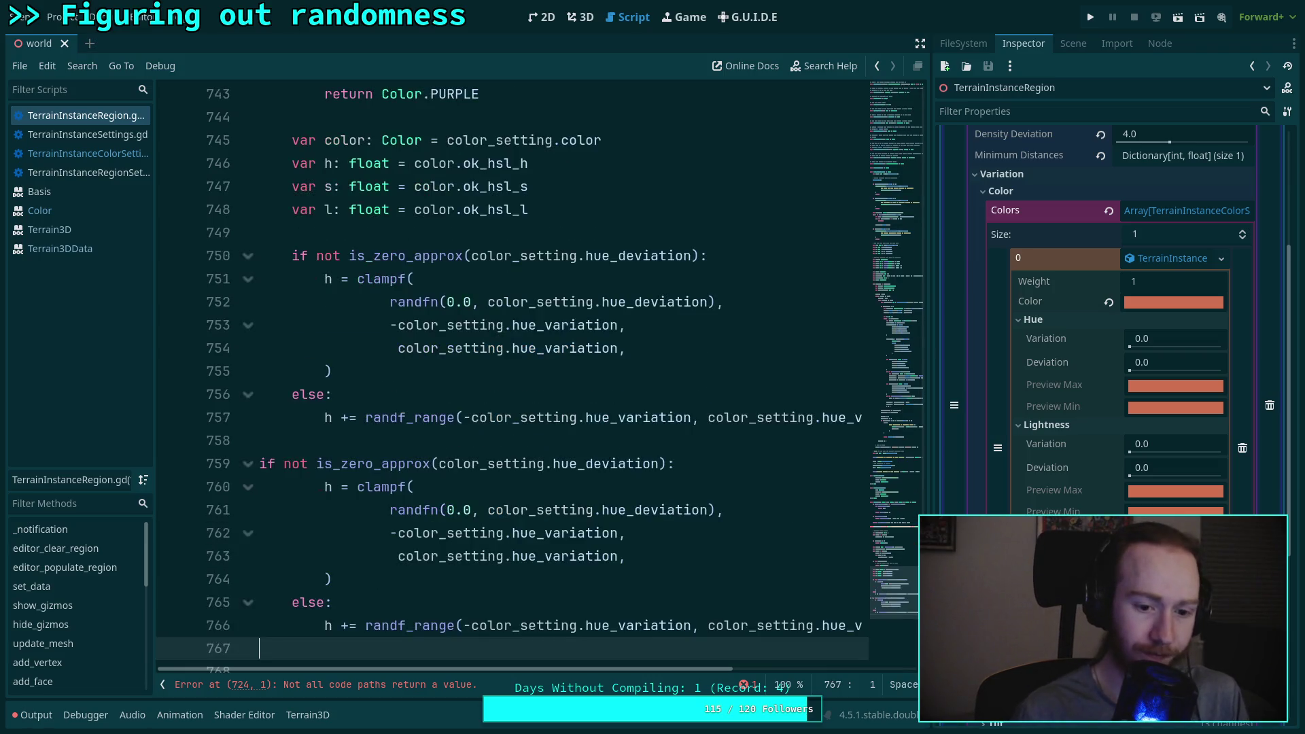
pyautogui.hotkey('ctrl', 'v')
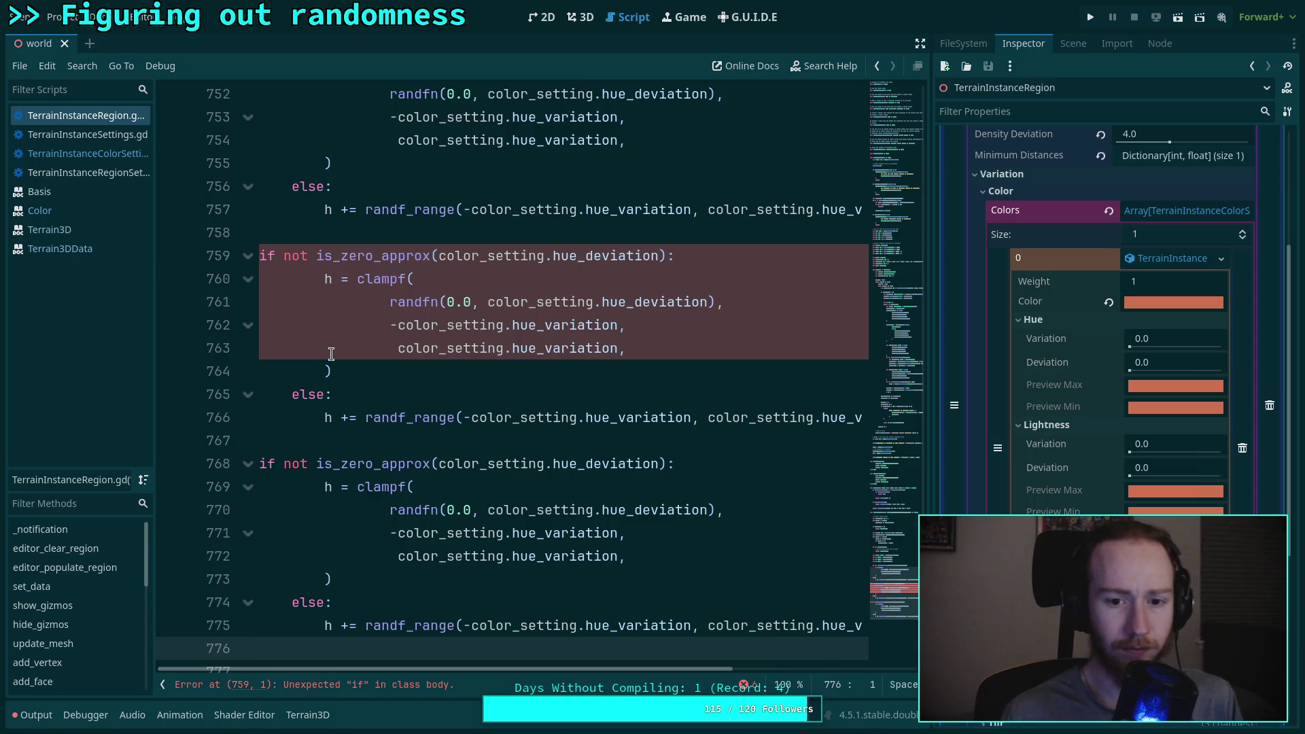
# Step: Fix the indentation of the pasted if statements on lines 759 and 768
pyautogui.click(259, 260)
pyautogui.press('Tab')
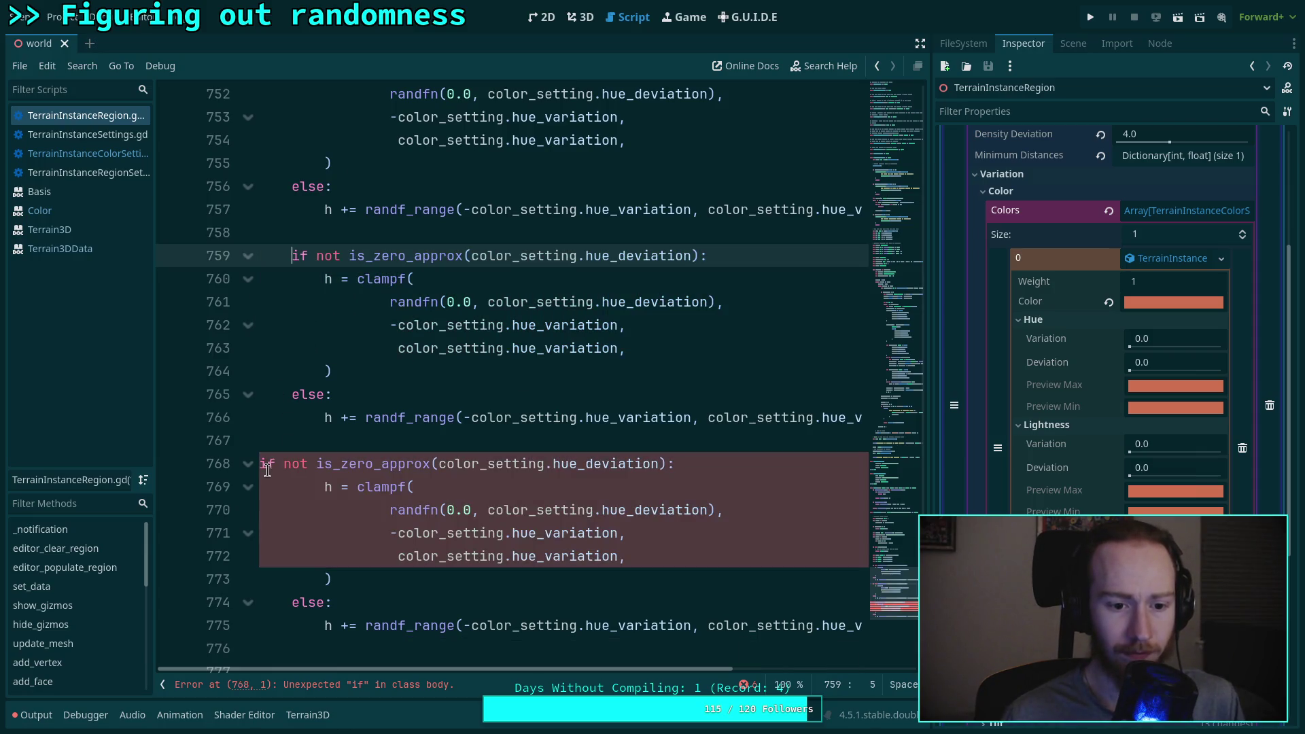
pyautogui.click(259, 465)
pyautogui.press('Tab')
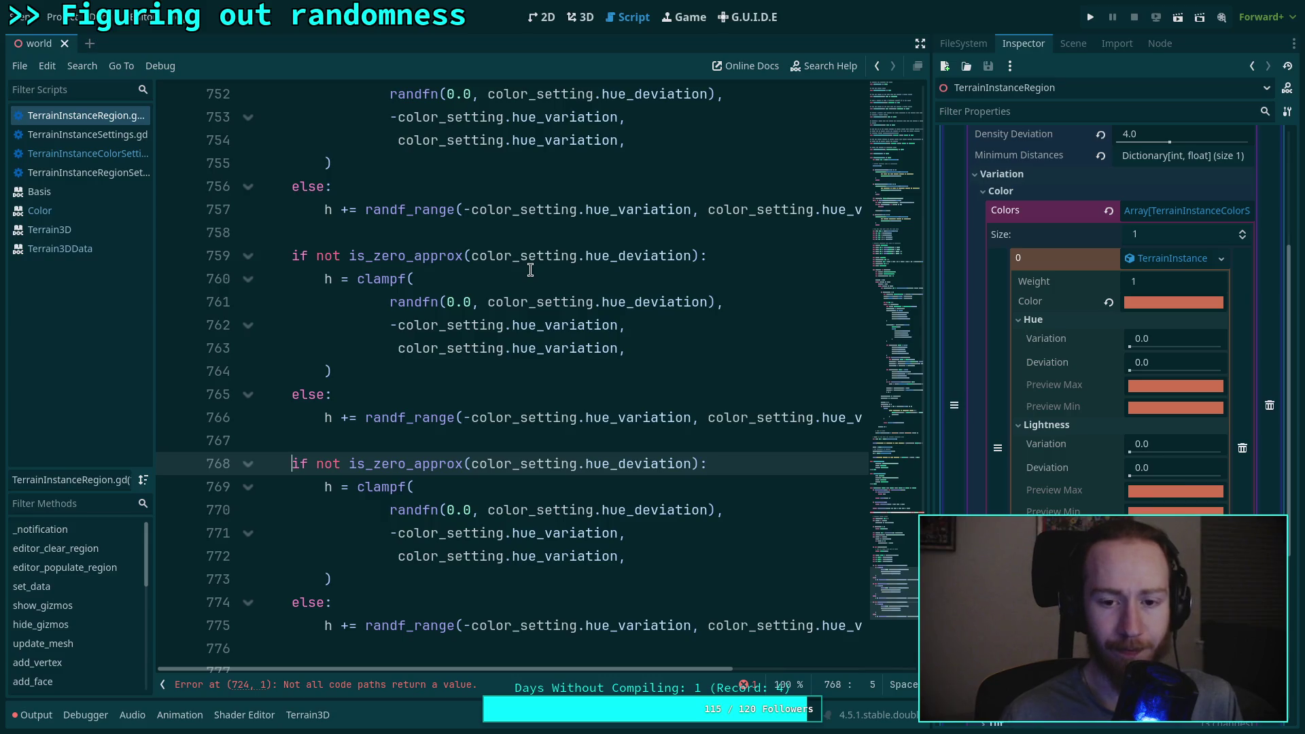
# Step: Switch the first copy's condition and deviation to lit_deviation and its variable to l
pyautogui.doubleClick(591, 257)
pyautogui.write('lit')
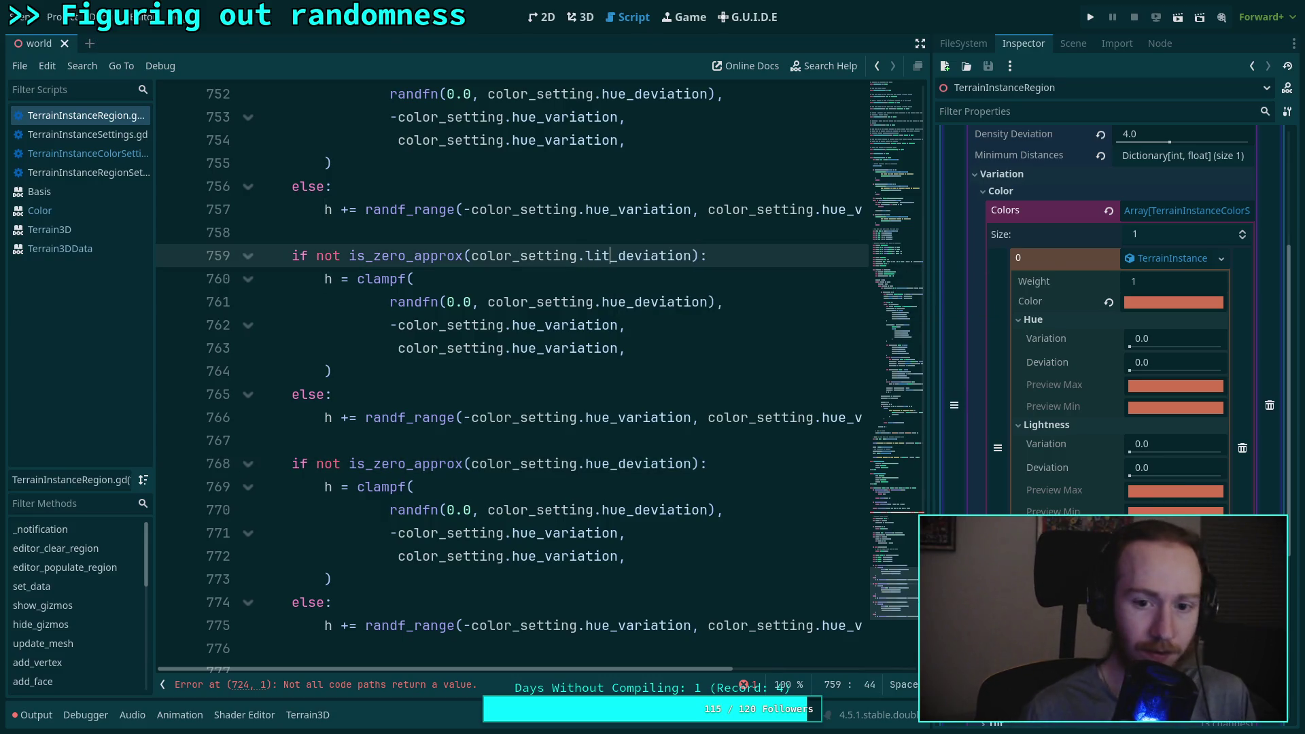
pyautogui.doubleClick(328, 278)
pyautogui.write('l')
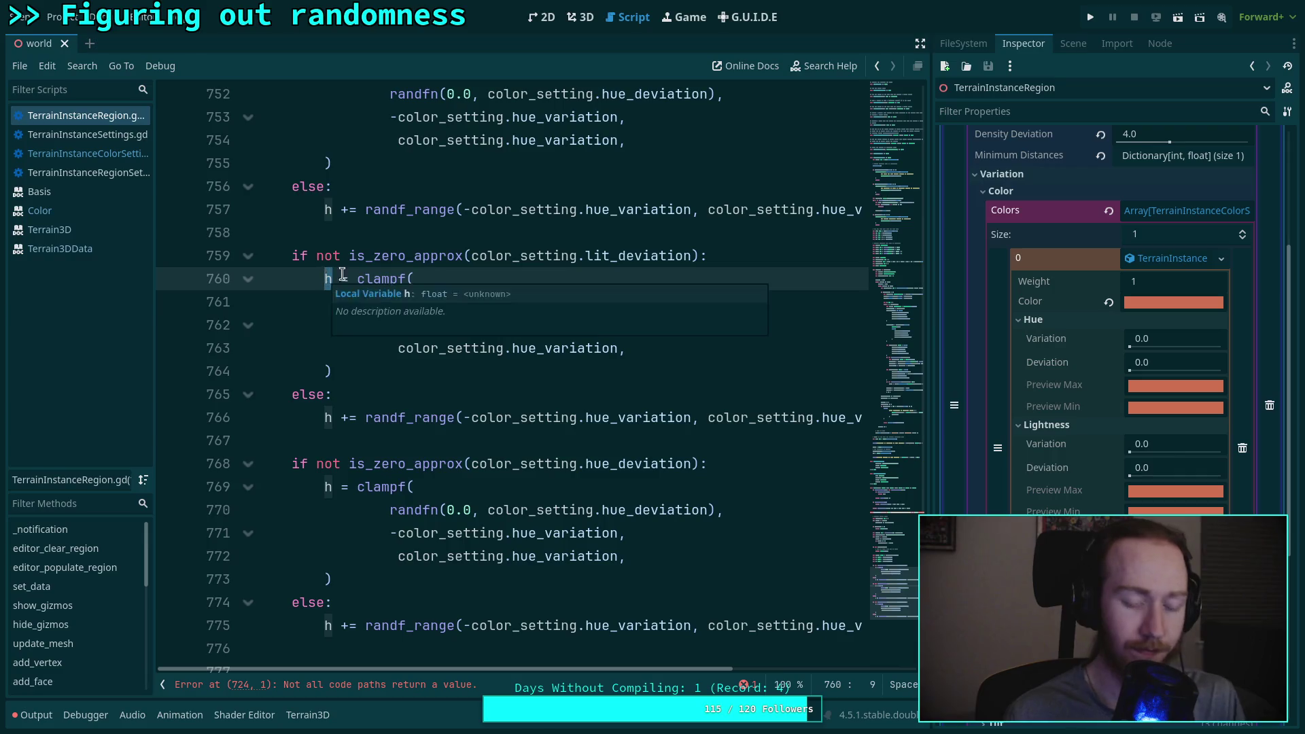
pyautogui.click(570, 255)
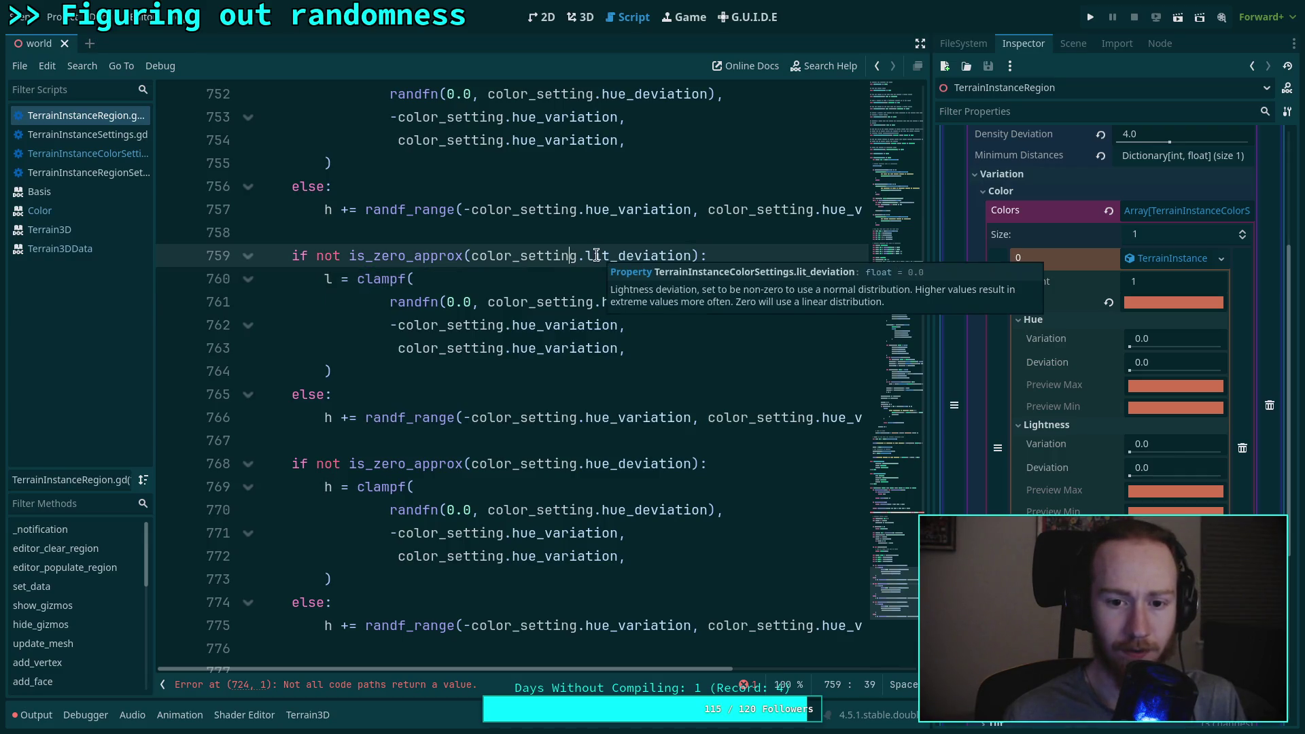
pyautogui.moveTo(601, 302); pyautogui.dragTo(627, 302)
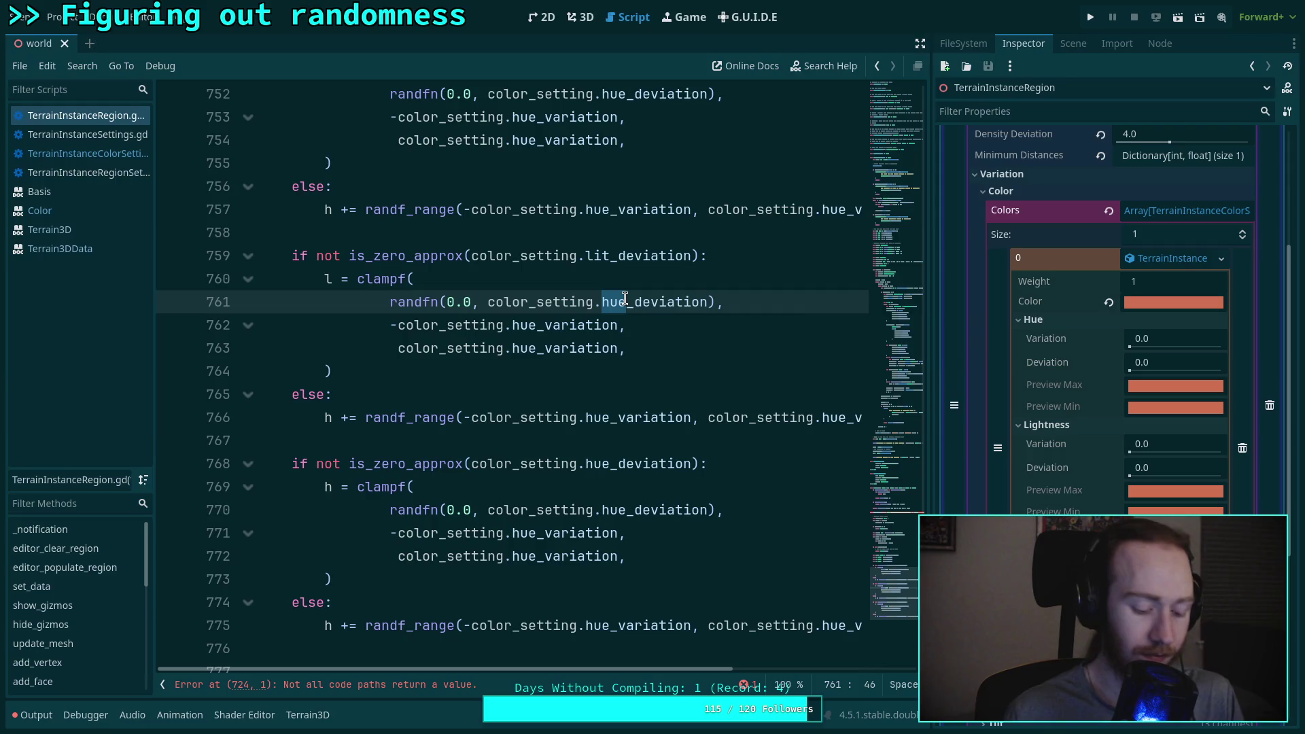
pyautogui.write('lin')
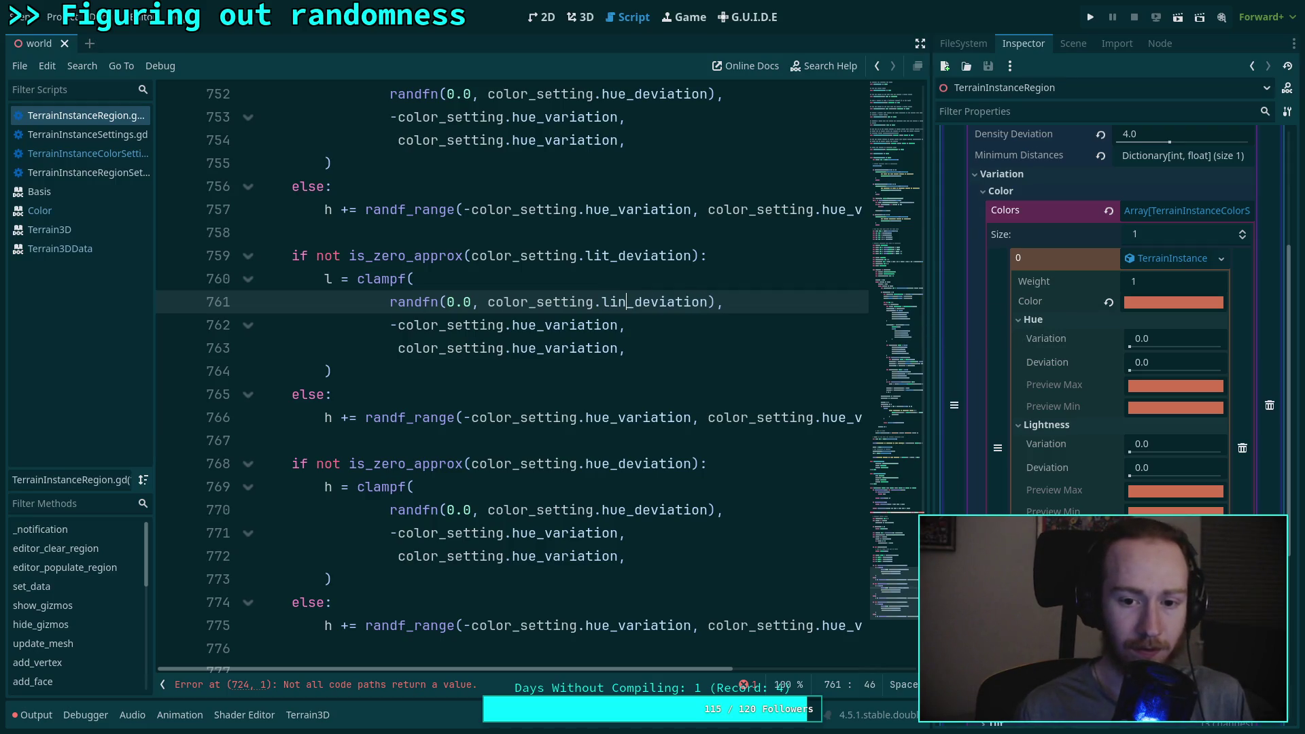
pyautogui.press('BackSpace')
pyautogui.write('t')
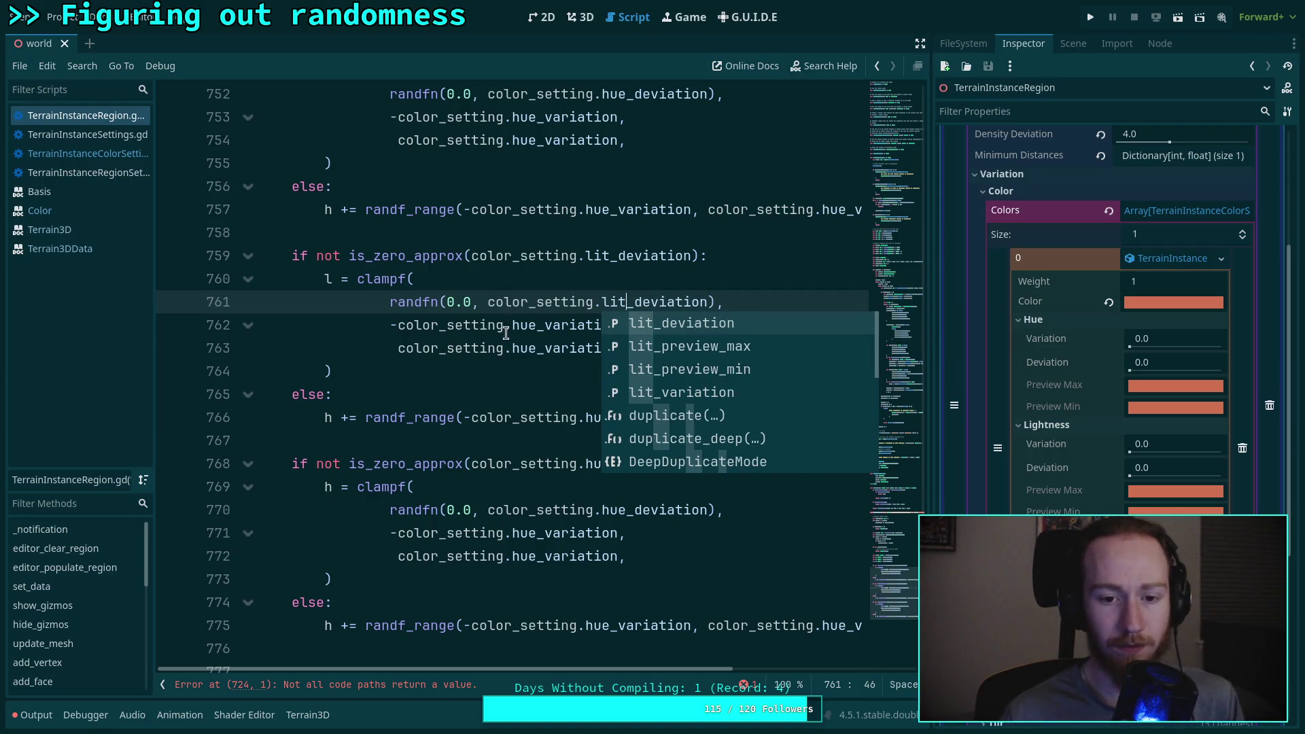
# Step: Change lines 762 and 763 to use lit_variation instead of hue_variation
pyautogui.moveTo(512, 326); pyautogui.dragTo(537, 326)
pyautogui.press('BackSpace')
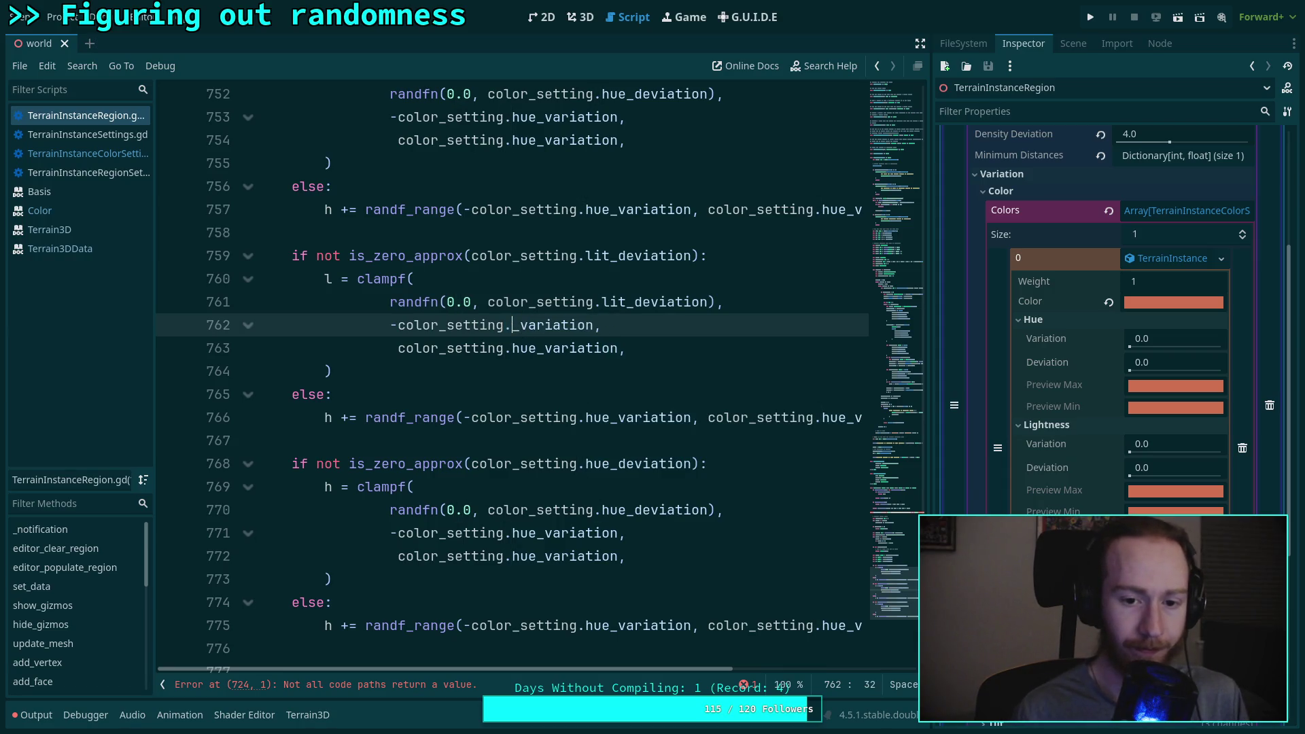
pyautogui.write('lit')
pyautogui.press('Escape')
pyautogui.press('Down')
pyautogui.press('BackSpace')
pyautogui.press('BackSpace')
pyautogui.press('BackSpace')
pyautogui.write('lit')
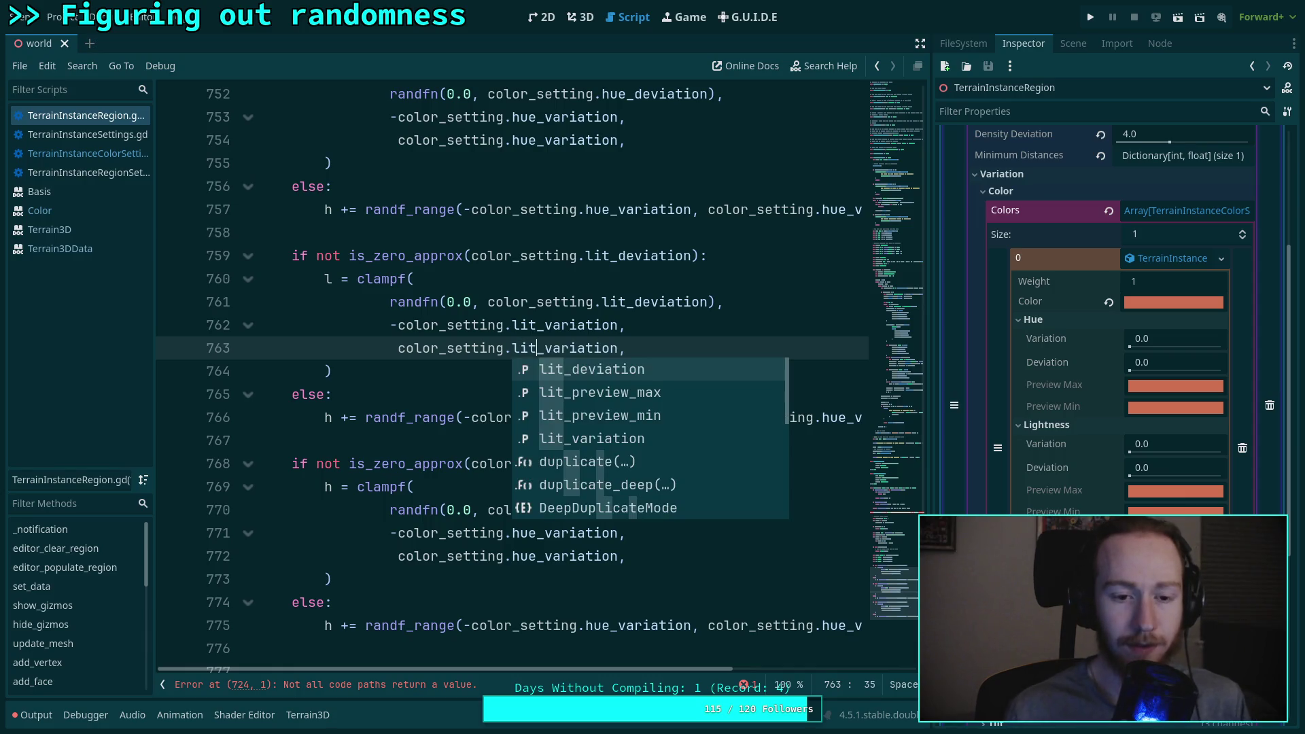
pyautogui.press('Escape')
# Step: Make the else branch randomise l with randf_range over ±lit_variation
pyautogui.click(342, 419)
pyautogui.press('BackSpace')
pyautogui.write('l')
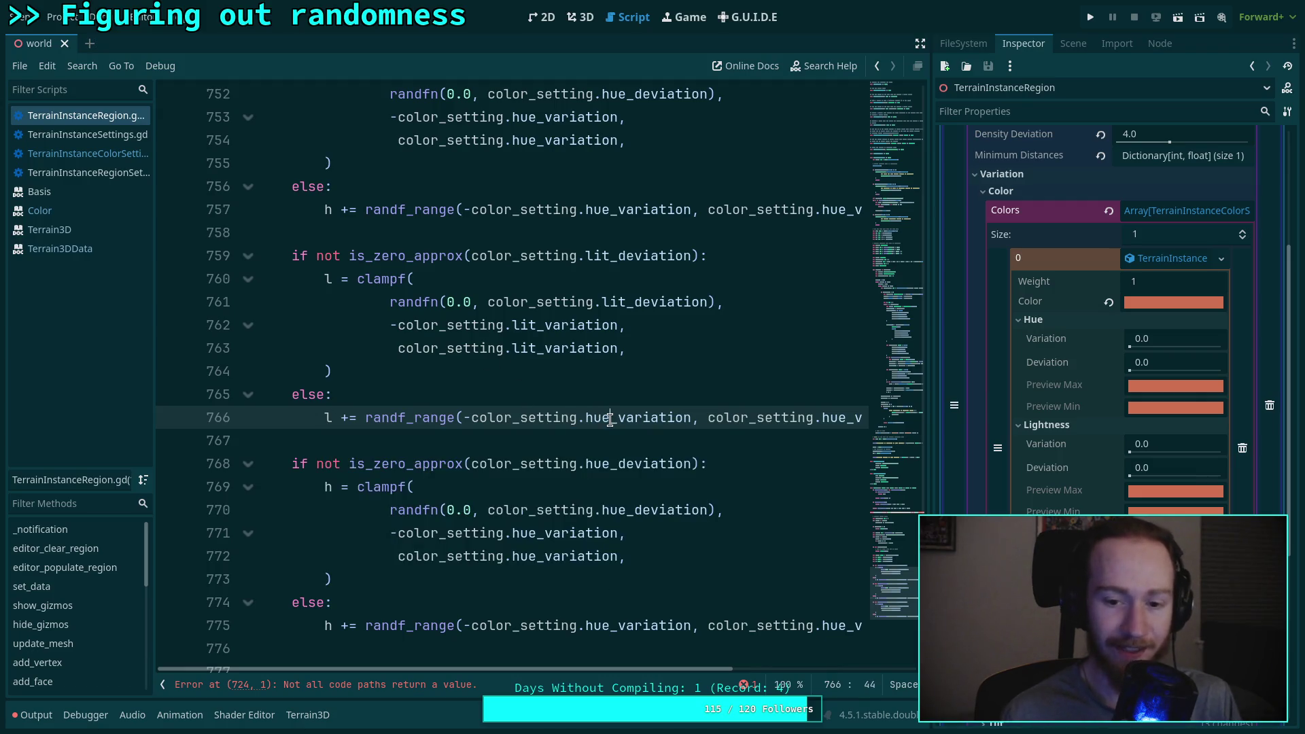
pyautogui.click(610, 417)
pyautogui.press('BackSpace')
pyautogui.press('BackSpace')
pyautogui.press('BackSpace')
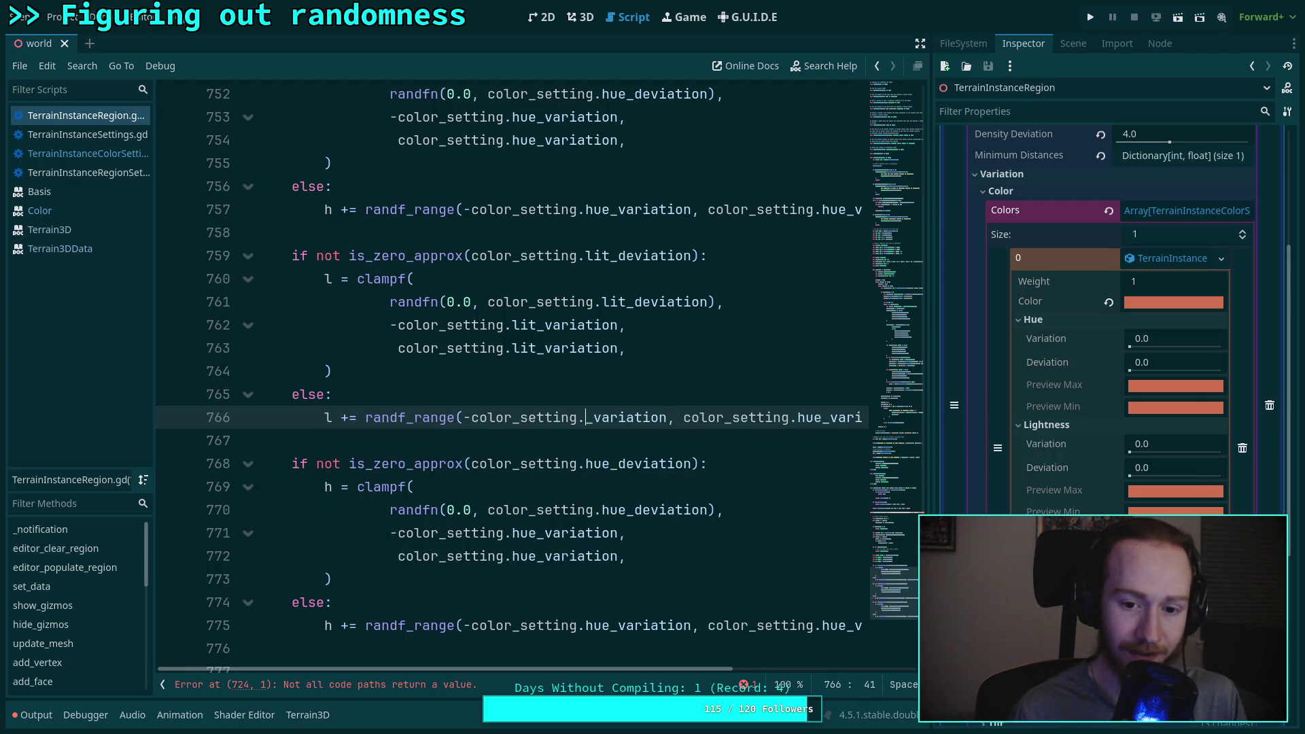
pyautogui.write('lit')
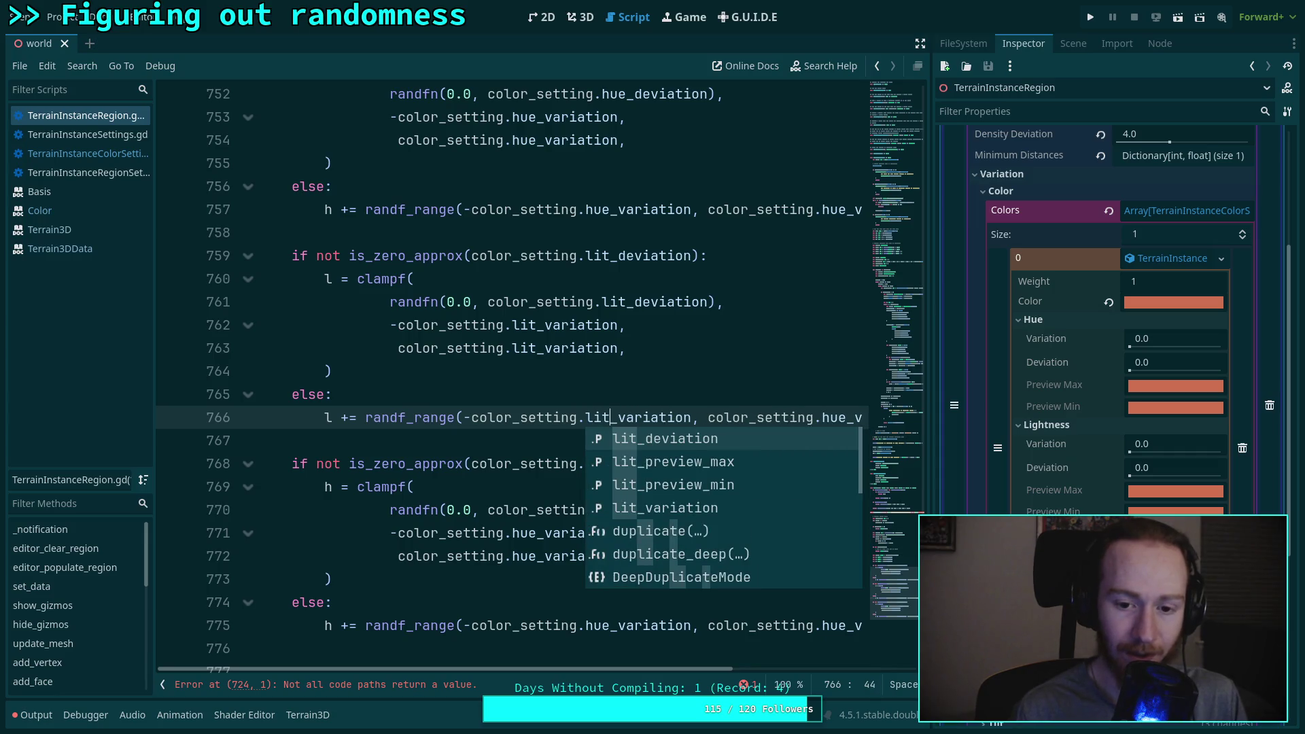
pyautogui.click(846, 417)
pyautogui.press('BackSpace')
pyautogui.press('BackSpace')
pyautogui.press('BackSpace')
pyautogui.write('lit')
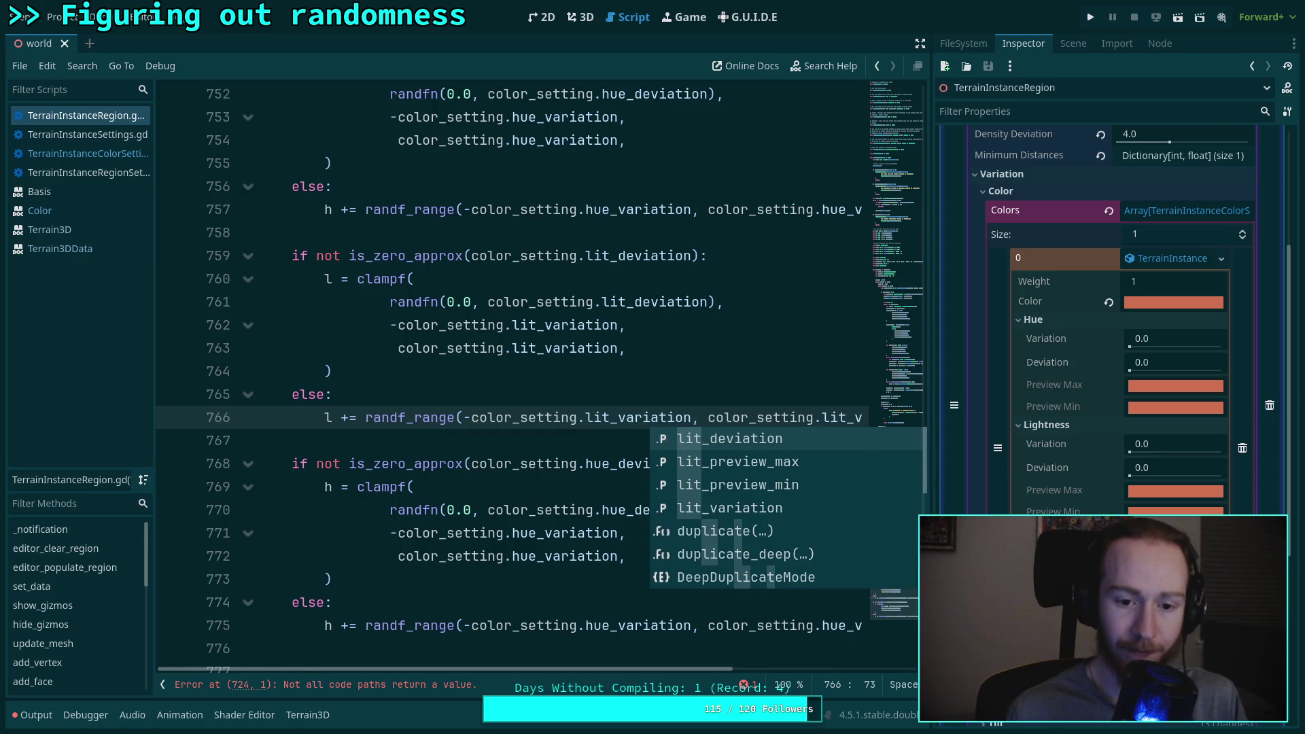
pyautogui.scroll(1, 476, 306)
# Step: Break the hue randf_range call into one argument per line with the closing parenthesis alone
pyautogui.click(466, 280)
pyautogui.press('Return')
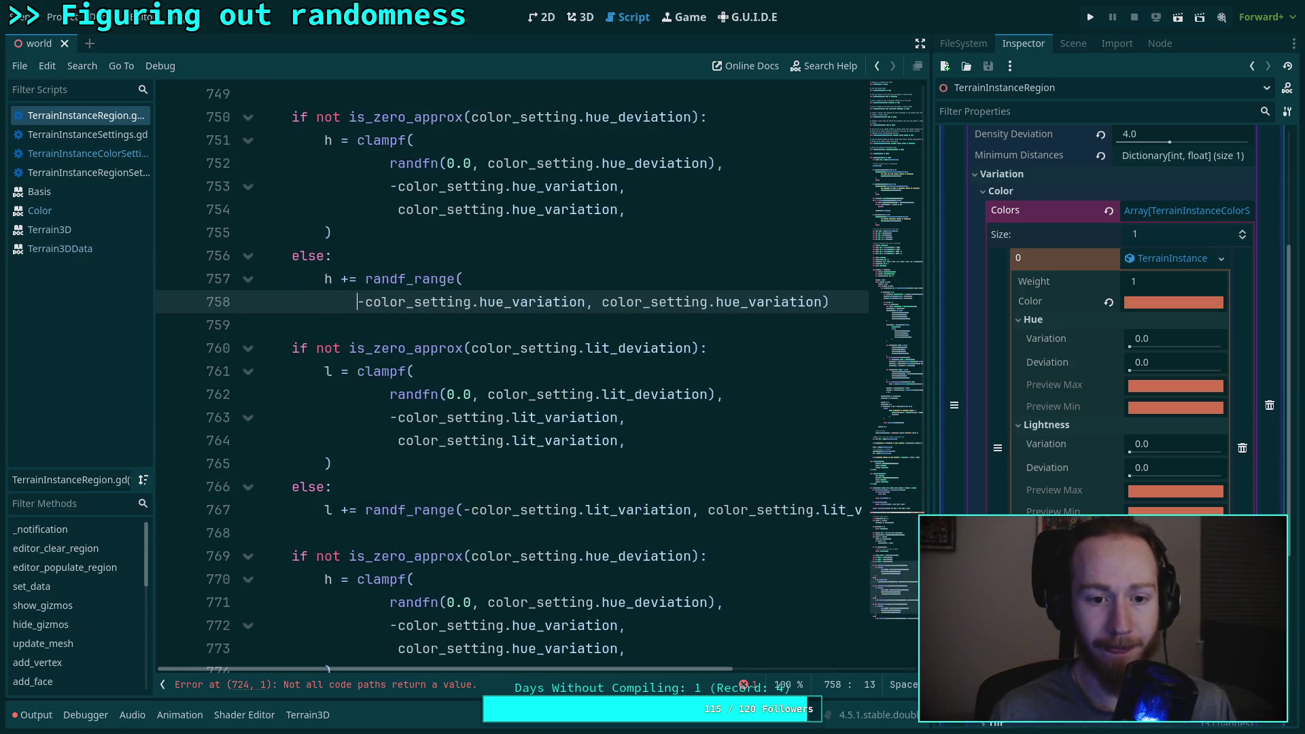
pyautogui.press('Tab')
pyautogui.click(637, 302)
pyautogui.press('Return')
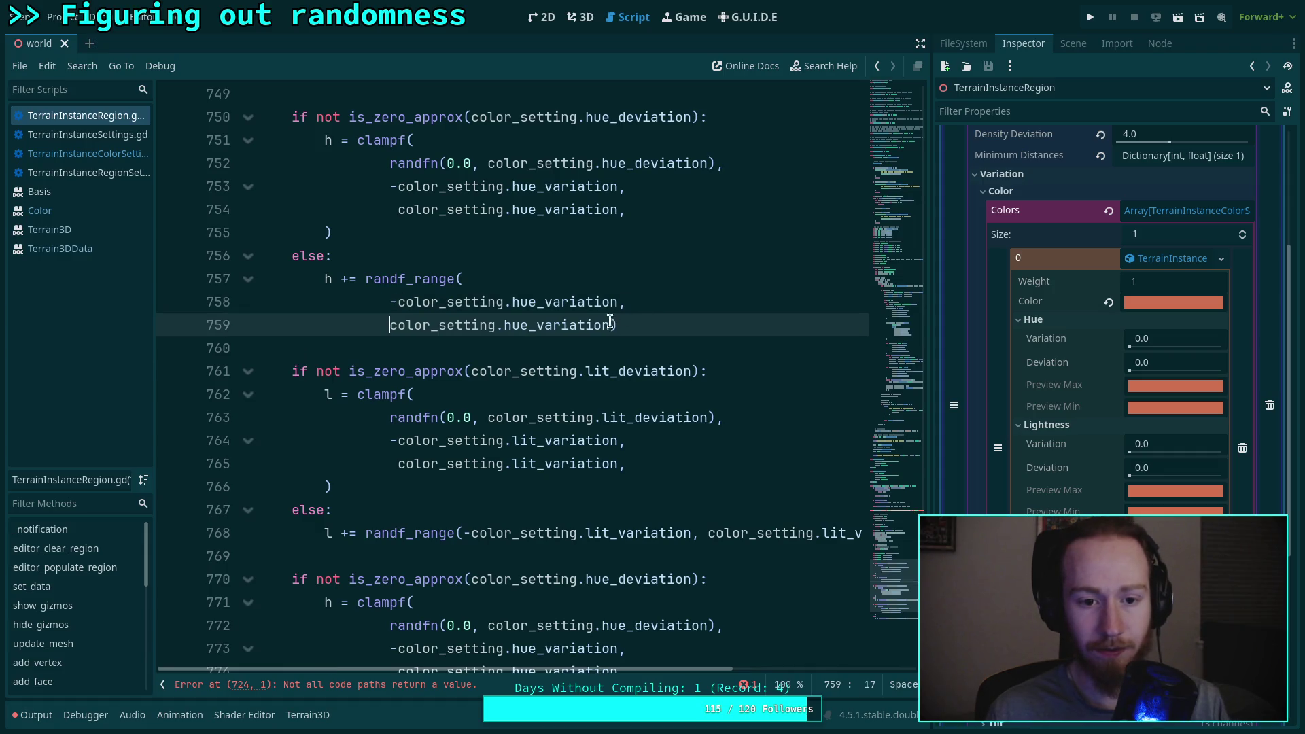
pyautogui.click(612, 325)
pyautogui.press('Return')
pyautogui.press('BackSpace')
pyautogui.press('BackSpace')
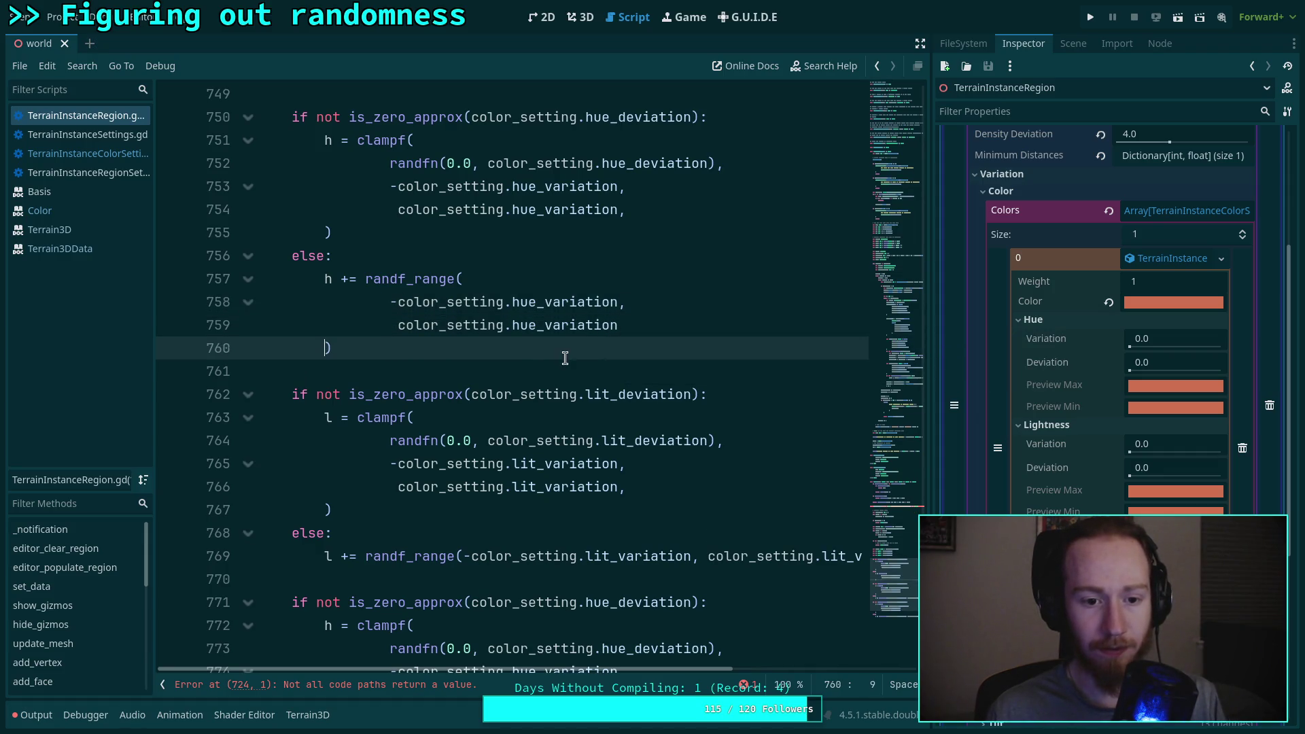
pyautogui.scroll(4, 518, 350)
pyautogui.scroll(-4, 519, 357)
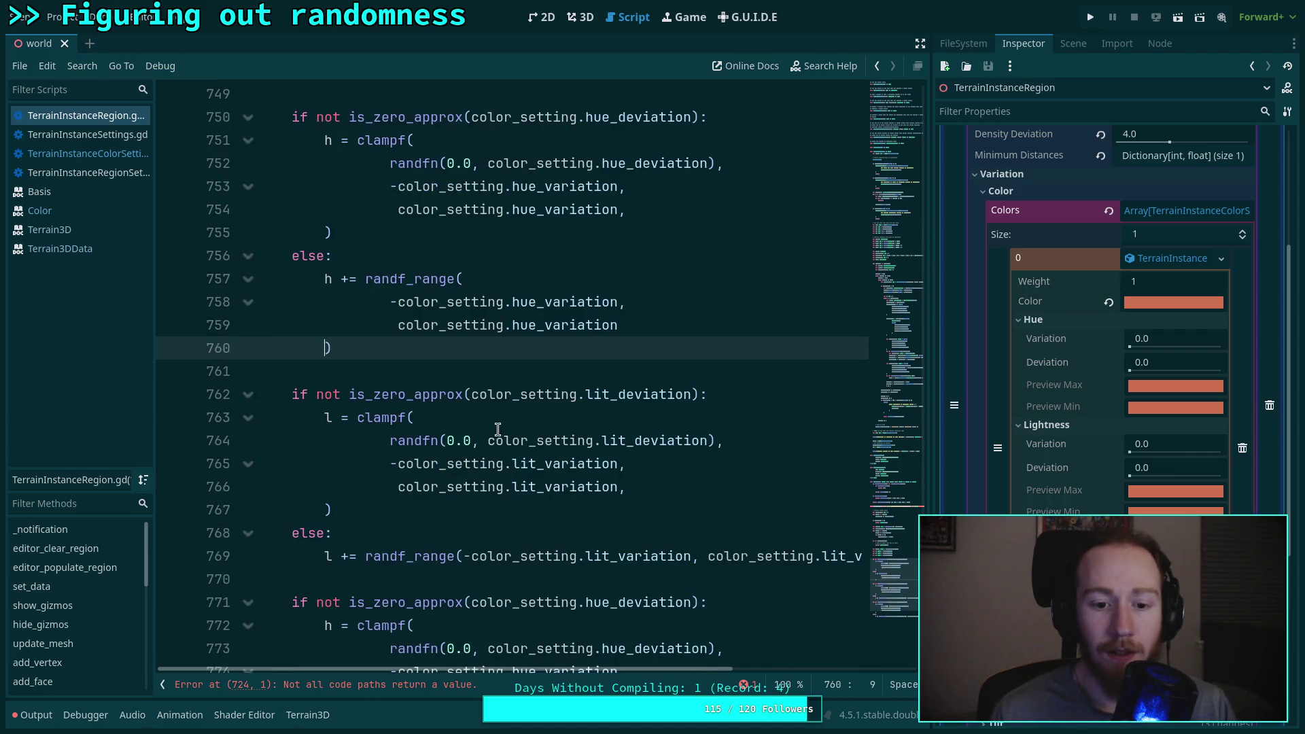
pyautogui.scroll(-2, 537, 415)
pyautogui.scroll(-1, 523, 482)
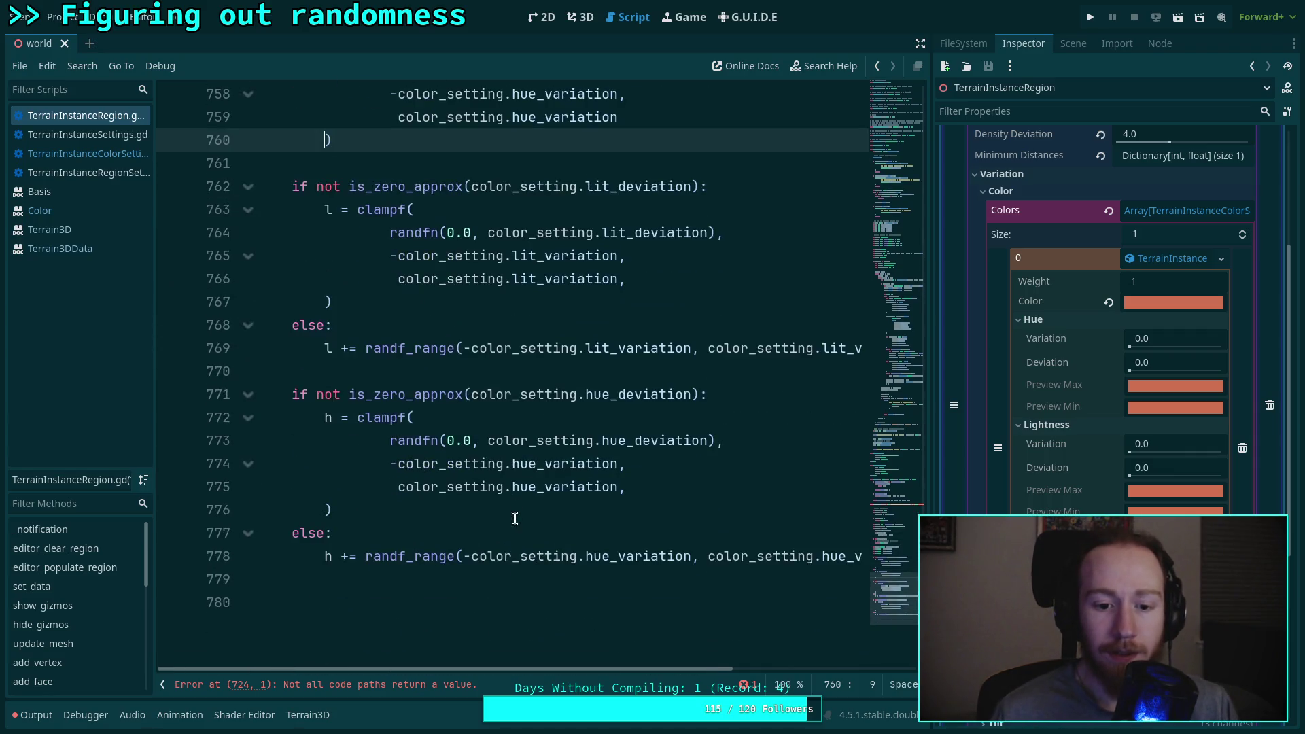
# Step: Spread the lightness randf_range call the same way, one argument per line
pyautogui.click(468, 348)
pyautogui.press('Return')
pyautogui.press('Tab')
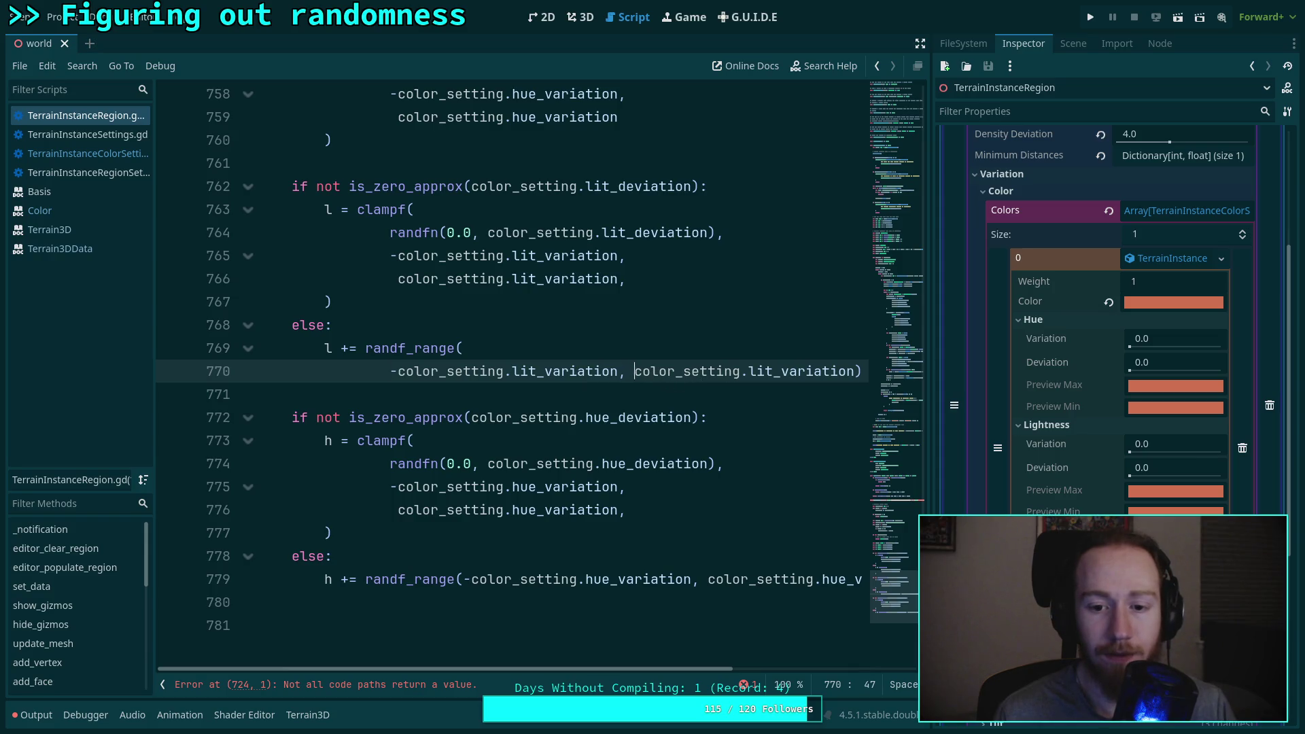
pyautogui.press('Return')
pyautogui.click(618, 394)
pyautogui.press('Return')
pyautogui.press('BackSpace')
pyautogui.click(551, 443)
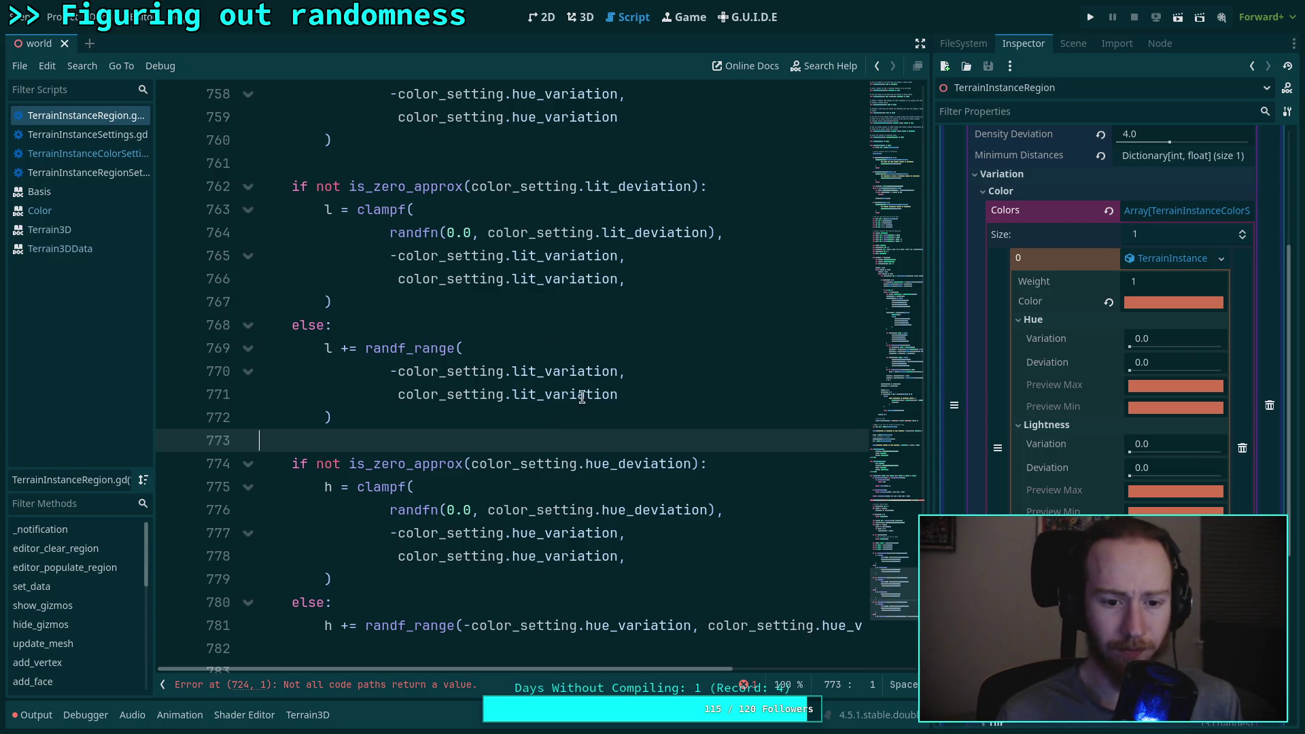
pyautogui.scroll(-1, 532, 388)
# Step: Change the third copy's condition to sat_deviation and its variable h to s
pyautogui.moveTo(585, 395); pyautogui.dragTo(611, 397)
pyautogui.write('sat')
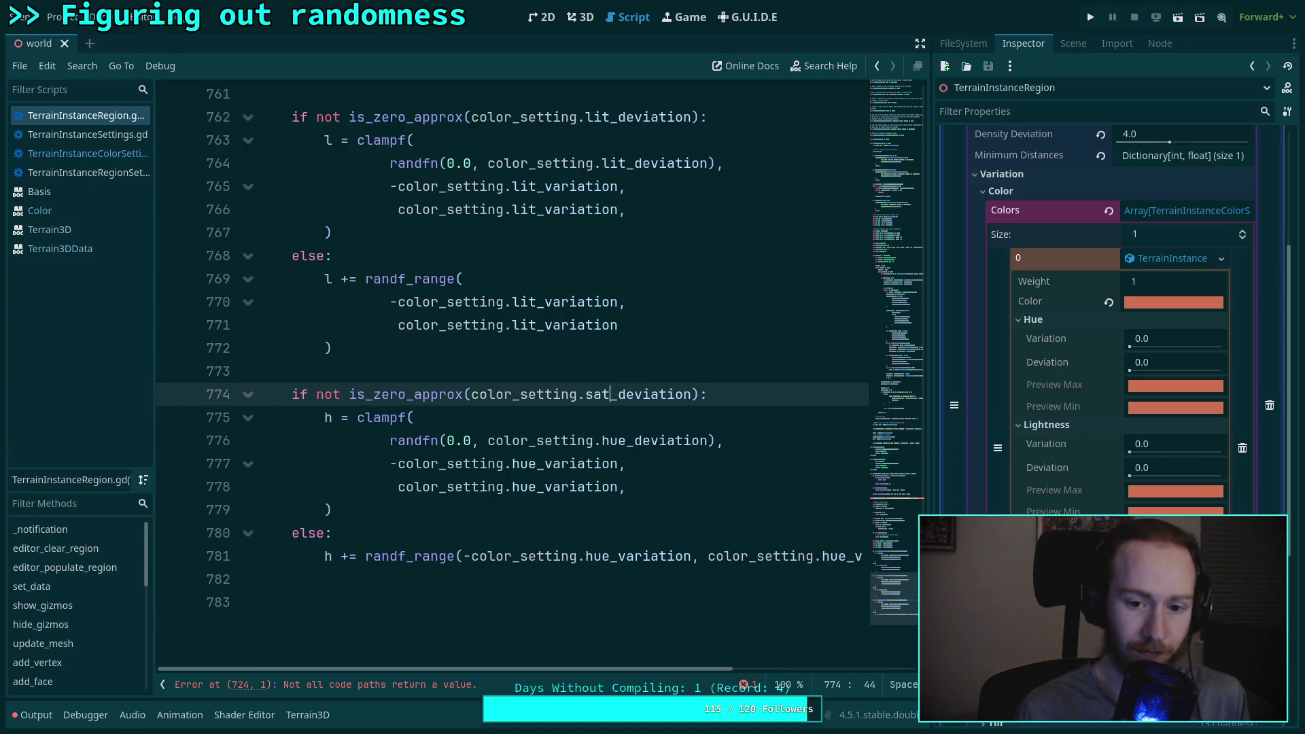
pyautogui.click(324, 417)
pyautogui.write('s')
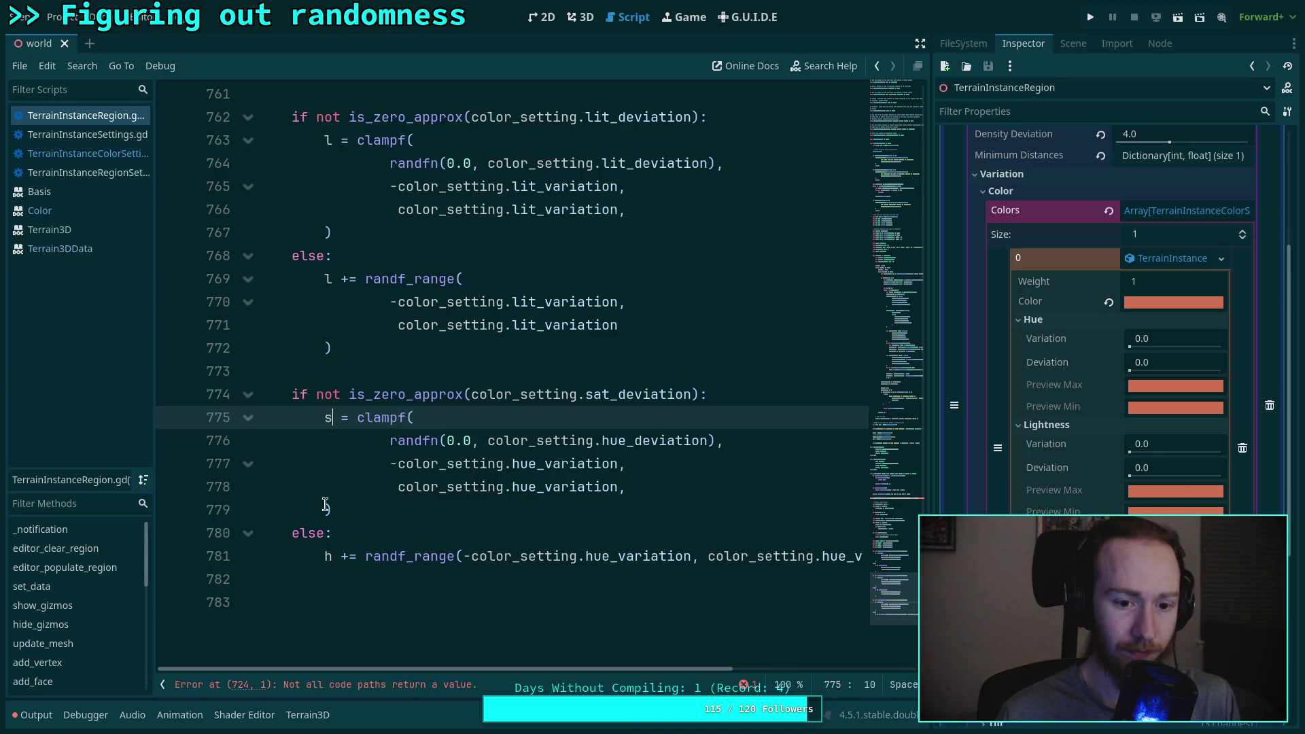
pyautogui.doubleClick(327, 556)
pyautogui.write('s')
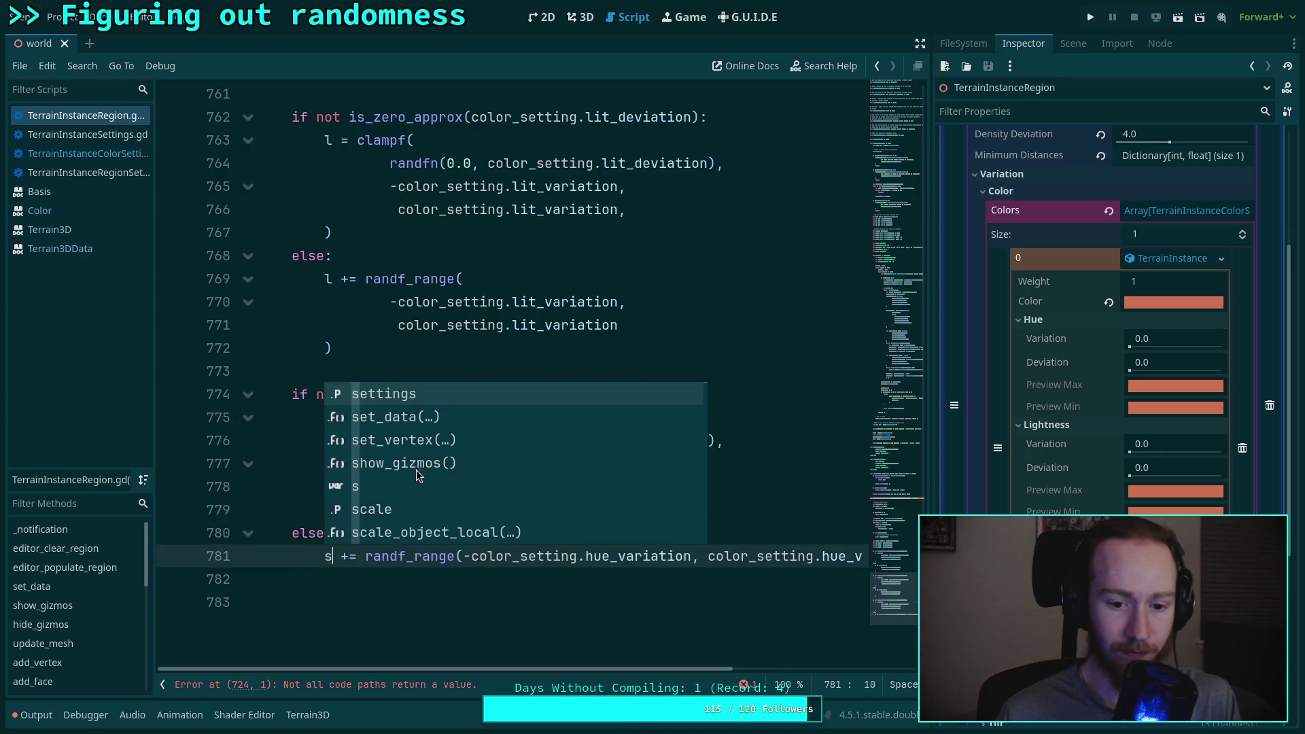
# Step: Split the saturation randf_range call into one argument per line with the closing parenthesis alone
pyautogui.click(461, 556)
pyautogui.press('Return')
pyautogui.press('Tab')
pyautogui.click(634, 579)
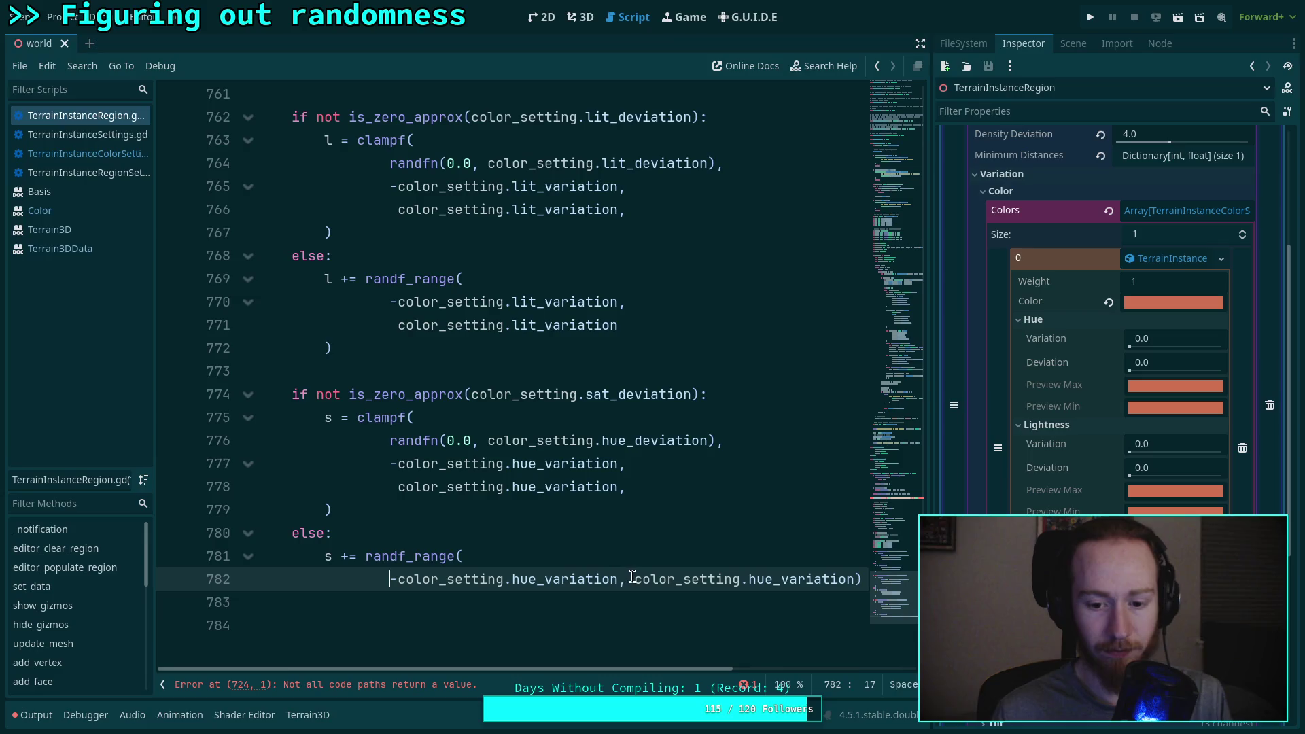
pyautogui.press('Delete')
pyautogui.press('Return')
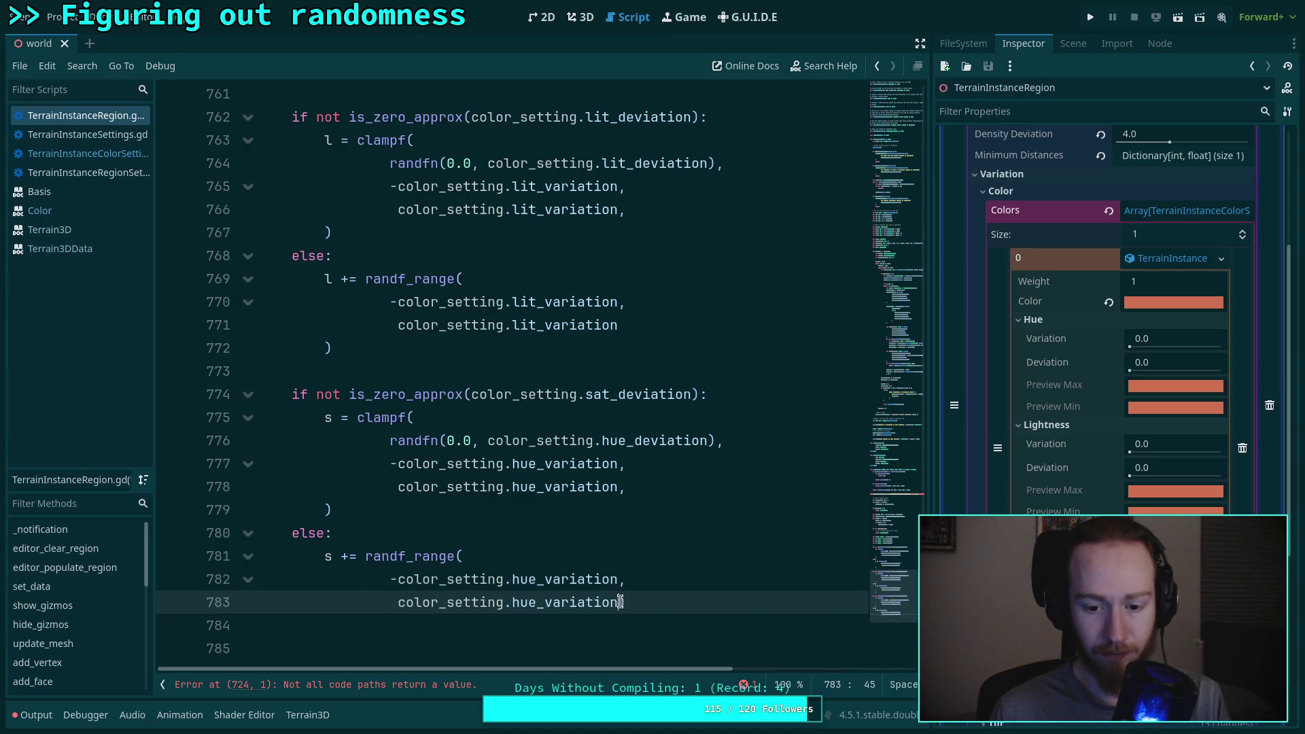
pyautogui.press('Return')
# Step: Use sat_variation for both randf_range bounds in the saturation else branch
pyautogui.moveTo(512, 602); pyautogui.dragTo(539, 601)
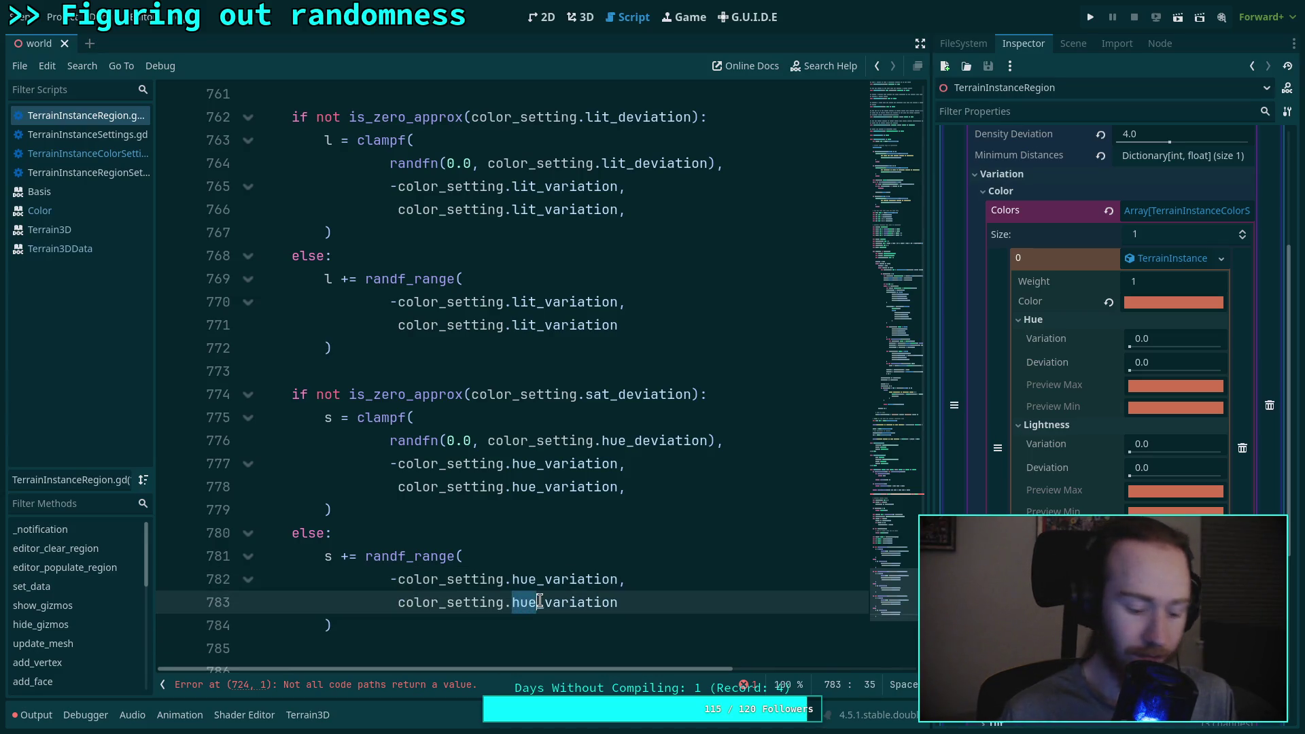
pyautogui.write('sat')
pyautogui.press('Escape')
pyautogui.press('Up')
pyautogui.press('BackSpace')
pyautogui.press('BackSpace')
pyautogui.press('BackSpace')
pyautogui.write('sat')
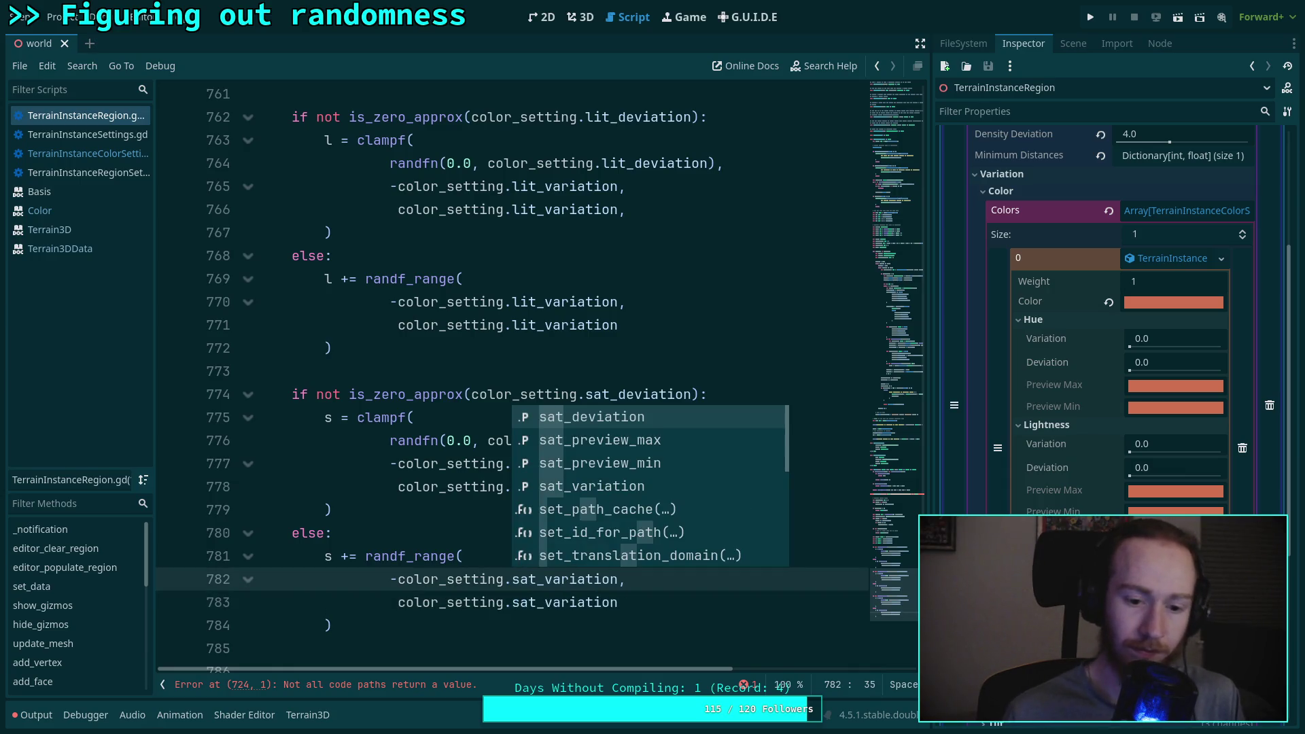
pyautogui.press('Escape')
# Step: Replace the remaining hue references on lines 776–778 with sat
pyautogui.click(537, 474)
pyautogui.press('BackSpace')
pyautogui.press('BackSpace')
pyautogui.press('BackSpace')
pyautogui.write('sat')
pyautogui.press('Down')
pyautogui.press('BackSpace')
pyautogui.press('BackSpace')
pyautogui.press('BackSpace')
pyautogui.write('sat')
pyautogui.press('Escape')
pyautogui.moveTo(601, 441); pyautogui.dragTo(626, 441)
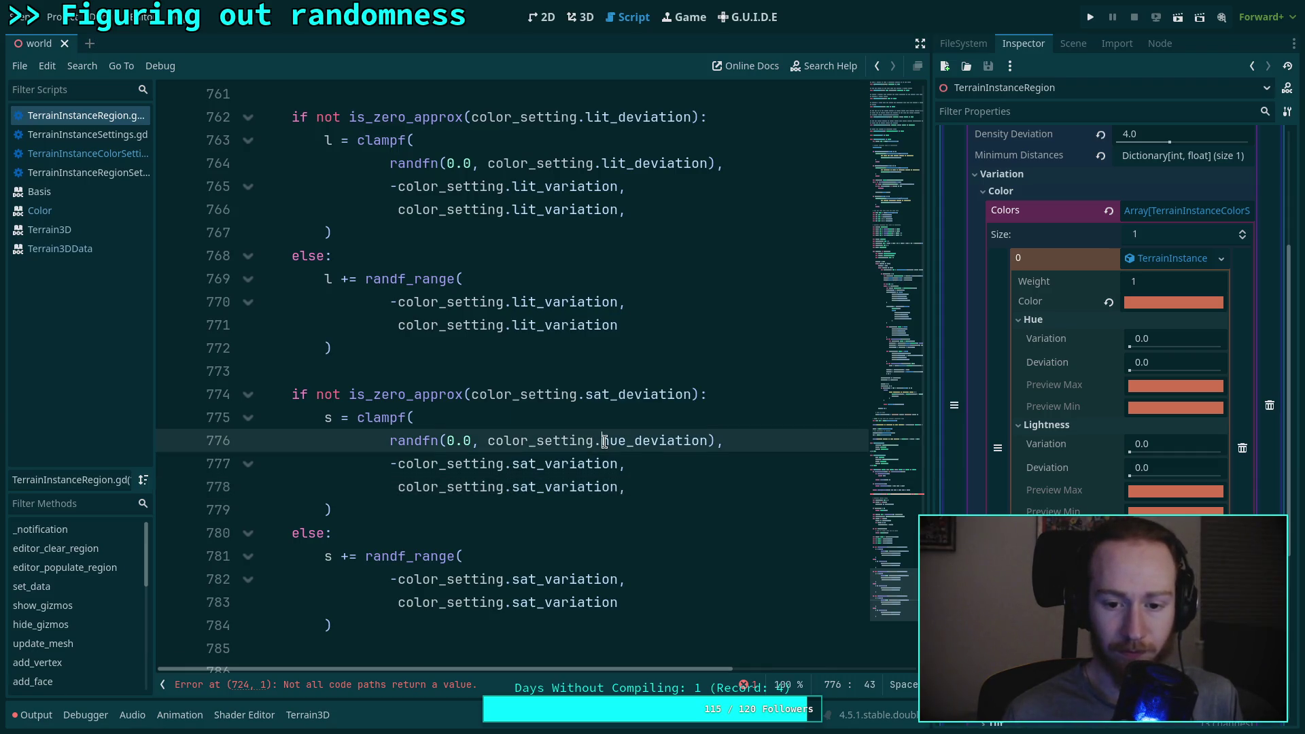
pyautogui.press('BackSpace')
pyautogui.write('sat')
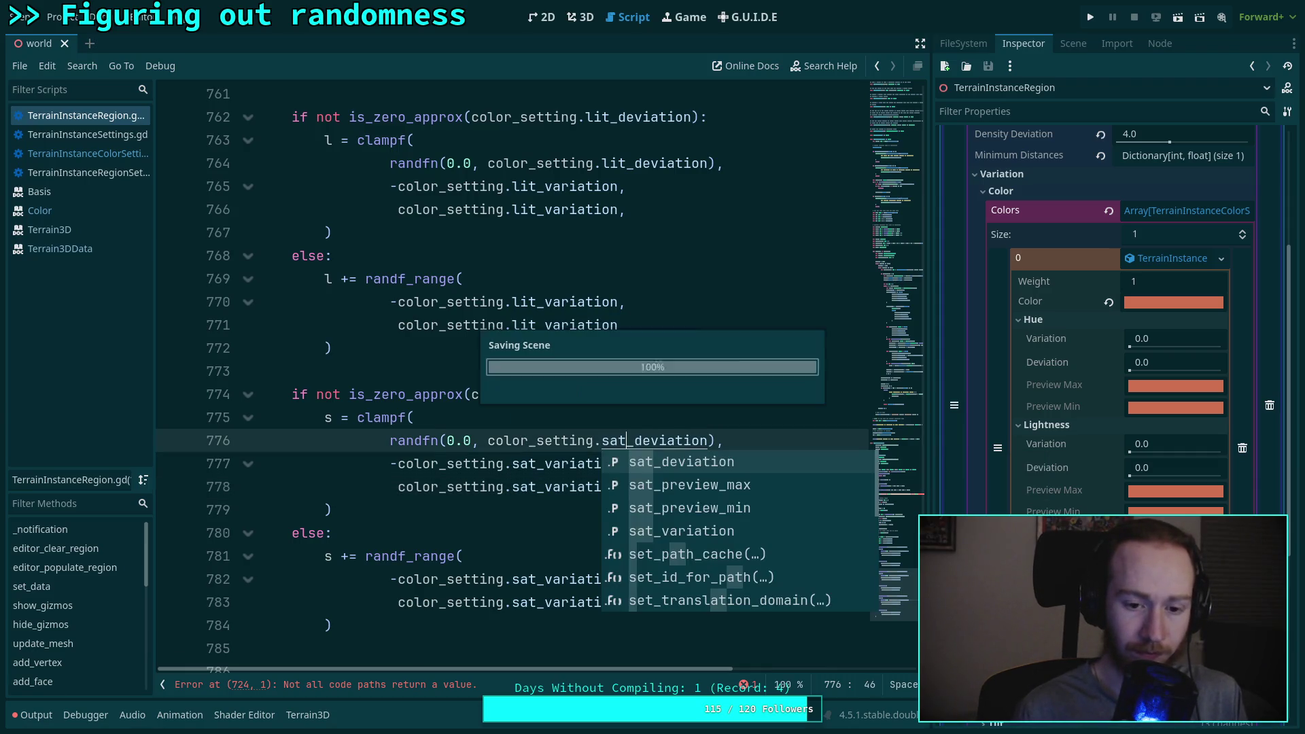
# Step: Add a new empty line after the saturation else branch
pyautogui.click(418, 511)
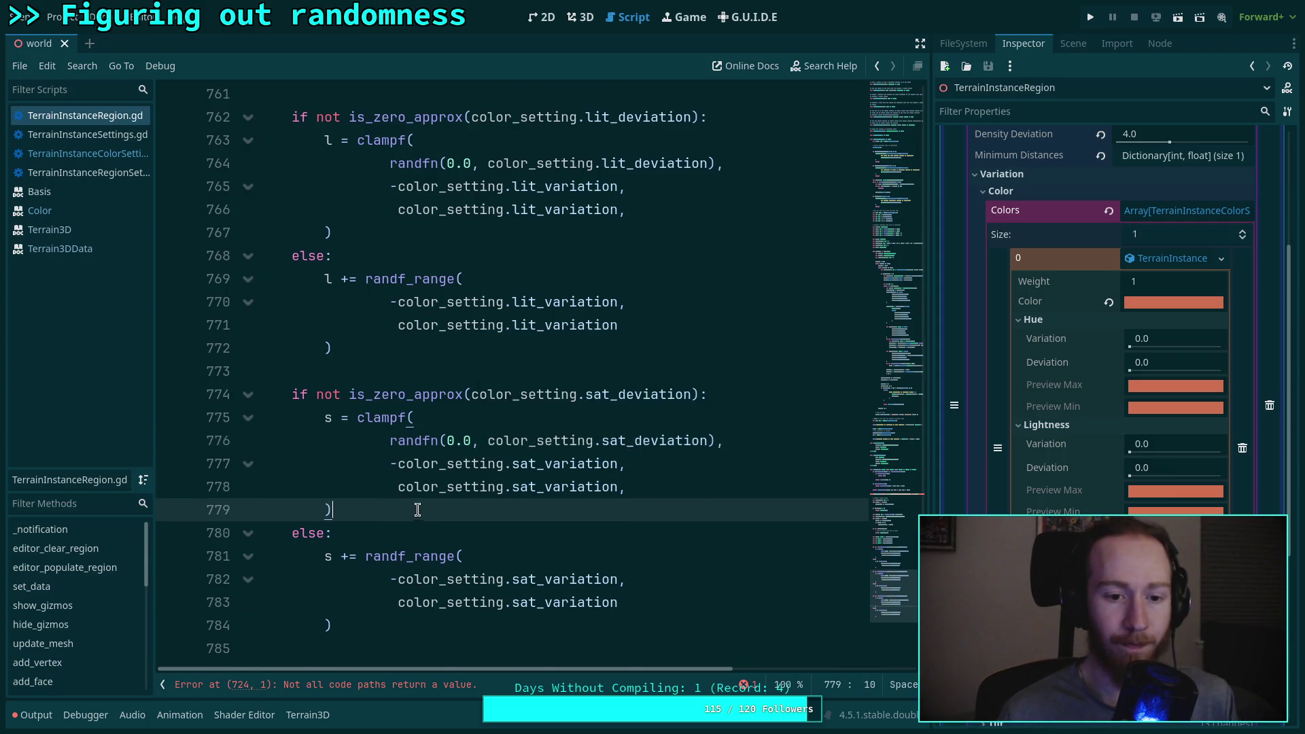
pyautogui.scroll(5, 411, 476)
pyautogui.scroll(-5, 411, 476)
pyautogui.click(422, 493)
pyautogui.press('Return')
pyautogui.press('Return')
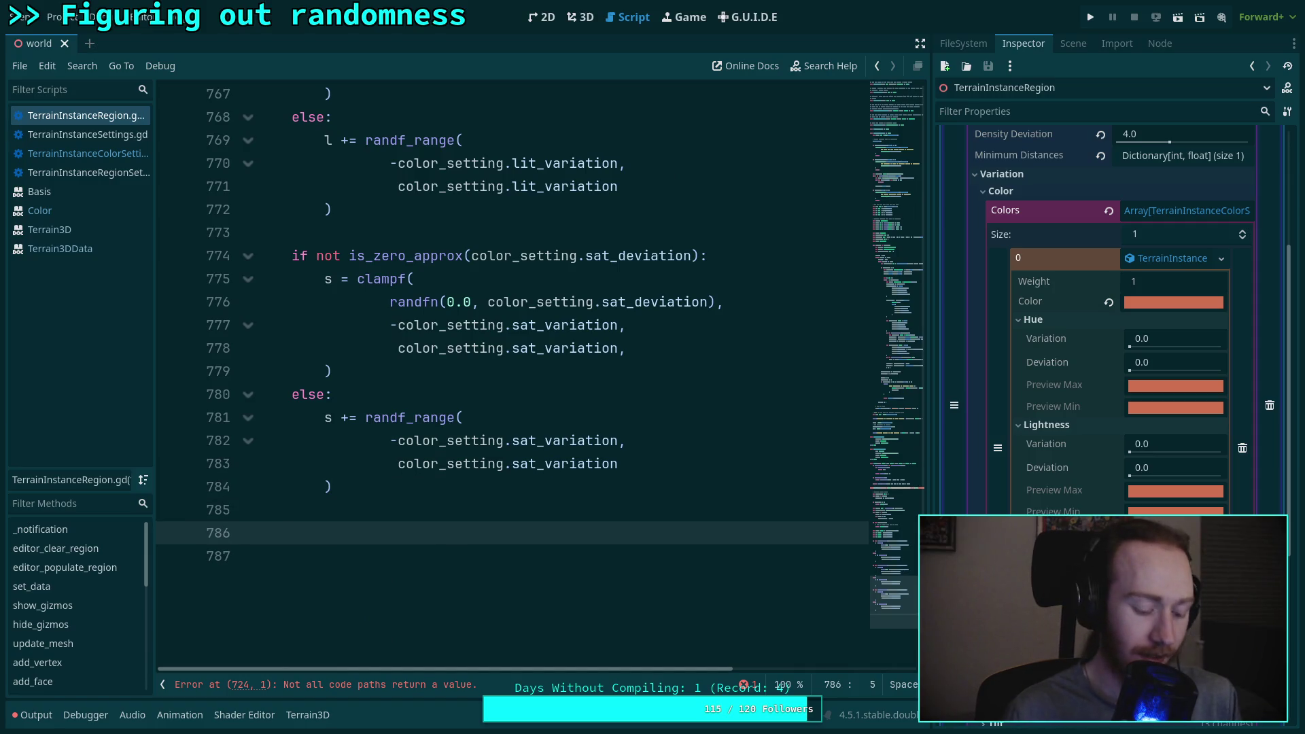
# Step: End _vary_color with return Color.from_ok_hsl(h, s, l)
pyautogui.write('rota')
pyautogui.press('BackSpace')
pyautogui.press('BackSpace')
pyautogui.press('BackSpace')
pyautogui.write('ut')
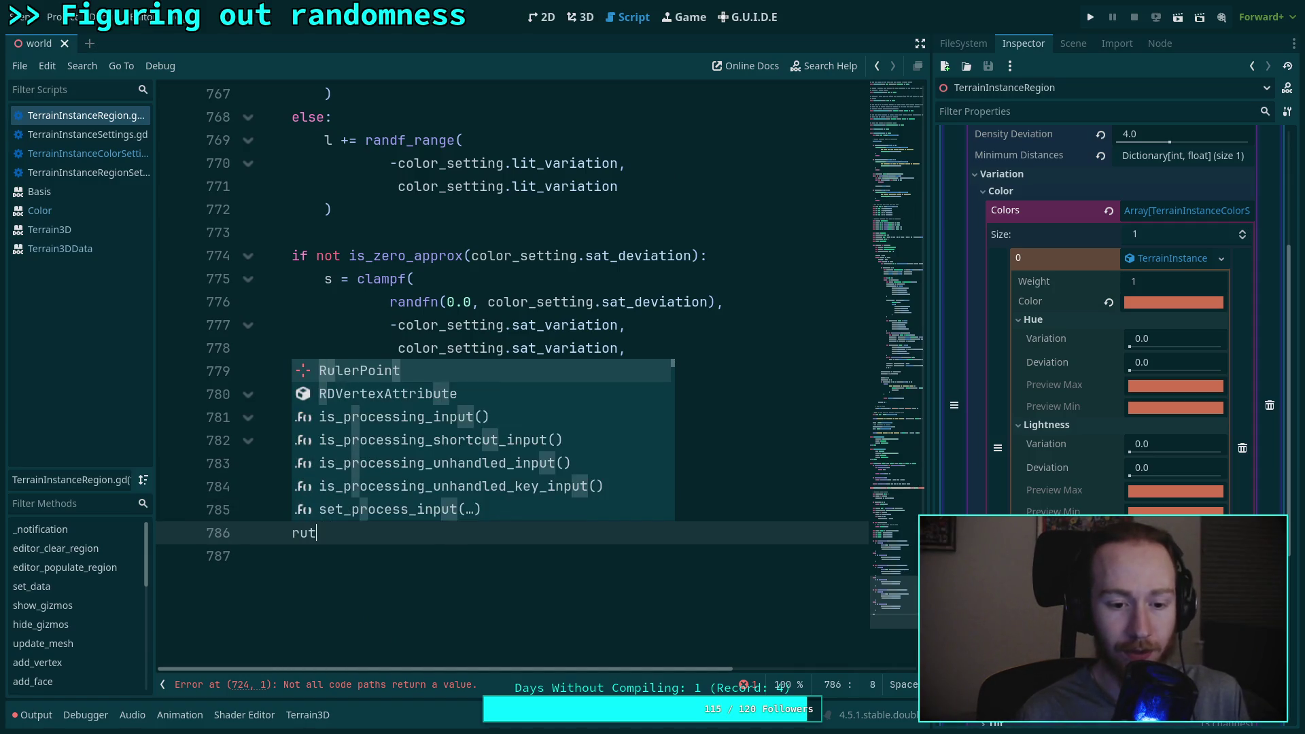
pyautogui.press('BackSpace')
pyautogui.press('BackSpace')
pyautogui.write('eturn Color.')
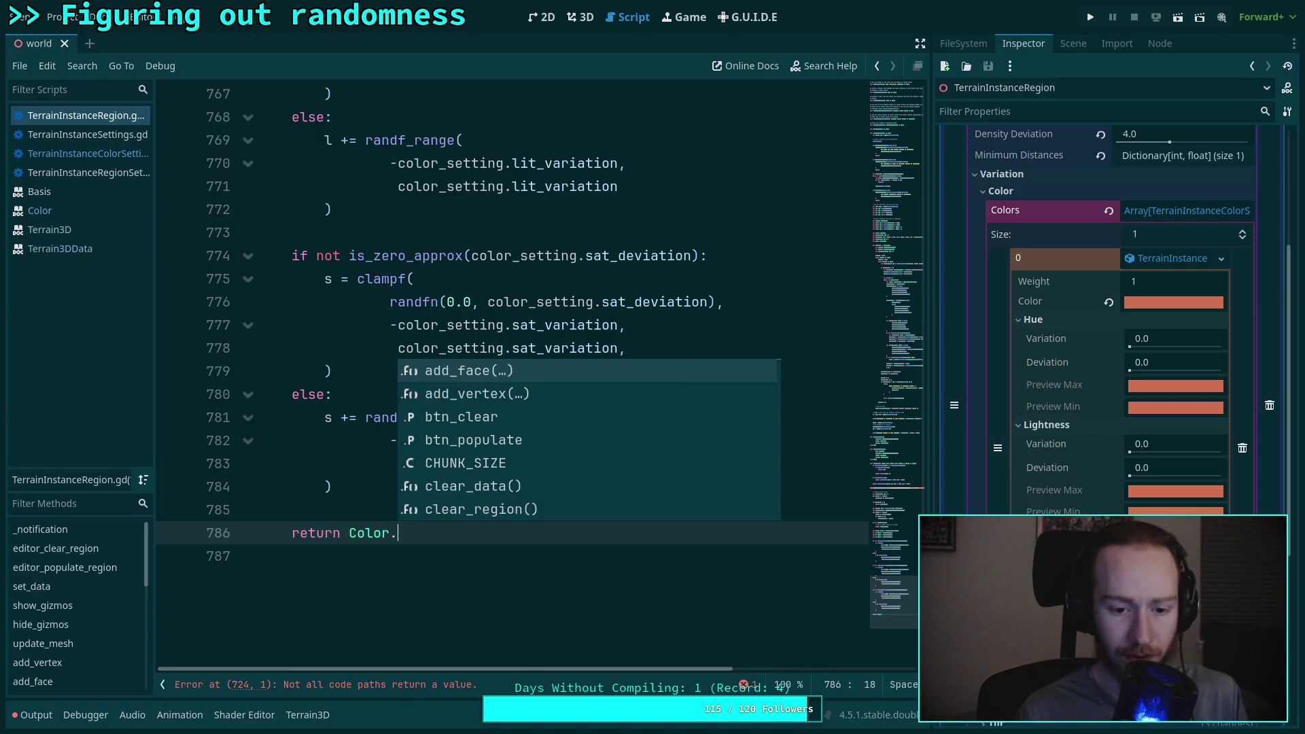
pyautogui.write('fro')
pyautogui.press('Down')
pyautogui.press('Return')
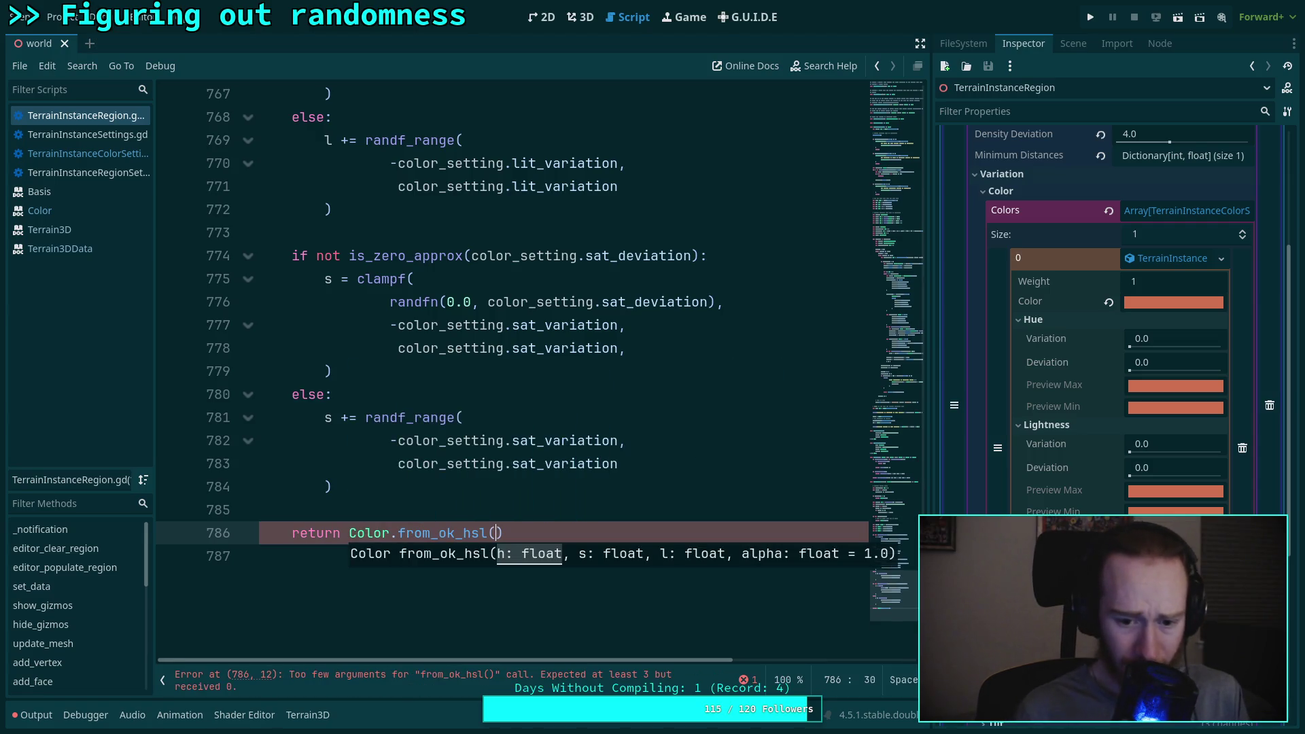
pyautogui.write('h, s, l')
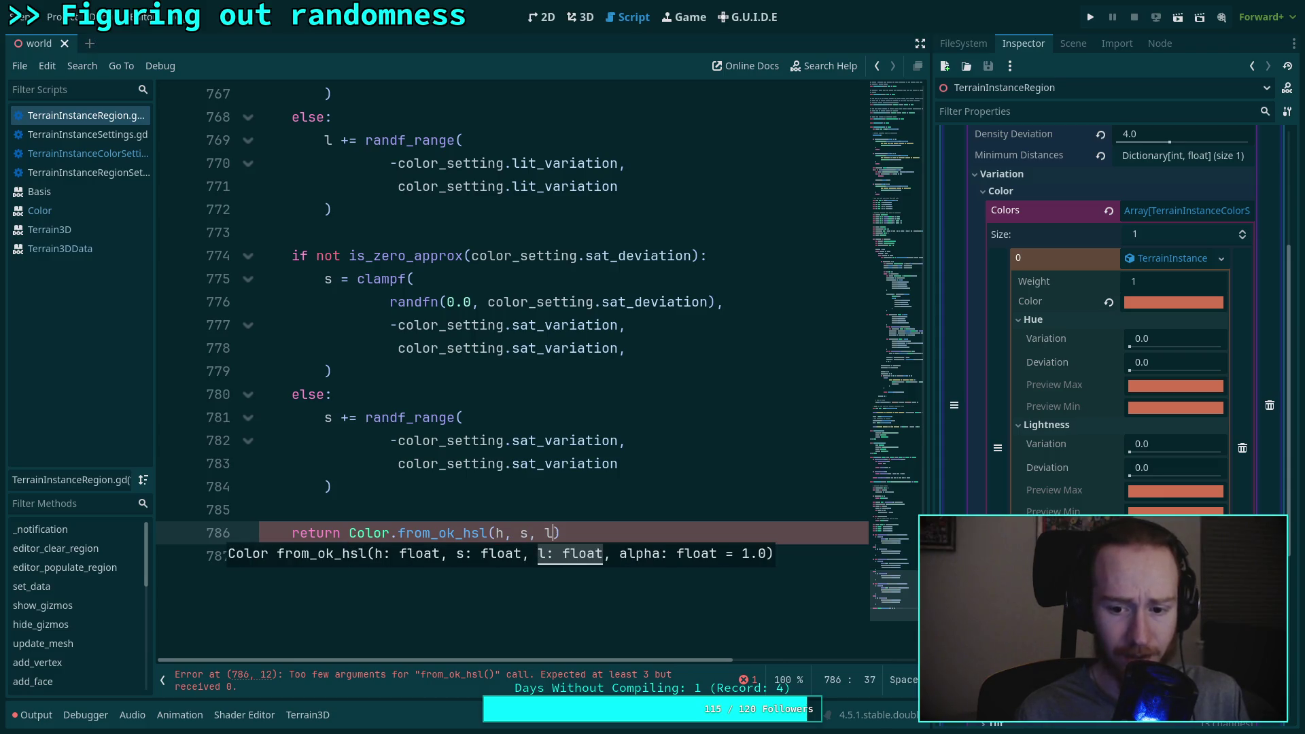
pyautogui.press('Escape')
# Step: Save the edited script
pyautogui.hotkey('ctrl', 's')
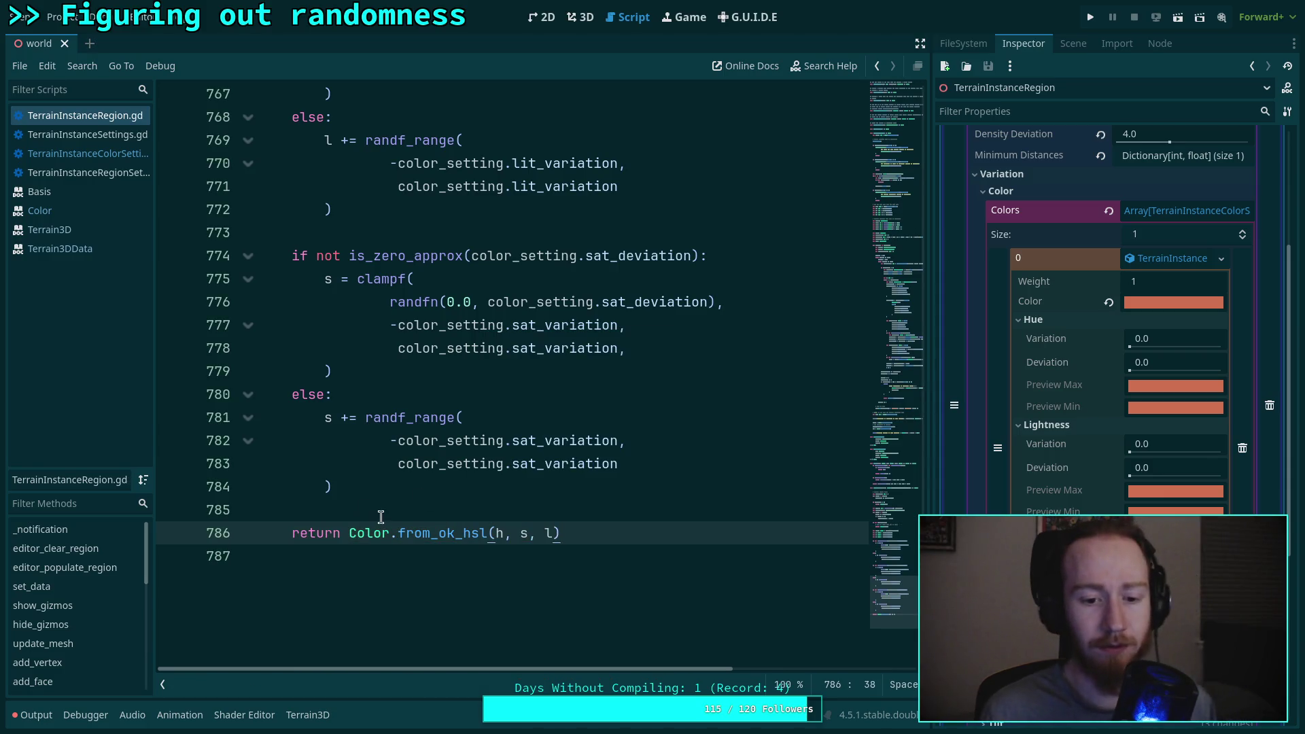
pyautogui.click(379, 517)
pyautogui.scroll(10, 399, 501)
pyautogui.scroll(8, 435, 520)
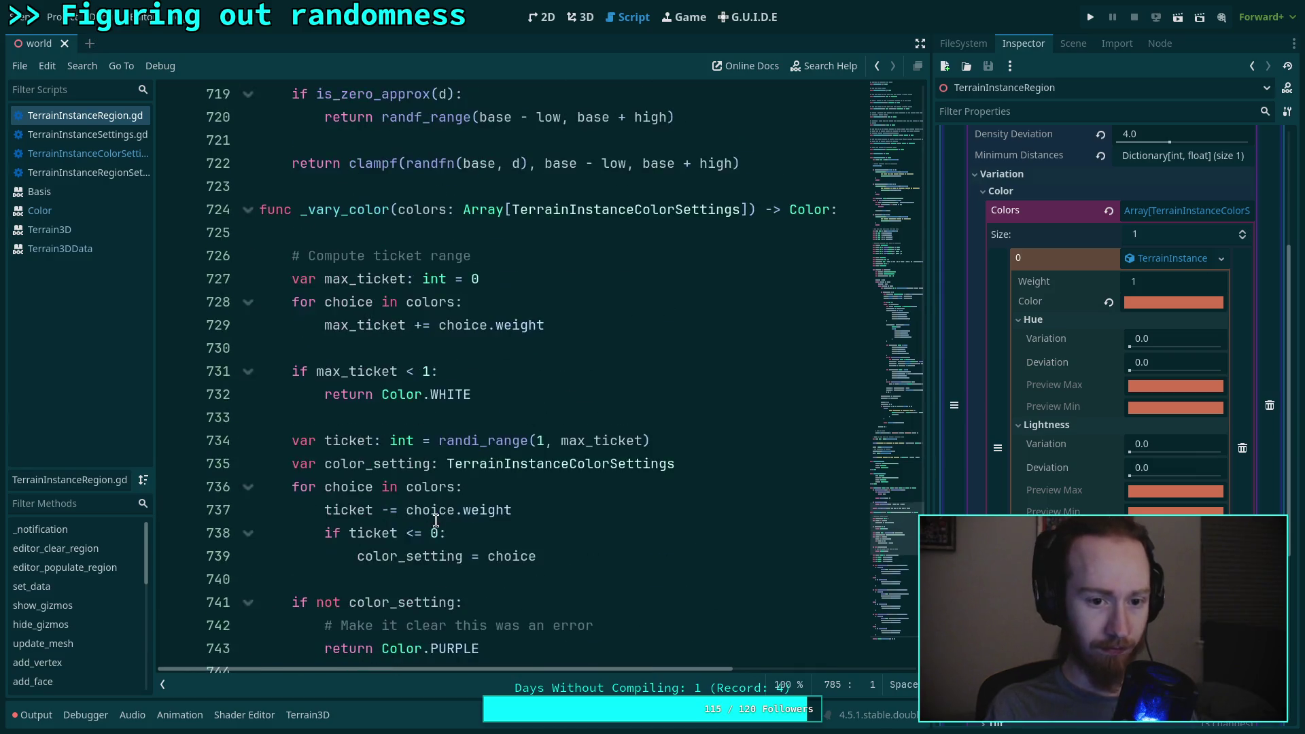
# Step: Delete the blank line under the _vary_color header and save the script
pyautogui.click(376, 435)
pyautogui.press('BackSpace')
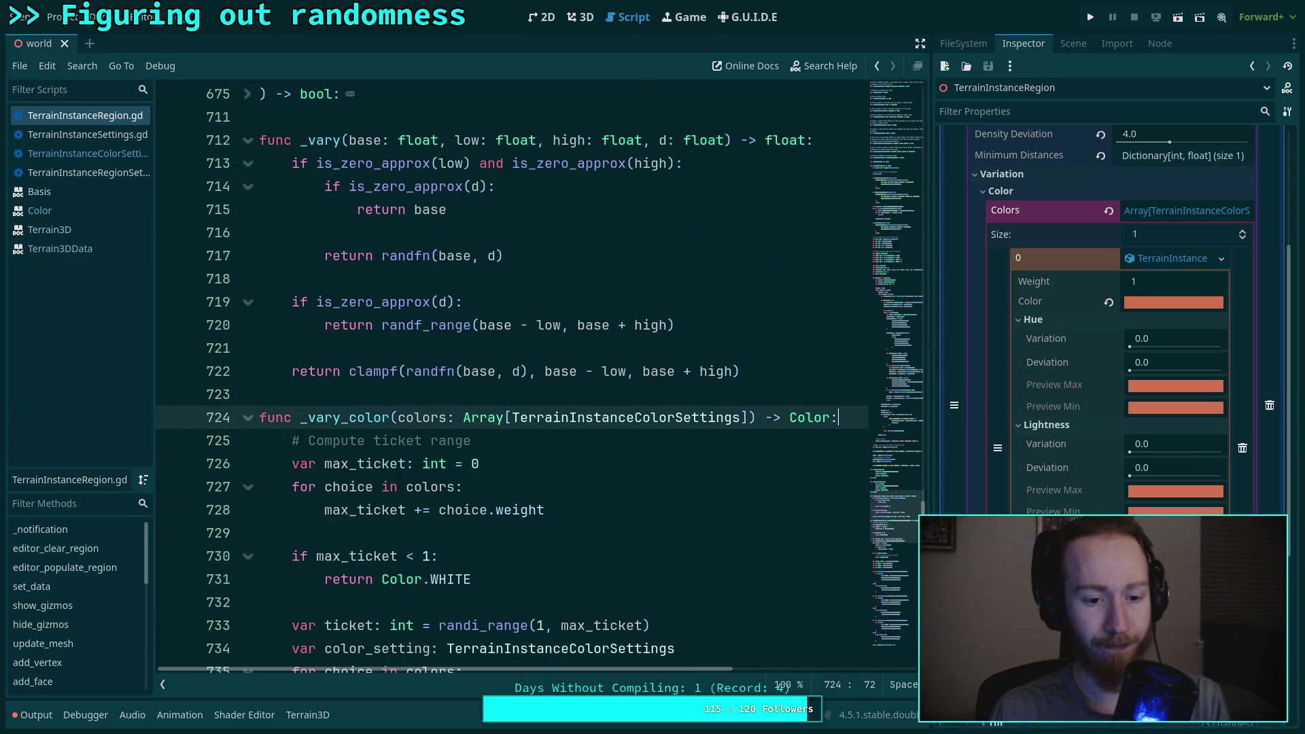
pyautogui.hotkey('ctrl', 's')
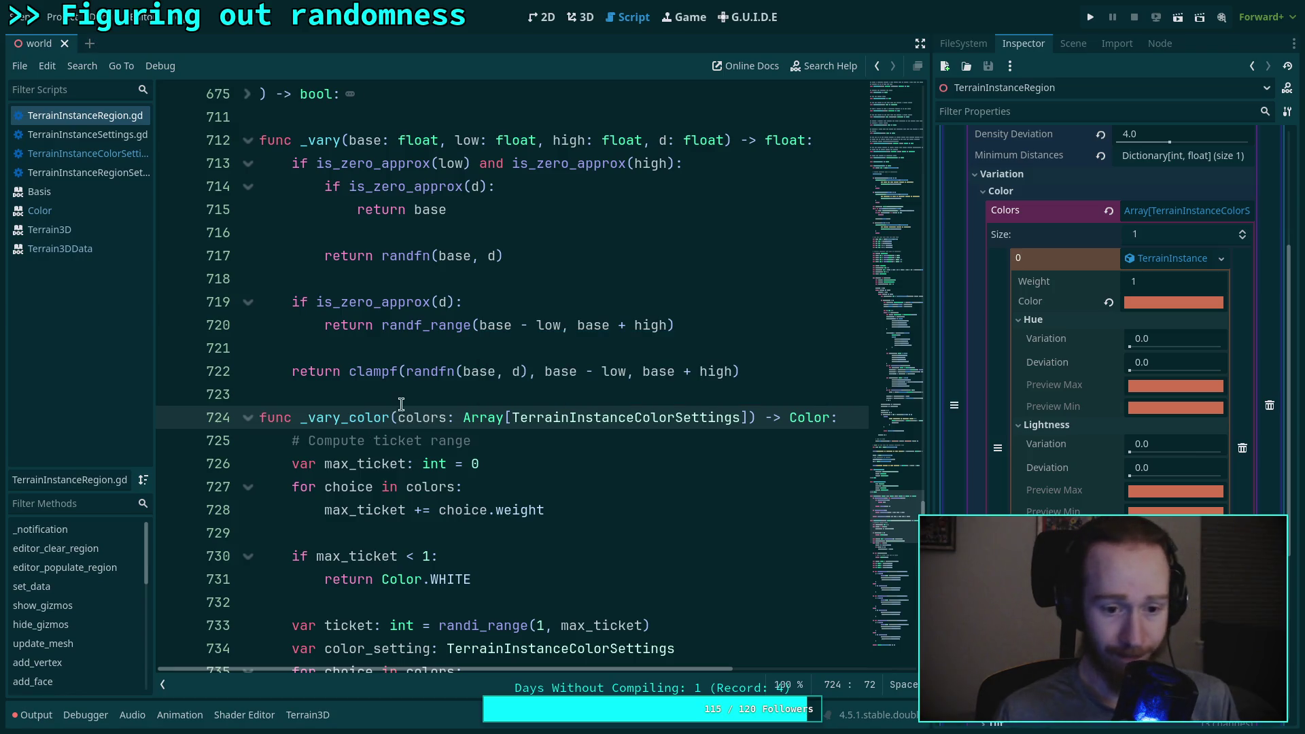
# Step: Scroll up to the populate loop near line 579, then return to the 3D view
pyautogui.click(411, 394)
pyautogui.scroll(20, 452, 444)
pyautogui.scroll(20, 452, 444)
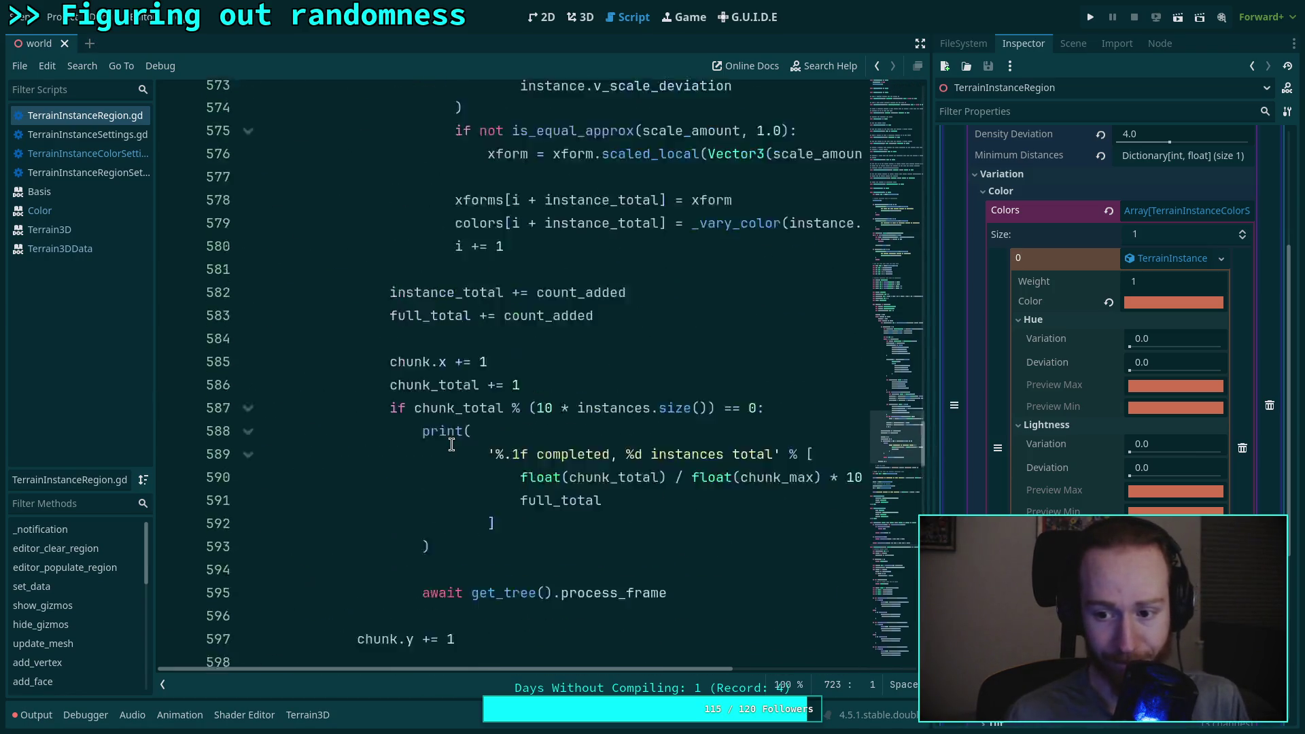
pyautogui.scroll(12, 453, 441)
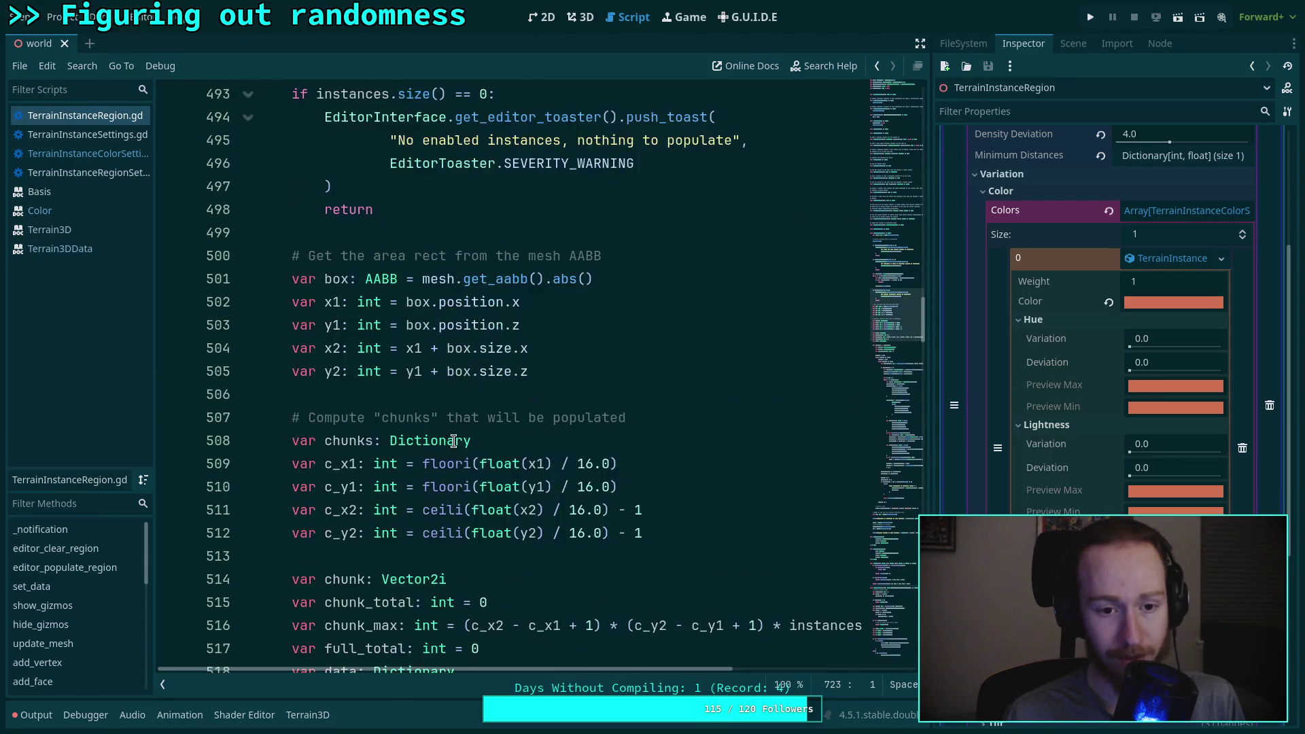
pyautogui.scroll(-20, 453, 441)
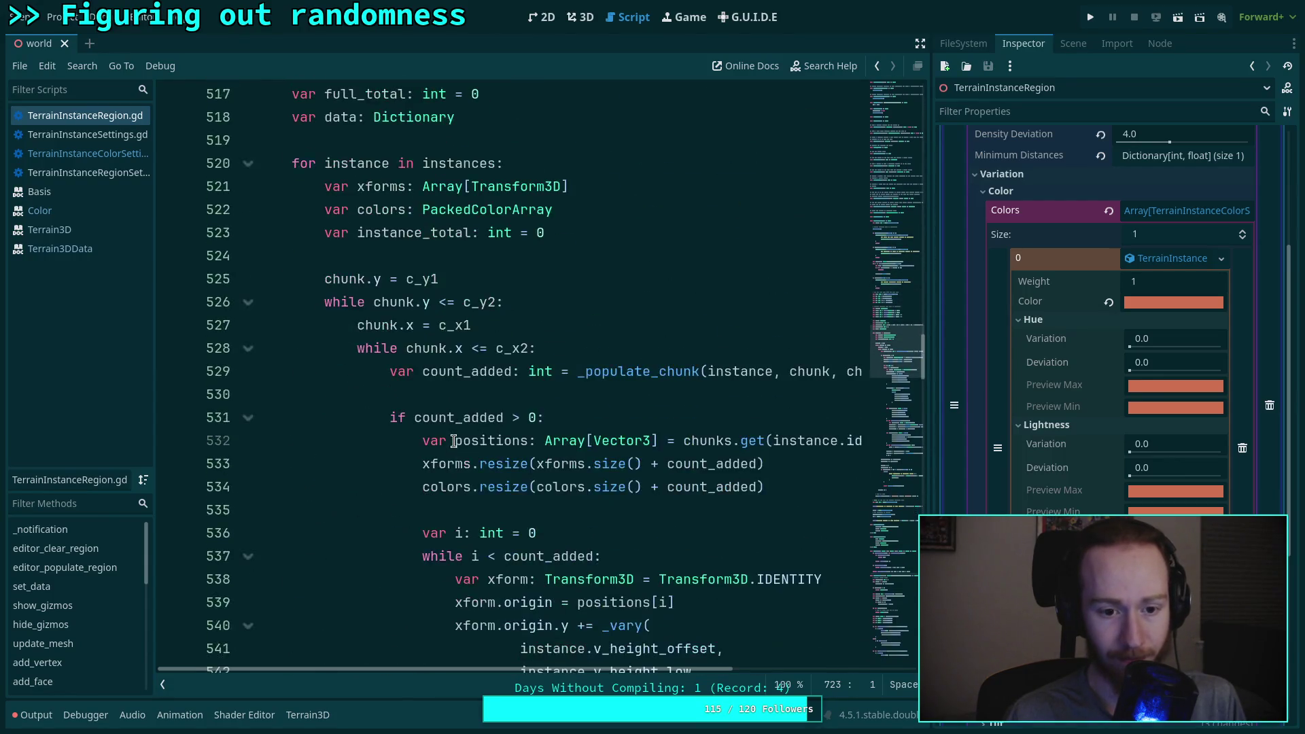
pyautogui.scroll(-8, 522, 441)
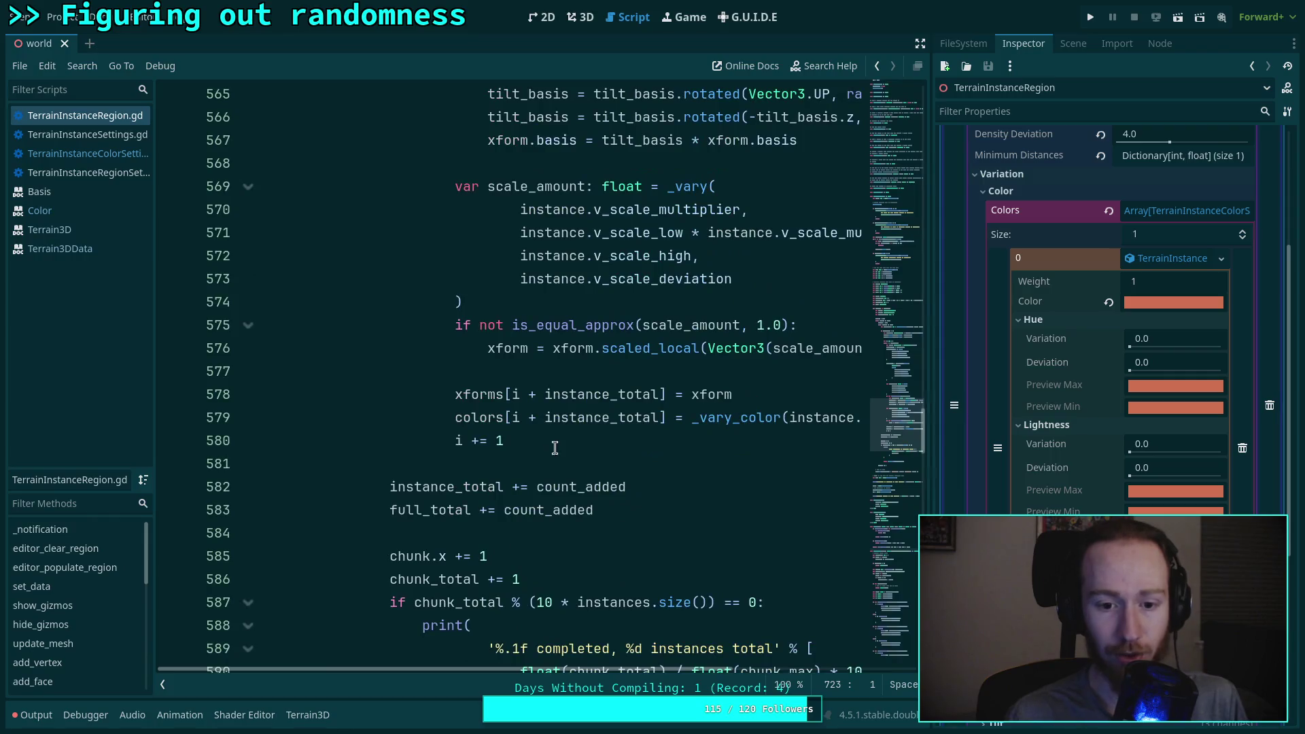
pyautogui.click(581, 19)
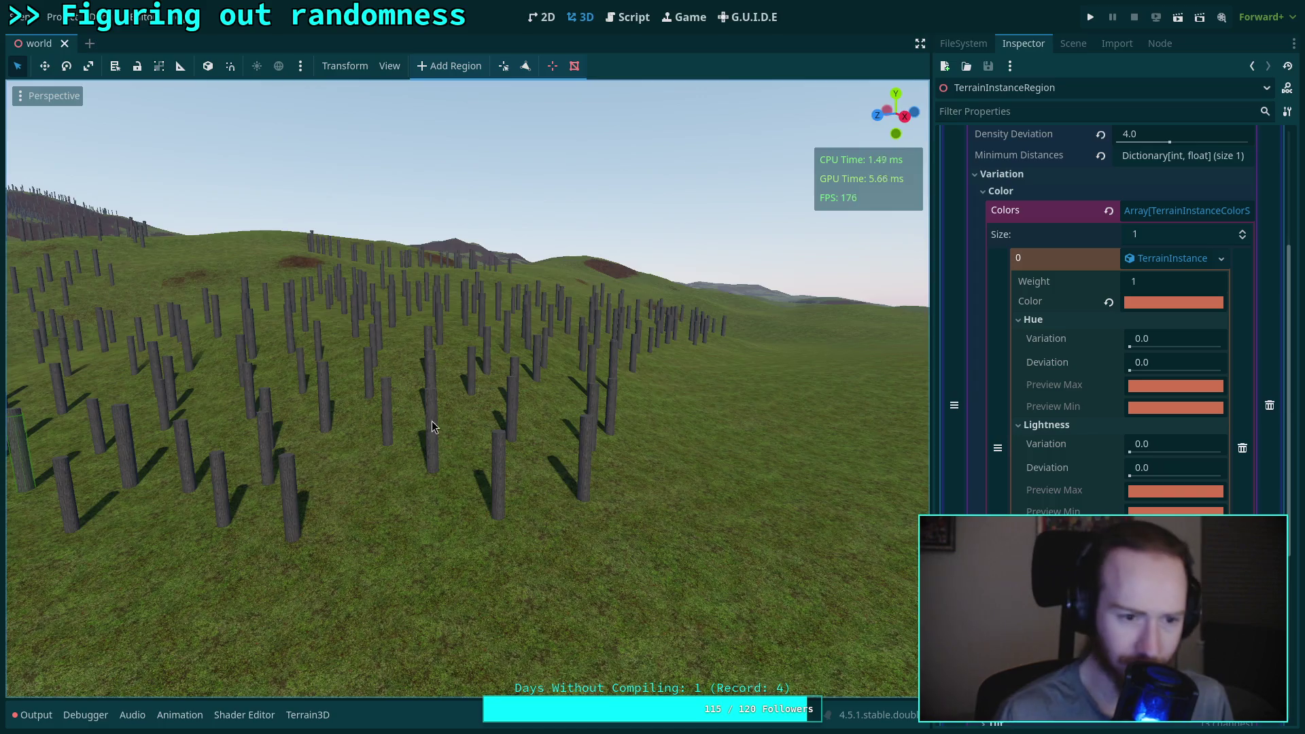
# Step: Fly the 3D camera forward in freelook until it is among the terrain's pillars
pyautogui.press('w')
pyautogui.scroll(3, 468, 387)
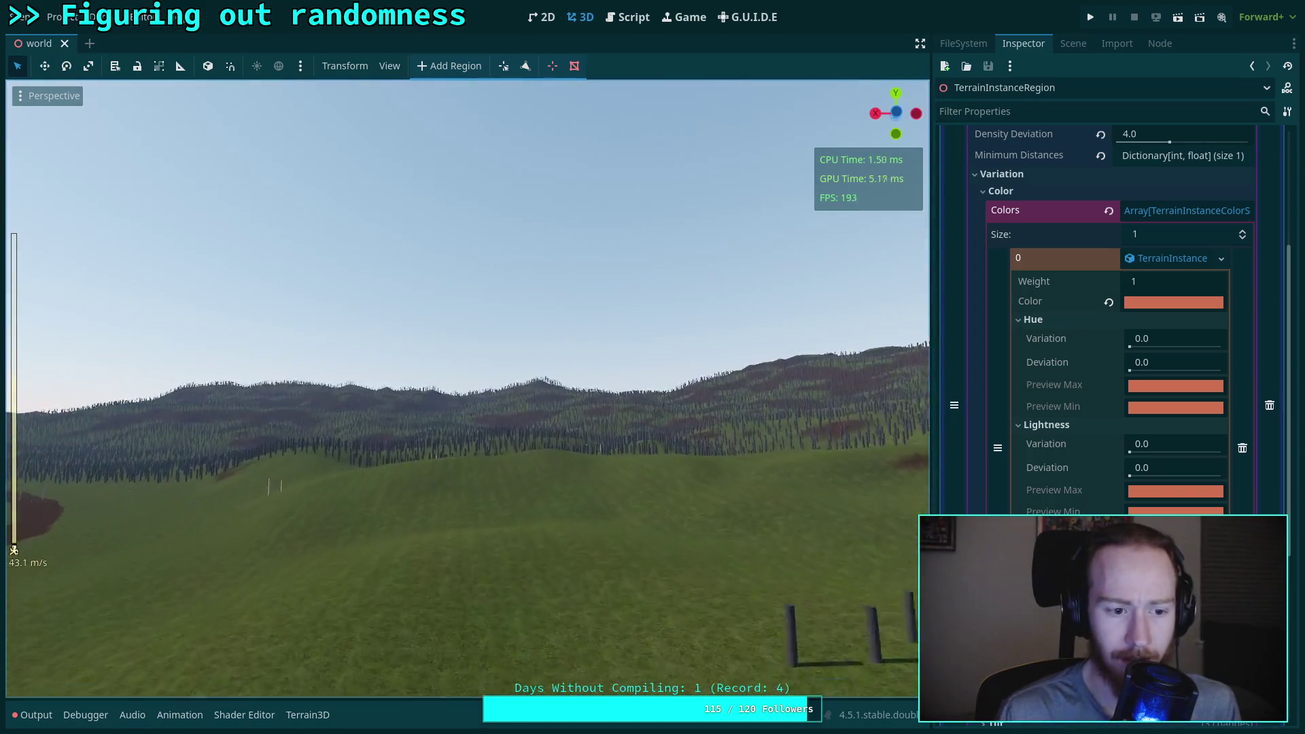
pyautogui.press('w')
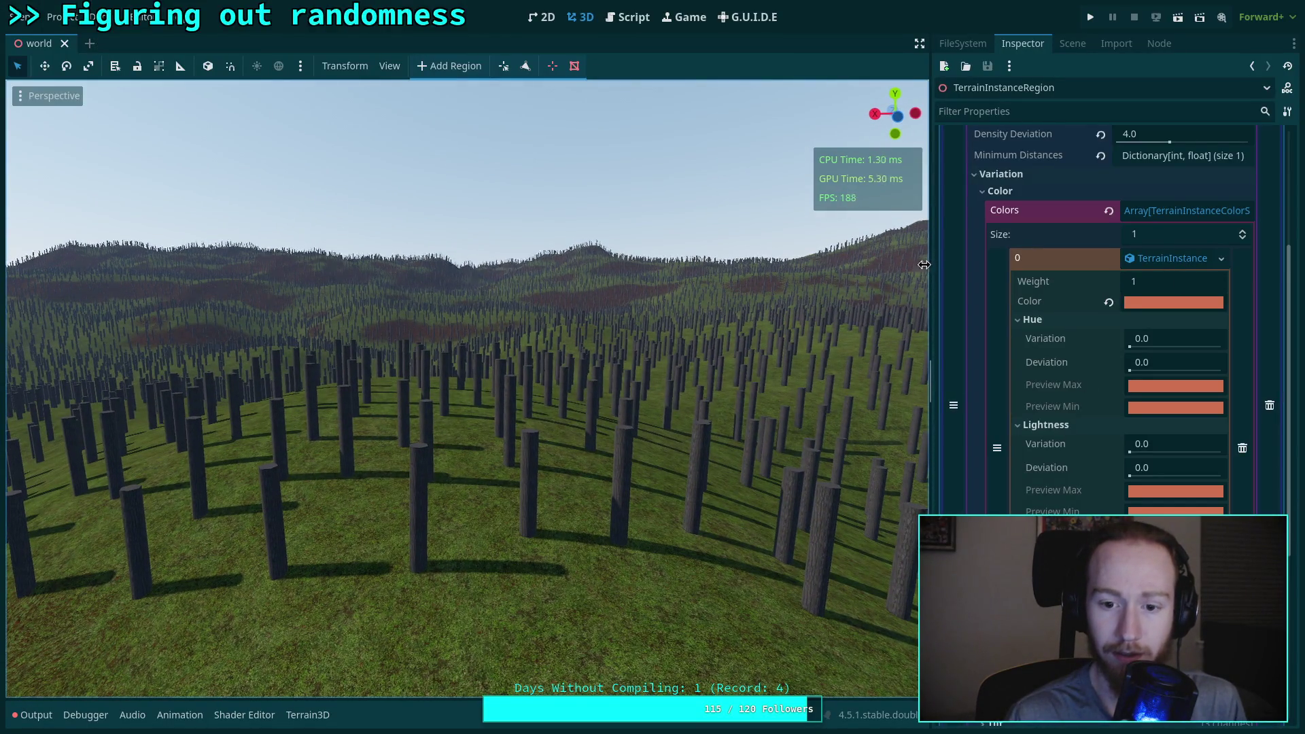
# Step: Widen the Inspector and scroll down to the first instance's Variation > Color settings
pyautogui.moveTo(934, 263); pyautogui.dragTo(823, 272)
pyautogui.scroll(3, 965, 348)
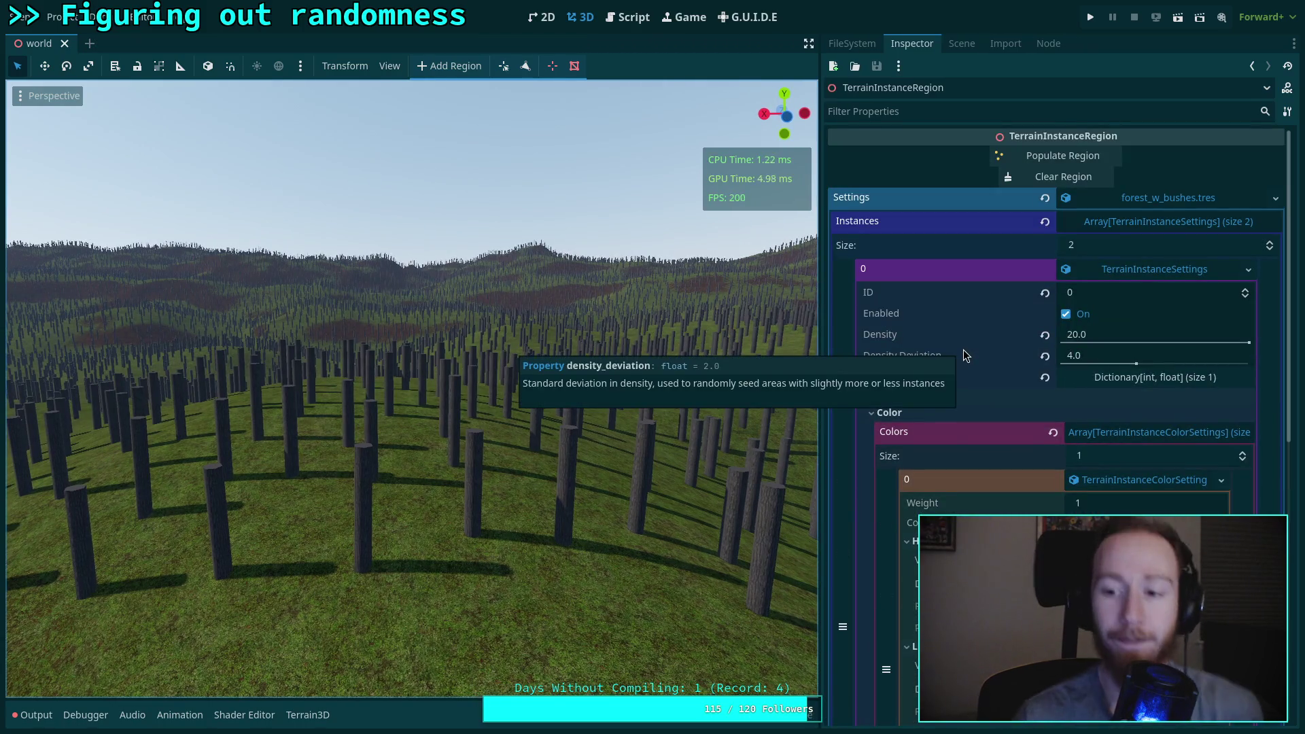
pyautogui.scroll(-1, 1149, 484)
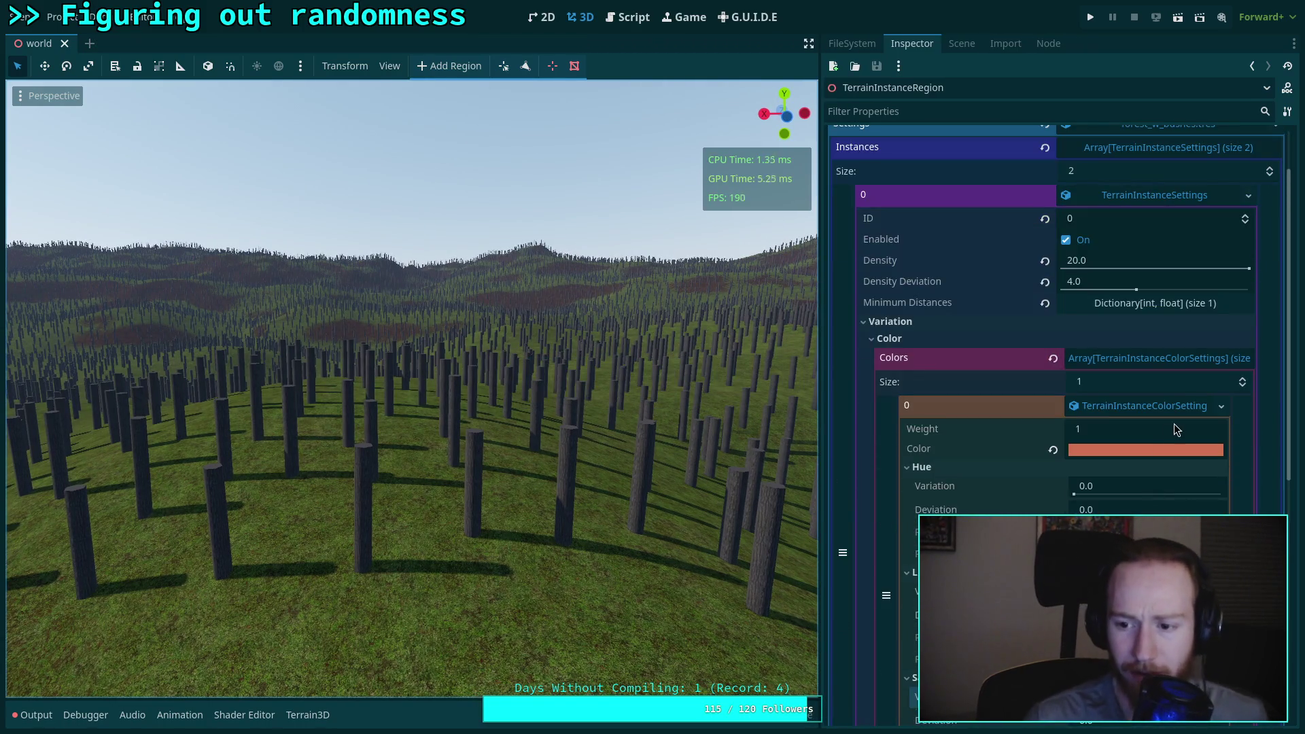
pyautogui.scroll(-2, 1172, 425)
# Step: Change the instance Color to crimson red in the colour picker
pyautogui.click(1145, 303)
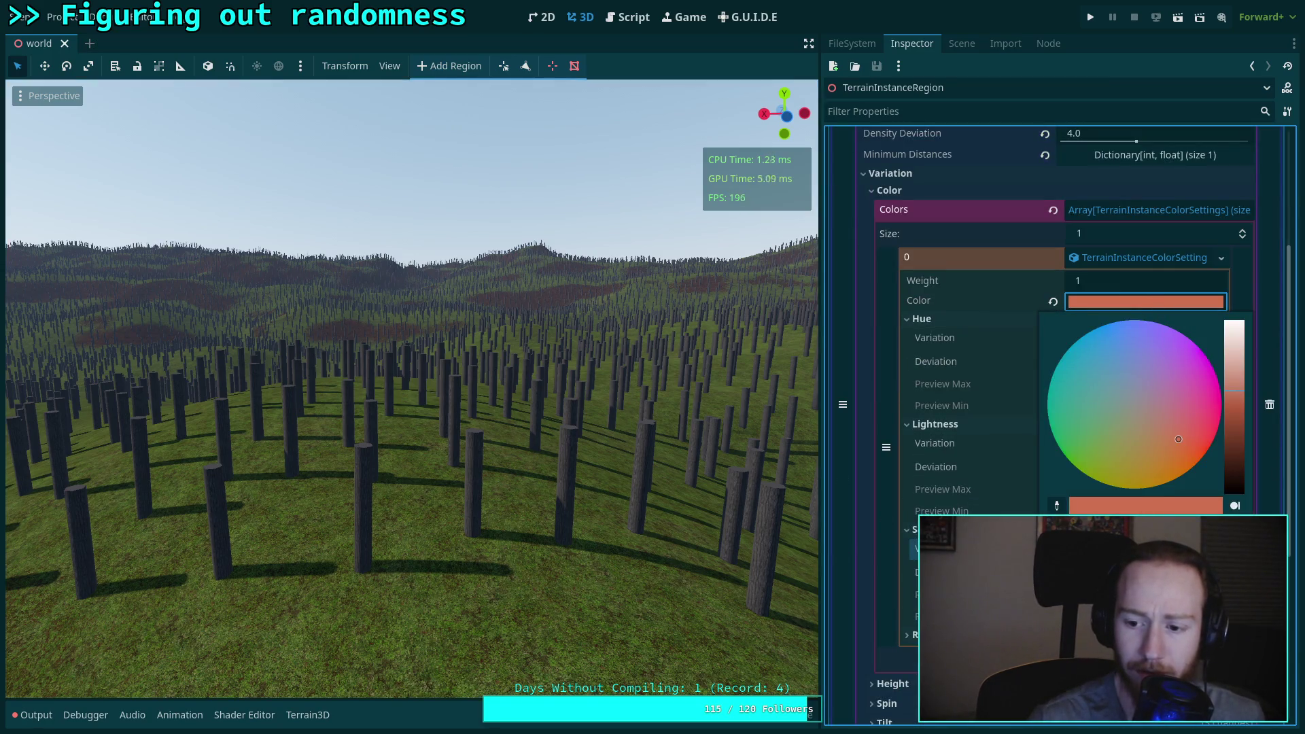
pyautogui.moveTo(1178, 439); pyautogui.dragTo(1213, 421)
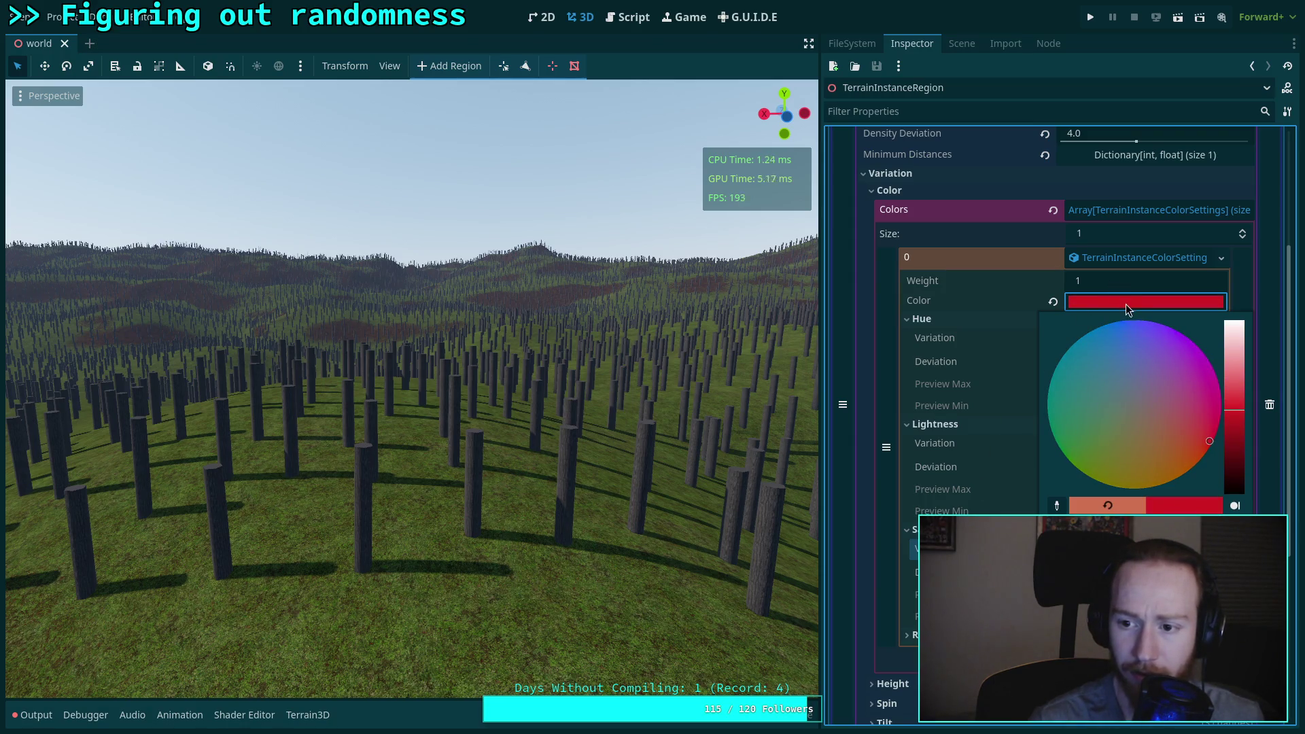
pyautogui.click(949, 447)
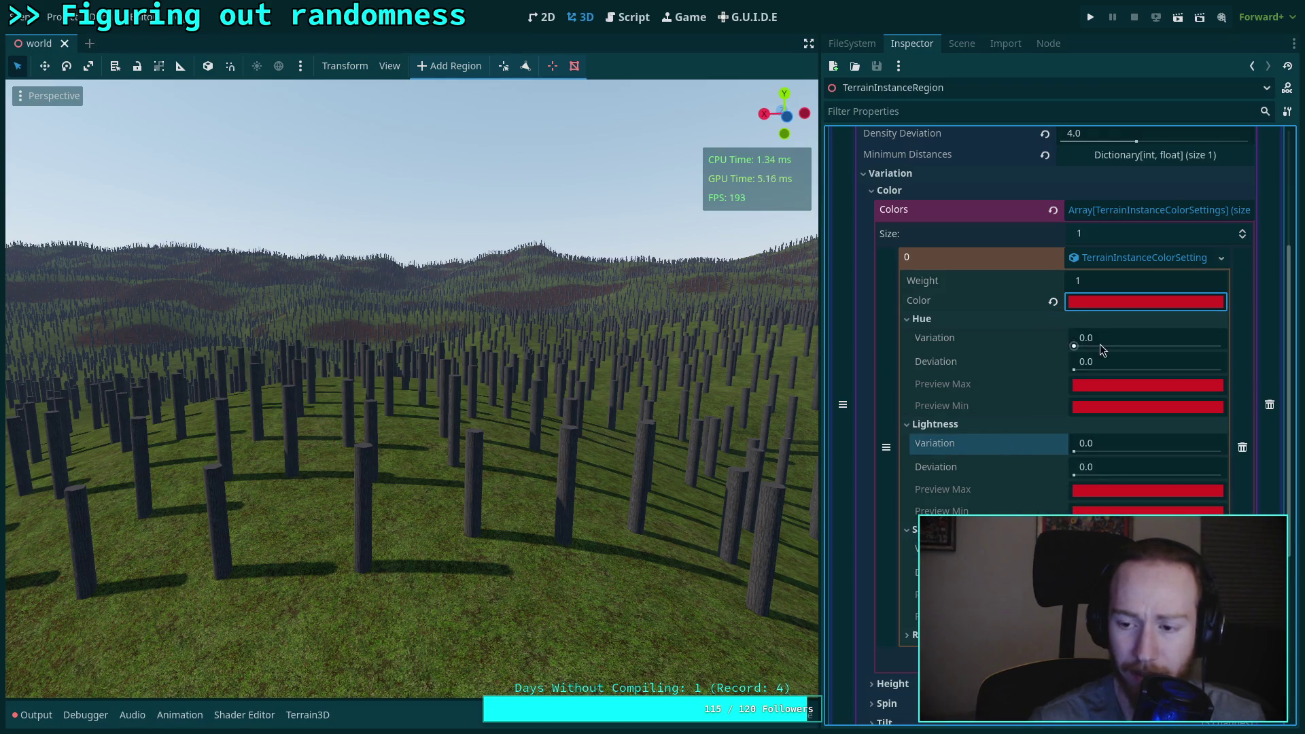
# Step: Set Hue Variation to 0.015 and Hue Deviation to 0.0202
pyautogui.moveTo(1077, 344); pyautogui.dragTo(1080, 344)
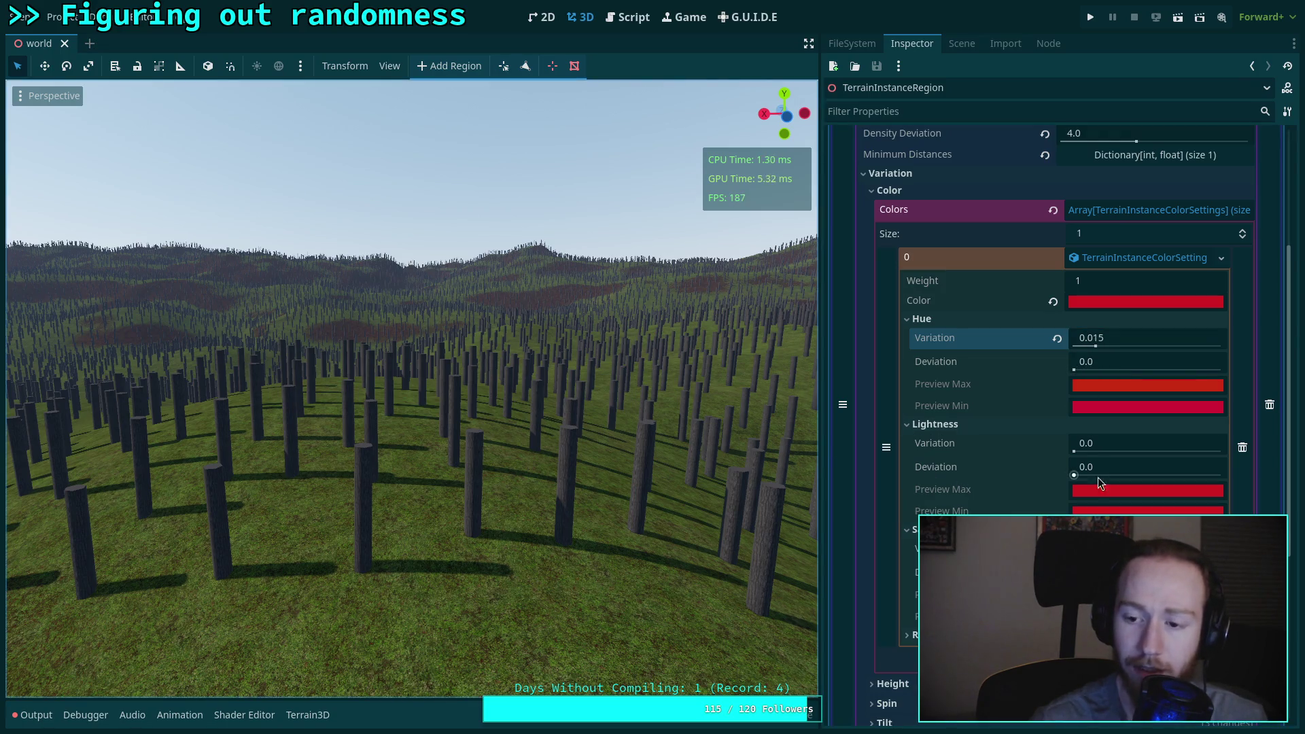
pyautogui.click(1108, 361)
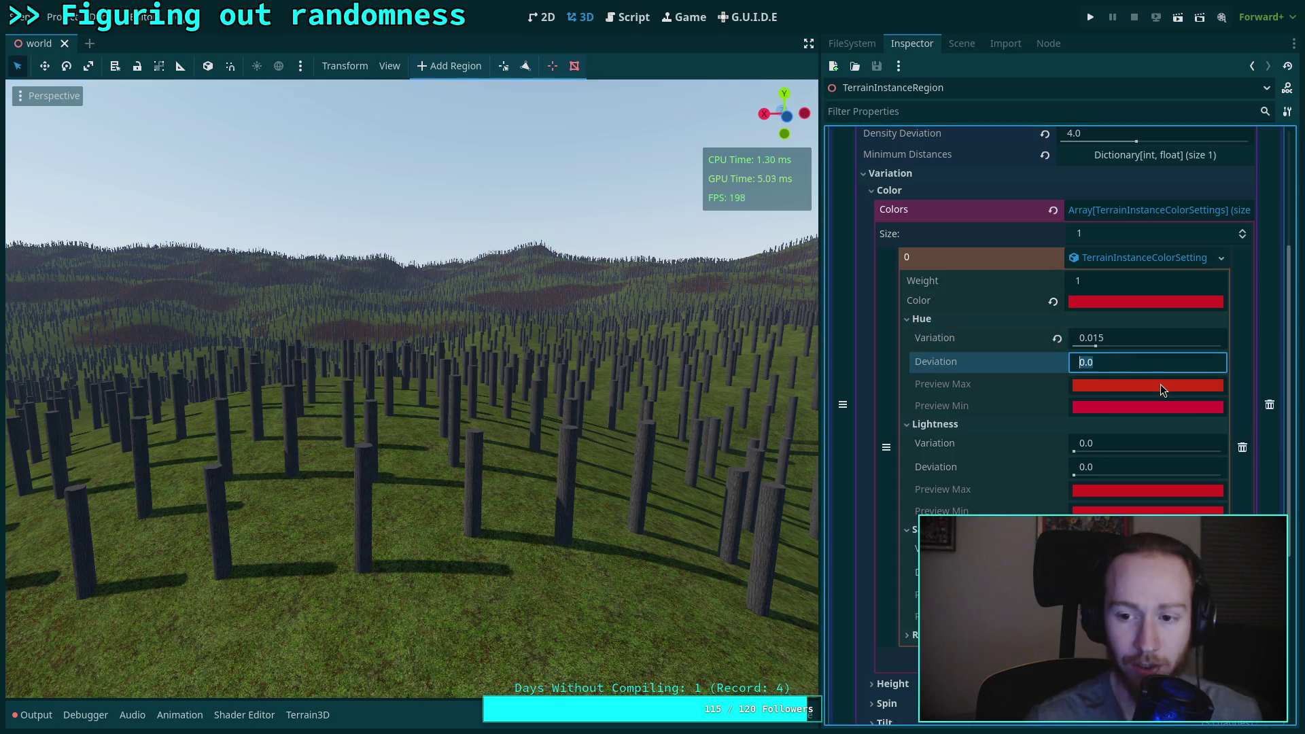
pyautogui.press('Return')
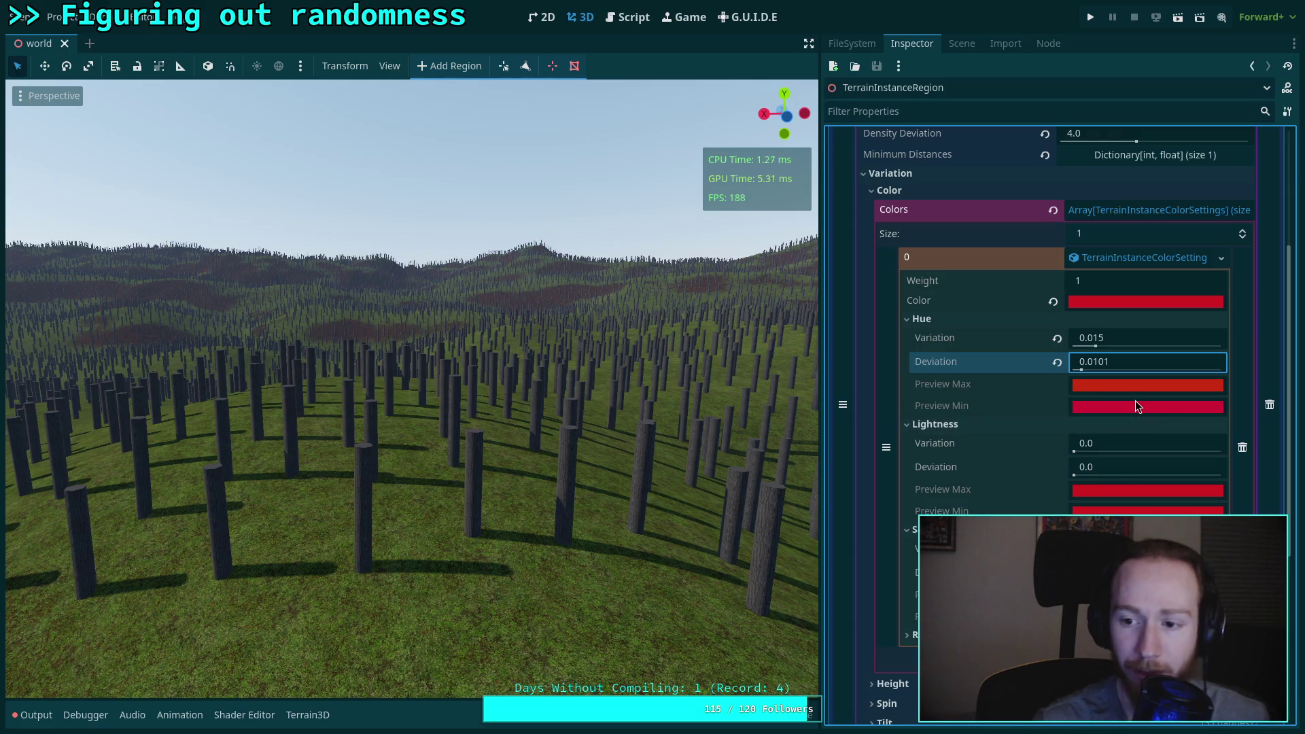
pyautogui.moveTo(1135, 405)
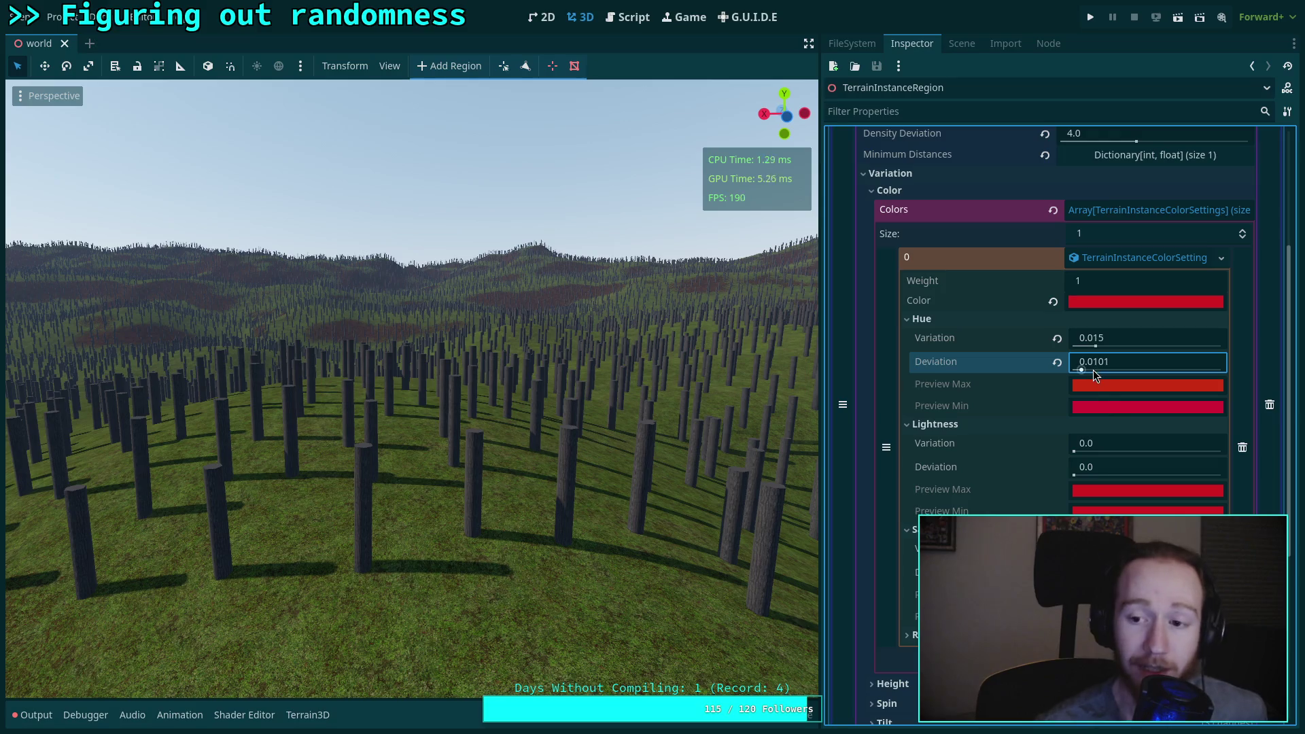
pyautogui.moveTo(1081, 367); pyautogui.dragTo(1085, 365)
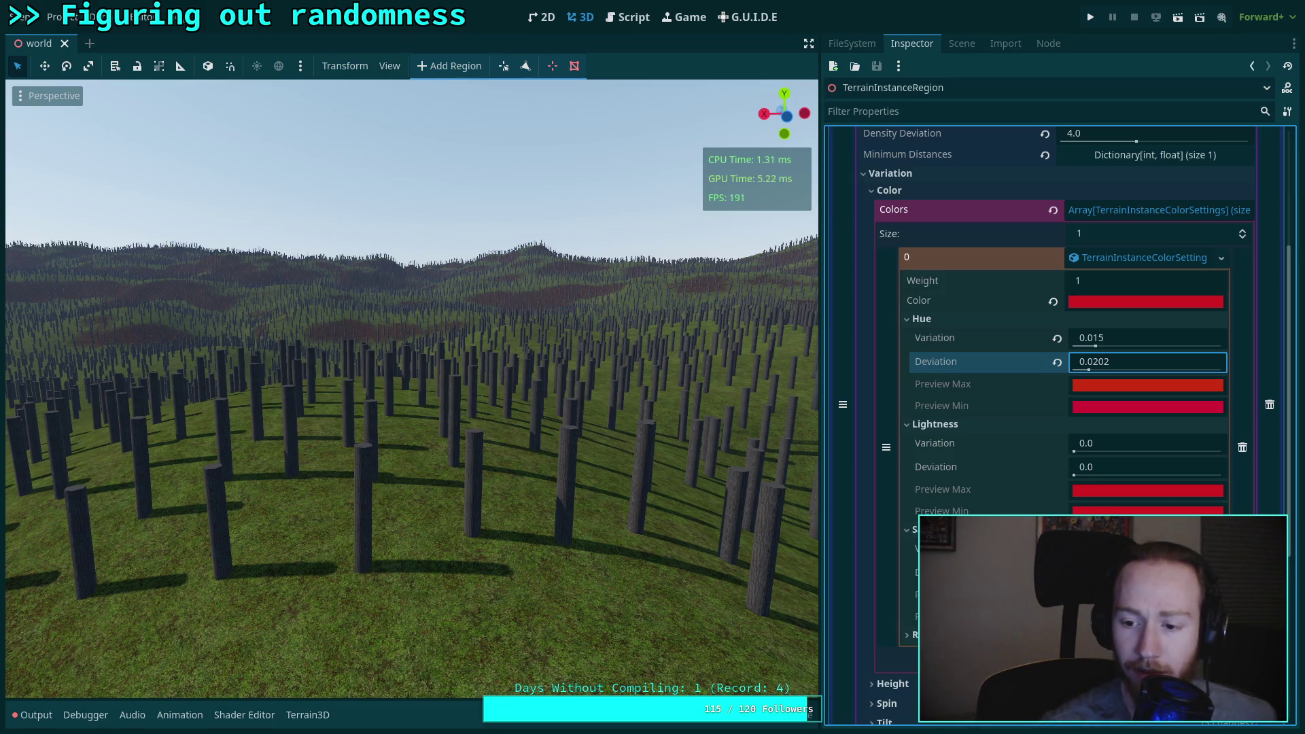
pyautogui.press('Return')
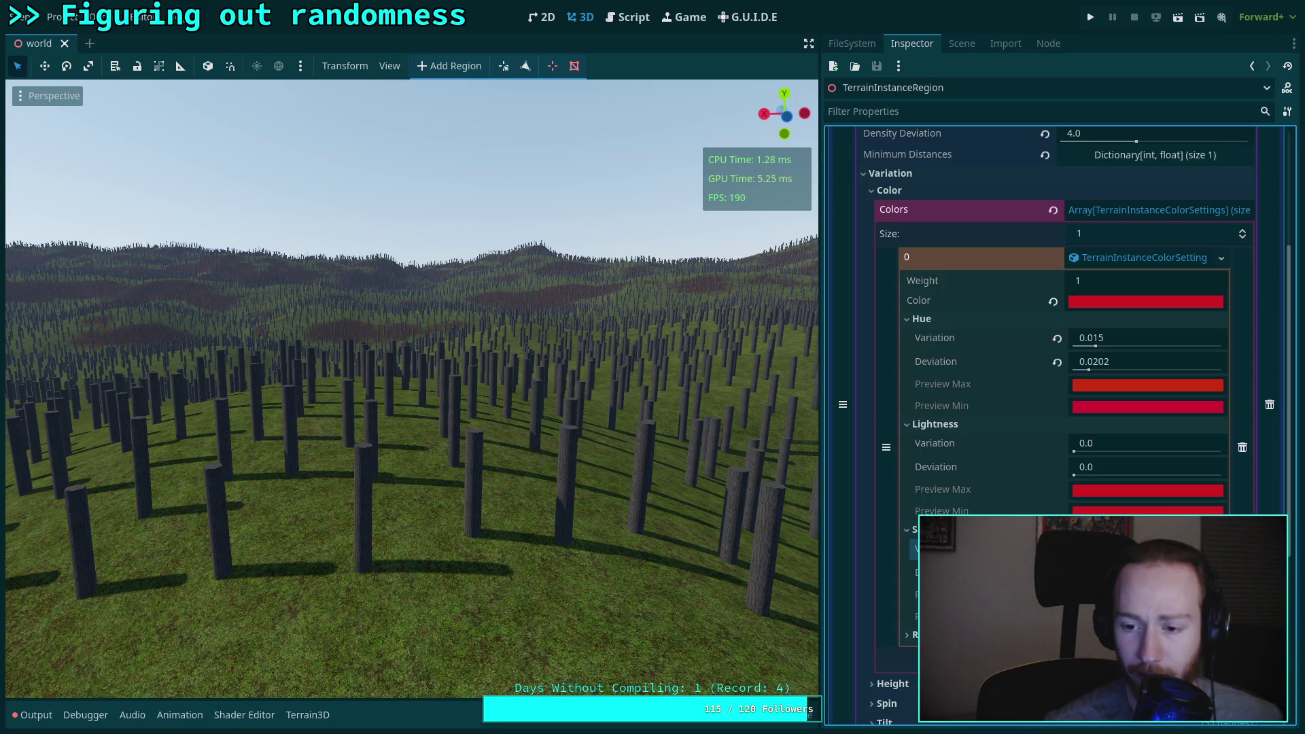
pyautogui.scroll(5, 1051, 190)
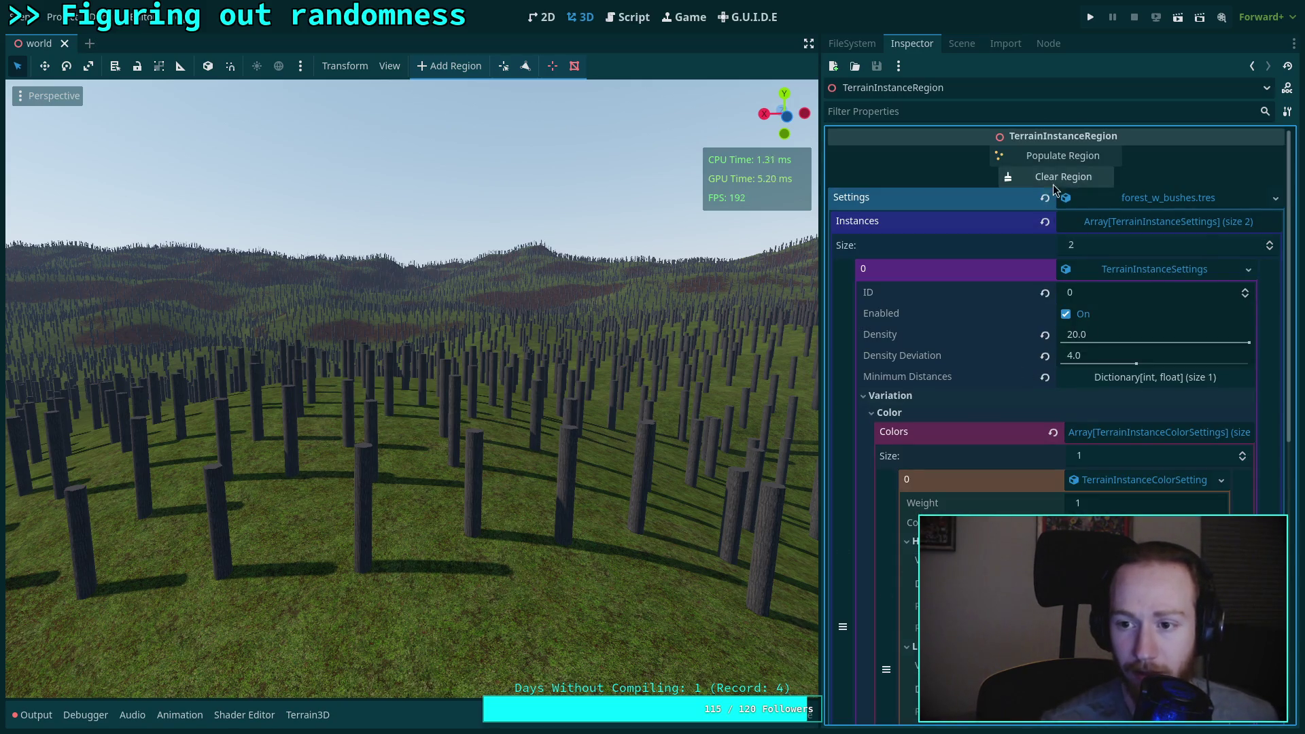
# Step: Check TerrainInstanceRegion, Region2 and Region3 in the Scene dock, reselecting TerrainInstanceRegion
pyautogui.moveTo(408, 388); pyautogui.dragTo(517, 387)
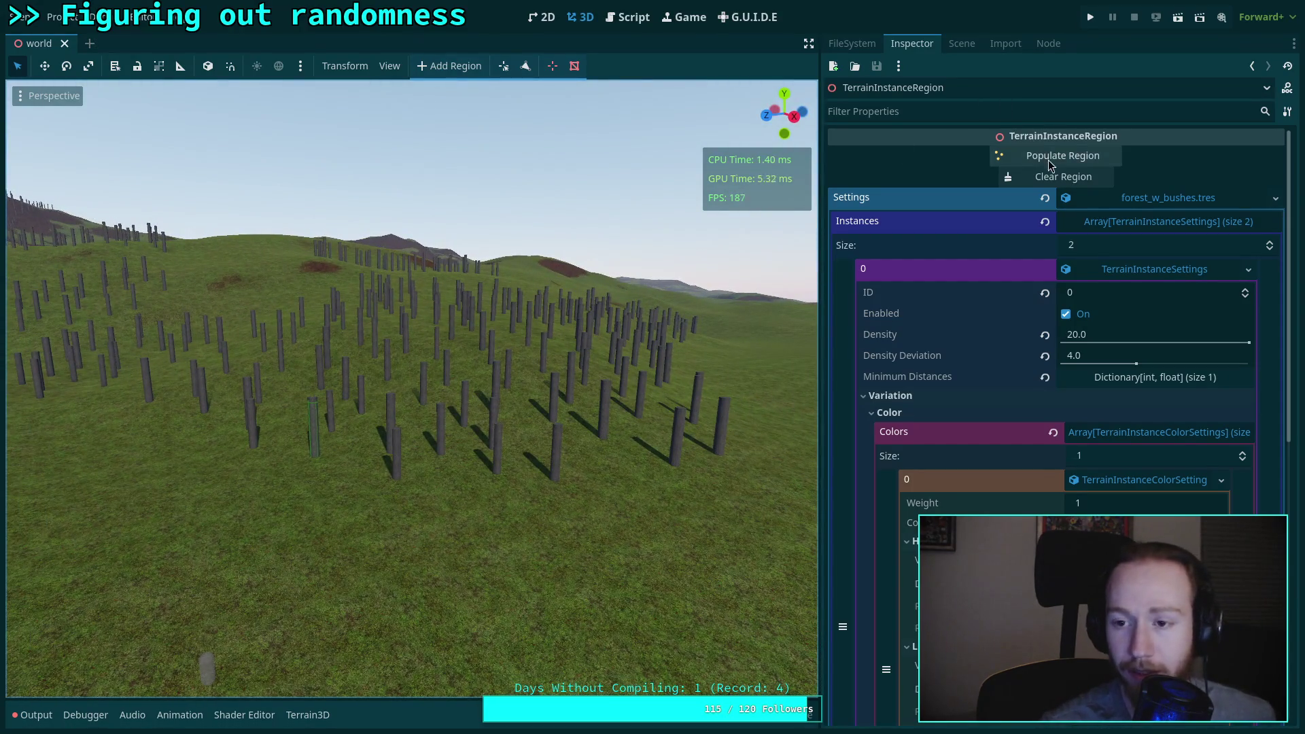
pyautogui.click(962, 43)
pyautogui.click(973, 409)
pyautogui.click(956, 427)
pyautogui.click(938, 388)
pyautogui.click(389, 65)
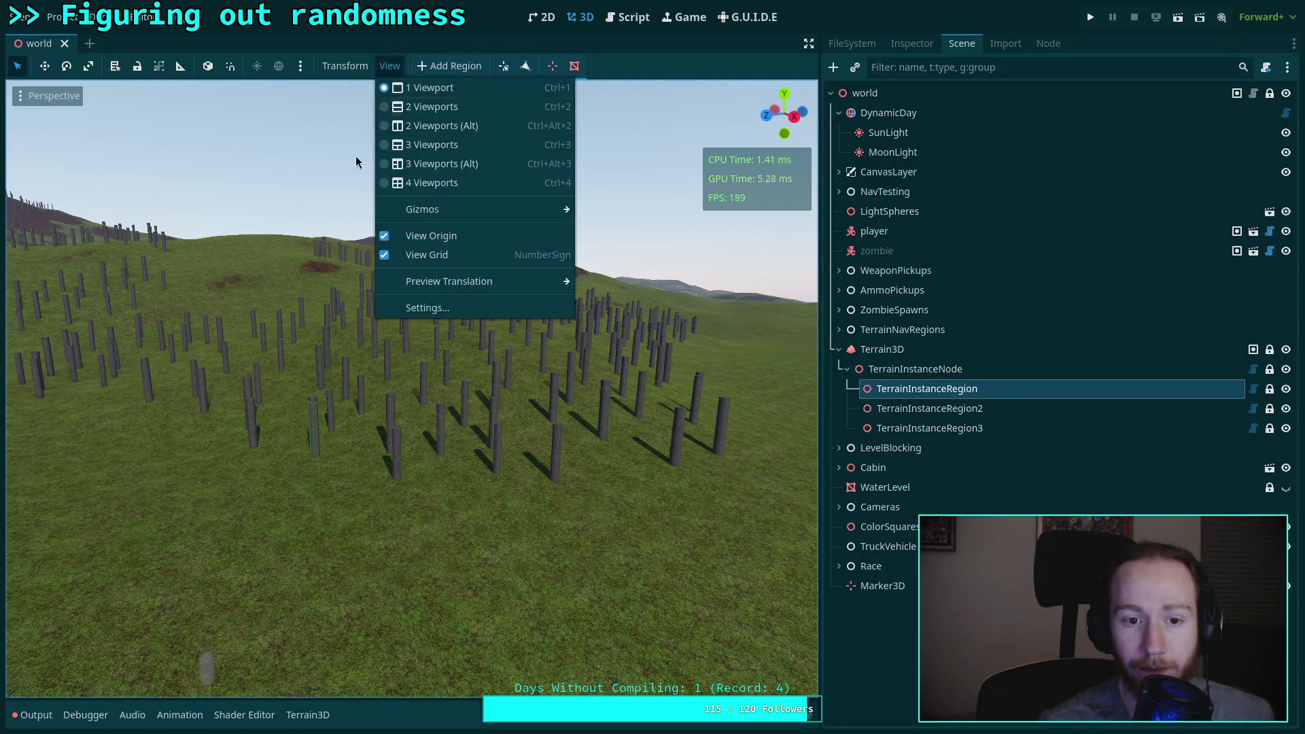
pyautogui.moveTo(491, 217)
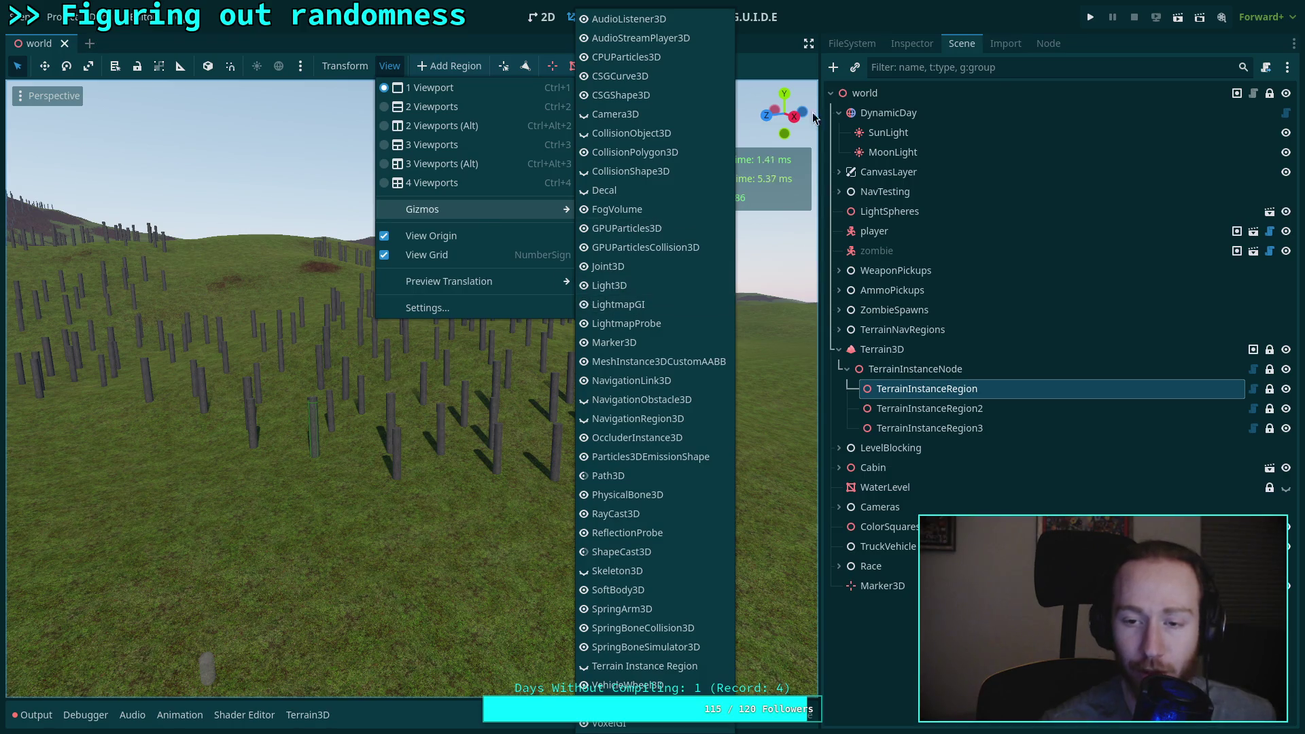
pyautogui.click(855, 7)
# Step: Expand Instances > 0 and its first Colors entry in the region's Inspector
pyautogui.click(912, 44)
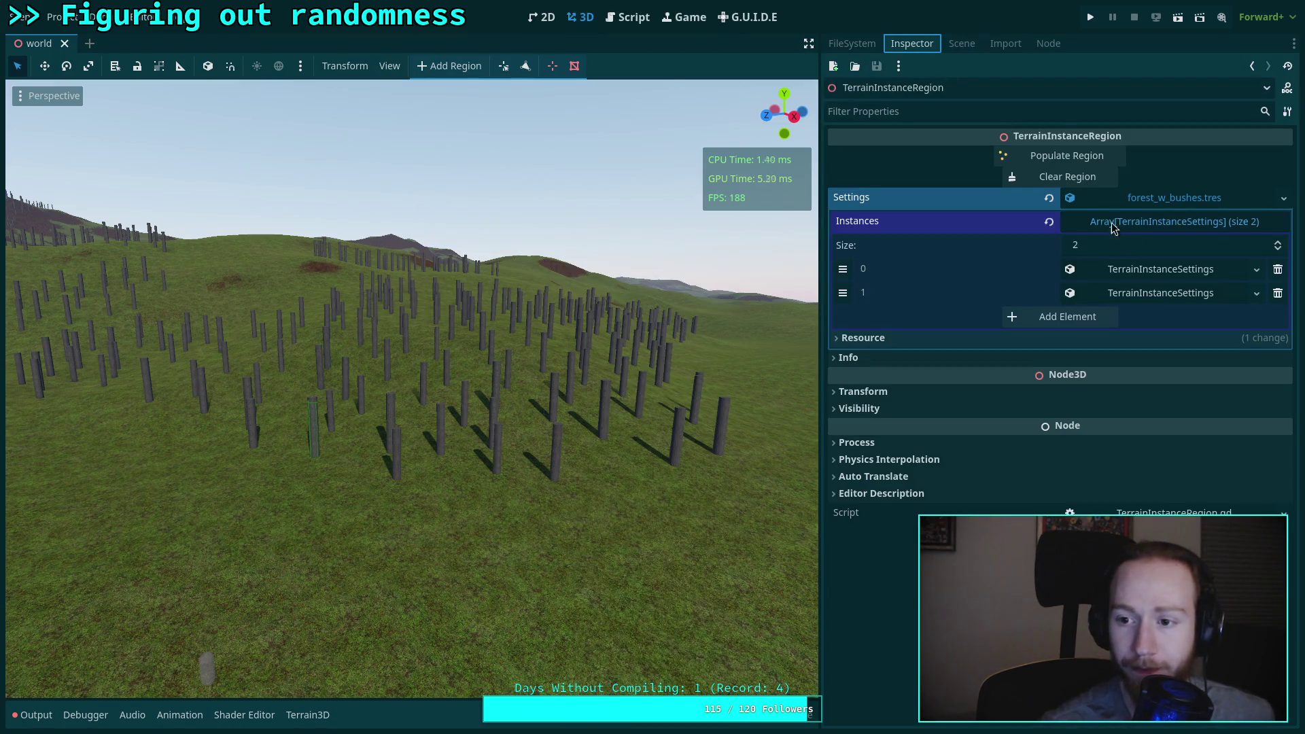
pyautogui.click(1183, 268)
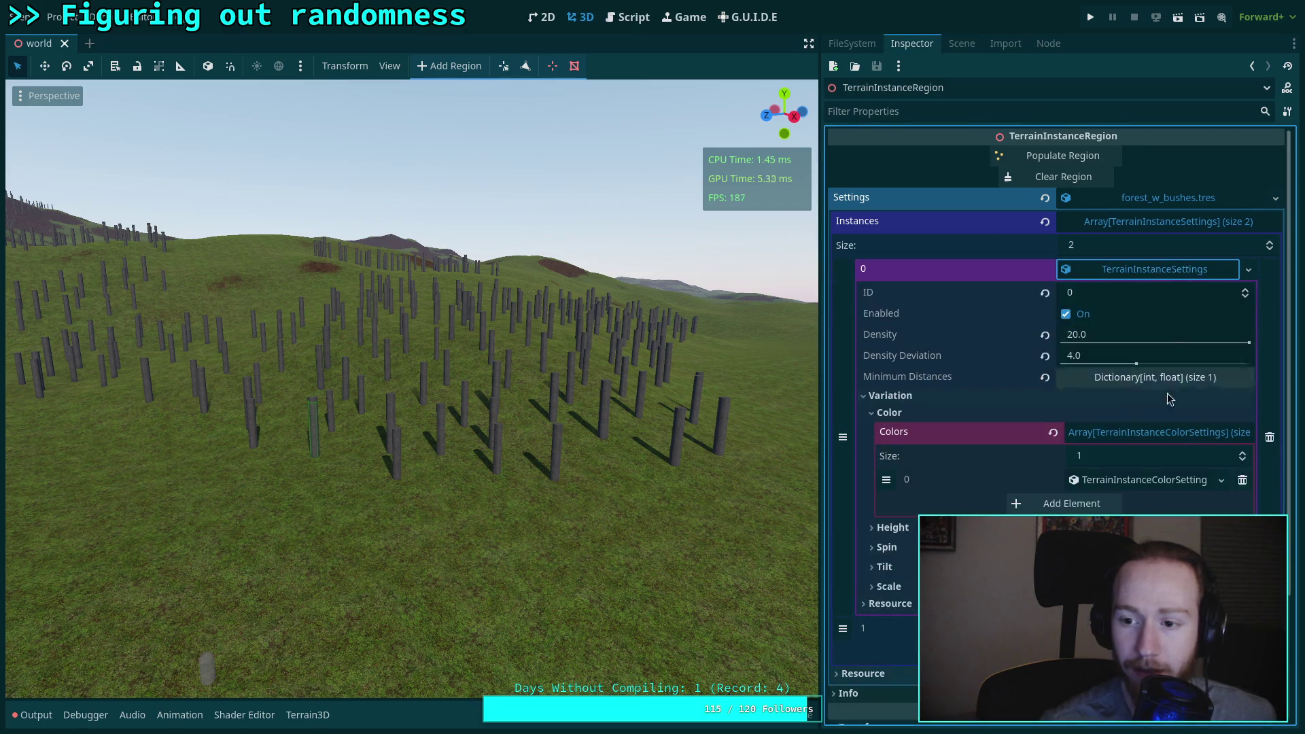
pyautogui.click(1145, 482)
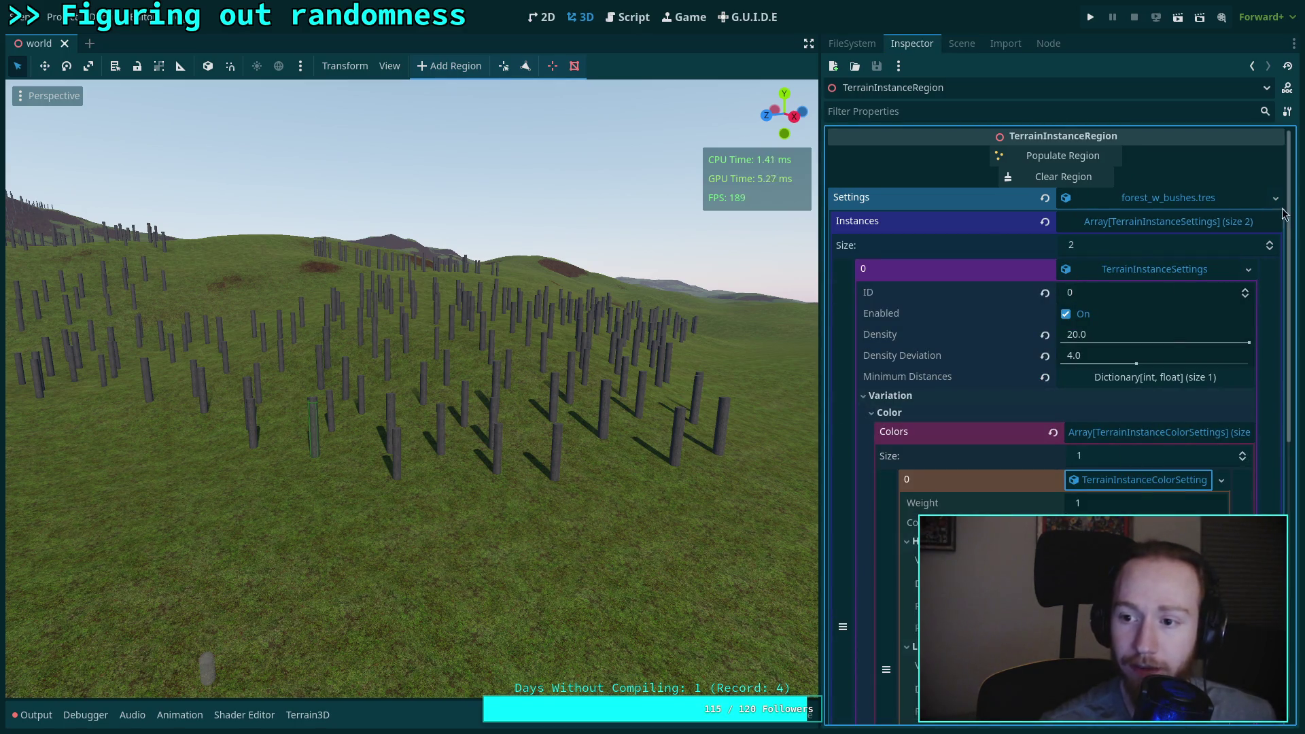
pyautogui.click(1275, 198)
pyautogui.click(1034, 190)
# Step: Clear and repopulate the region, then view the new pillar layout
pyautogui.click(1047, 178)
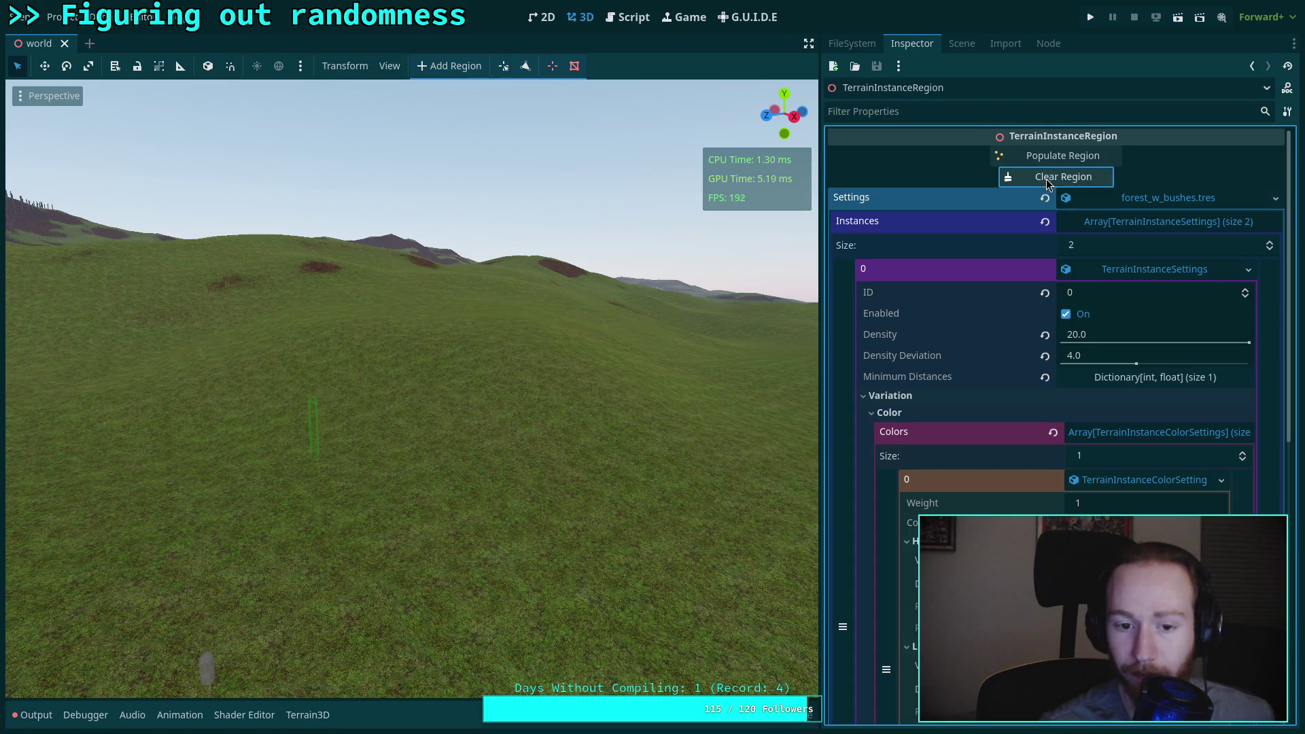
pyautogui.click(1062, 156)
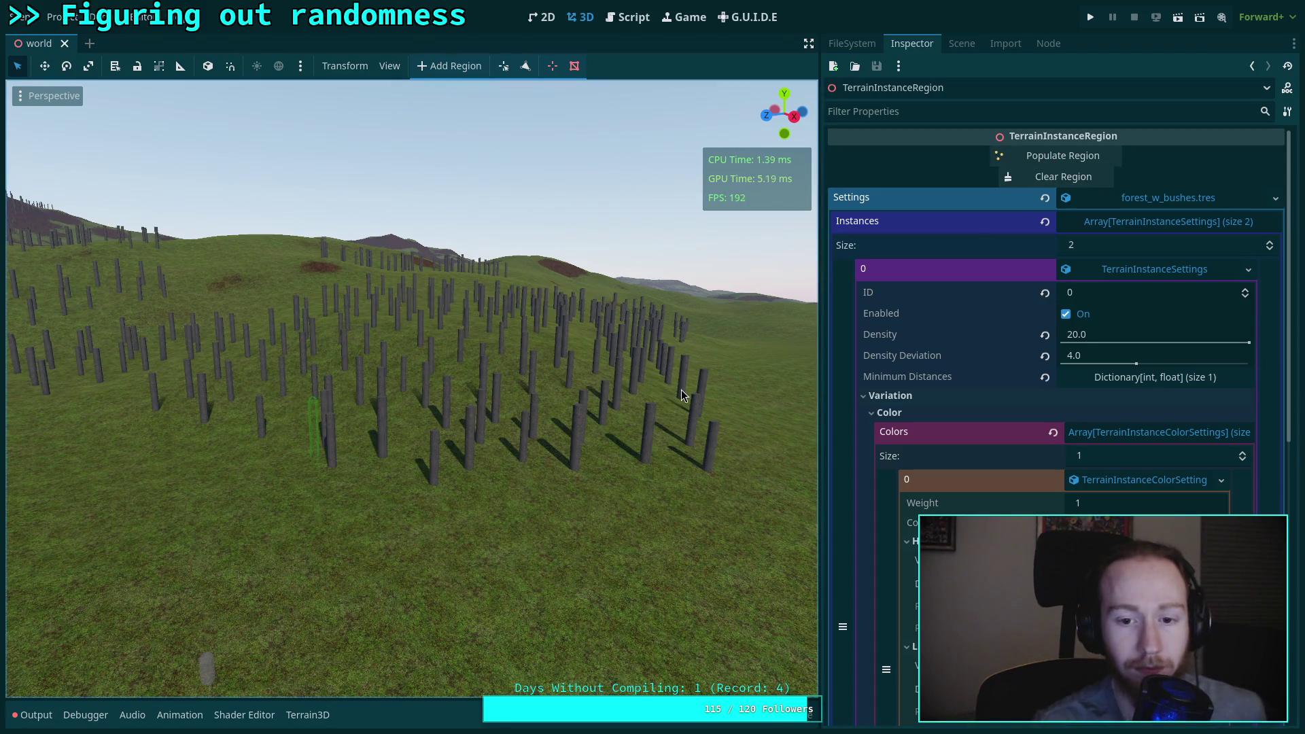
pyautogui.moveTo(683, 395)
pyautogui.mouseDown()
pyautogui.moveTo(618, 381)
pyautogui.moveTo(657, 374)
pyautogui.mouseUp()
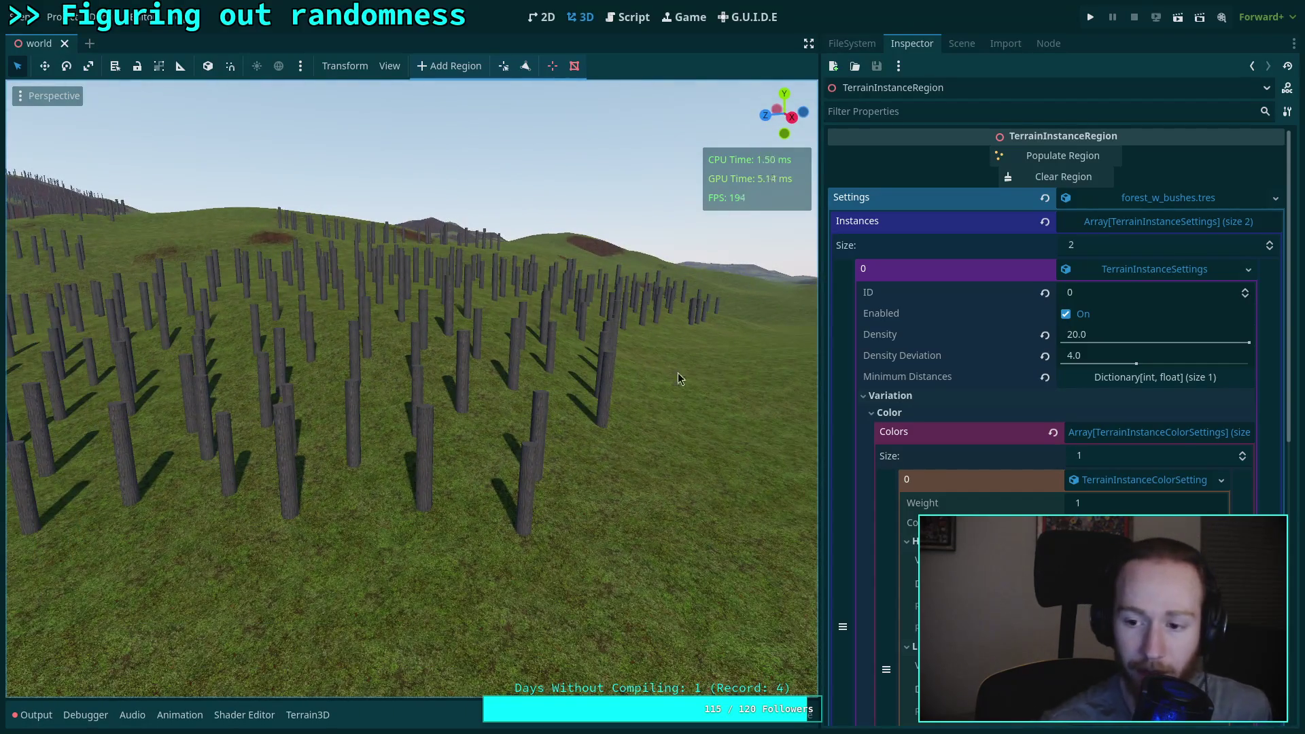
pyautogui.scroll(-2, 986, 396)
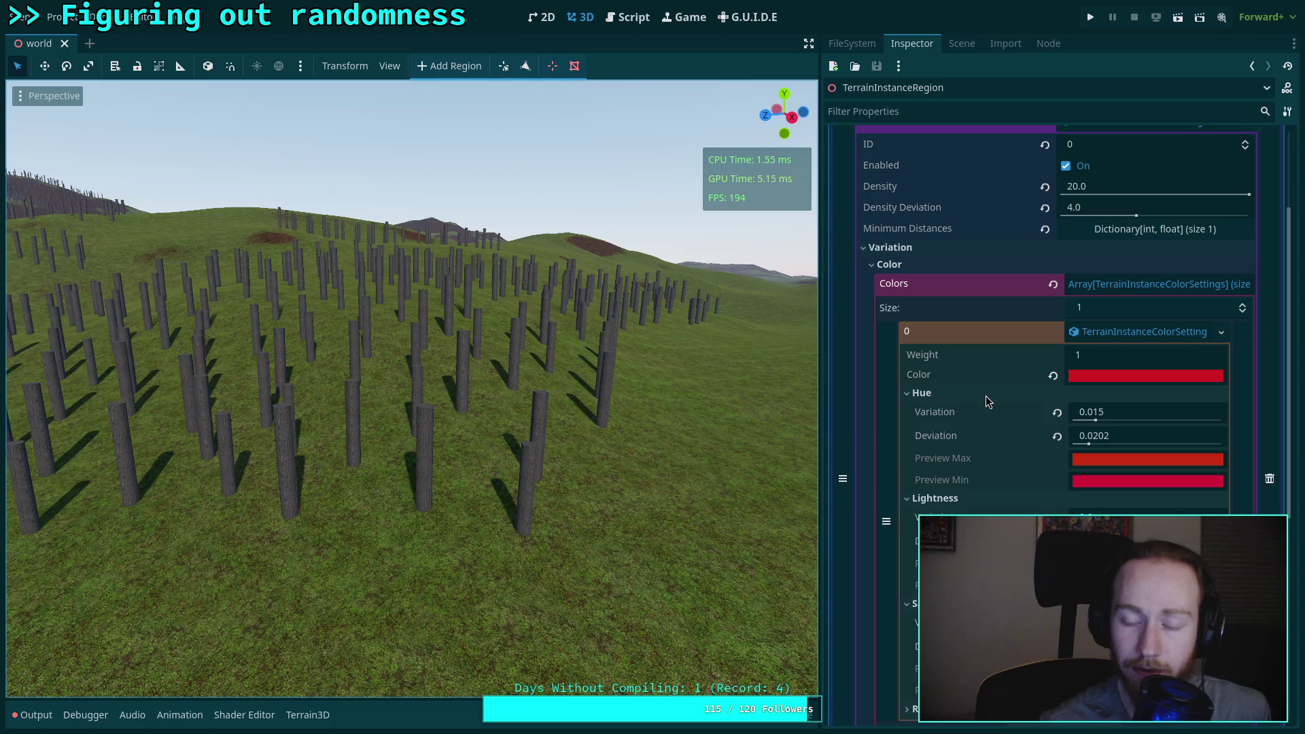
# Step: Clear the Output log while moving the camera over the tree field
pyautogui.scroll(-3, 985, 396)
pyautogui.scroll(2, 986, 396)
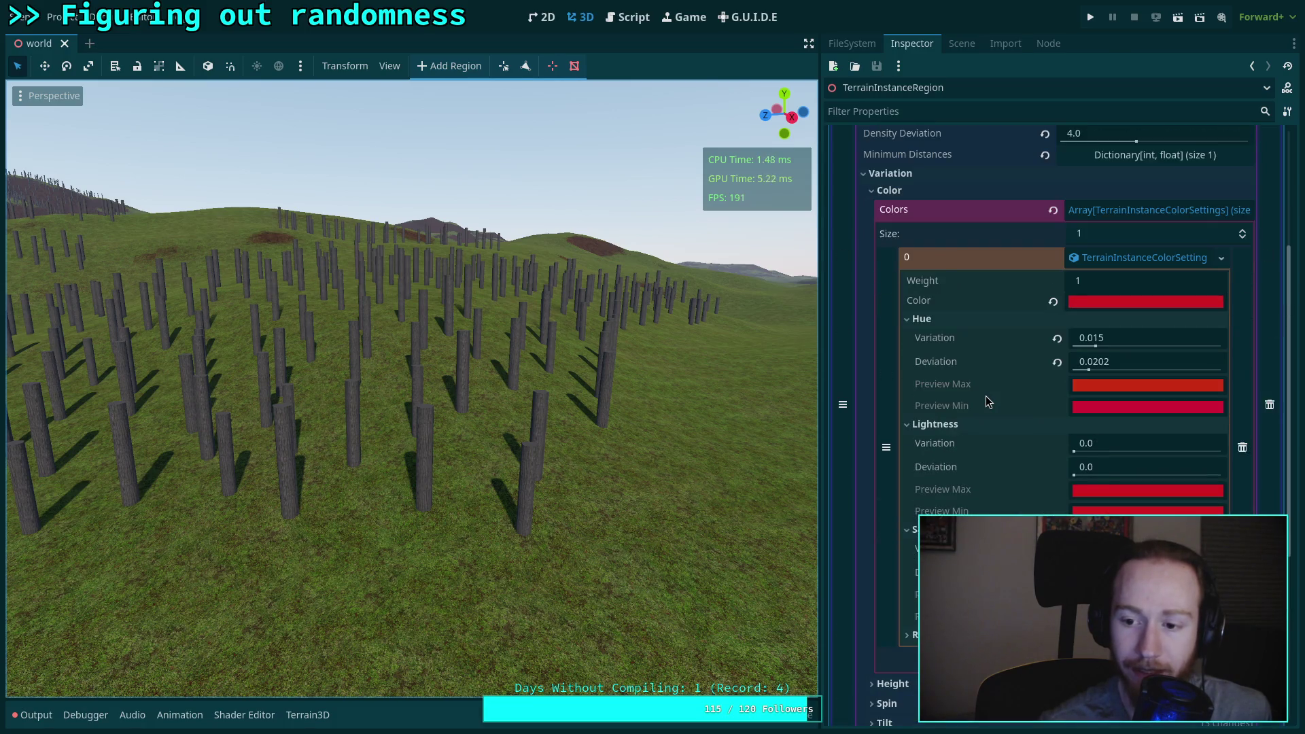
pyautogui.moveTo(814, 406); pyautogui.dragTo(763, 404)
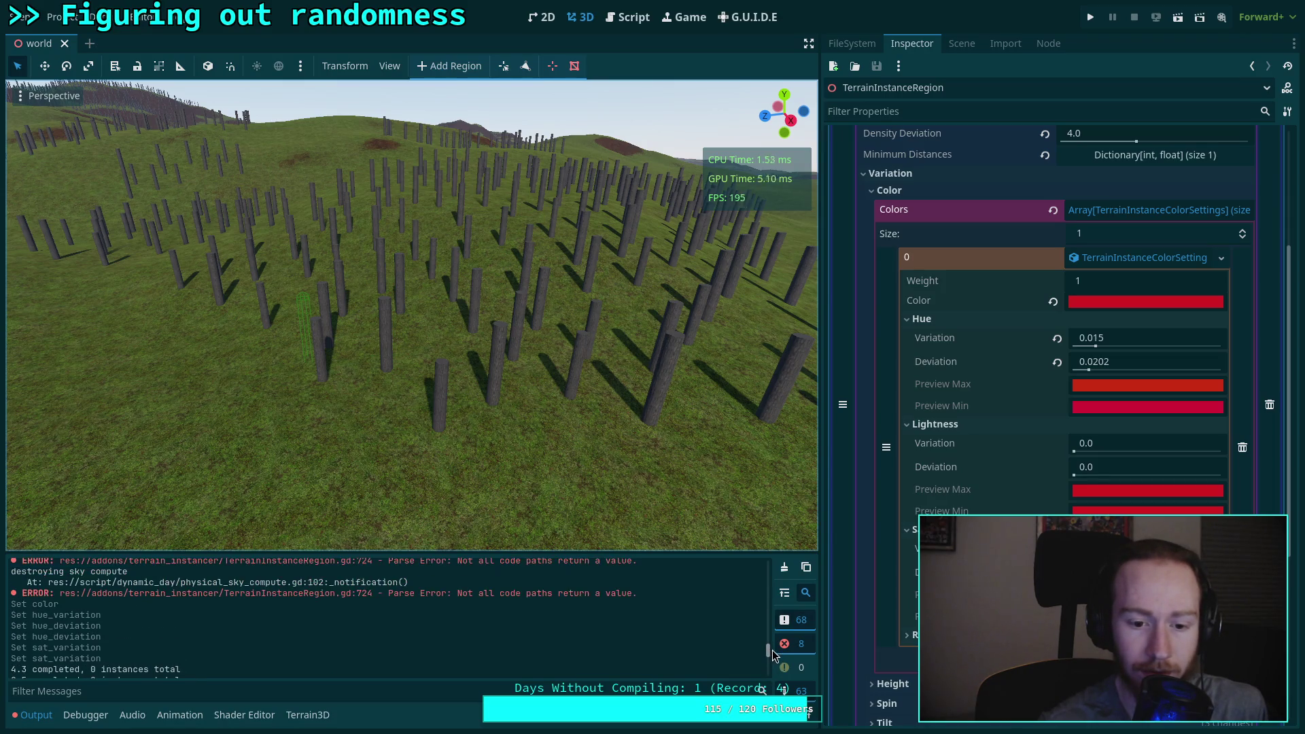
pyautogui.click(785, 567)
pyautogui.moveTo(534, 405); pyautogui.dragTo(517, 402)
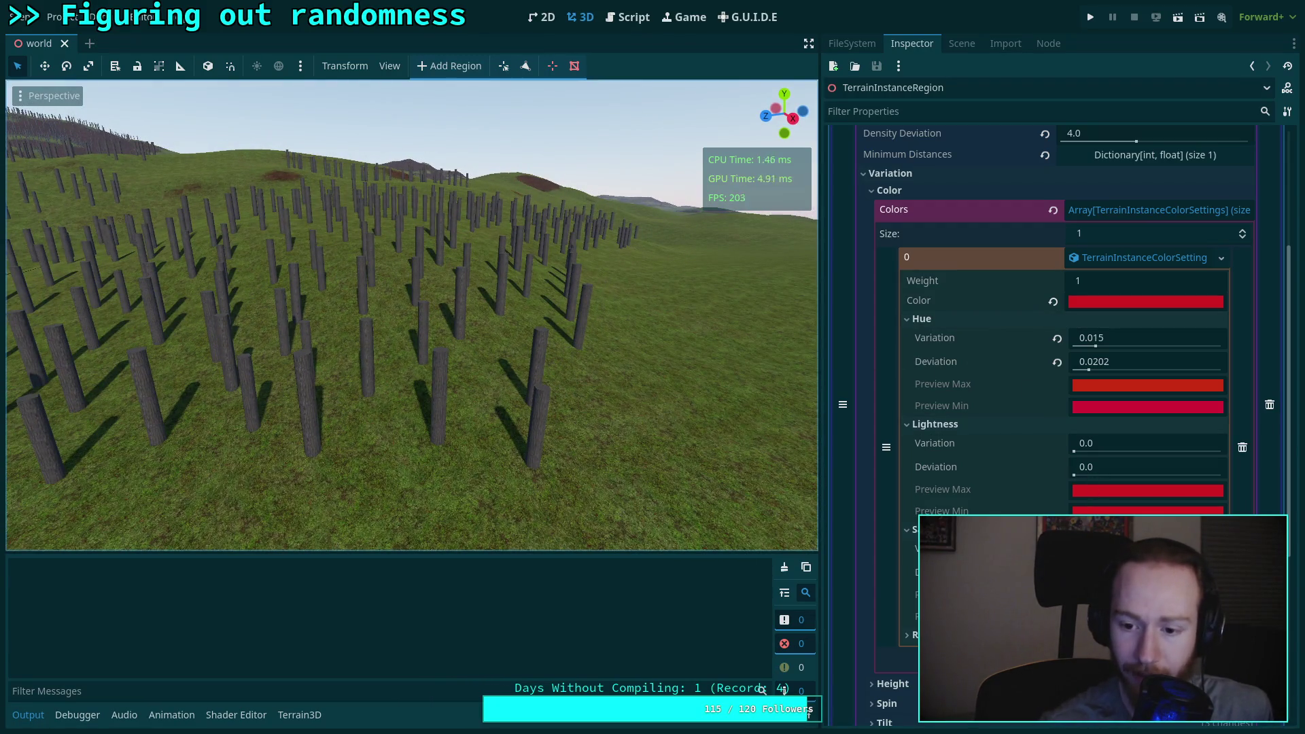
# Step: Raise Lightness Variation to 0.5184, then clear and repopulate the region to 323 instances
pyautogui.moveTo(1074, 451)
pyautogui.mouseDown()
pyautogui.moveTo(1183, 451)
pyautogui.moveTo(638, 374)
pyautogui.mouseUp()
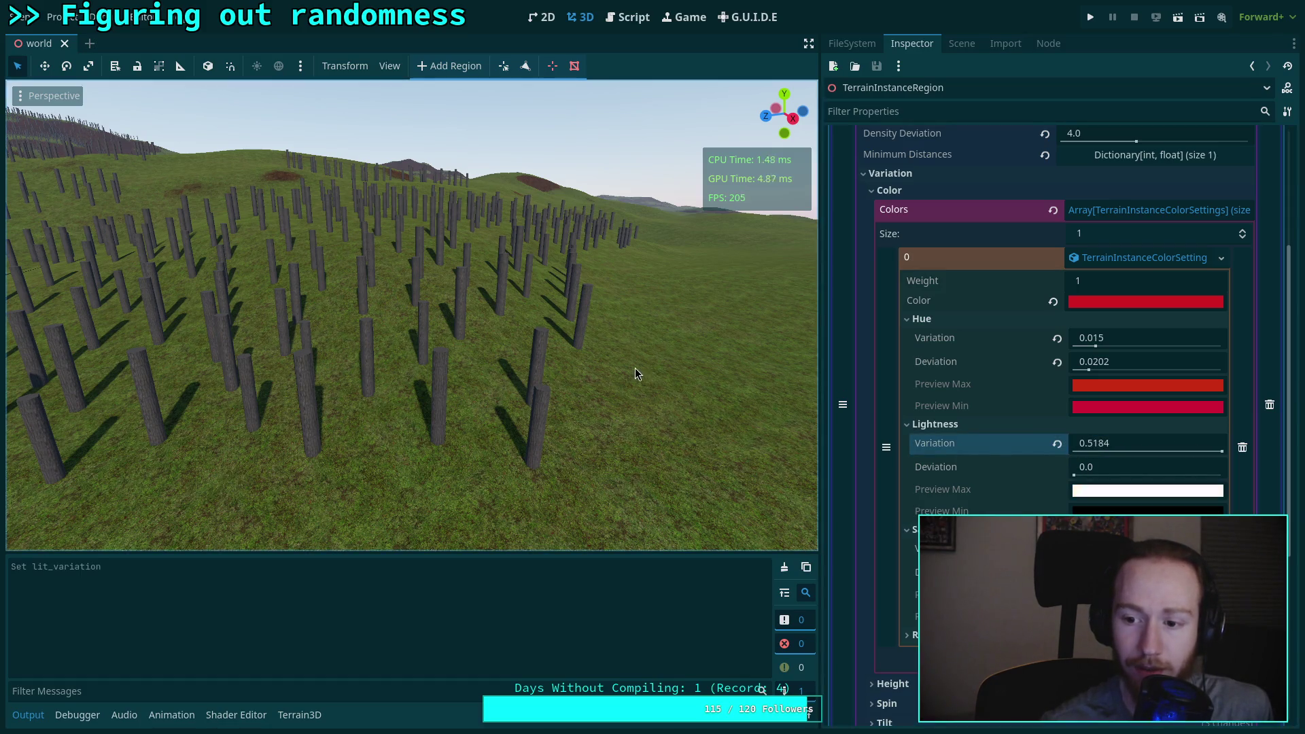
pyautogui.scroll(4, 1164, 443)
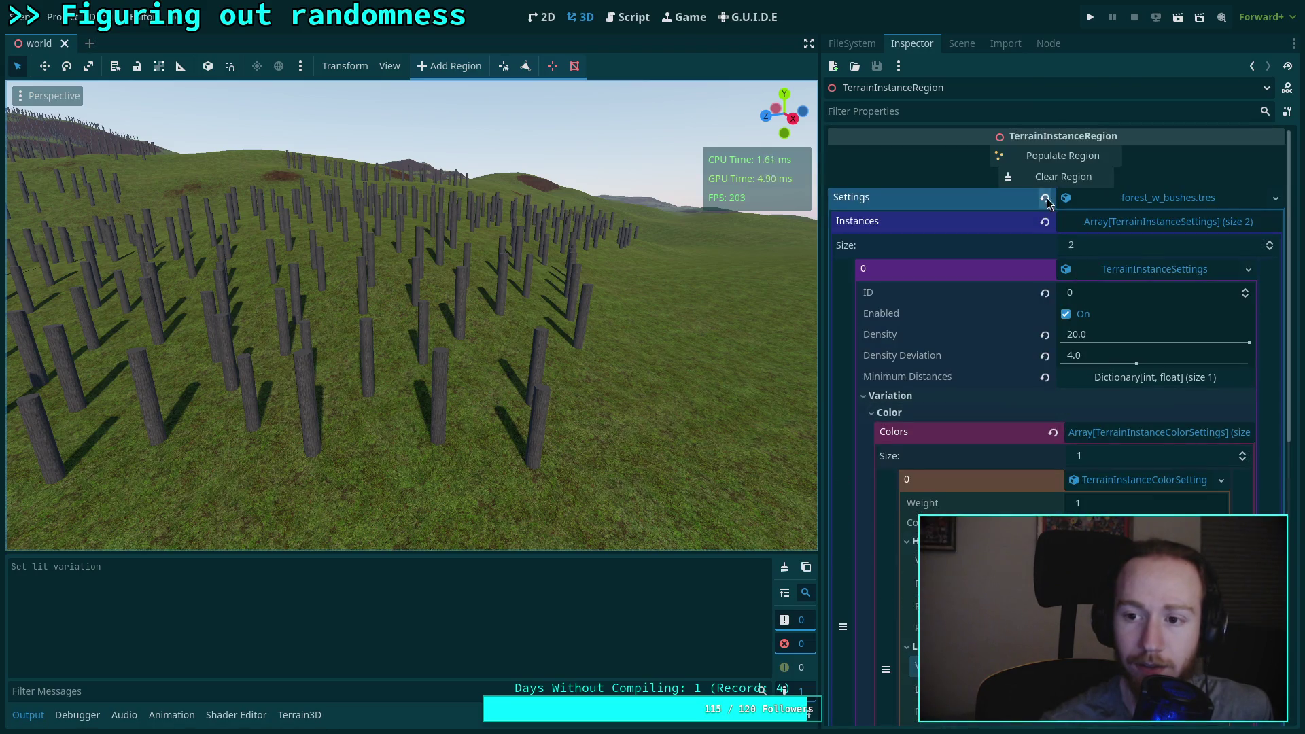
pyautogui.click(1058, 178)
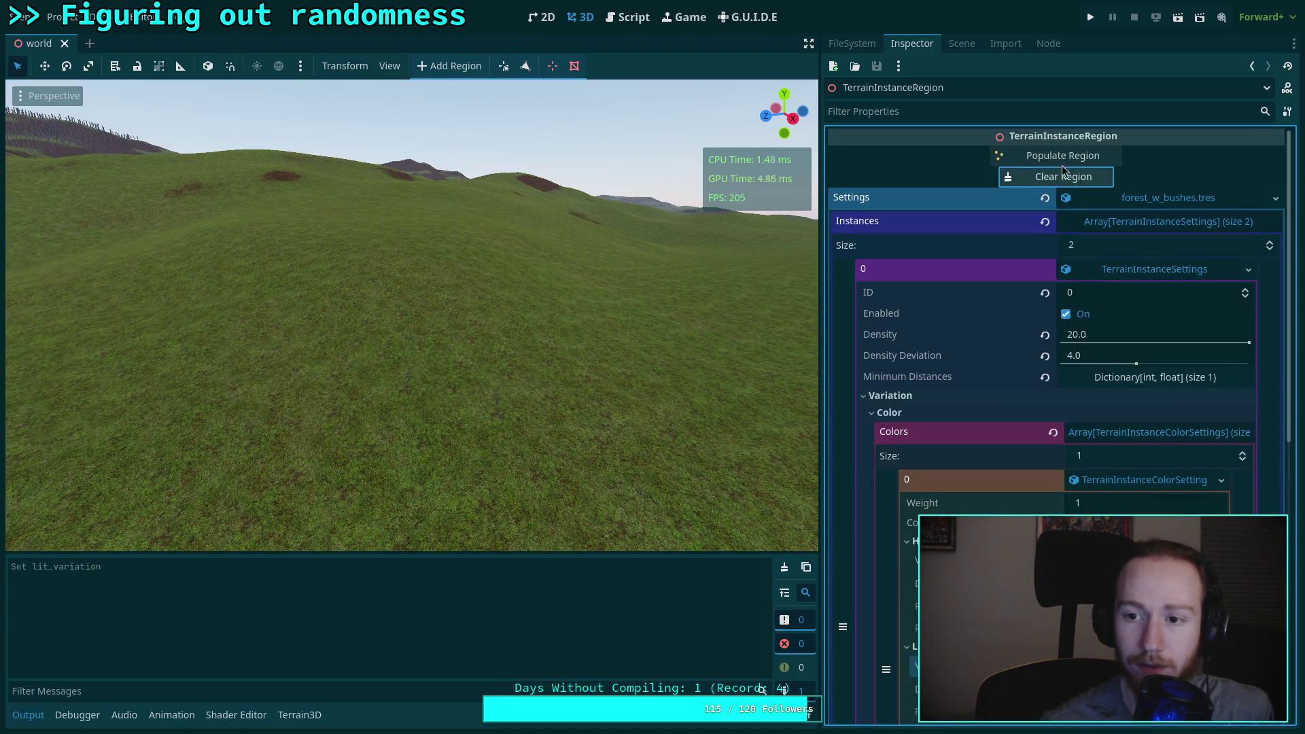
pyautogui.click(1061, 157)
pyautogui.moveTo(782, 286); pyautogui.dragTo(616, 298)
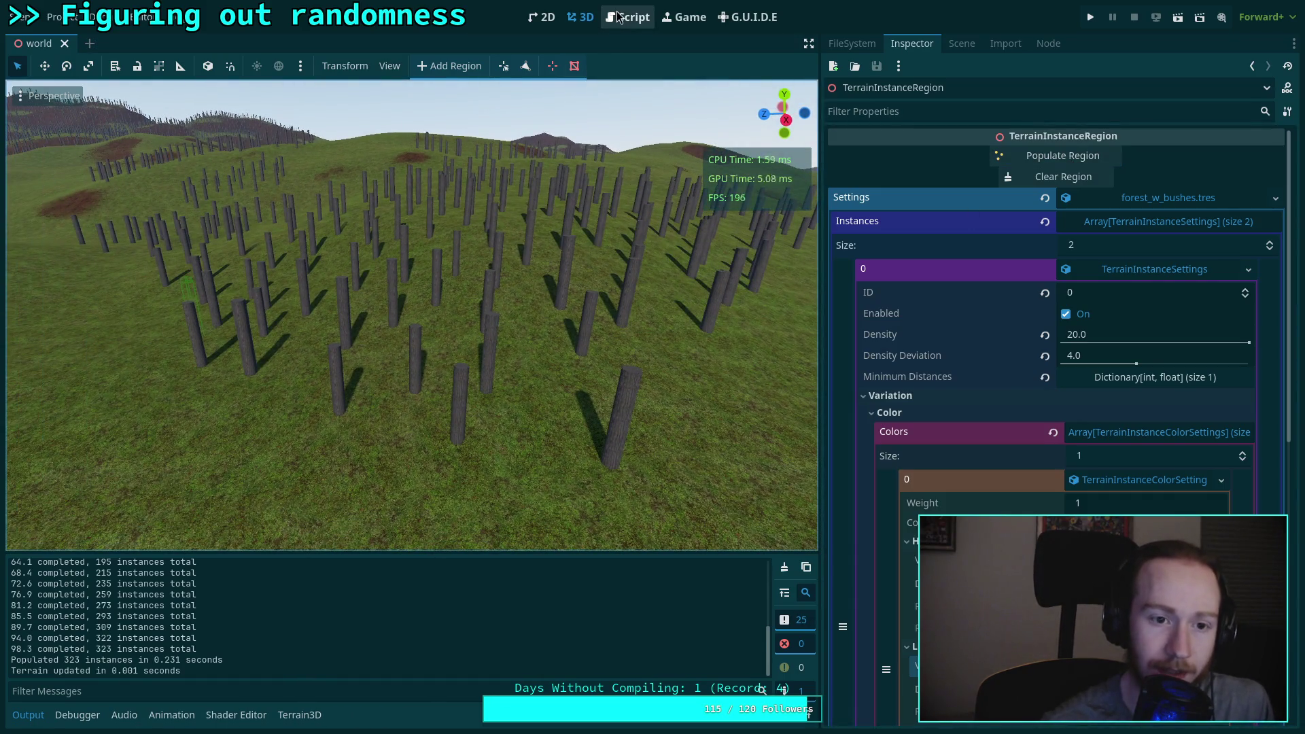
# Step: Open the region's TerrainInstanceRegion.gd script and look over its code
pyautogui.click(1276, 198)
pyautogui.click(1156, 369)
pyautogui.click(626, 17)
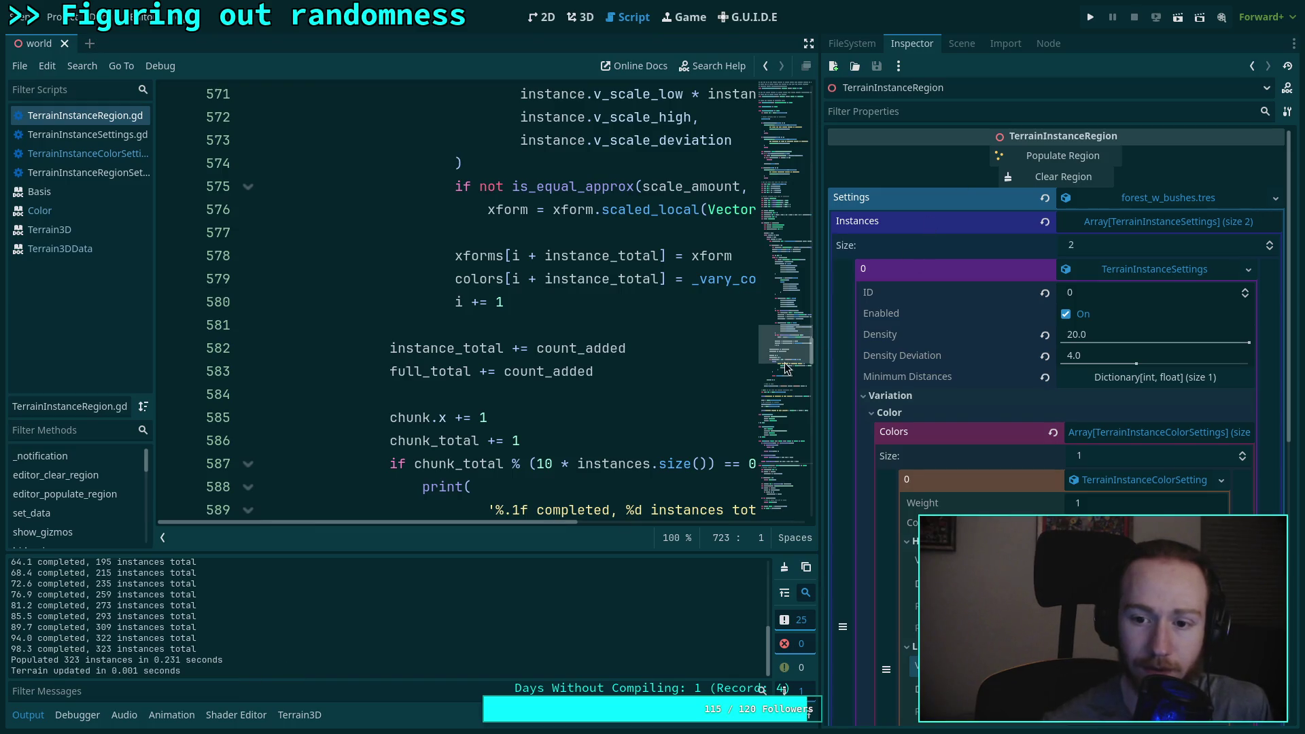
pyautogui.moveTo(820, 381); pyautogui.dragTo(889, 381)
pyautogui.scroll(-2, 675, 379)
pyautogui.scroll(-4, 675, 379)
pyautogui.scroll(8, 664, 391)
pyautogui.moveTo(596, 524); pyautogui.dragTo(721, 519)
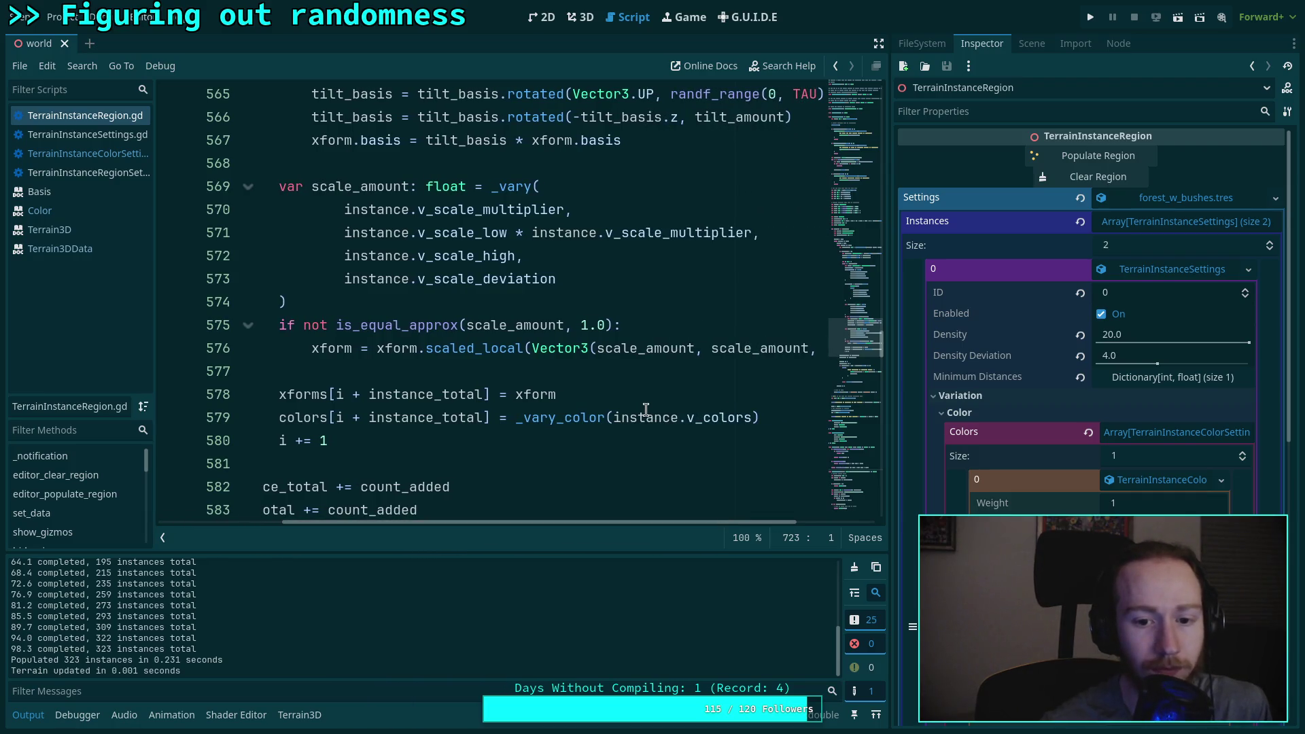
pyautogui.moveTo(649, 425)
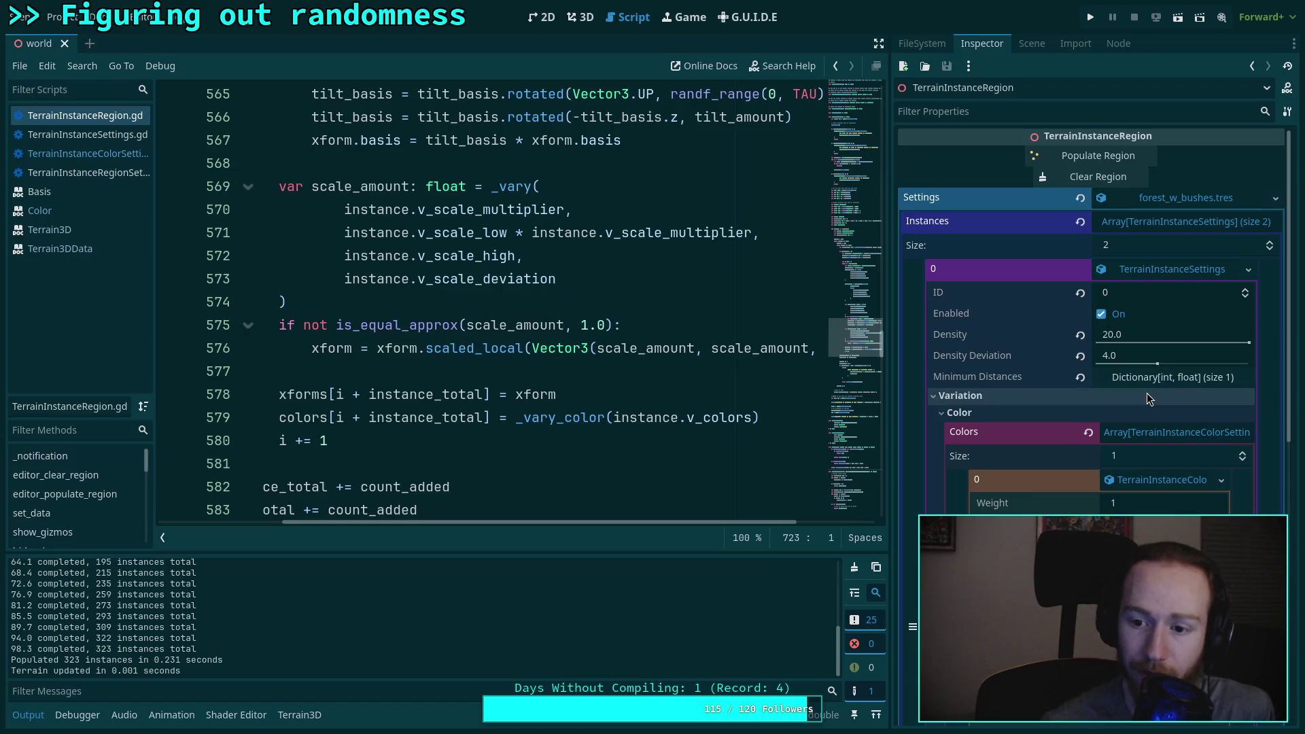
pyautogui.scroll(-3, 1149, 394)
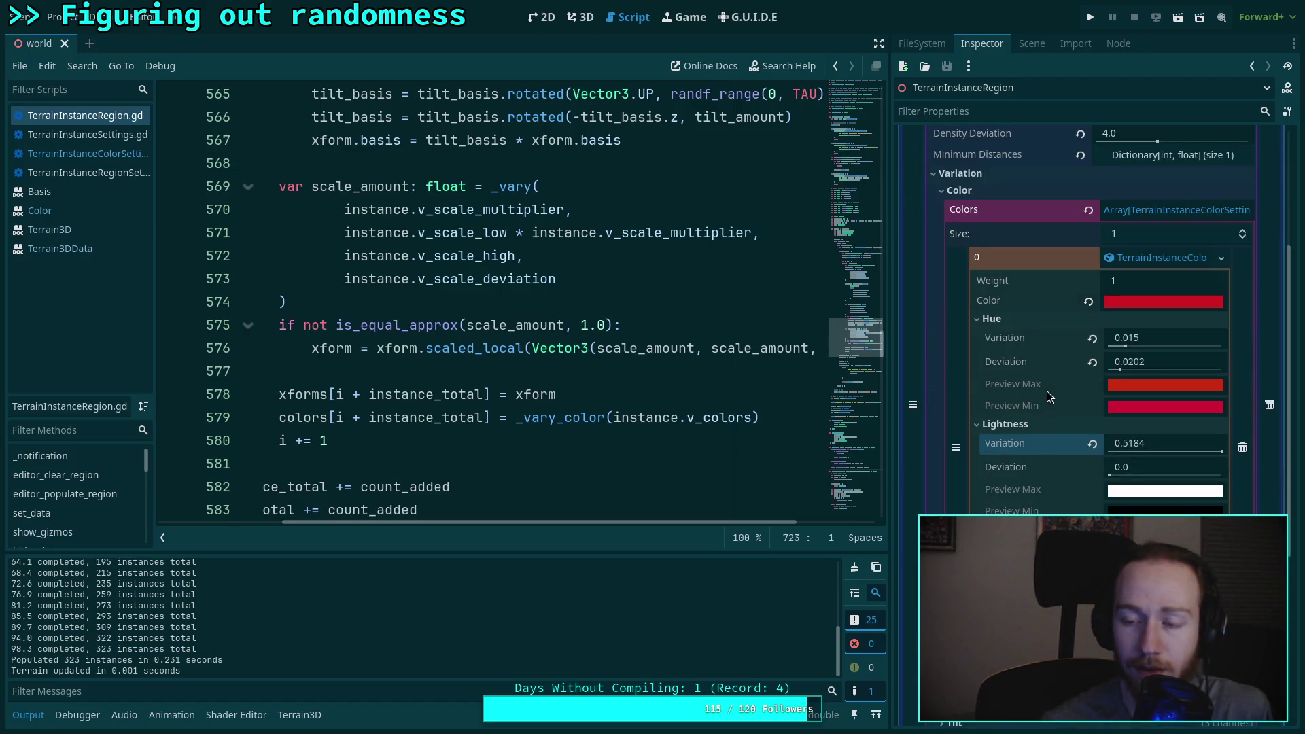
# Step: Re-expand the first colour setting and scroll further down through TerrainInstanceRegion.gd
pyautogui.click(1066, 263)
pyautogui.click(1163, 320)
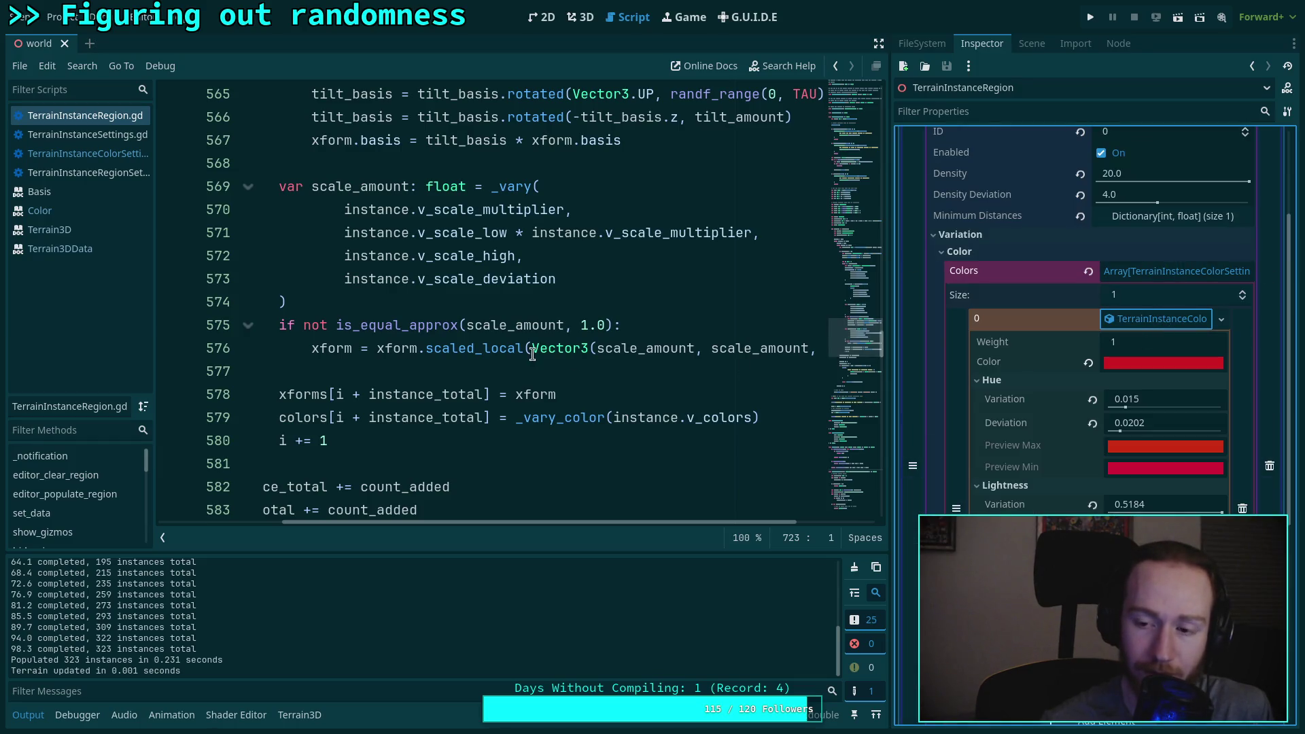
pyautogui.scroll(-4, 530, 399)
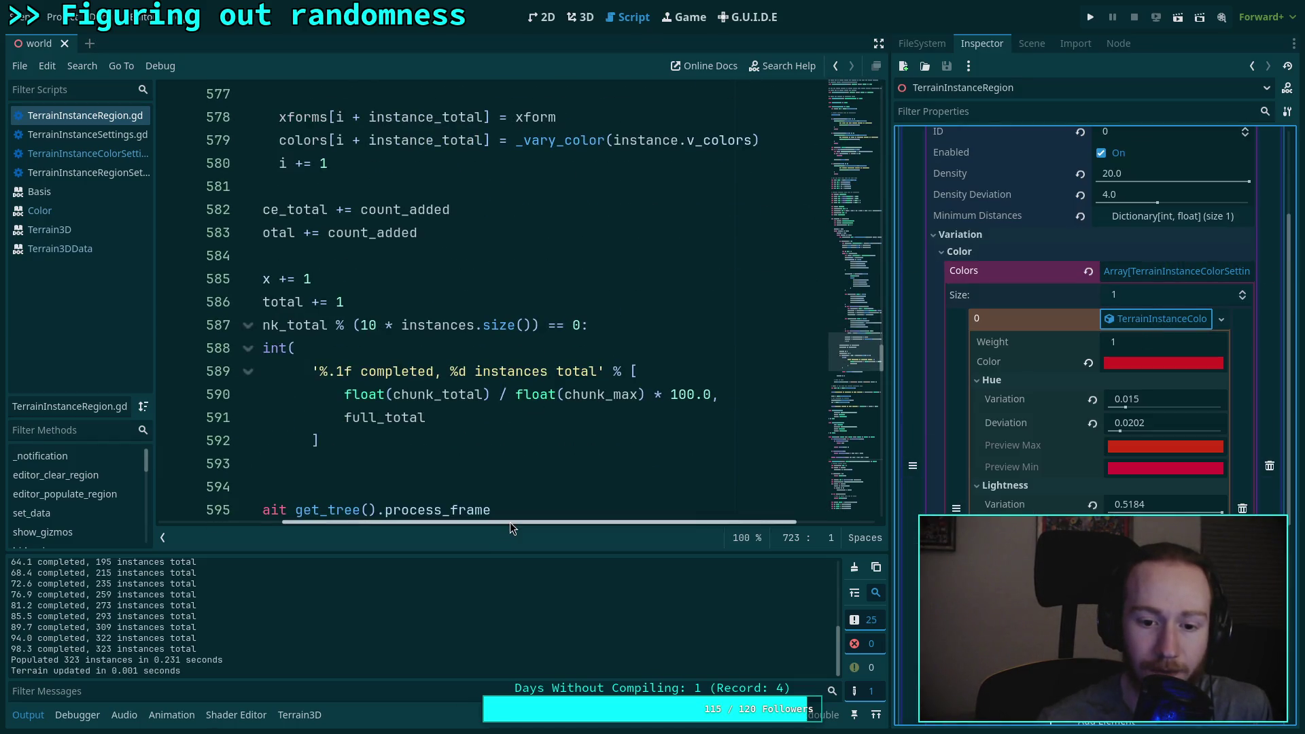
pyautogui.moveTo(504, 535); pyautogui.dragTo(380, 535)
pyautogui.scroll(-10, 496, 410)
pyautogui.scroll(-8, 497, 410)
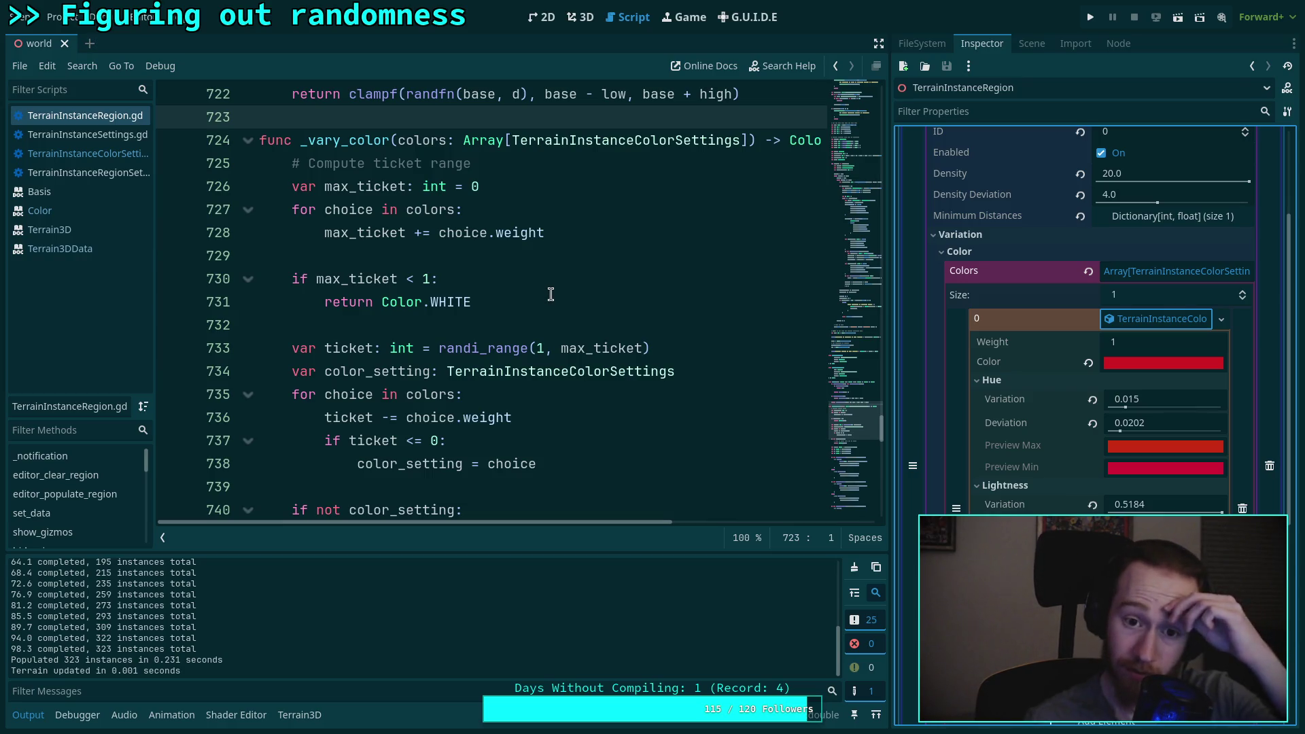
pyautogui.scroll(-1, 551, 295)
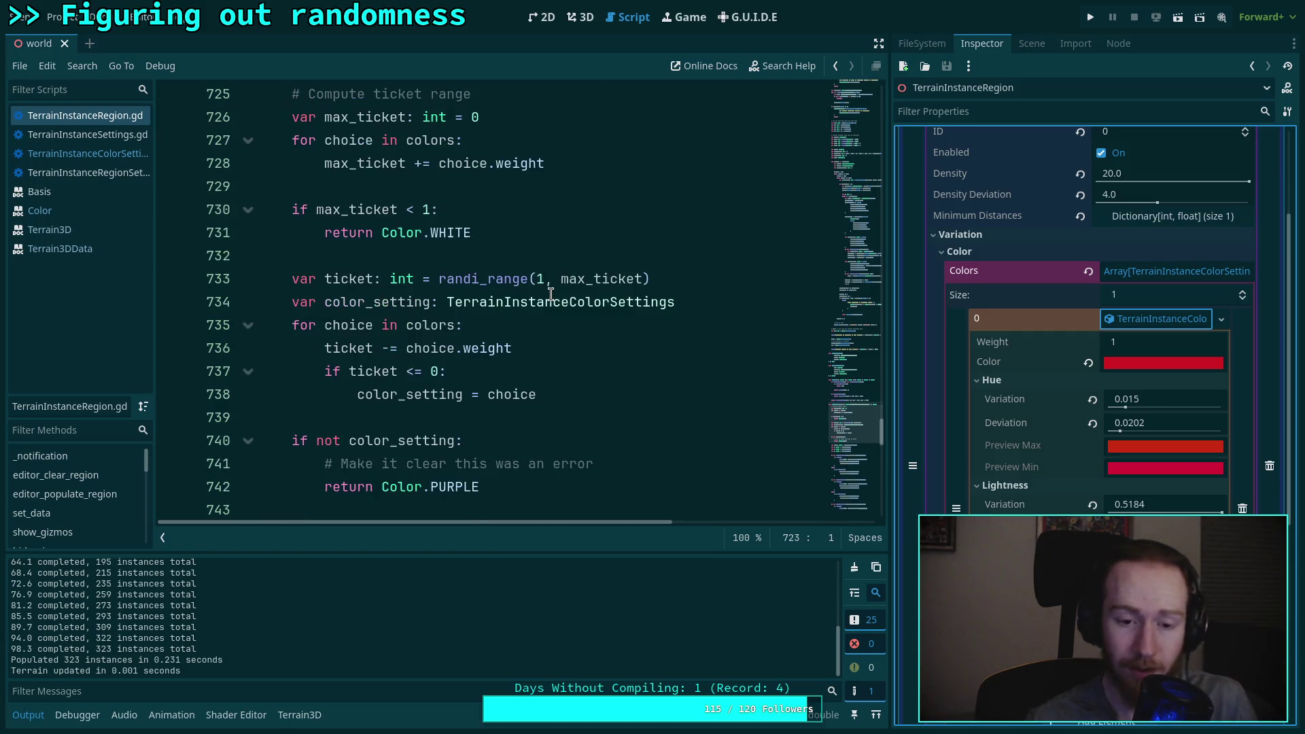
pyautogui.scroll(-2, 550, 291)
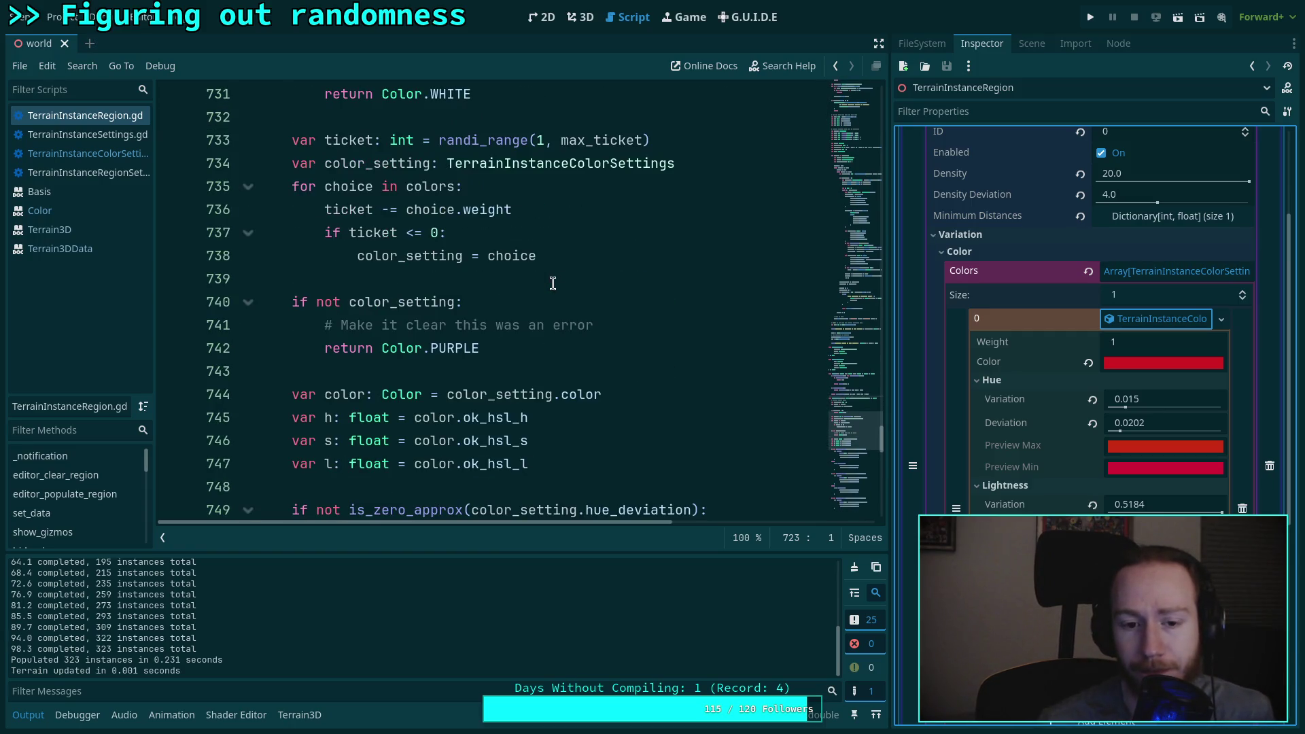
pyautogui.scroll(-3, 552, 284)
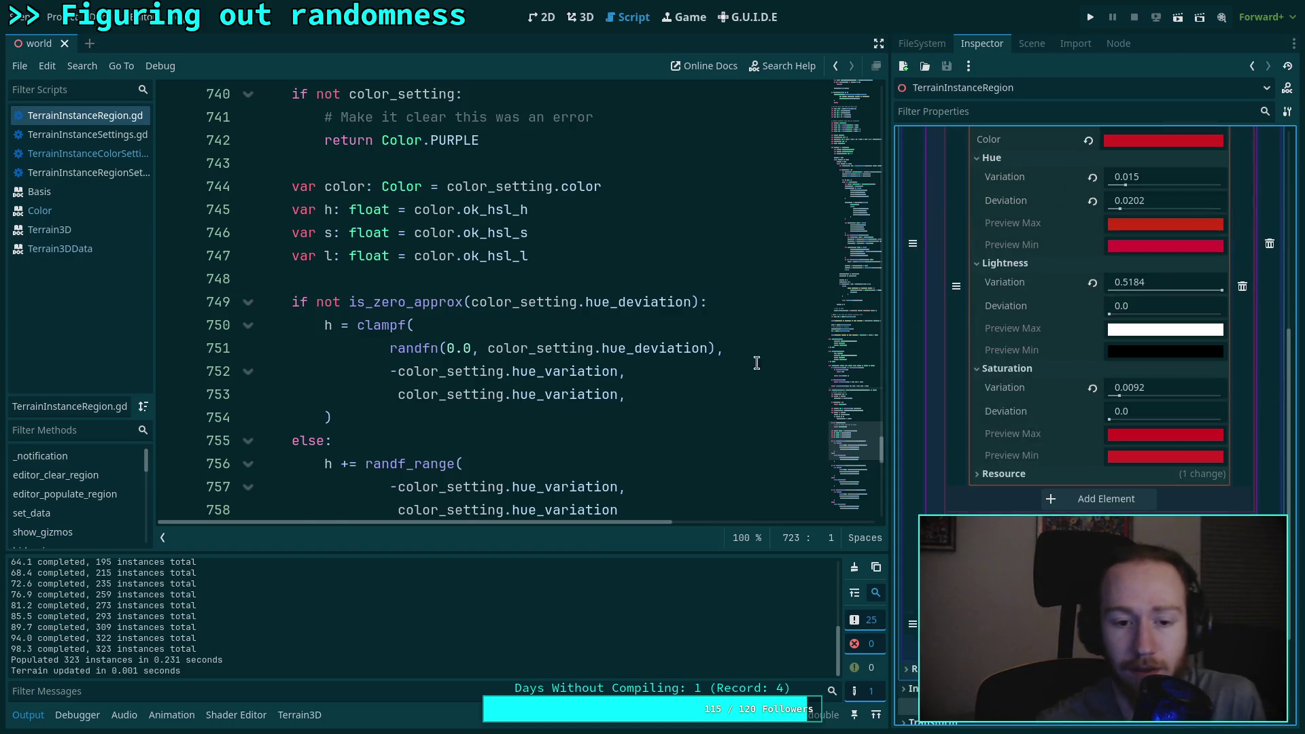
pyautogui.scroll(-3, 615, 376)
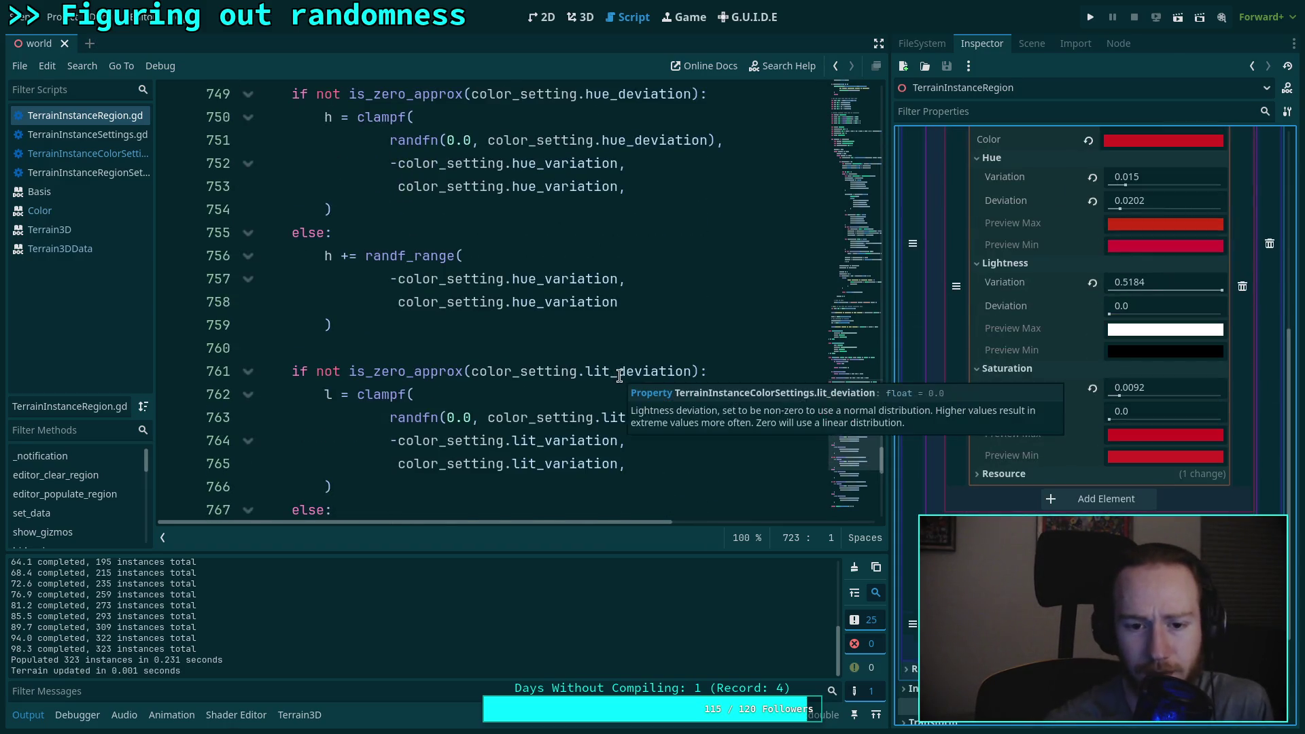
pyautogui.scroll(-3, 601, 394)
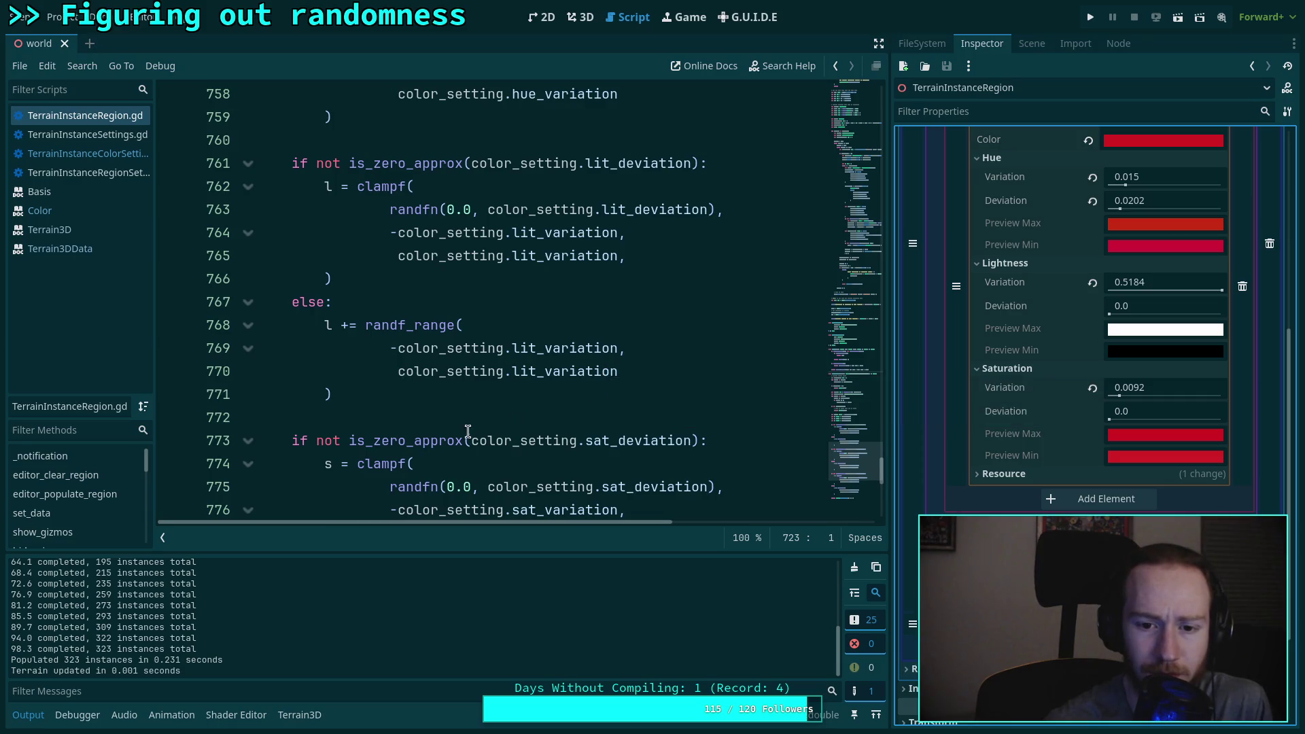
pyautogui.scroll(-4, 469, 424)
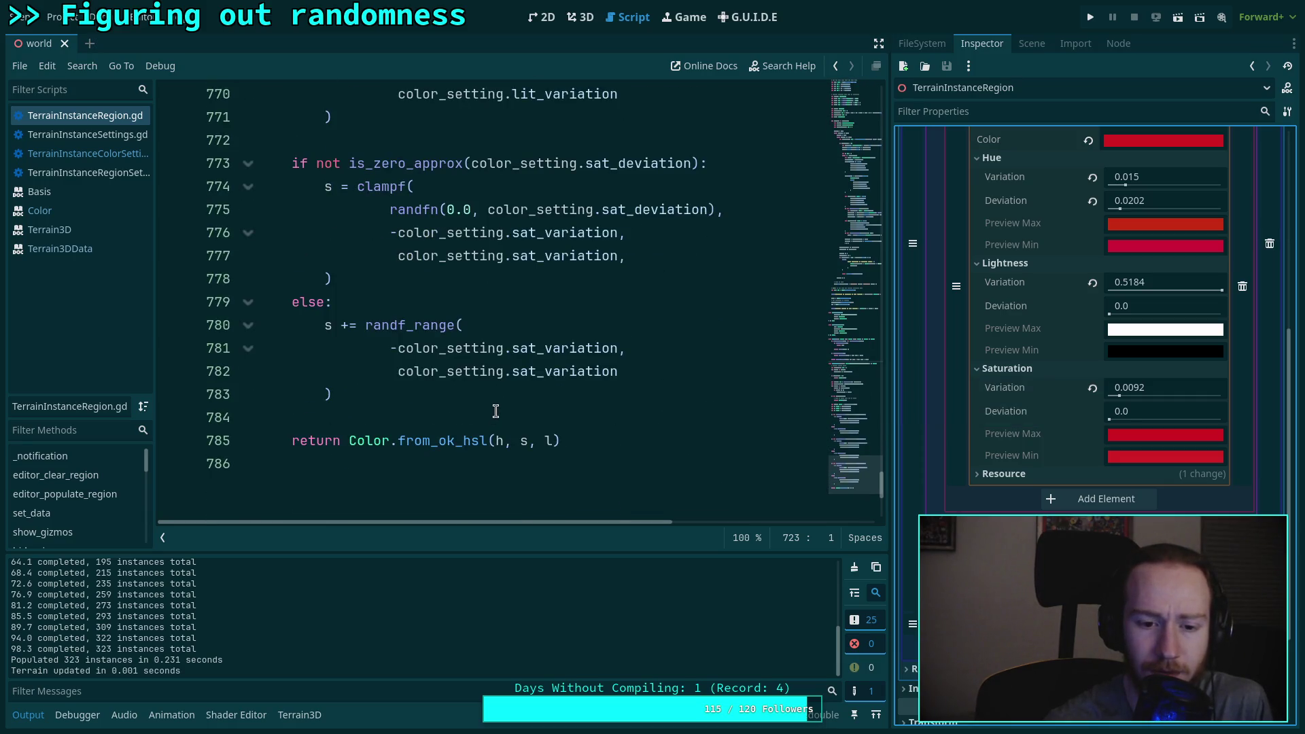
# Step: Dismiss the from_ok_hsl tooltip and Lookup Symbol on add_instances to open its definition
pyautogui.moveTo(447, 444)
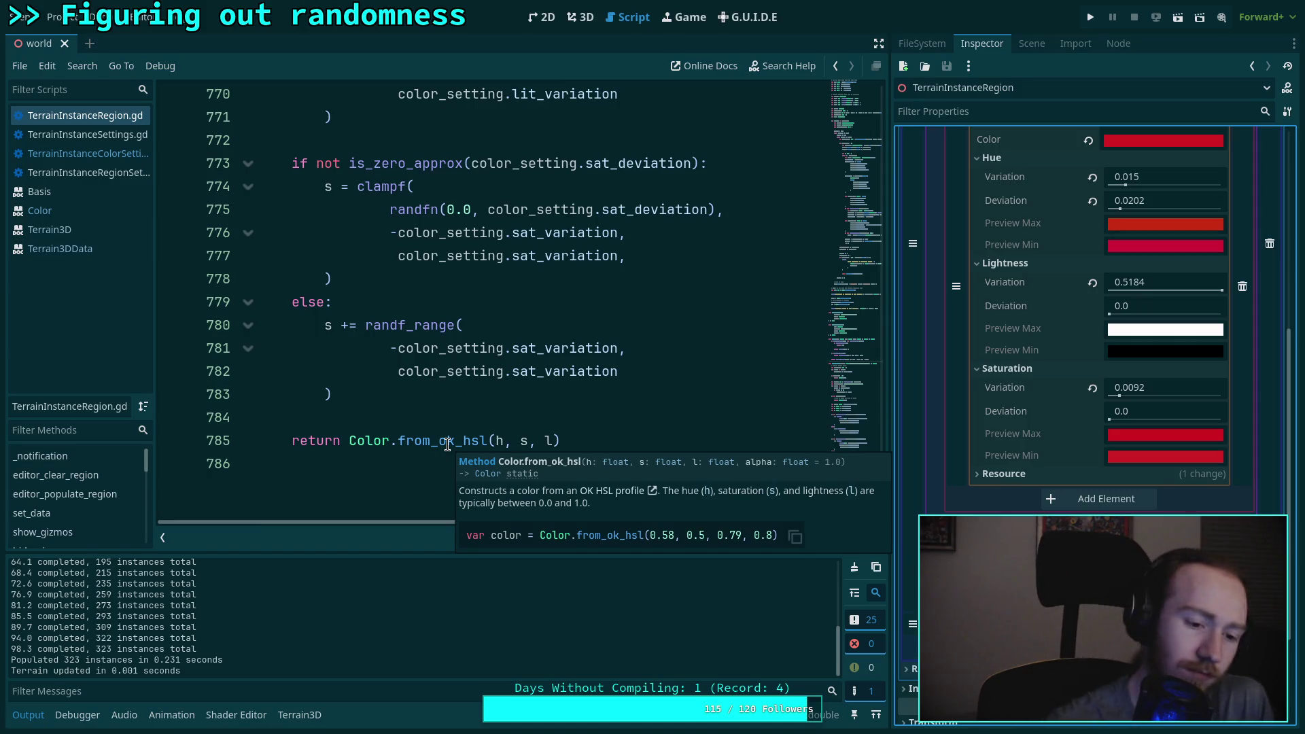
pyautogui.click(439, 420)
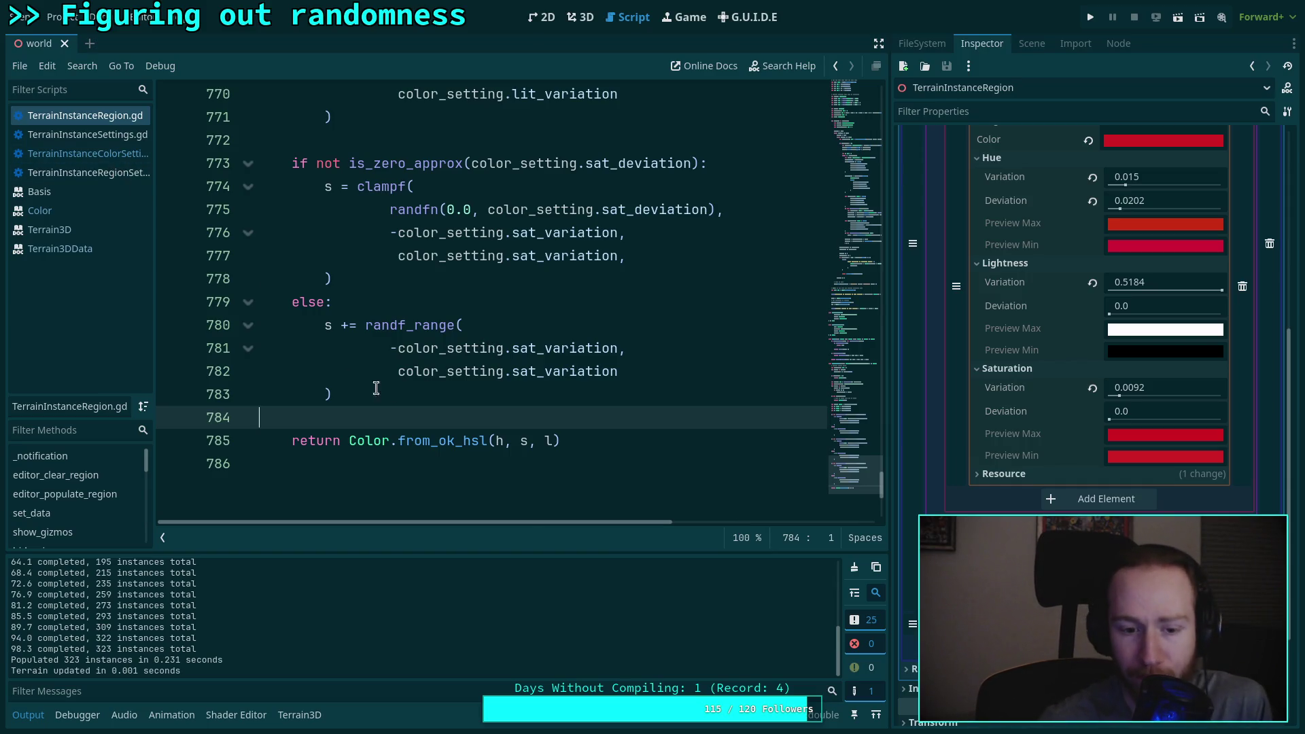
pyautogui.scroll(20, 396, 389)
pyautogui.scroll(18, 397, 389)
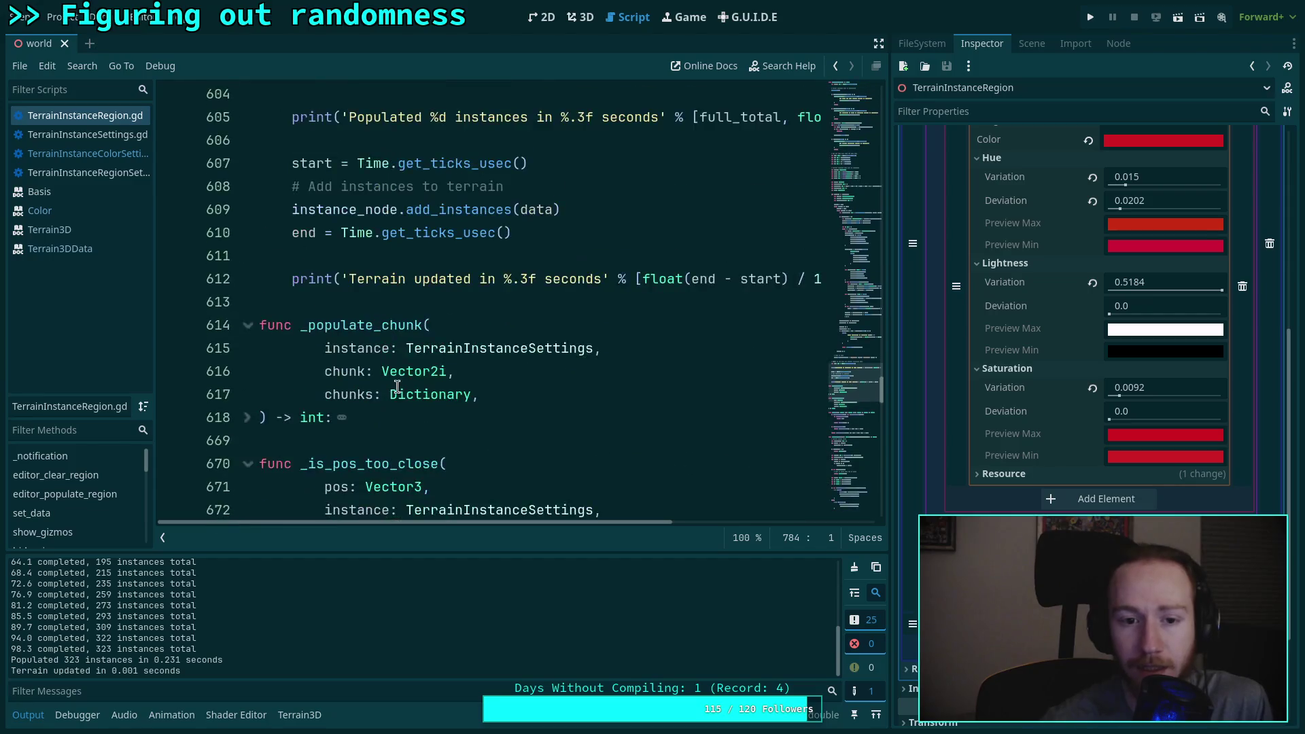
pyautogui.scroll(-2, 396, 387)
pyautogui.moveTo(600, 522); pyautogui.dragTo(641, 523)
pyautogui.hscroll(-2, 494, 421)
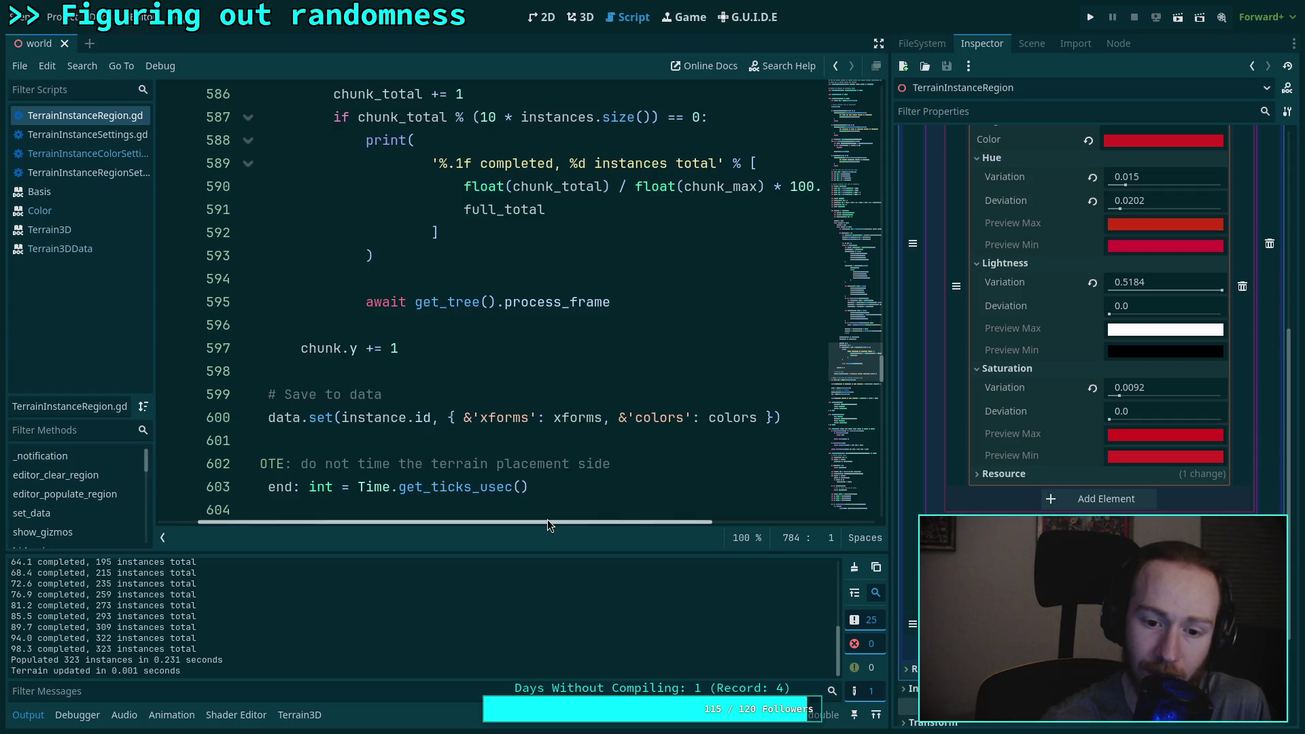
pyautogui.scroll(-5, 503, 442)
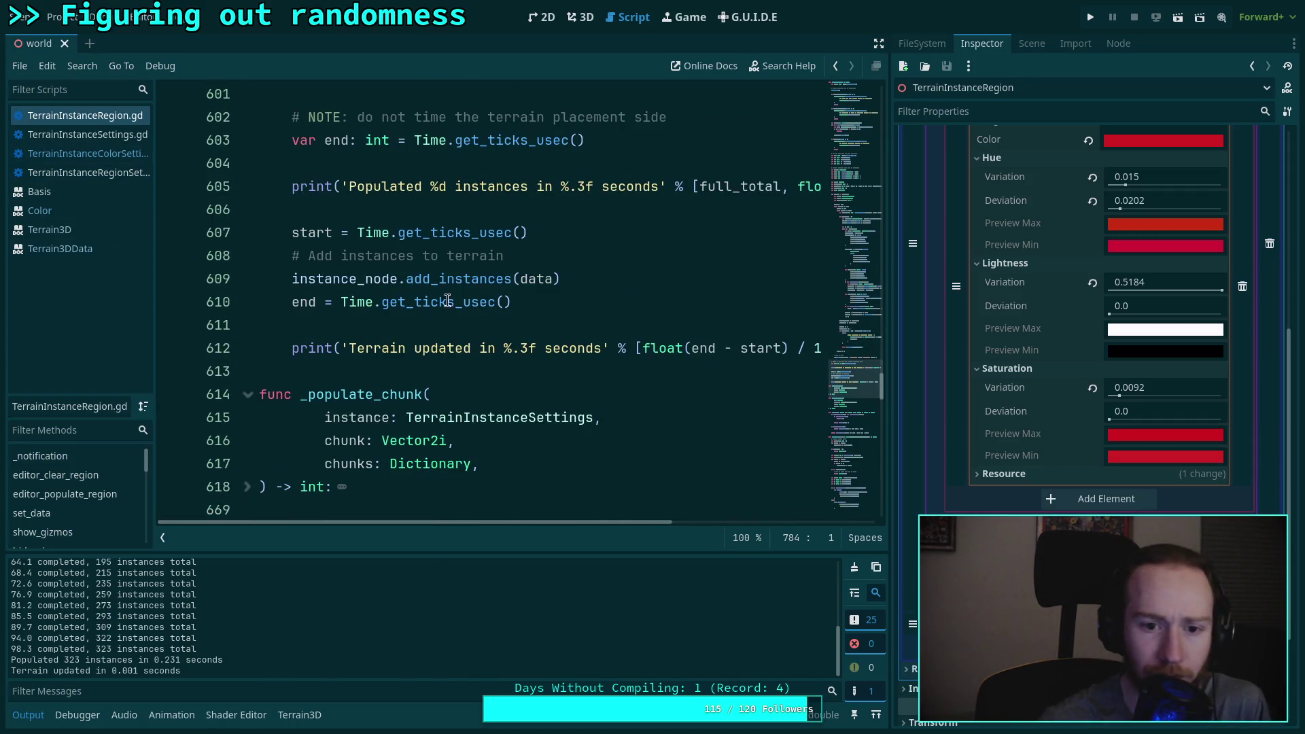
pyautogui.rightClick(422, 274)
pyautogui.click(465, 506)
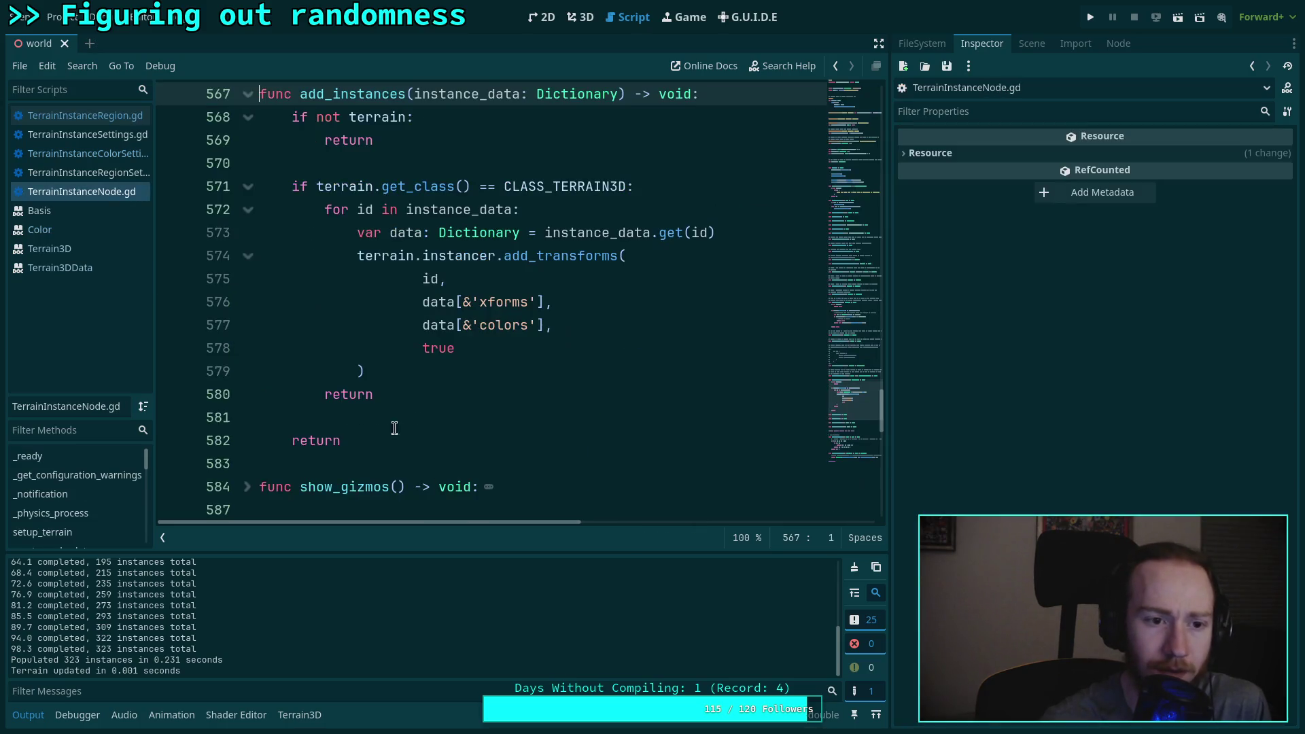
# Step: Inspect the xforms and colors arguments of the add_transforms call
pyautogui.click(484, 299)
pyautogui.press('Down')
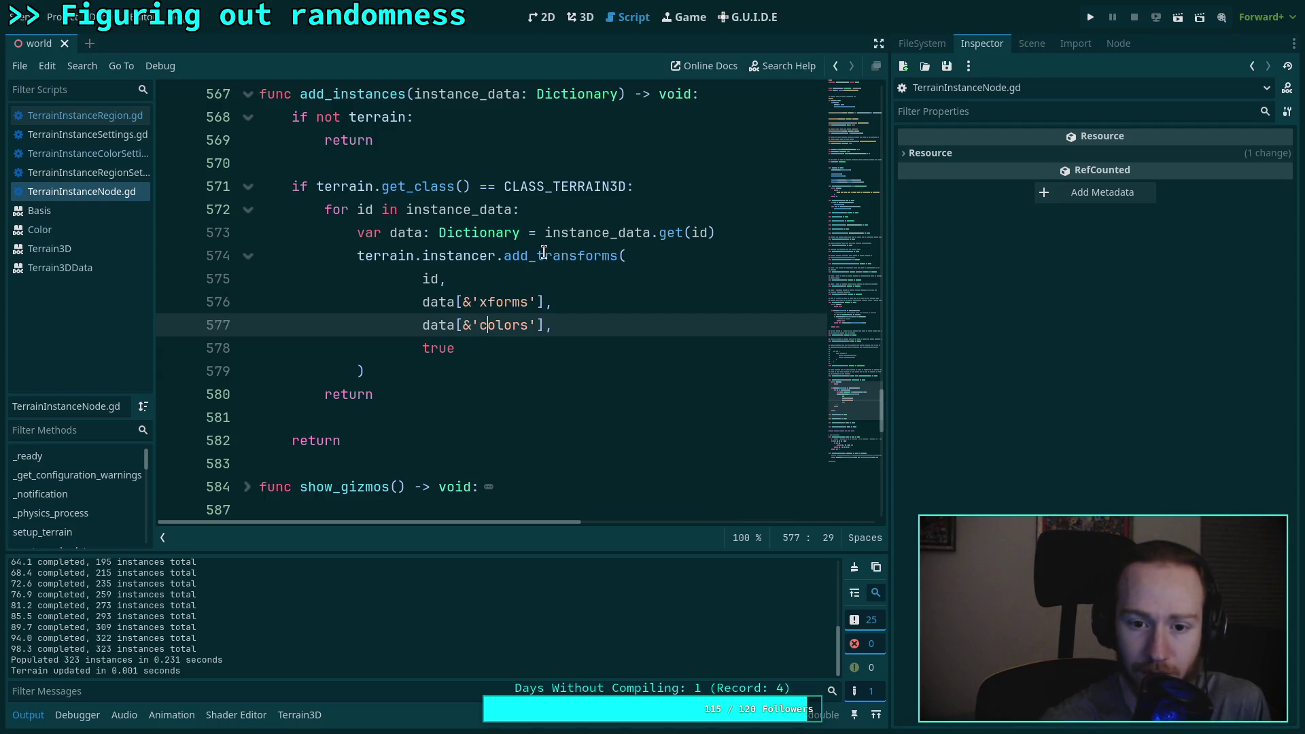
pyautogui.click(544, 253)
# Step: Read through the Terrain3DData class reference
pyautogui.click(47, 270)
pyautogui.scroll(-5, 431, 288)
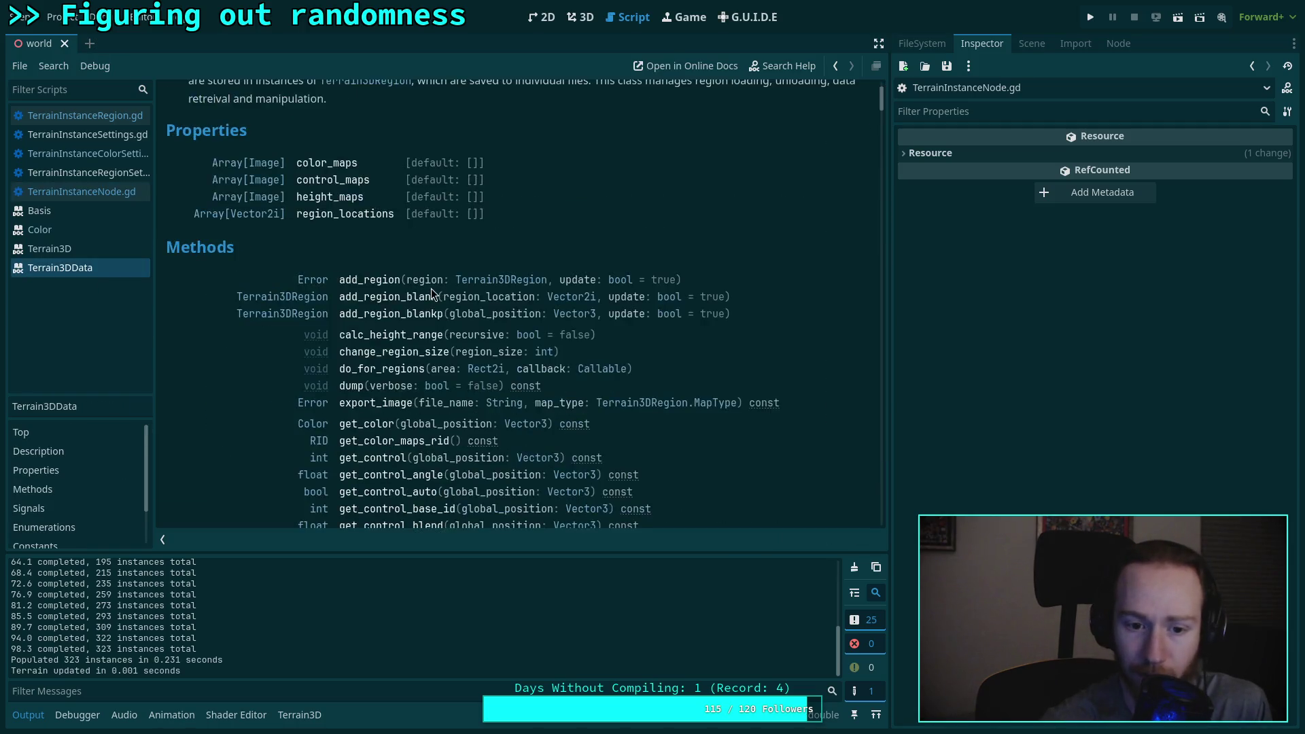
pyautogui.scroll(-10, 404, 267)
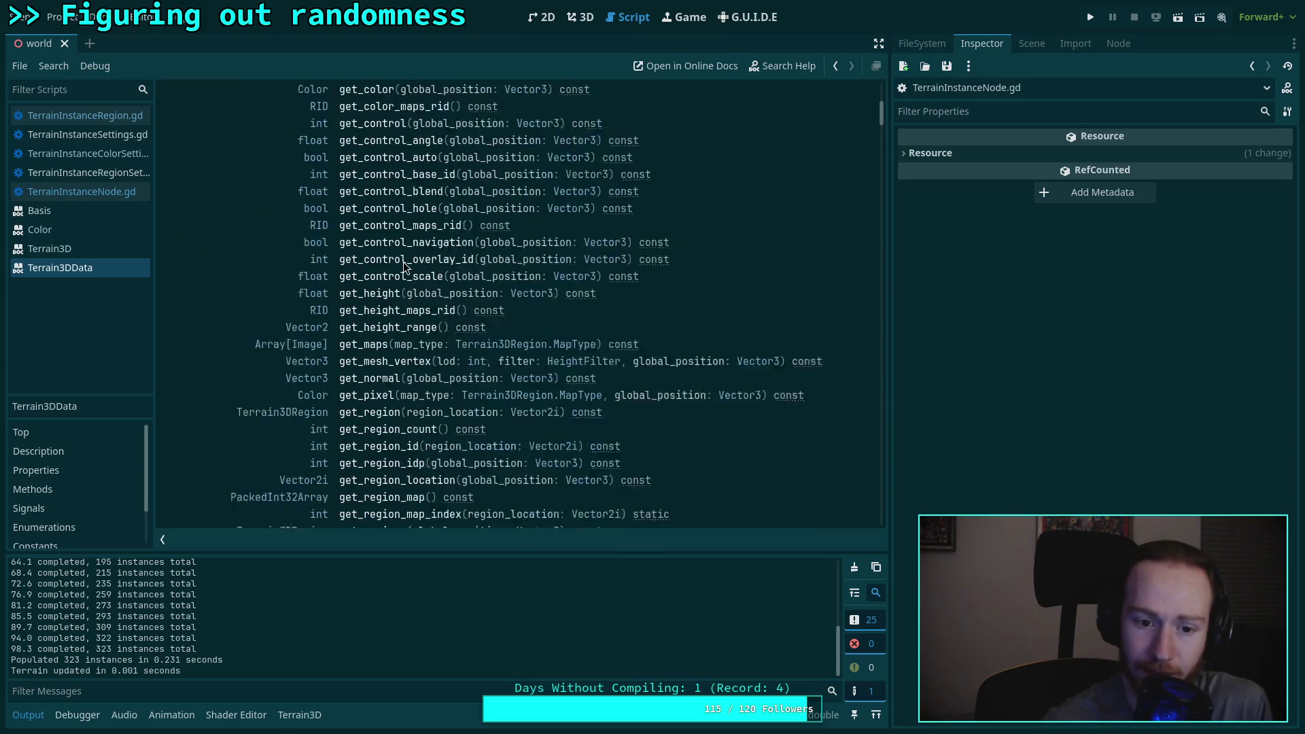
pyautogui.scroll(-6, 402, 263)
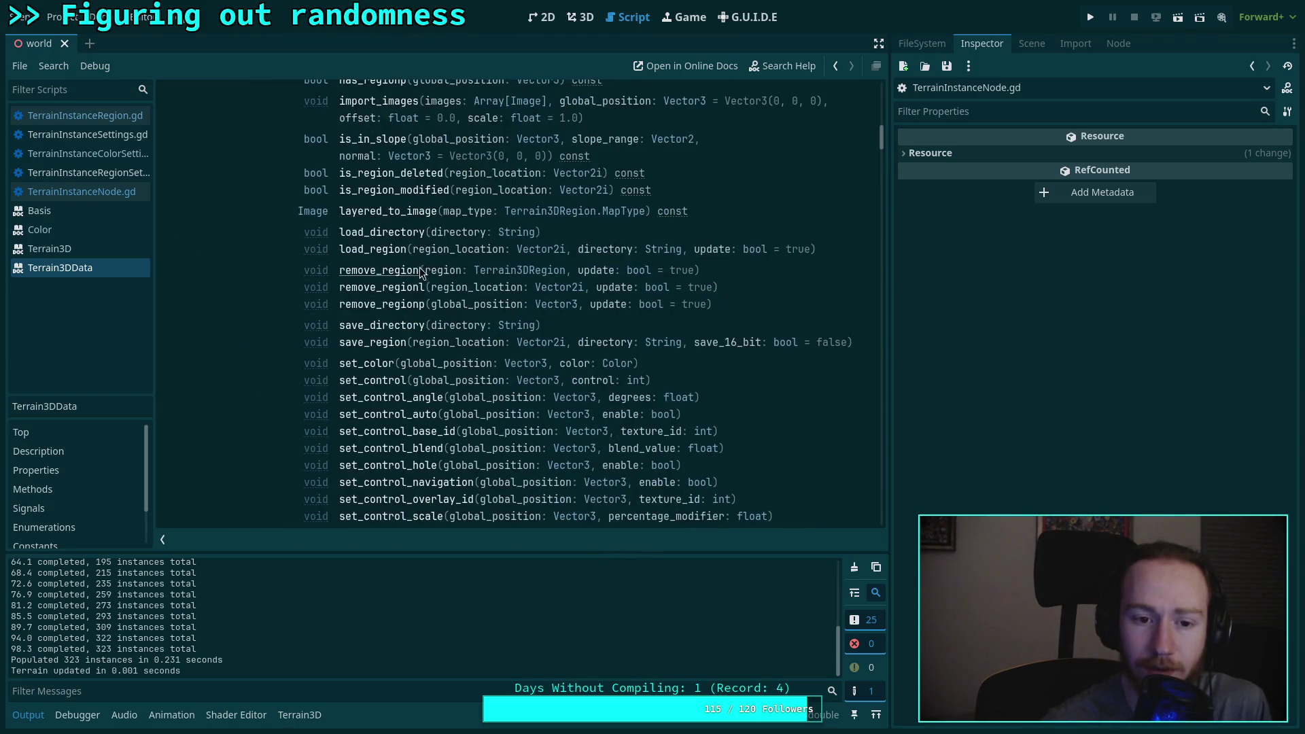
pyautogui.scroll(5, 423, 271)
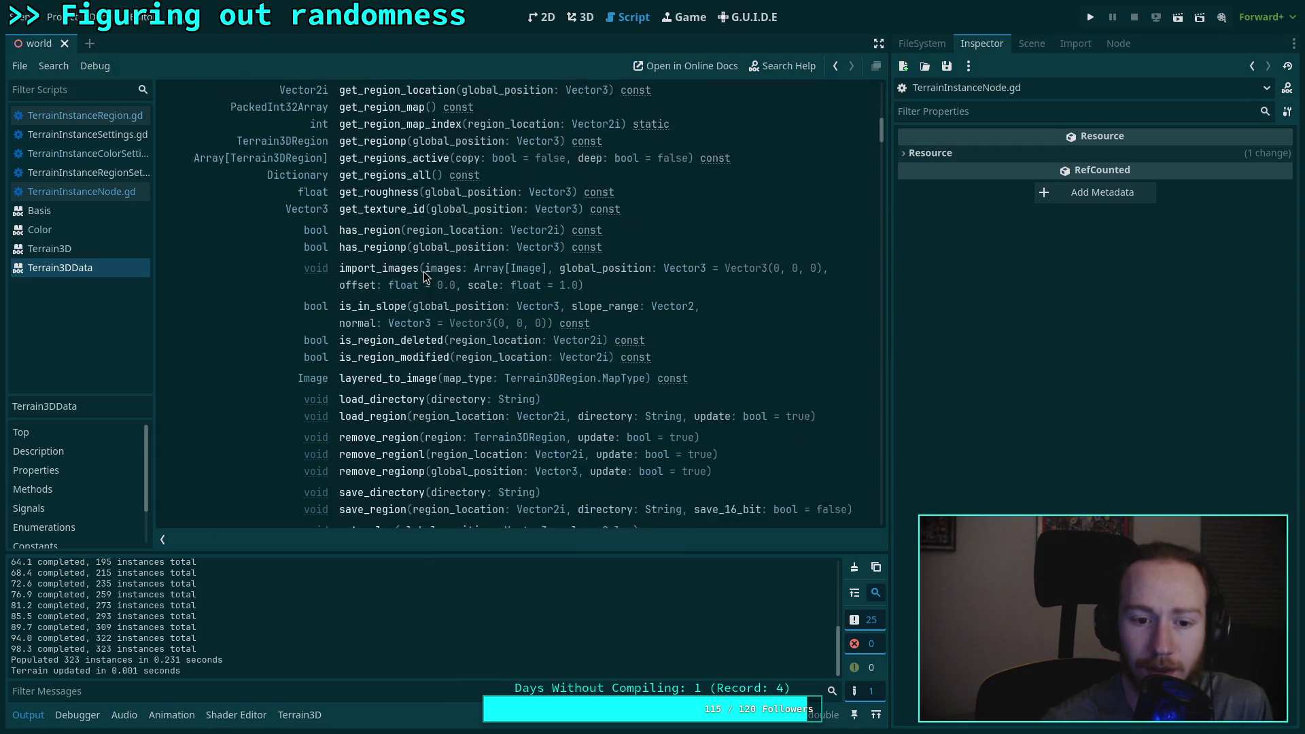
pyautogui.scroll(2, 423, 271)
pyautogui.scroll(8, 423, 272)
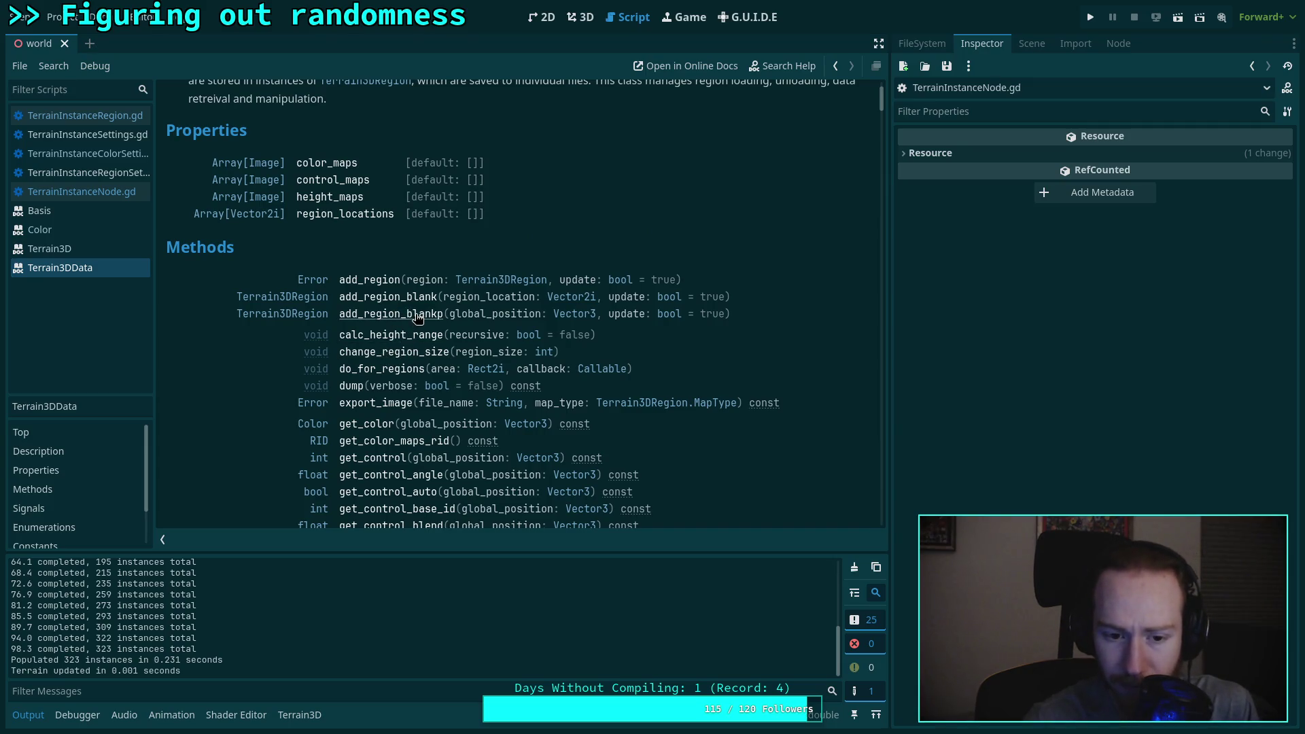
pyautogui.scroll(2, 419, 314)
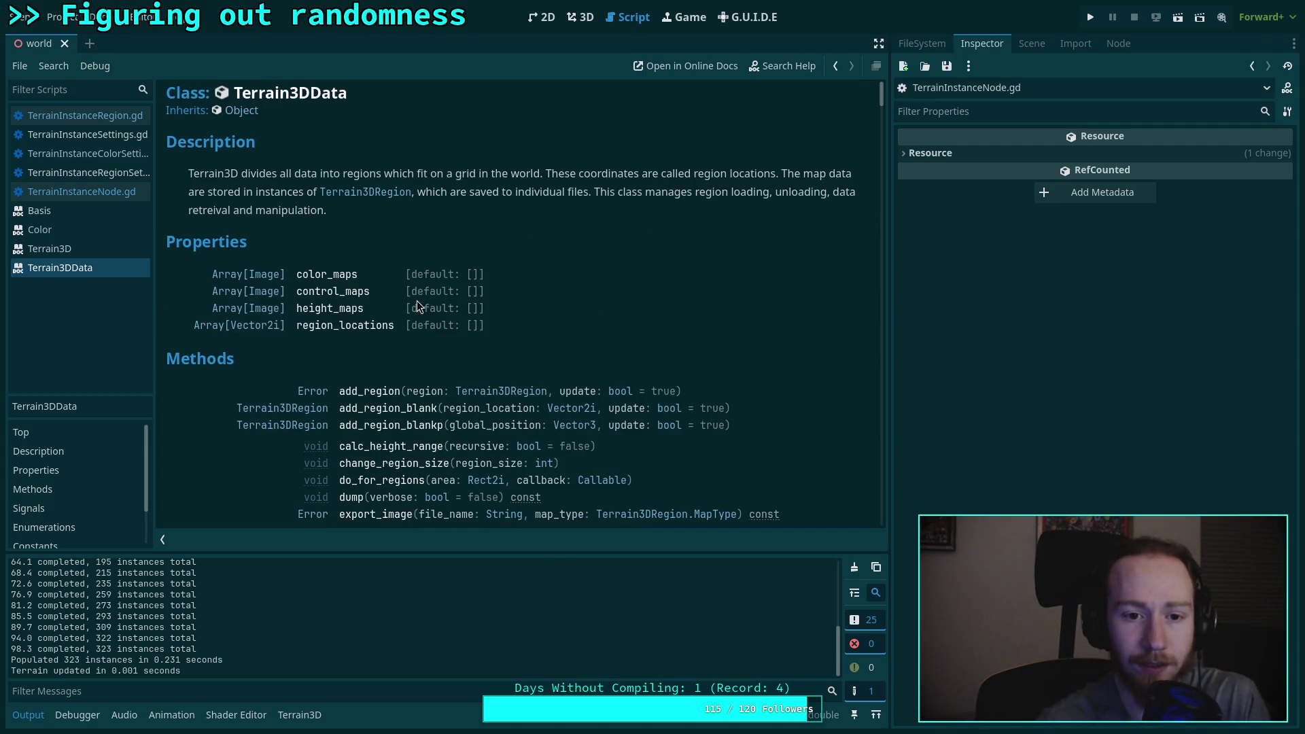
pyautogui.scroll(-2, 414, 306)
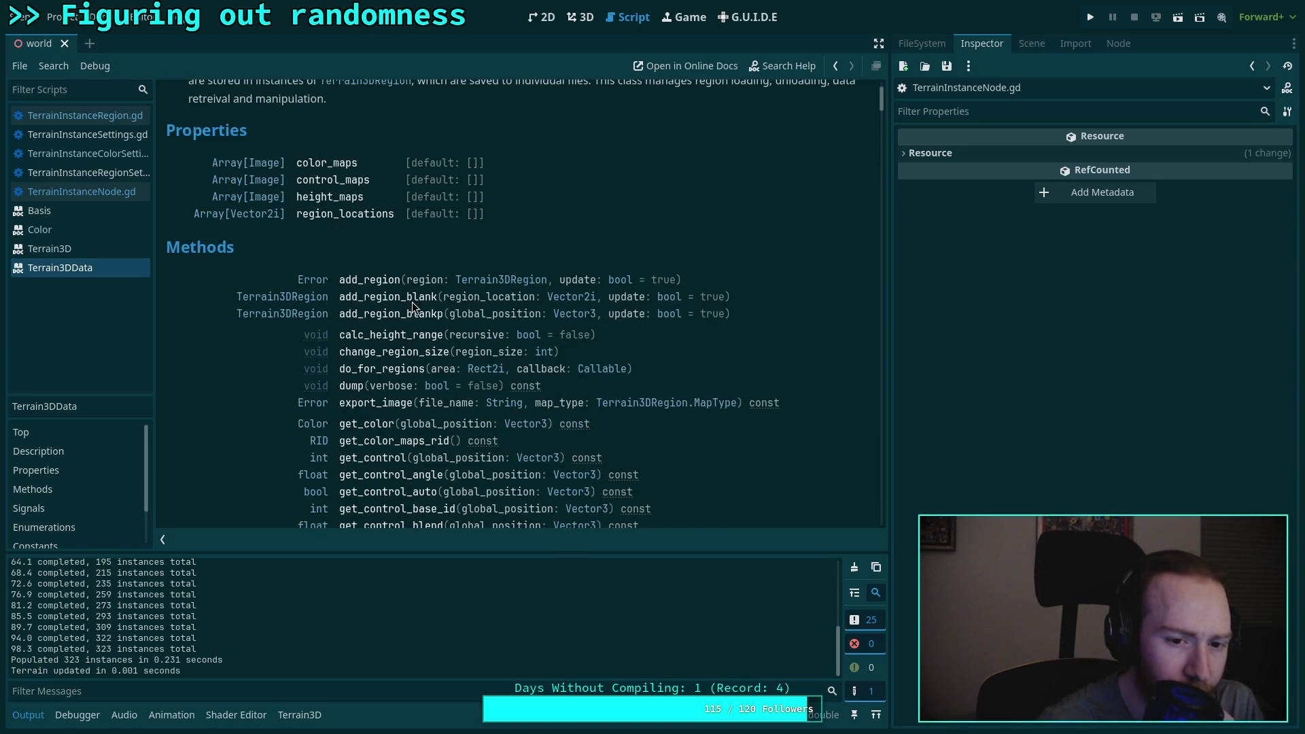
pyautogui.scroll(-1, 412, 302)
# Step: Revisit TerrainInstanceNode.gd and the Terrain3DData docs, then open the Terrain3D class reference
pyautogui.click(65, 195)
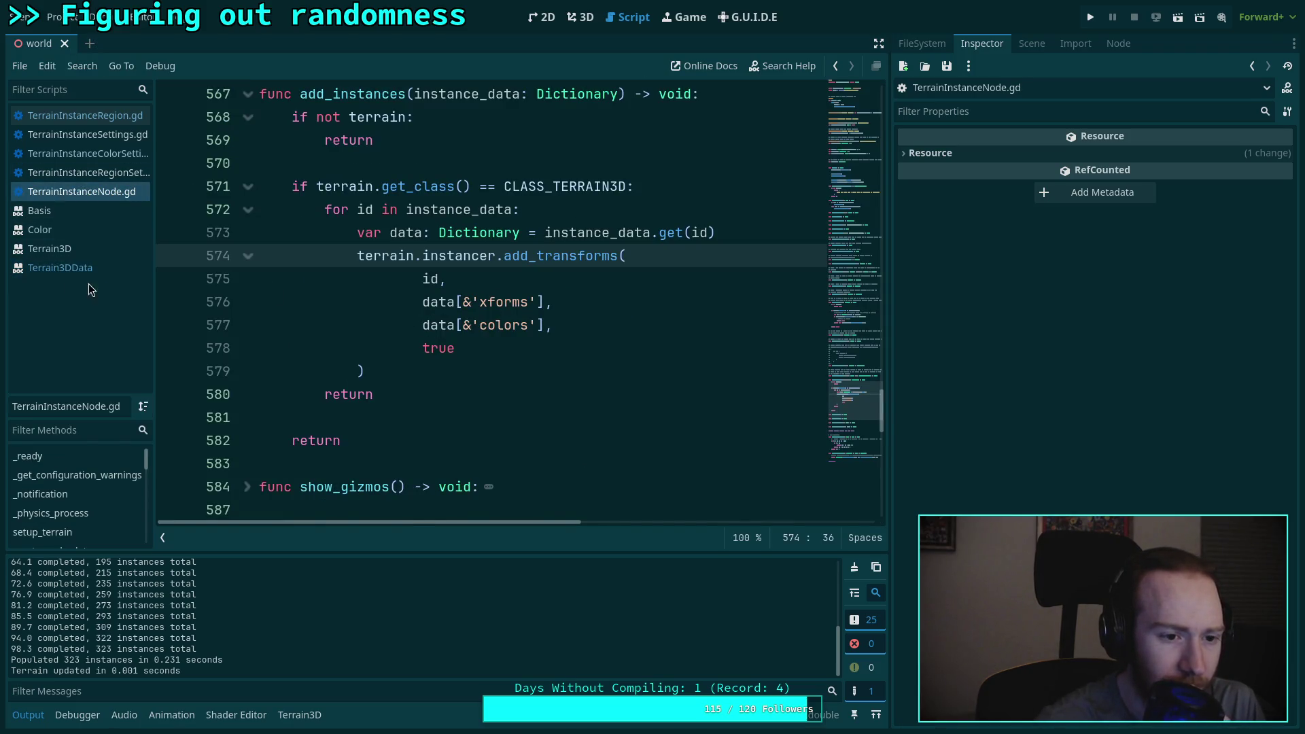
pyautogui.click(68, 268)
pyautogui.scroll(3, 384, 194)
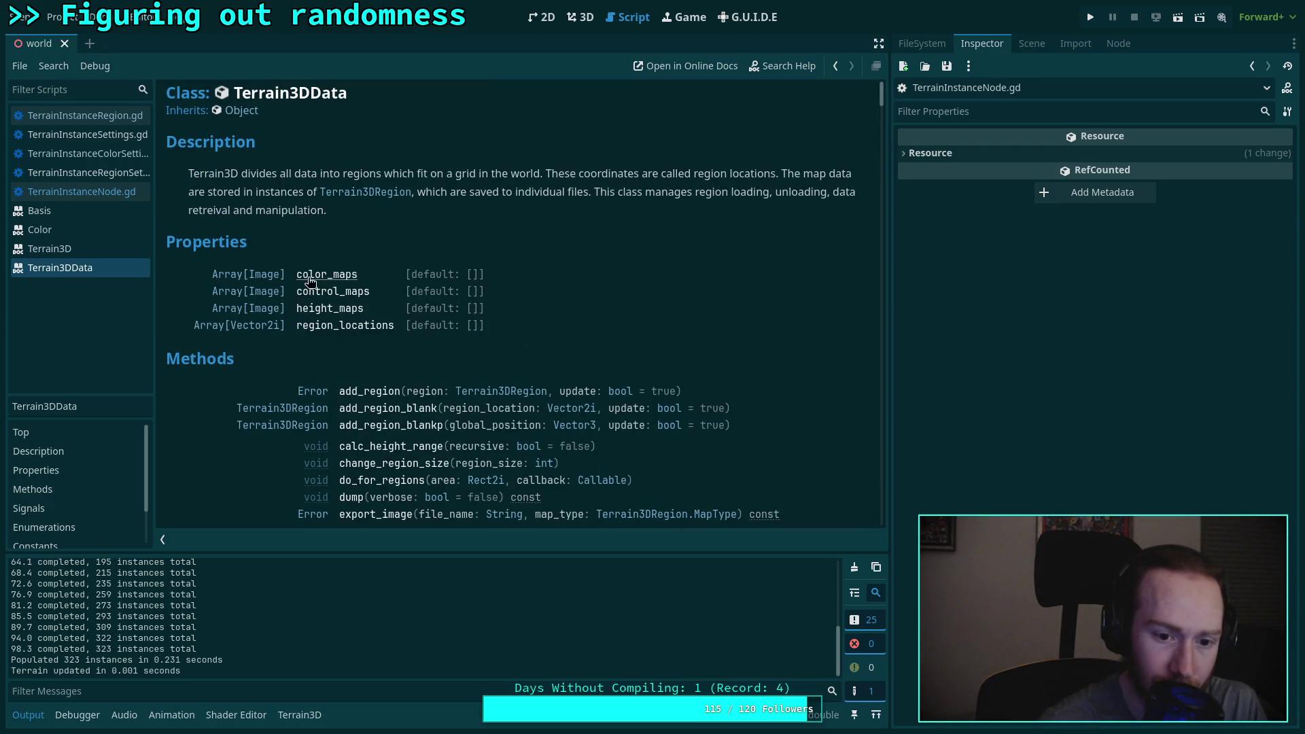
pyautogui.scroll(-3, 296, 420)
pyautogui.scroll(3, 438, 356)
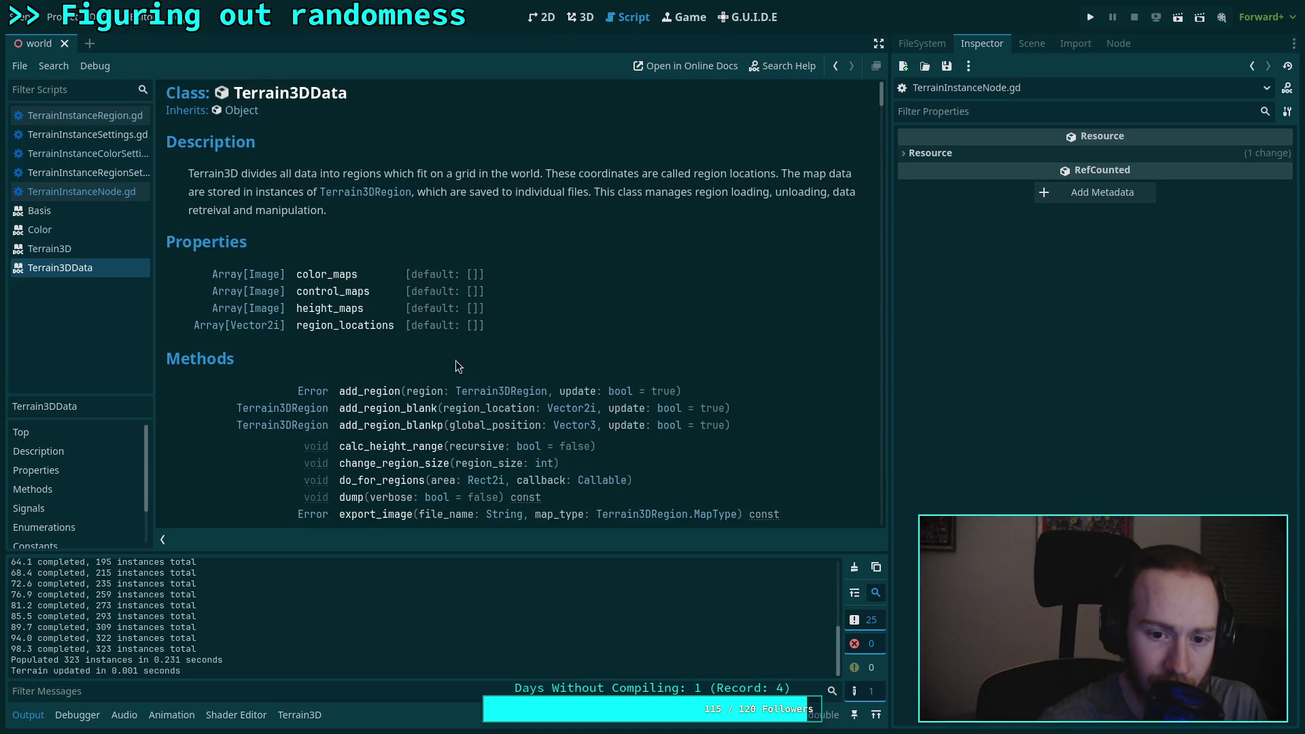
pyautogui.click(74, 248)
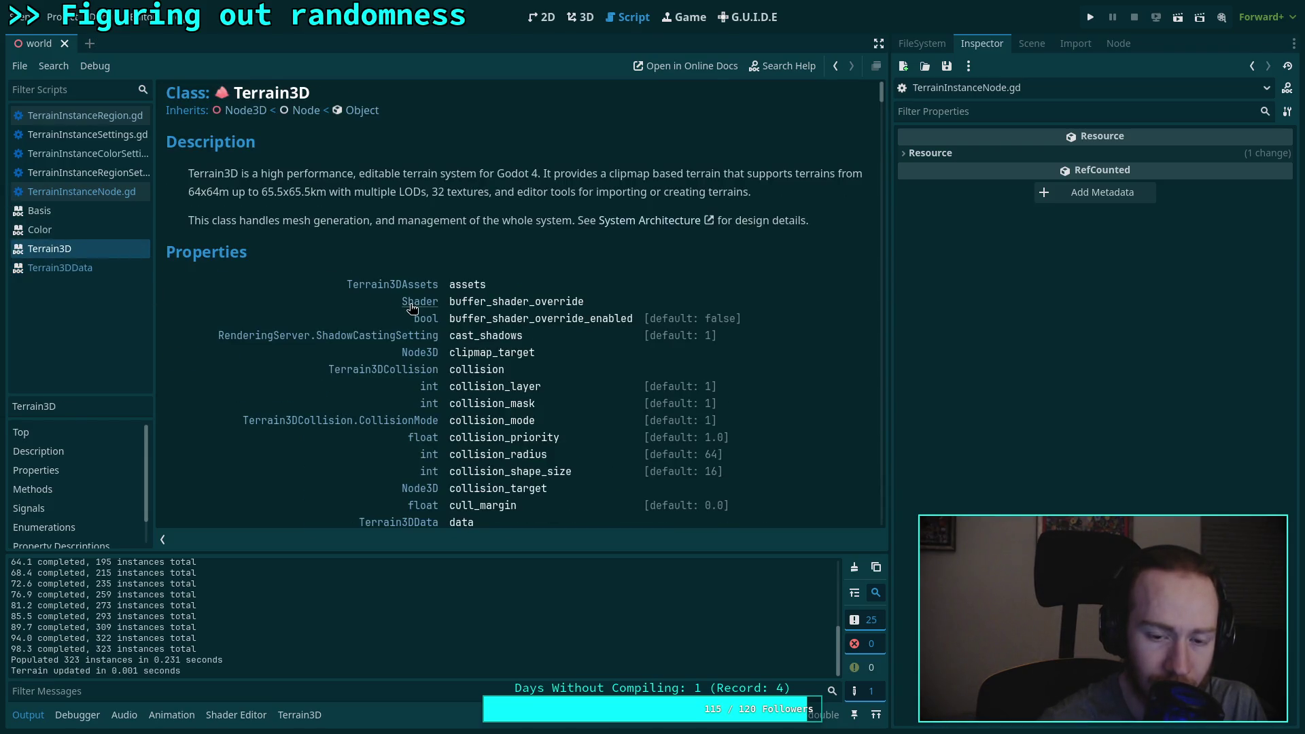
# Step: Follow the Terrain3DInstancer link from the Terrain3D docs and browse its reference
pyautogui.scroll(-5, 408, 340)
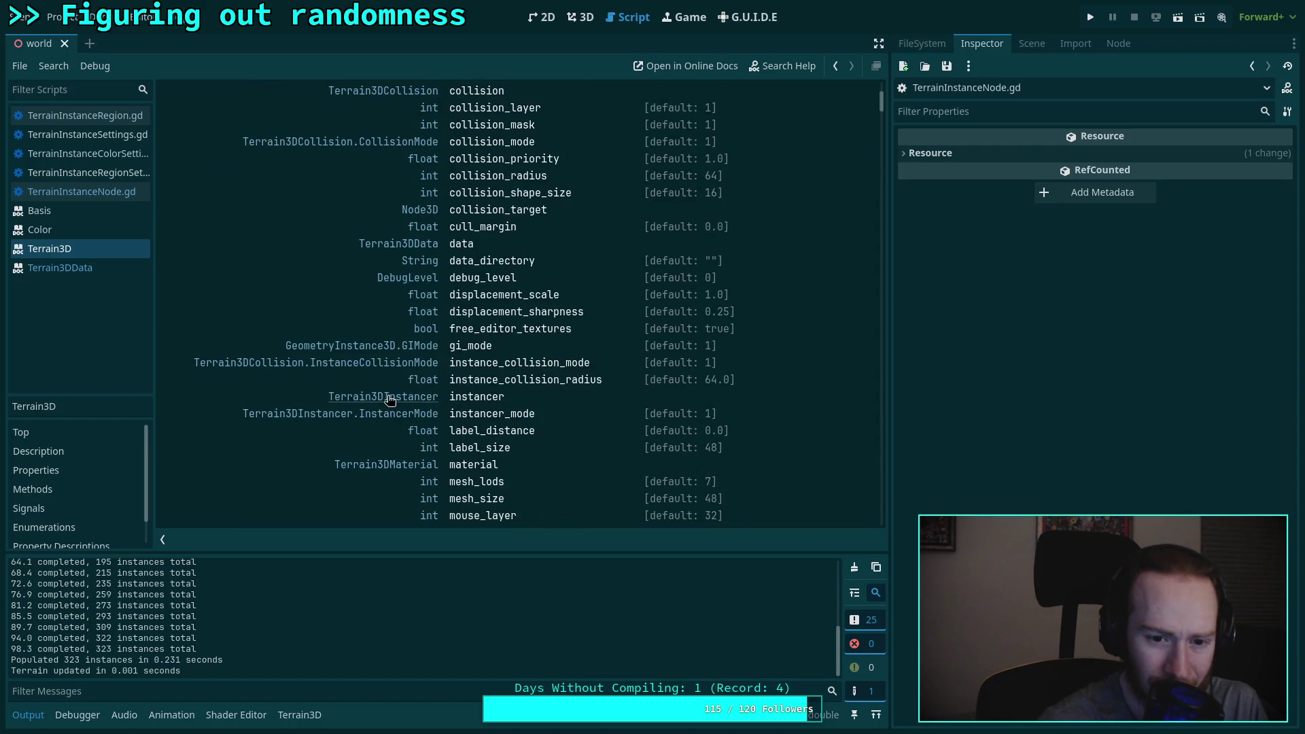
pyautogui.scroll(-2, 388, 391)
pyautogui.click(399, 287)
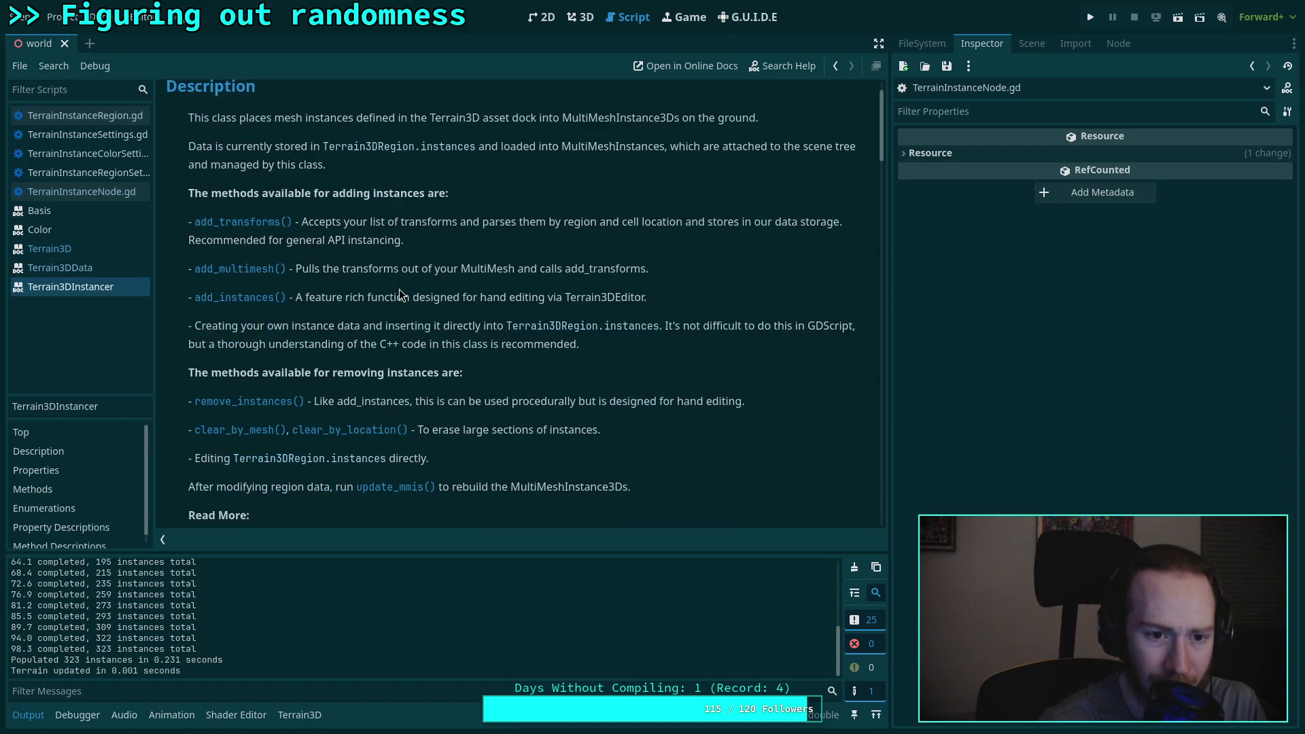
pyautogui.scroll(-4, 400, 294)
pyautogui.scroll(3, 399, 289)
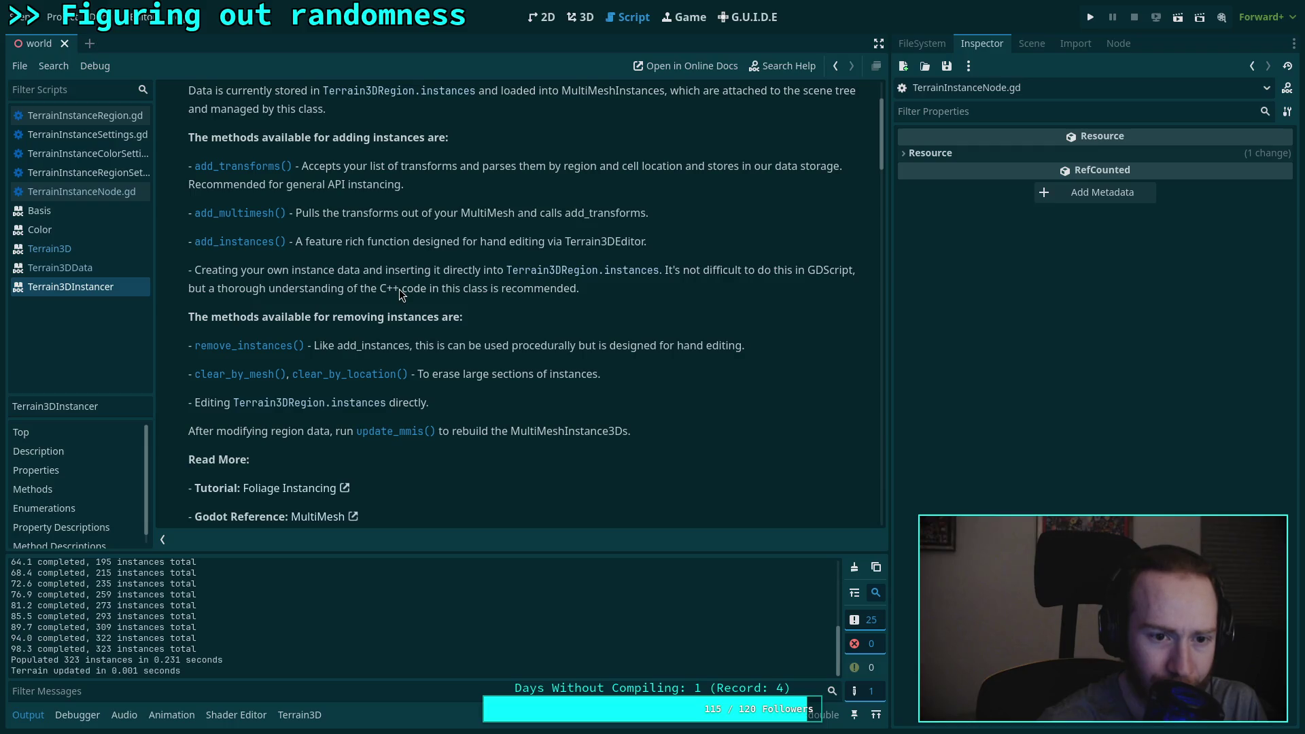
pyautogui.scroll(-10, 398, 289)
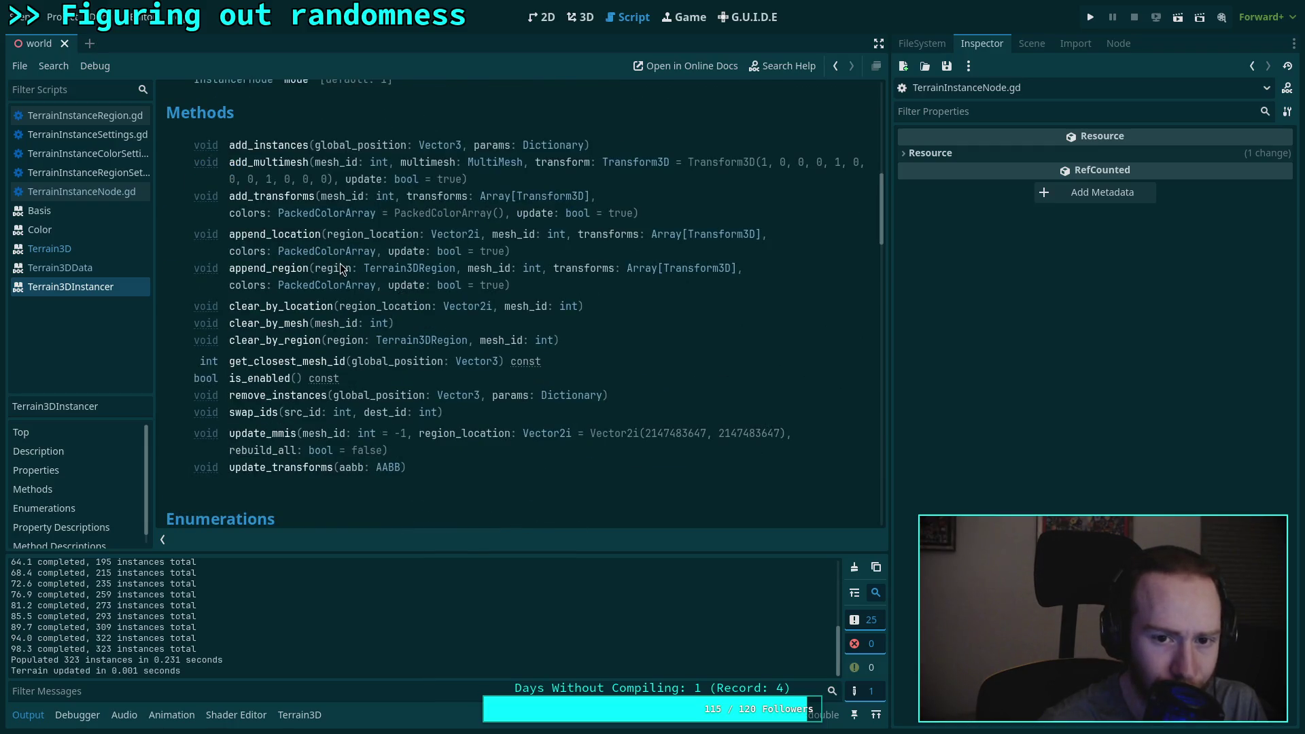
pyautogui.scroll(2, 340, 268)
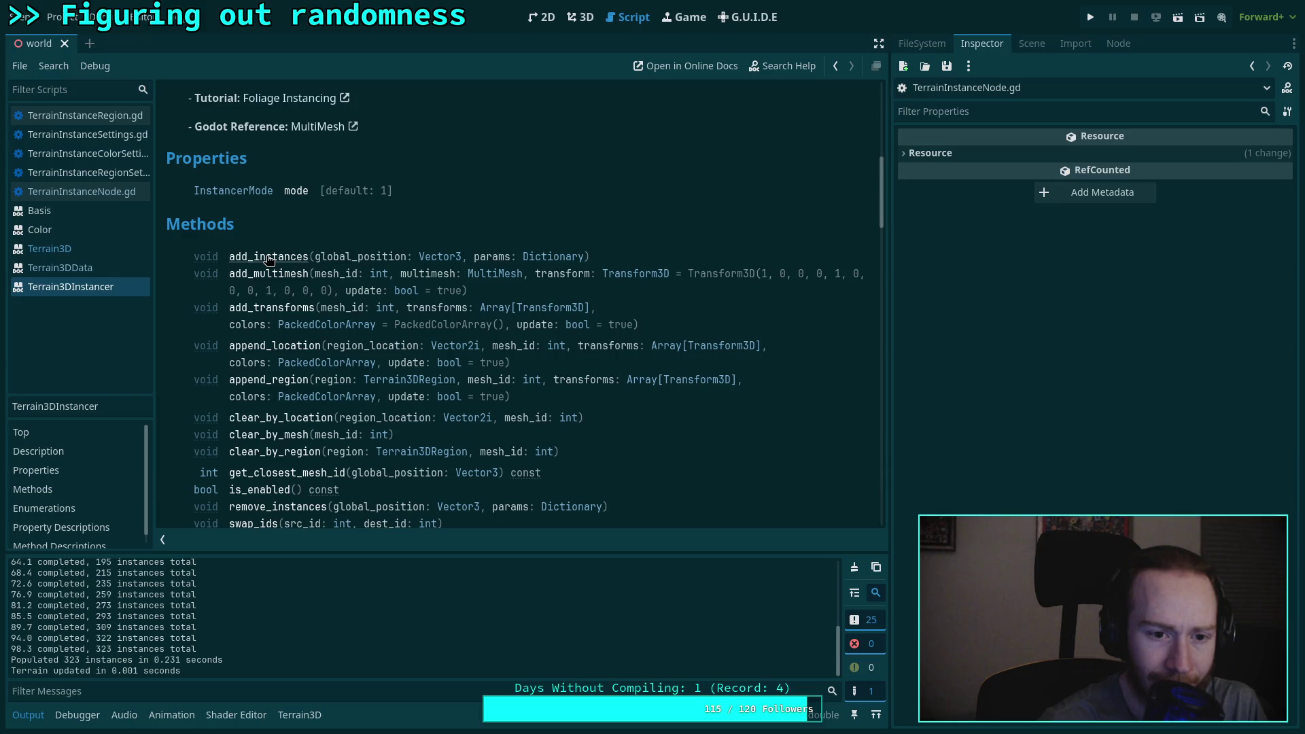
# Step: Jump to the add_instances method description and read the nearby add_transforms entry
pyautogui.click(268, 257)
pyautogui.scroll(3, 472, 305)
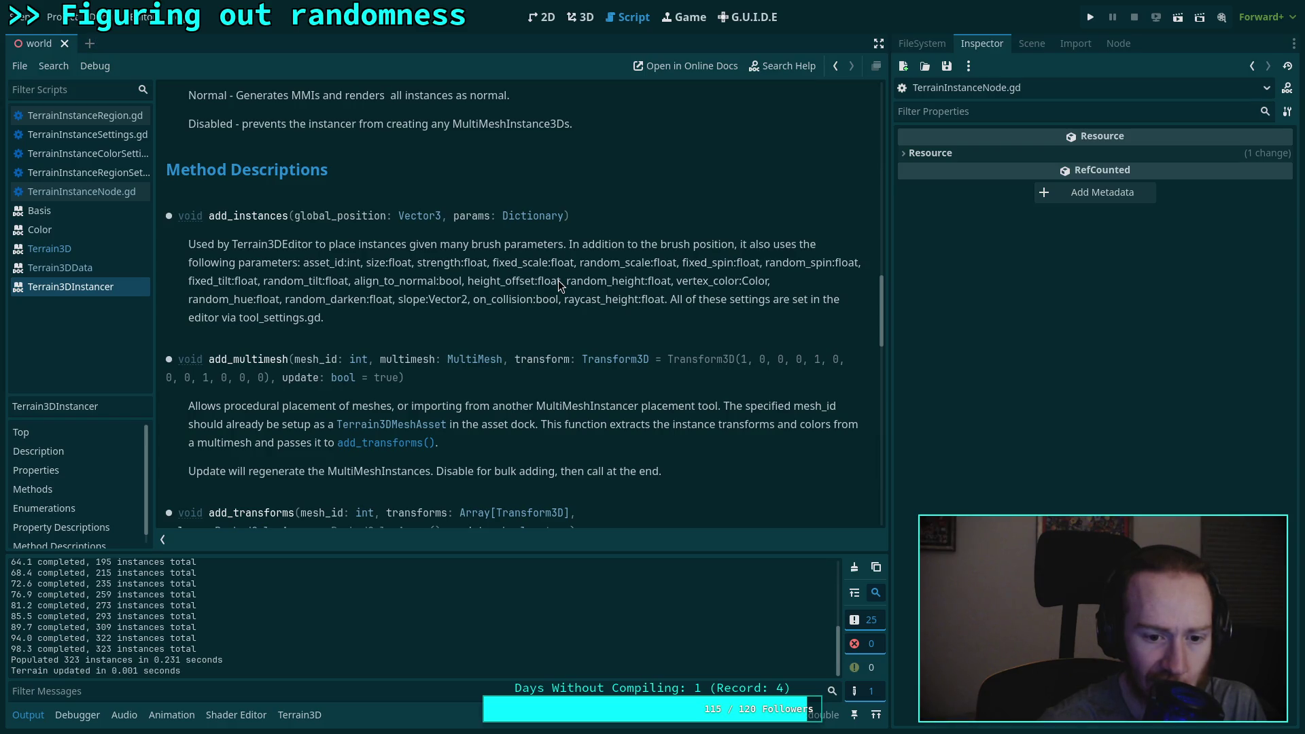
pyautogui.scroll(-2, 559, 285)
pyautogui.scroll(-2, 558, 285)
pyautogui.scroll(3, 560, 286)
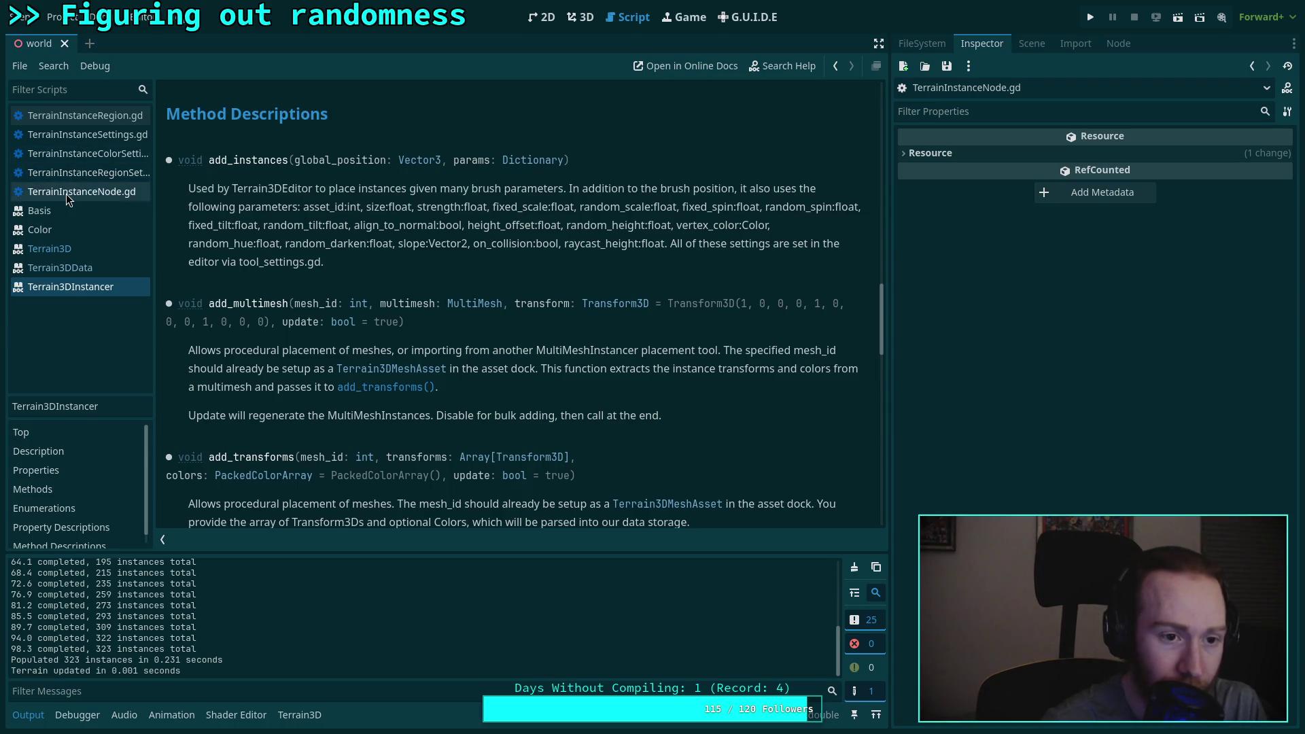
# Step: Compare TerrainInstanceNode.gd with the add_transforms colors parameter, ending back in the script
pyautogui.click(67, 194)
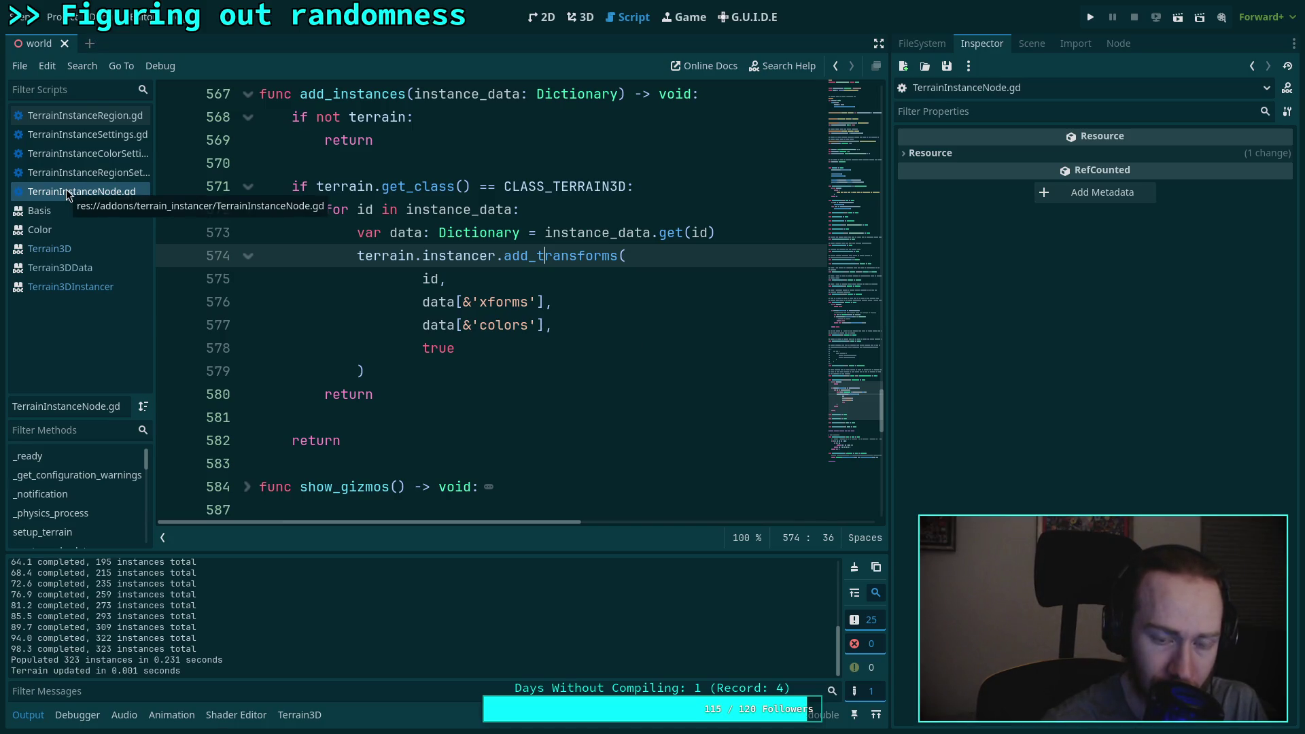
pyautogui.click(80, 288)
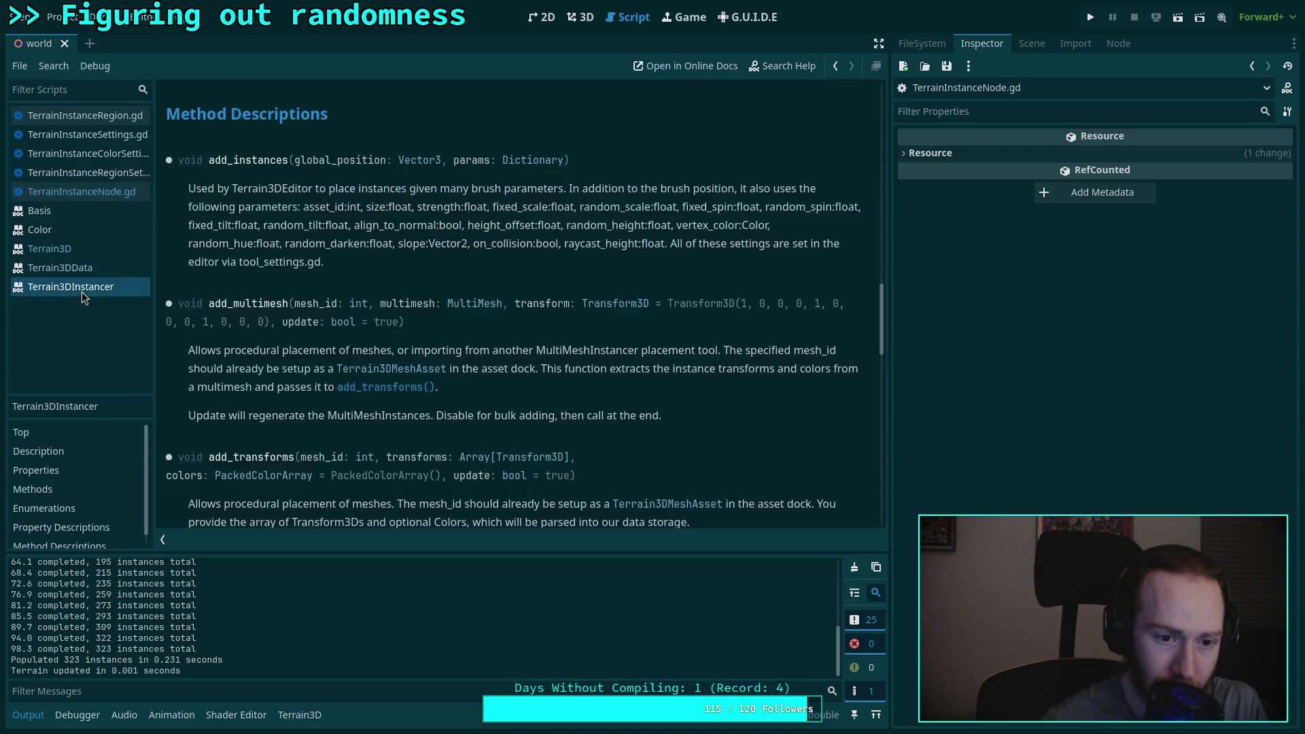
pyautogui.scroll(-3, 349, 303)
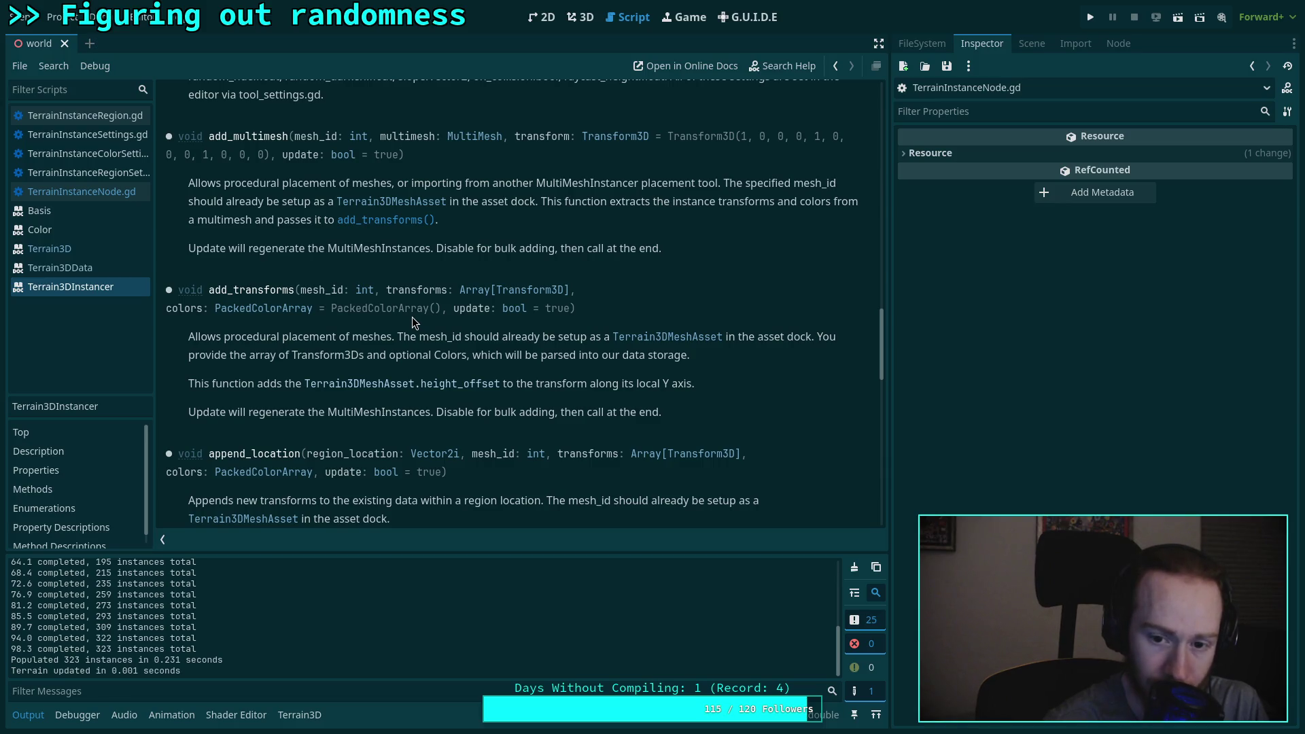
pyautogui.scroll(-1, 412, 317)
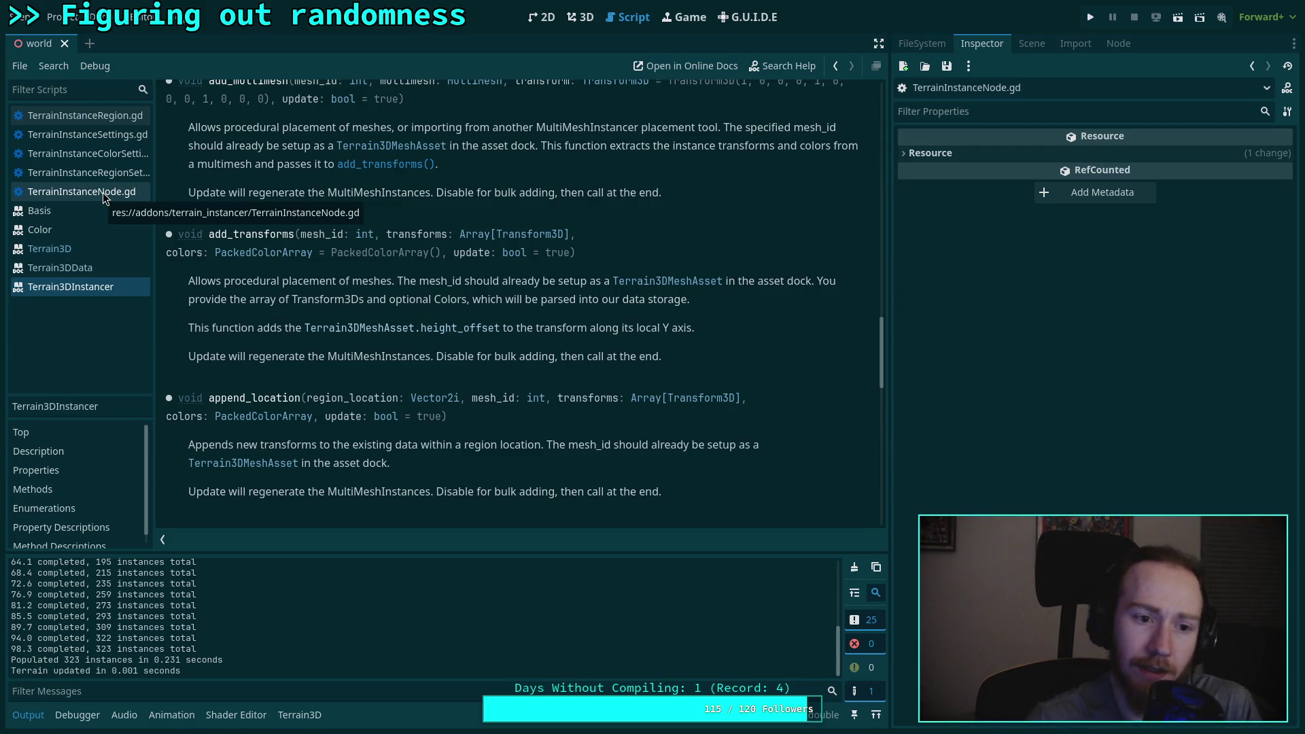
pyautogui.click(77, 196)
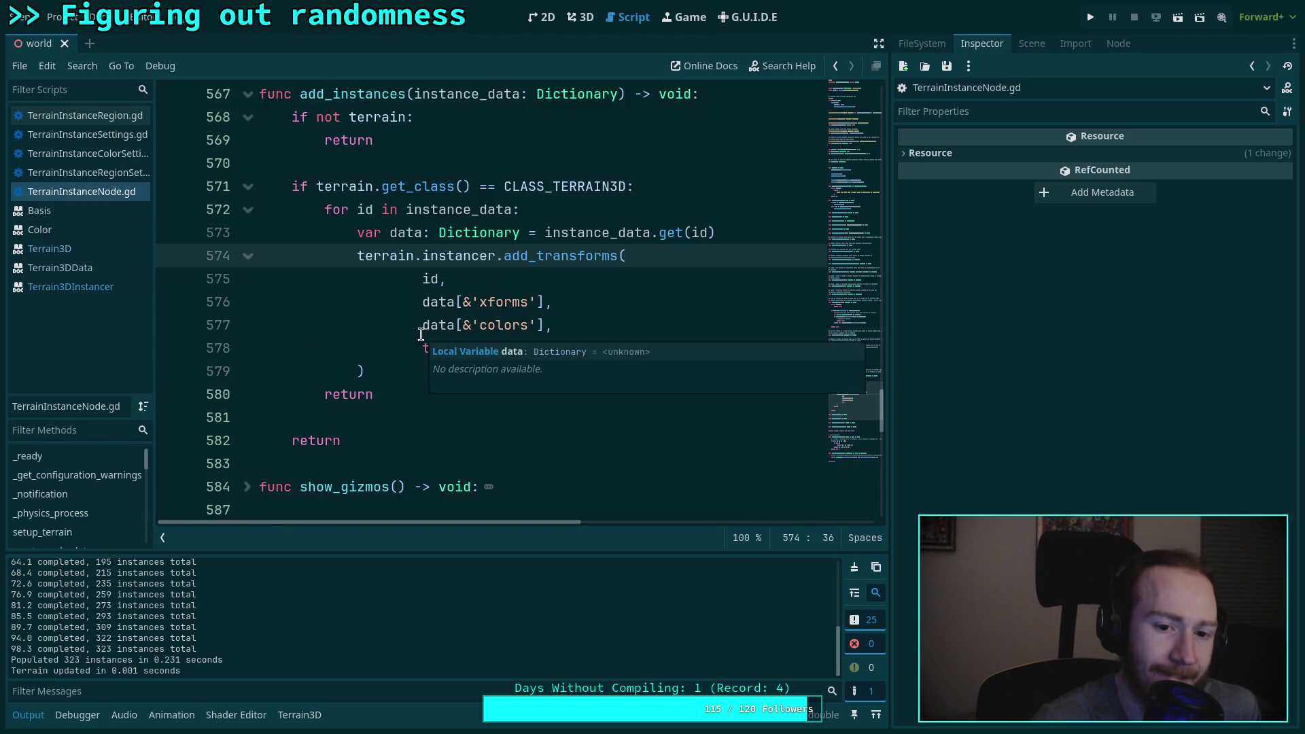
# Step: Review TerrainInstanceColorSettings, TerrainInstanceSettings and add_instances in TerrainInstanceNode
pyautogui.click(102, 155)
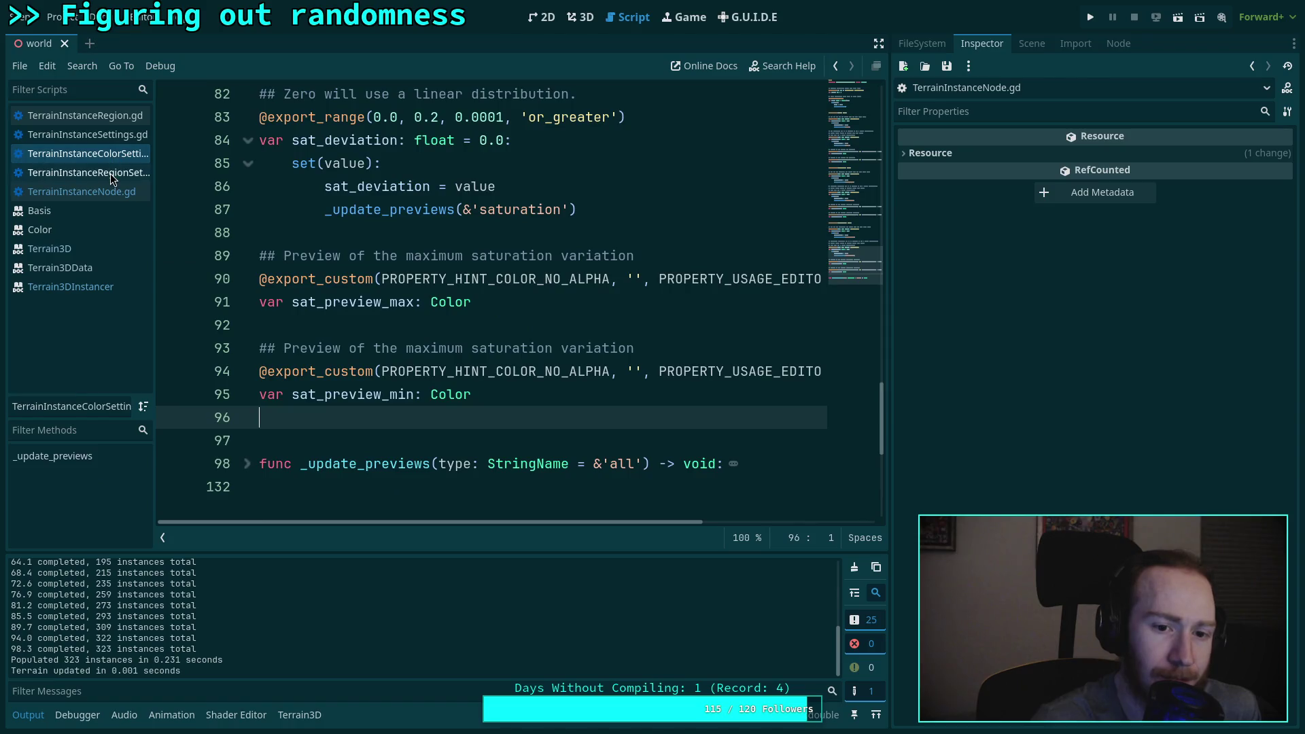
pyautogui.click(120, 136)
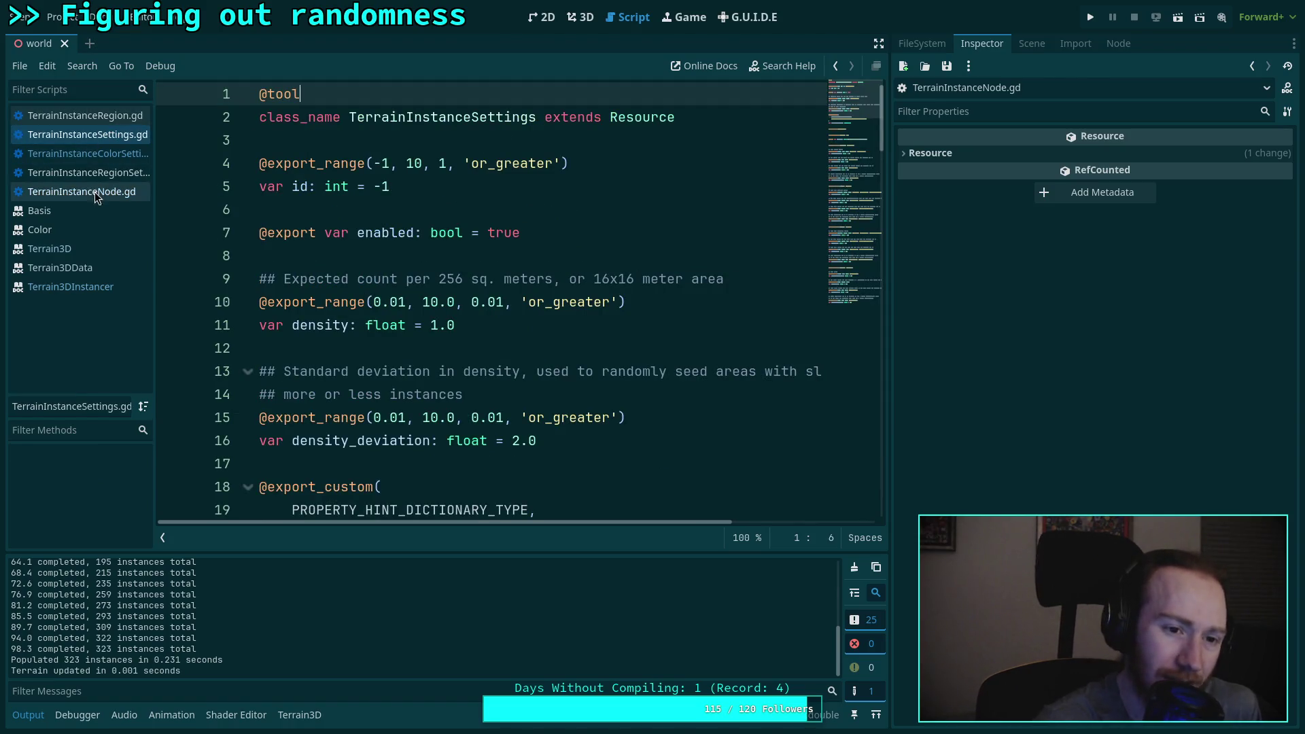
pyautogui.click(103, 175)
pyautogui.click(95, 193)
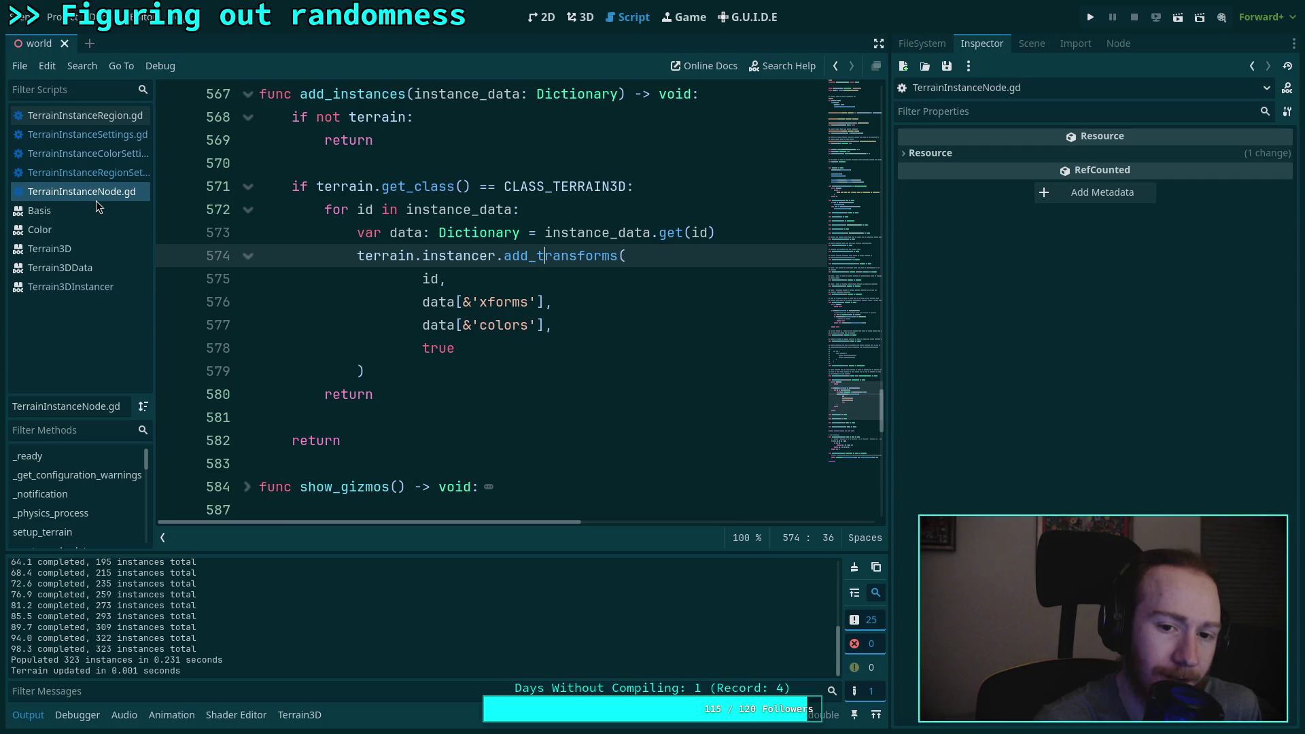
pyautogui.scroll(20, 589, 281)
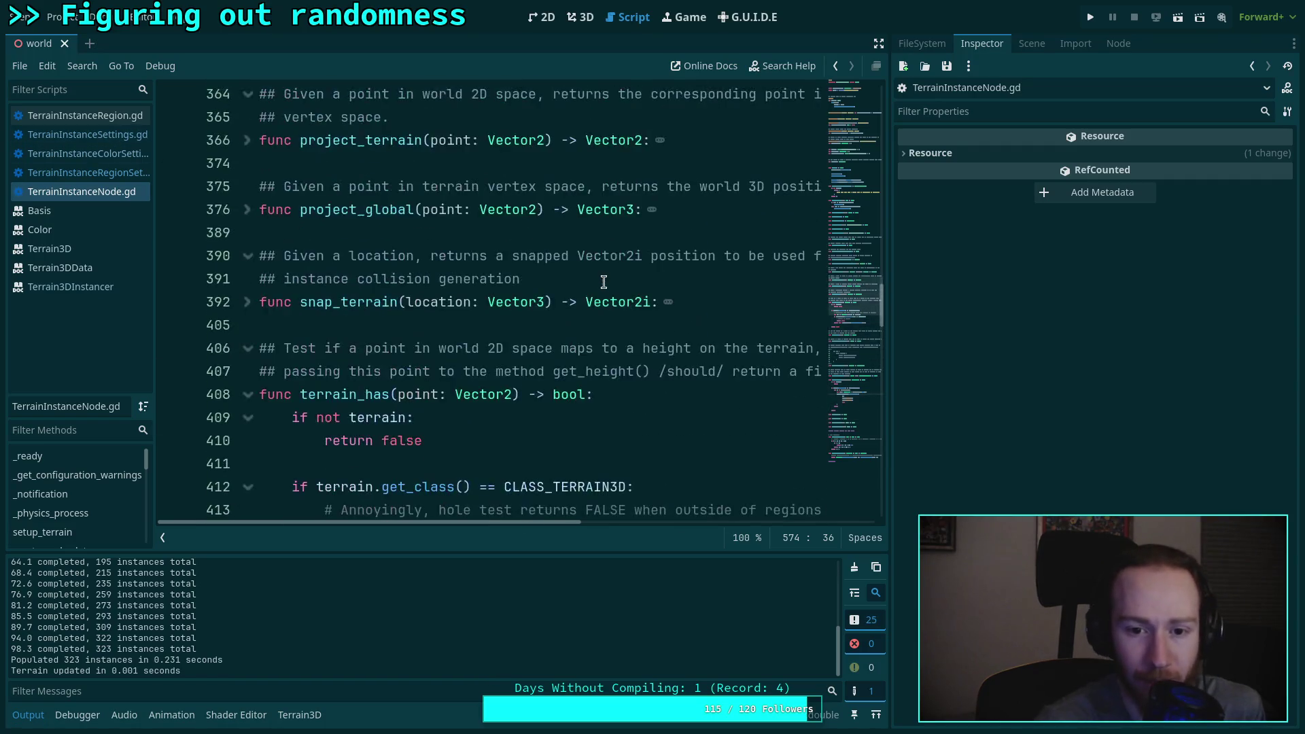
pyautogui.scroll(3, 589, 281)
pyautogui.scroll(-15, 589, 281)
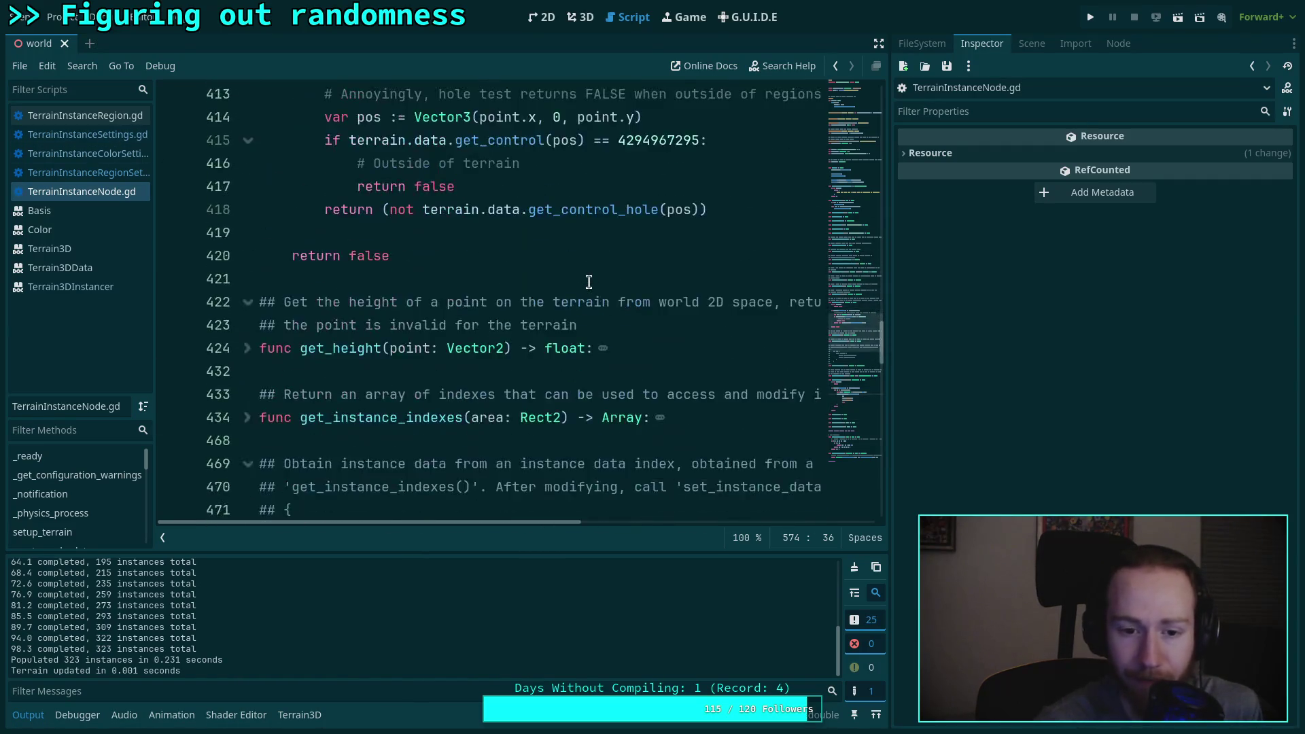
pyautogui.scroll(-4, 589, 282)
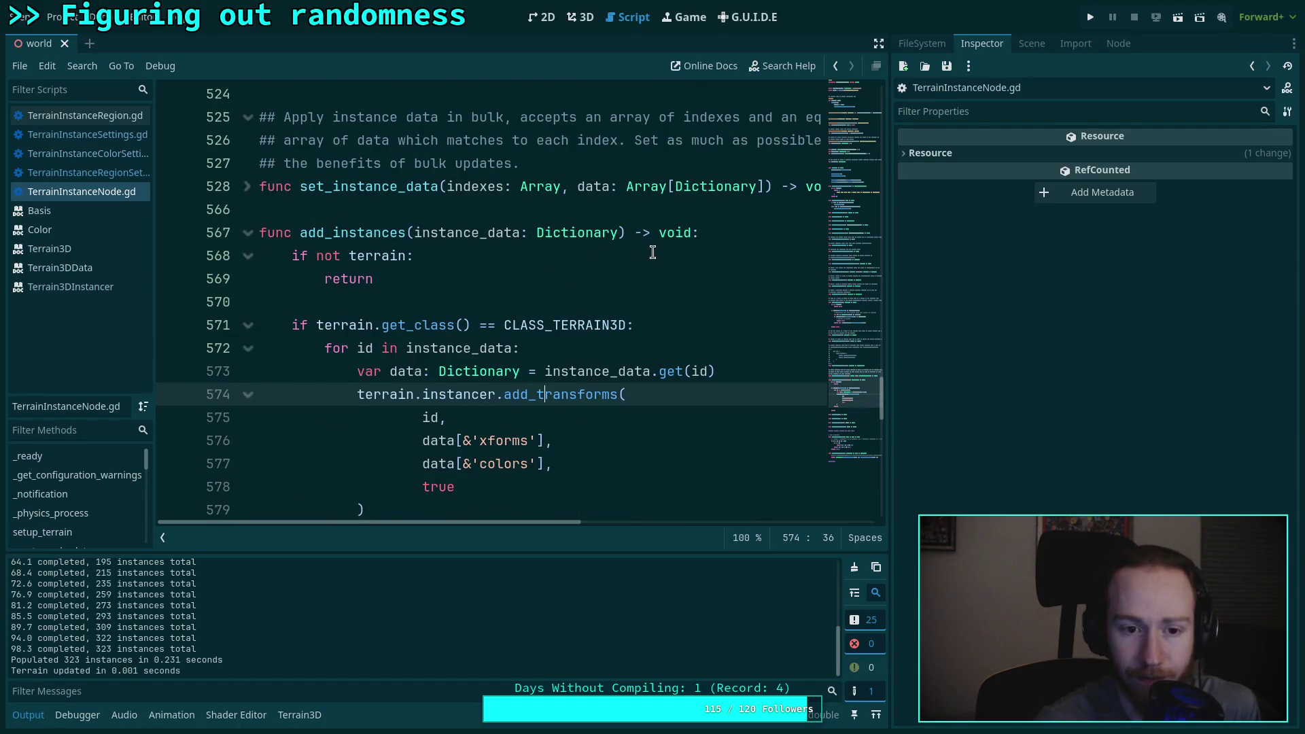
# Step: Go to _vary_color in TerrainInstanceRegion.gd and place the caret under its header
pyautogui.click(111, 115)
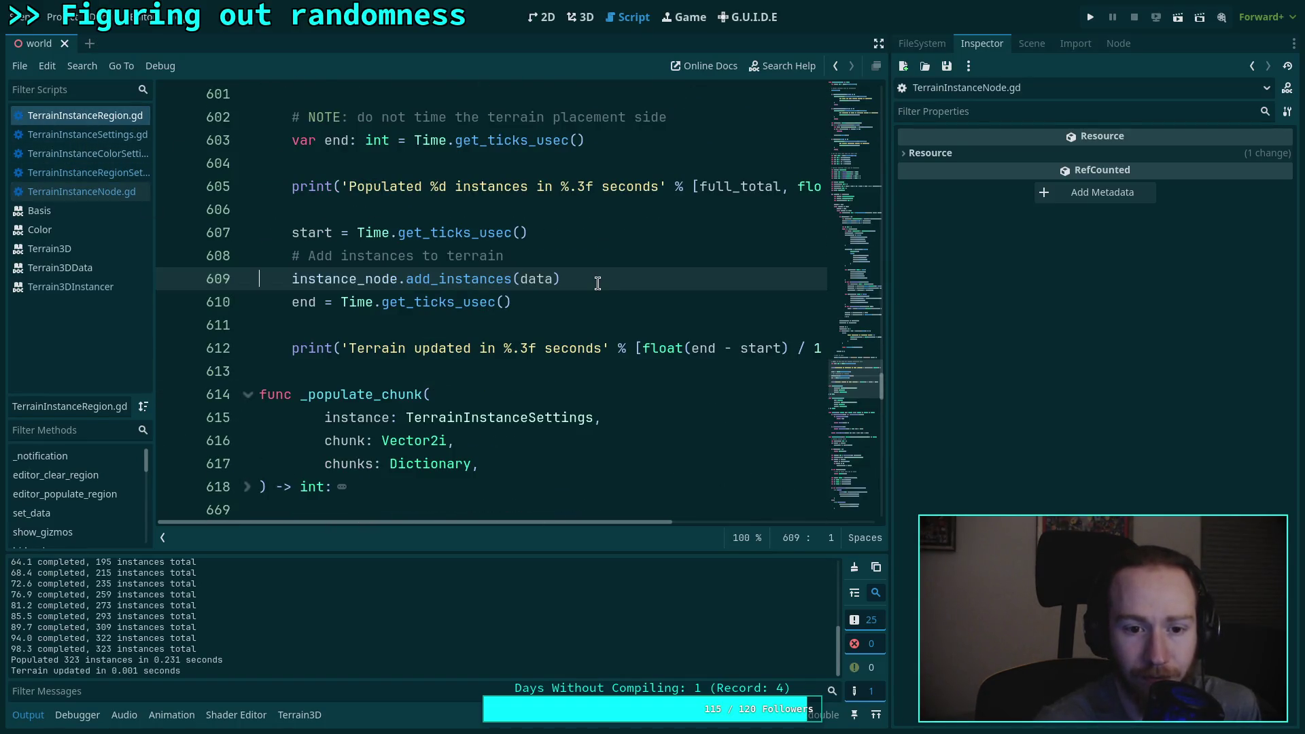
pyautogui.scroll(-8, 598, 283)
pyautogui.scroll(-1, 341, 245)
pyautogui.click(293, 232)
# Step: Insert 'return Color.RED' as the first line of _vary_color
pyautogui.press('Return')
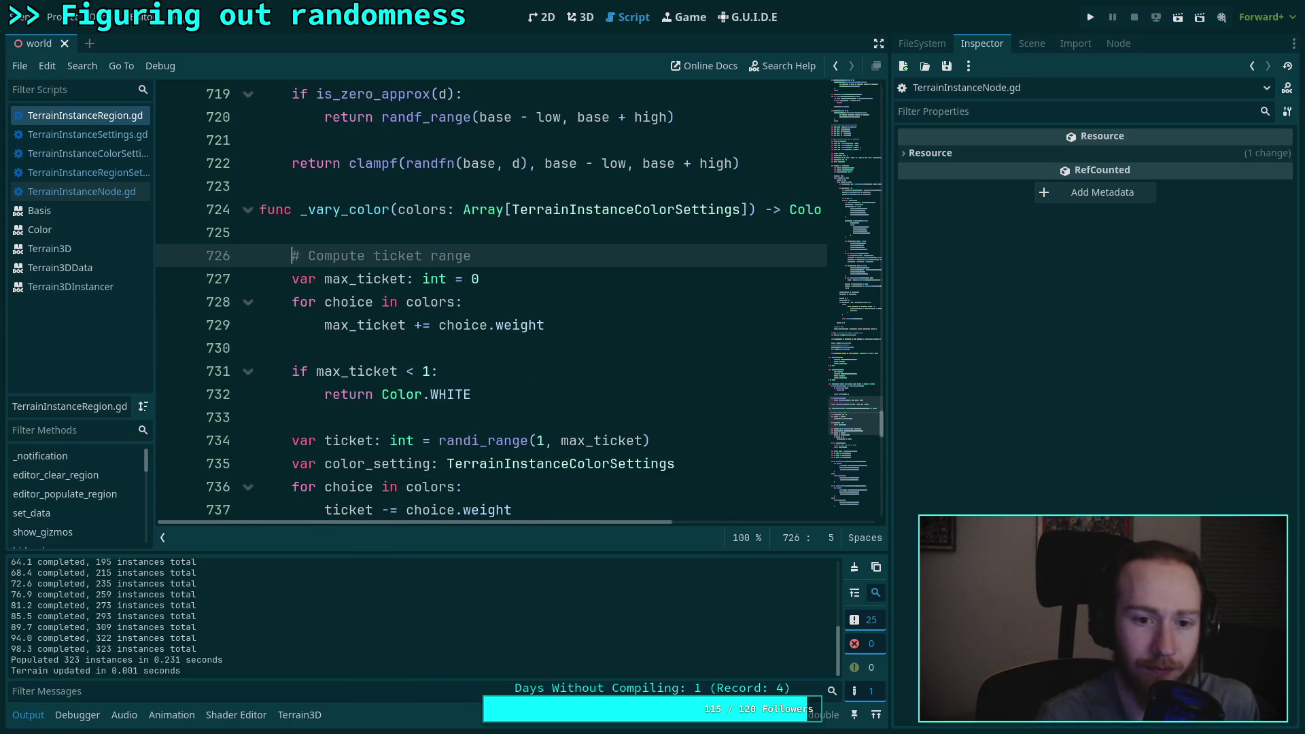
pyautogui.press('Return')
pyautogui.press('Up')
pyautogui.press('Up')
pyautogui.write('et')
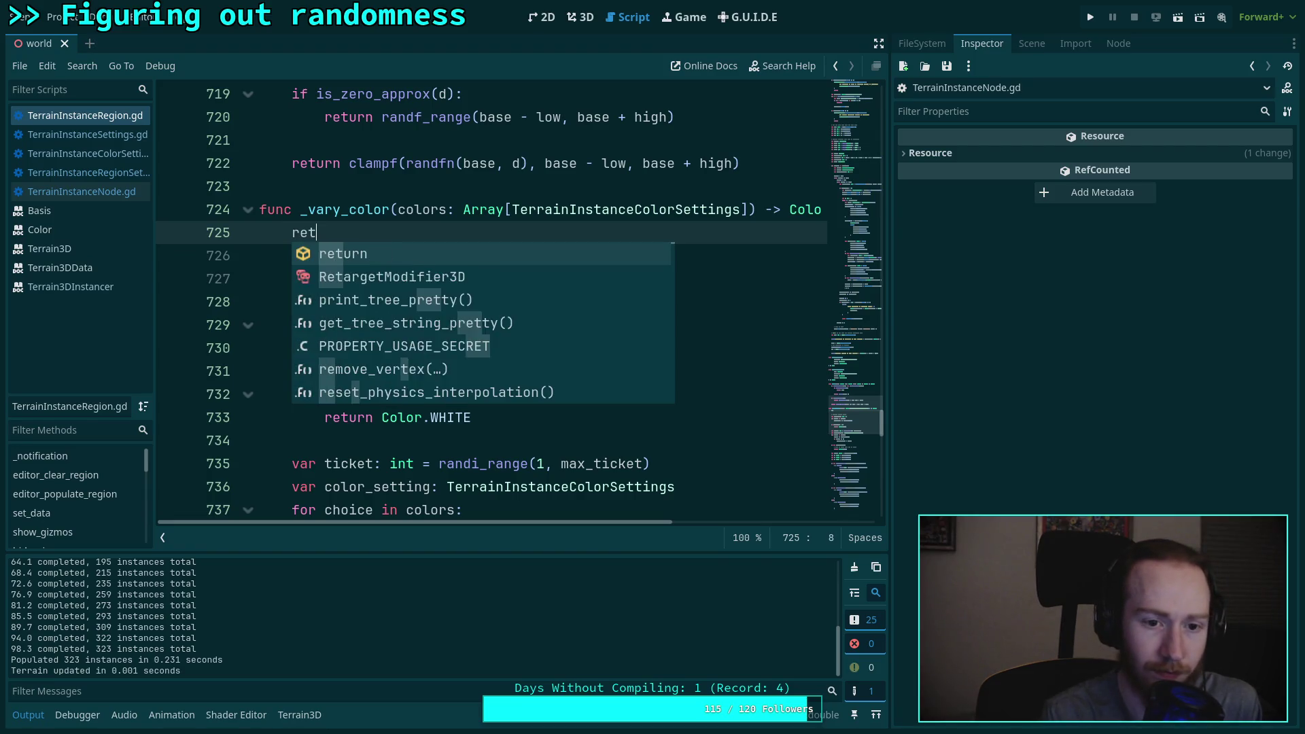
pyautogui.write('urn Col')
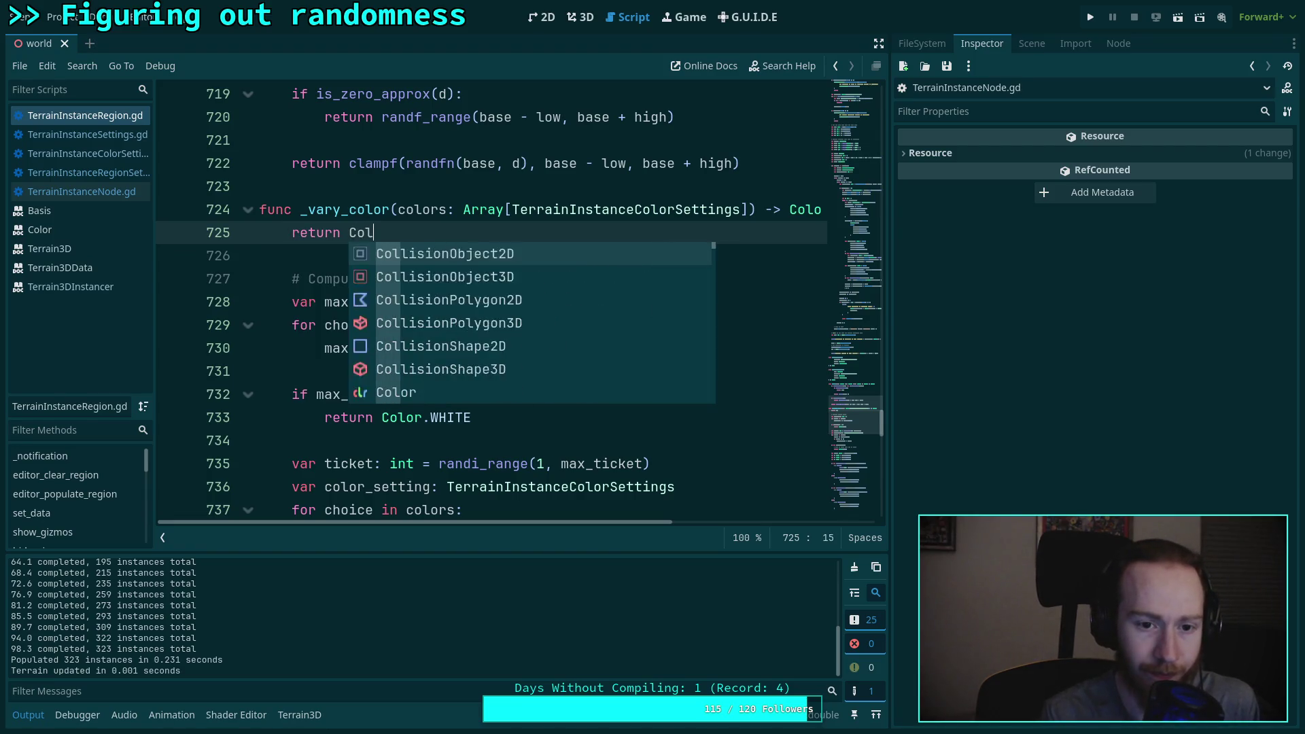
pyautogui.write('or.P')
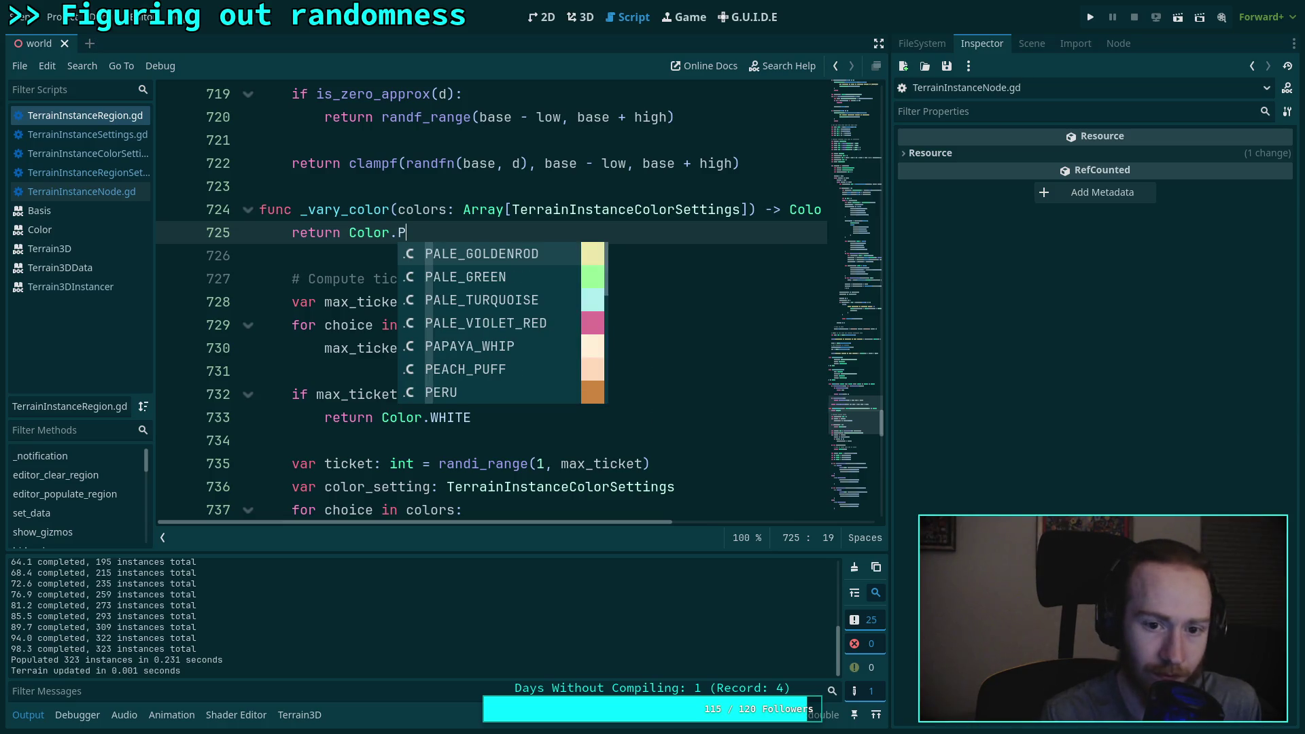
pyautogui.press('BackSpace')
pyautogui.write('RED')
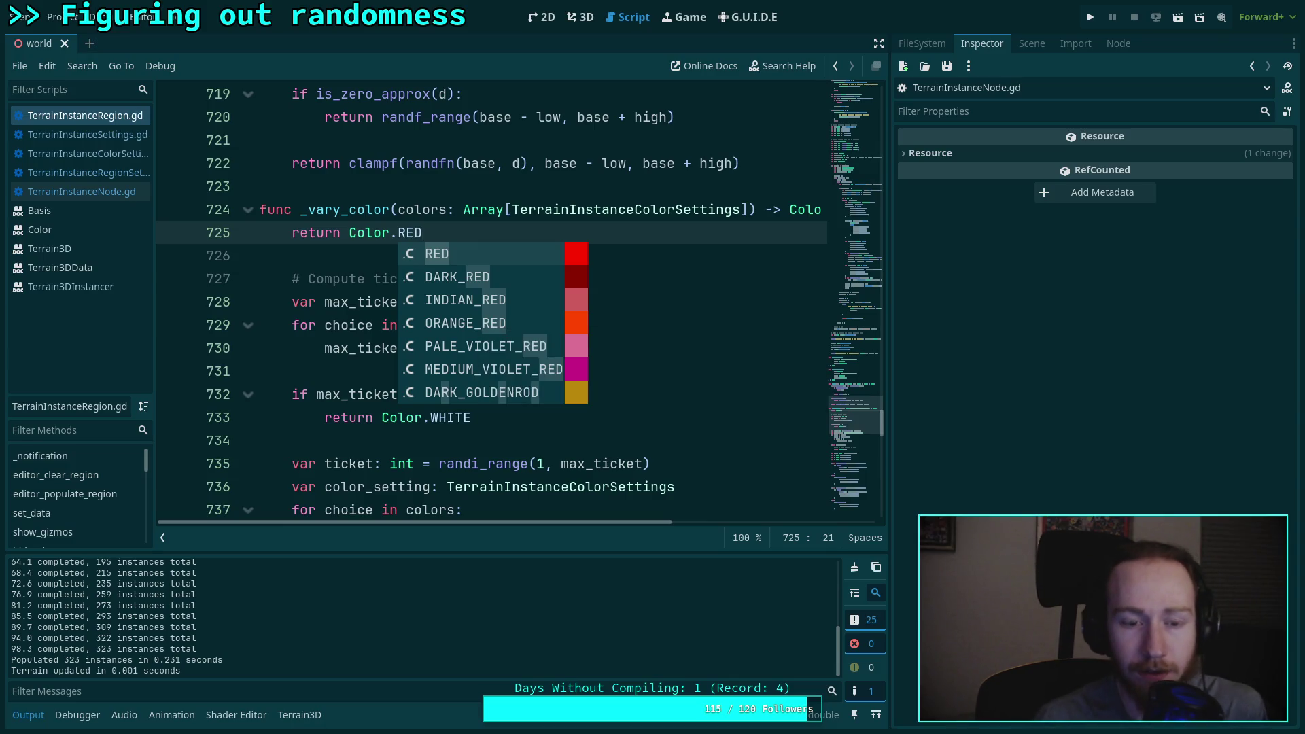
# Step: Select TerrainInstanceRegion in the 3D view and clear then repopulate the region to 345 instances
pyautogui.click(580, 17)
pyautogui.click(1032, 43)
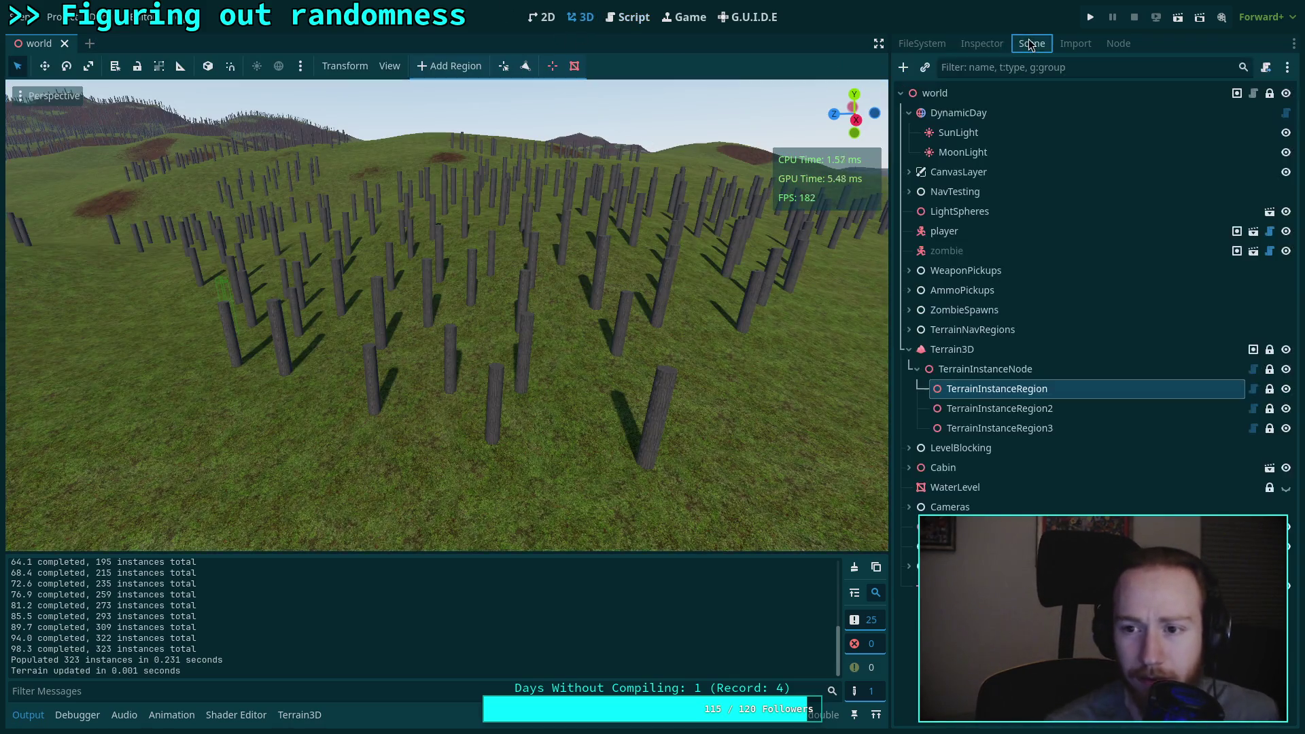
pyautogui.click(1060, 369)
pyautogui.click(1062, 388)
pyautogui.click(982, 43)
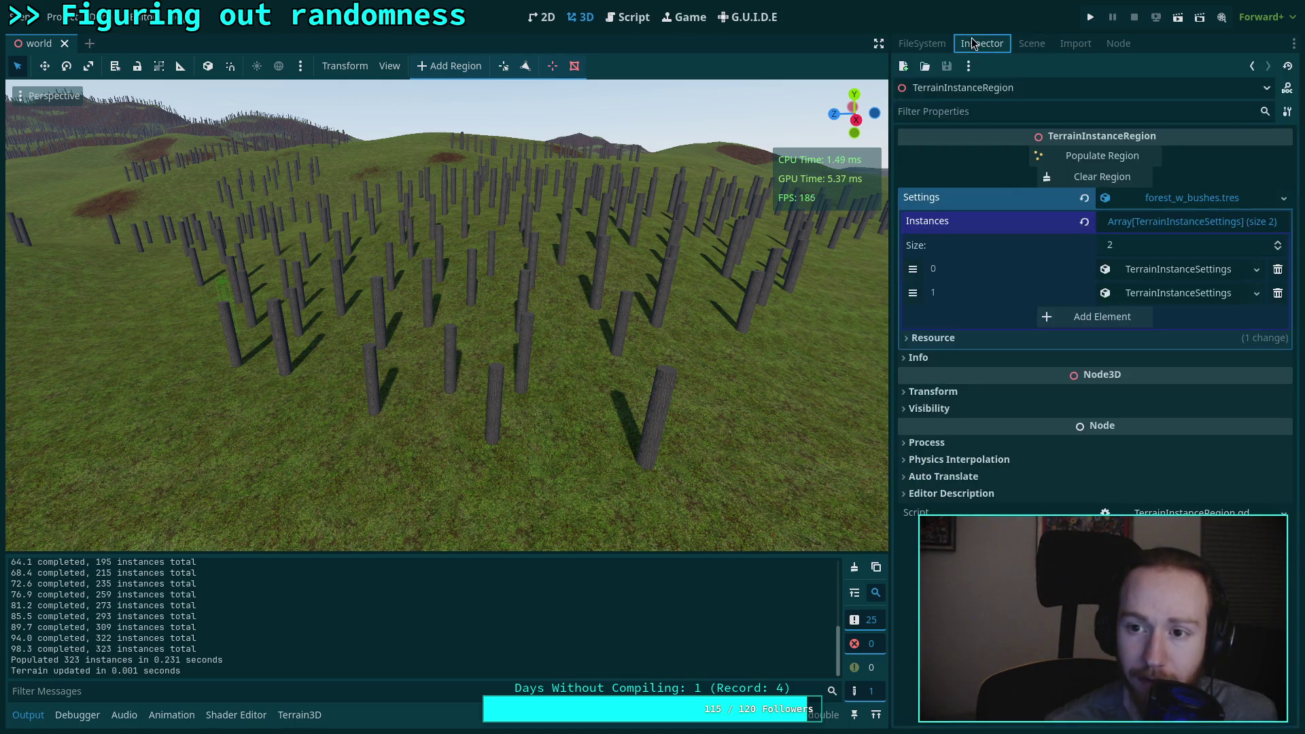
pyautogui.click(1178, 270)
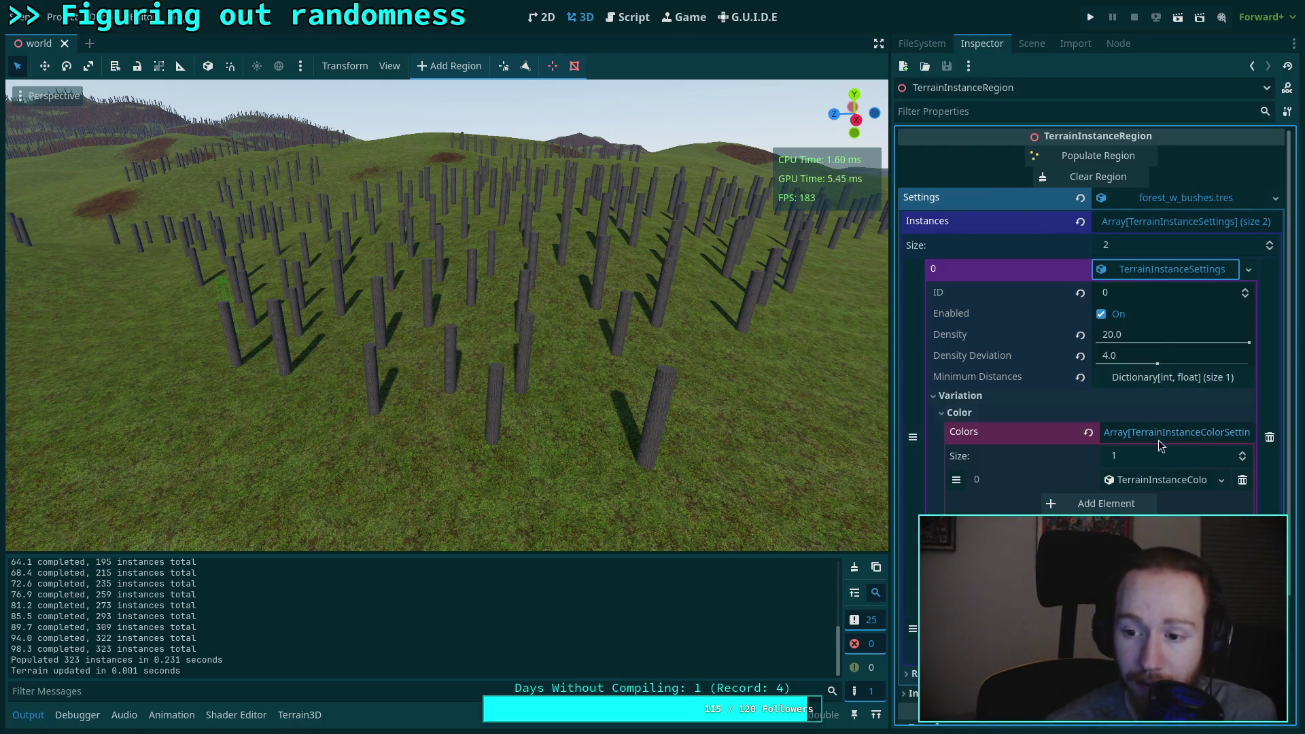
pyautogui.click(1163, 480)
pyautogui.click(1165, 483)
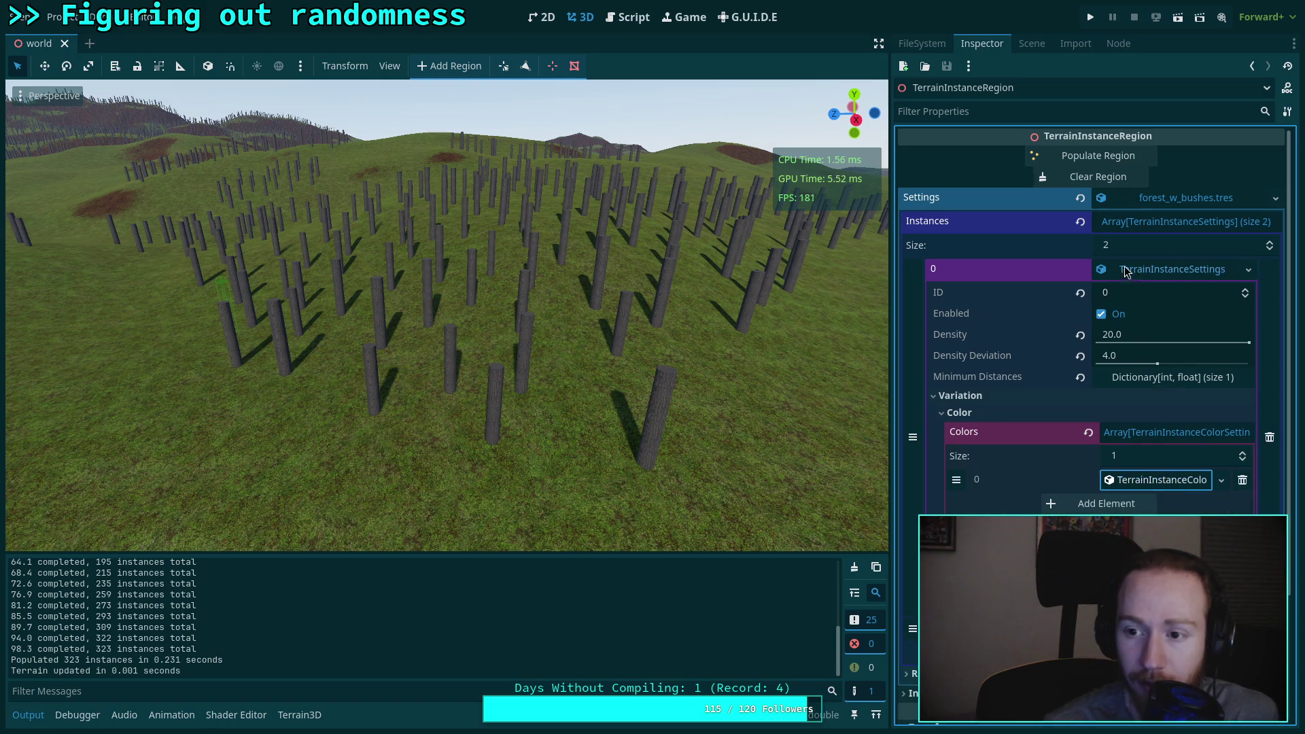
pyautogui.click(1092, 178)
pyautogui.click(1104, 153)
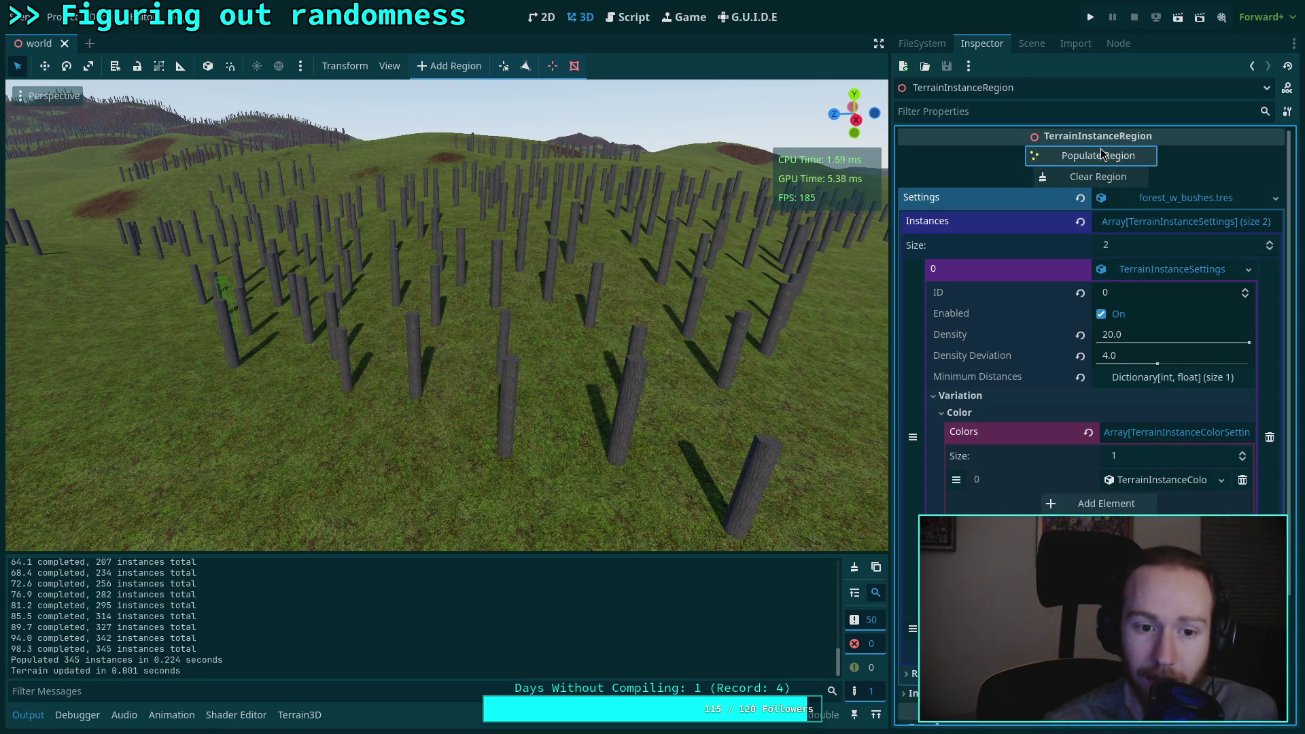
pyautogui.click(624, 18)
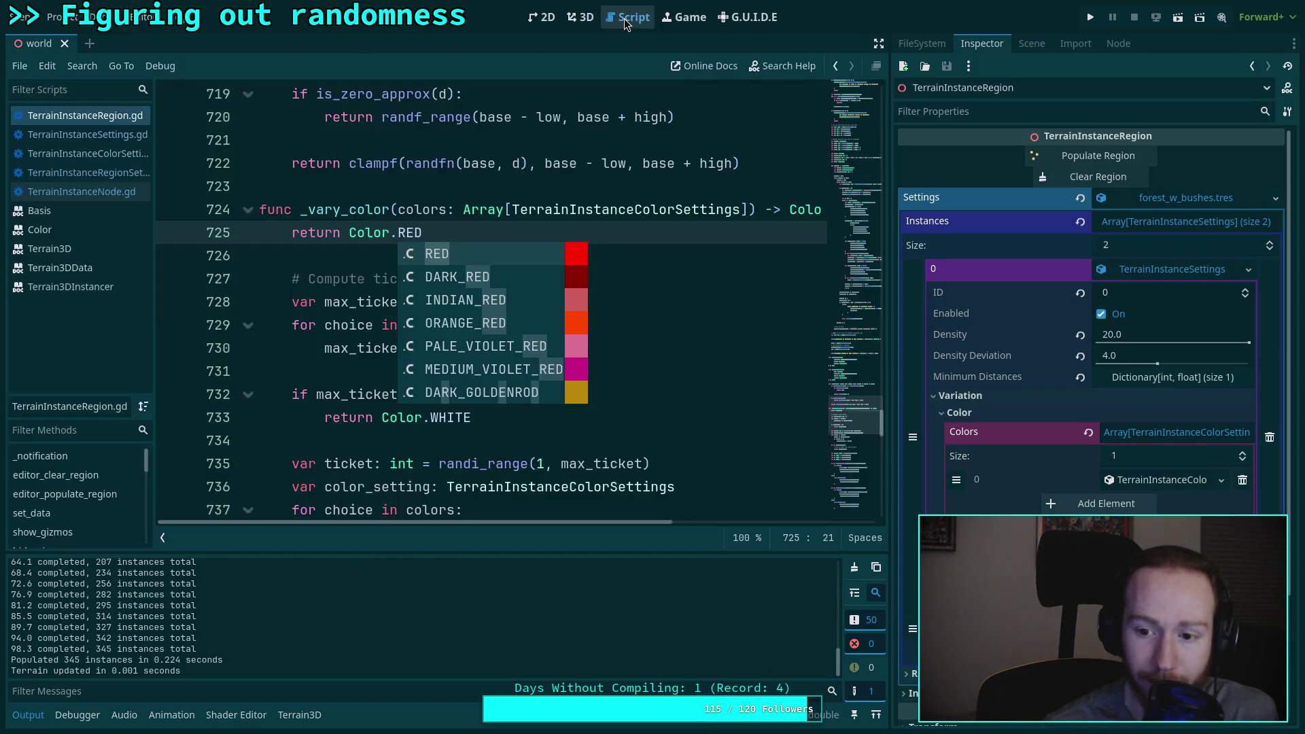
# Step: Select the colors variable on line 600 and trace its uses through the script
pyautogui.click(476, 257)
pyautogui.scroll(7, 435, 359)
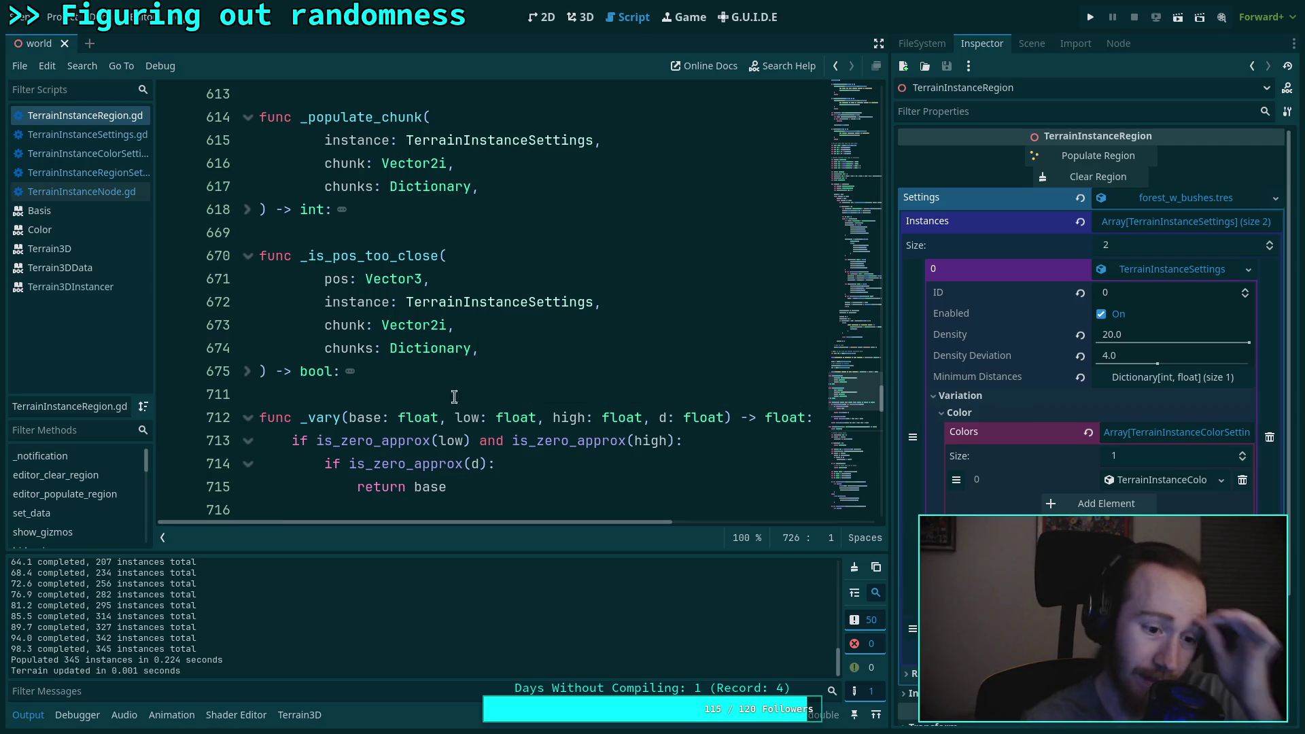
pyautogui.scroll(5, 481, 413)
pyautogui.scroll(4, 483, 408)
pyautogui.scroll(-1, 488, 395)
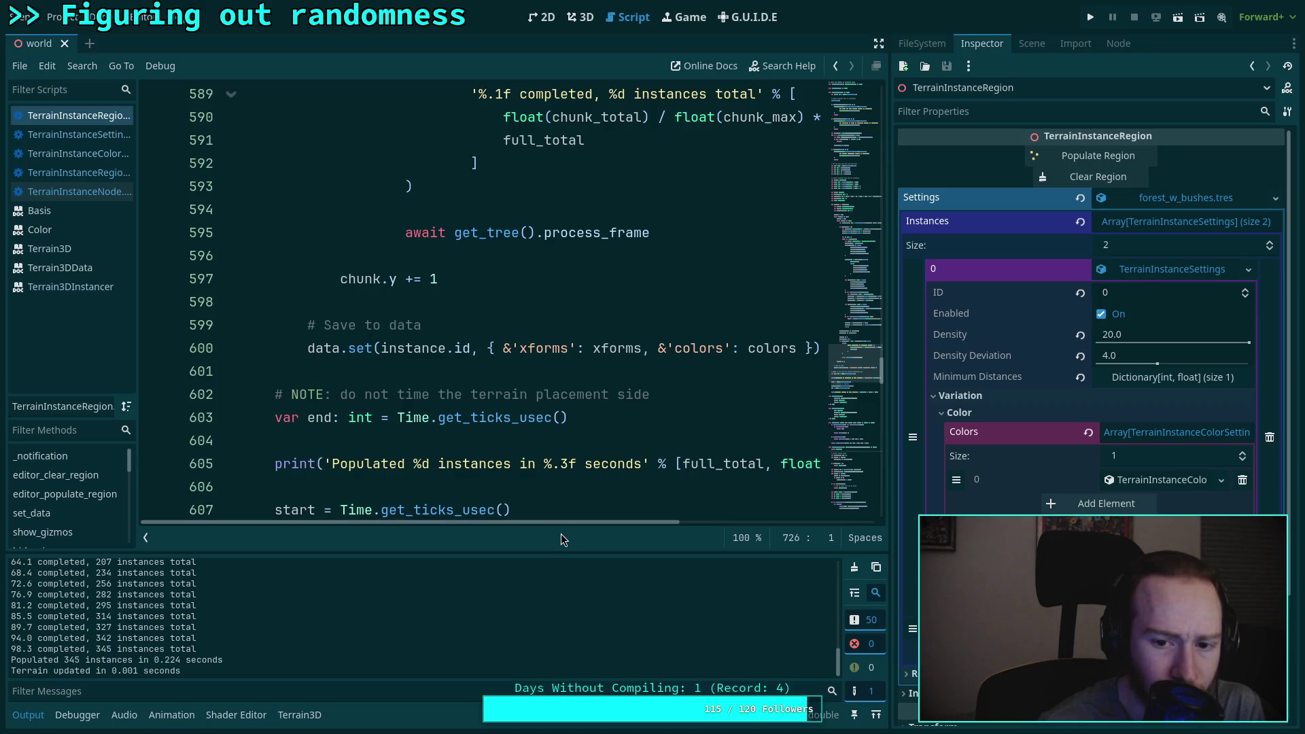
pyautogui.hscroll(1, 586, 521)
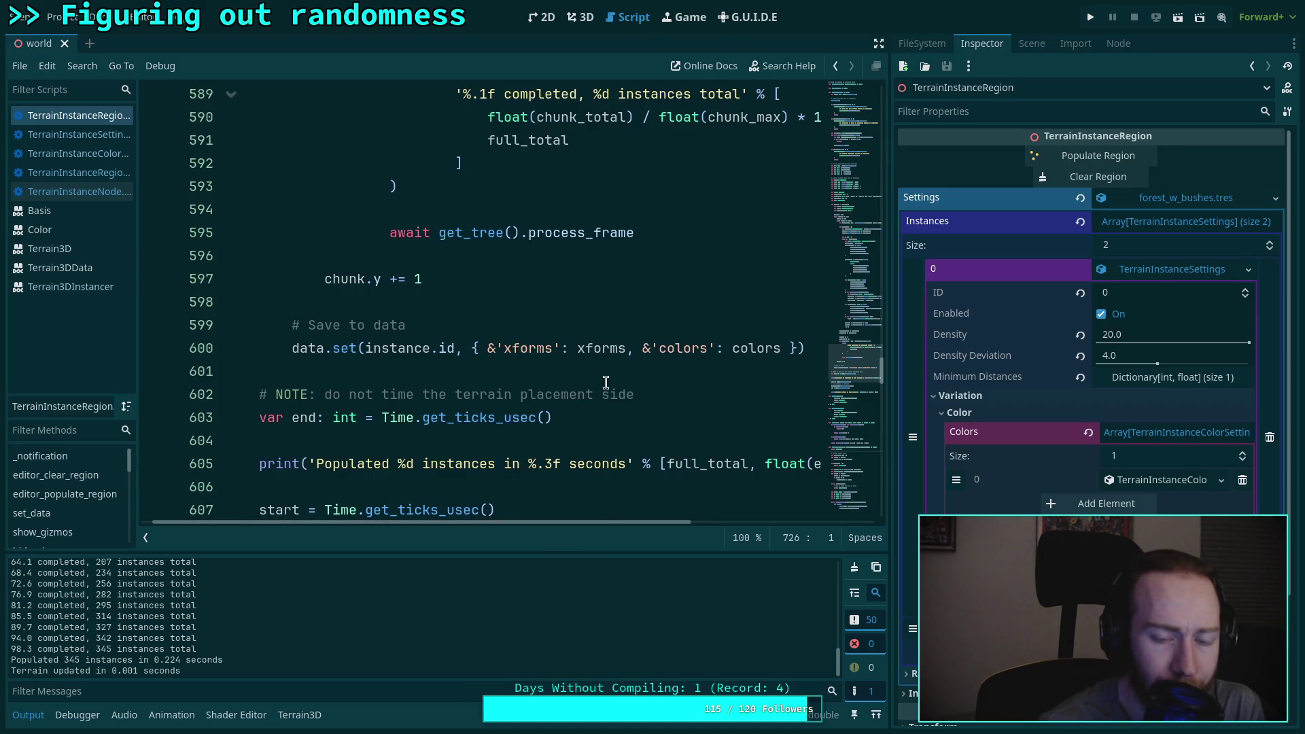
pyautogui.click(330, 347)
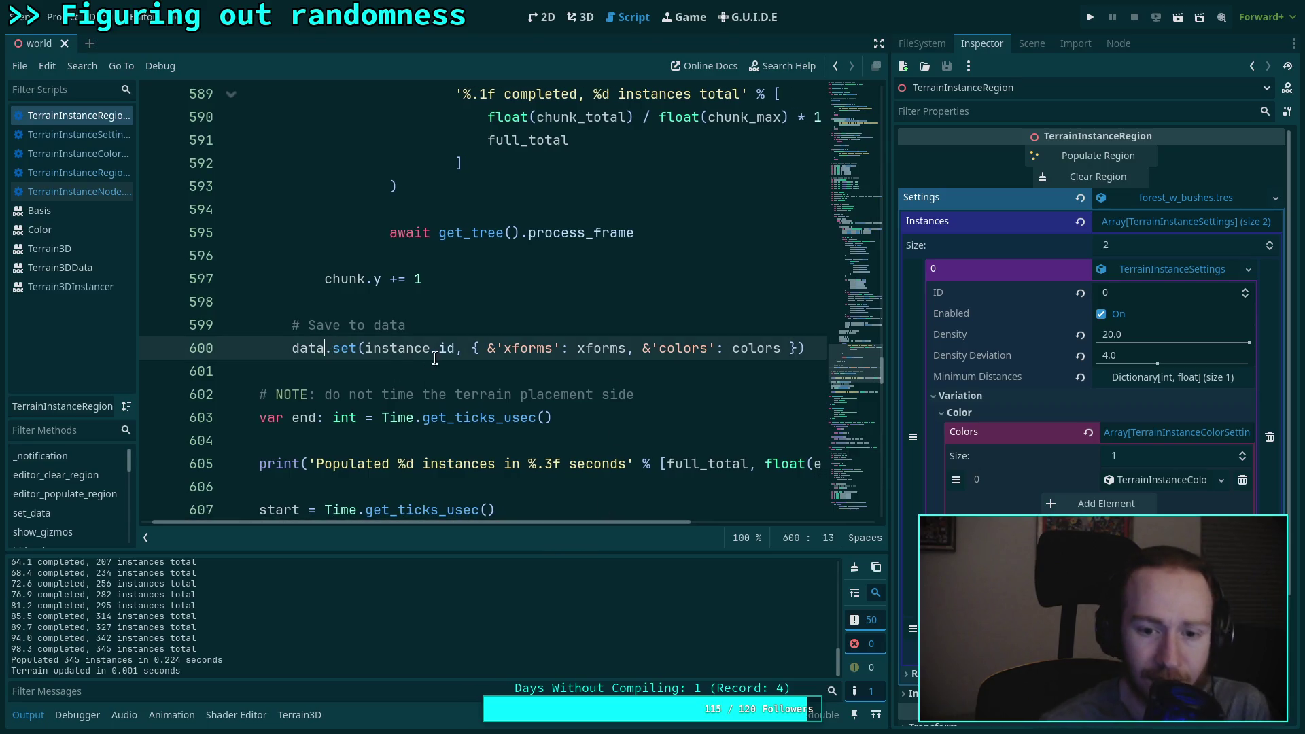
pyautogui.doubleClick(774, 349)
pyautogui.scroll(10, 645, 374)
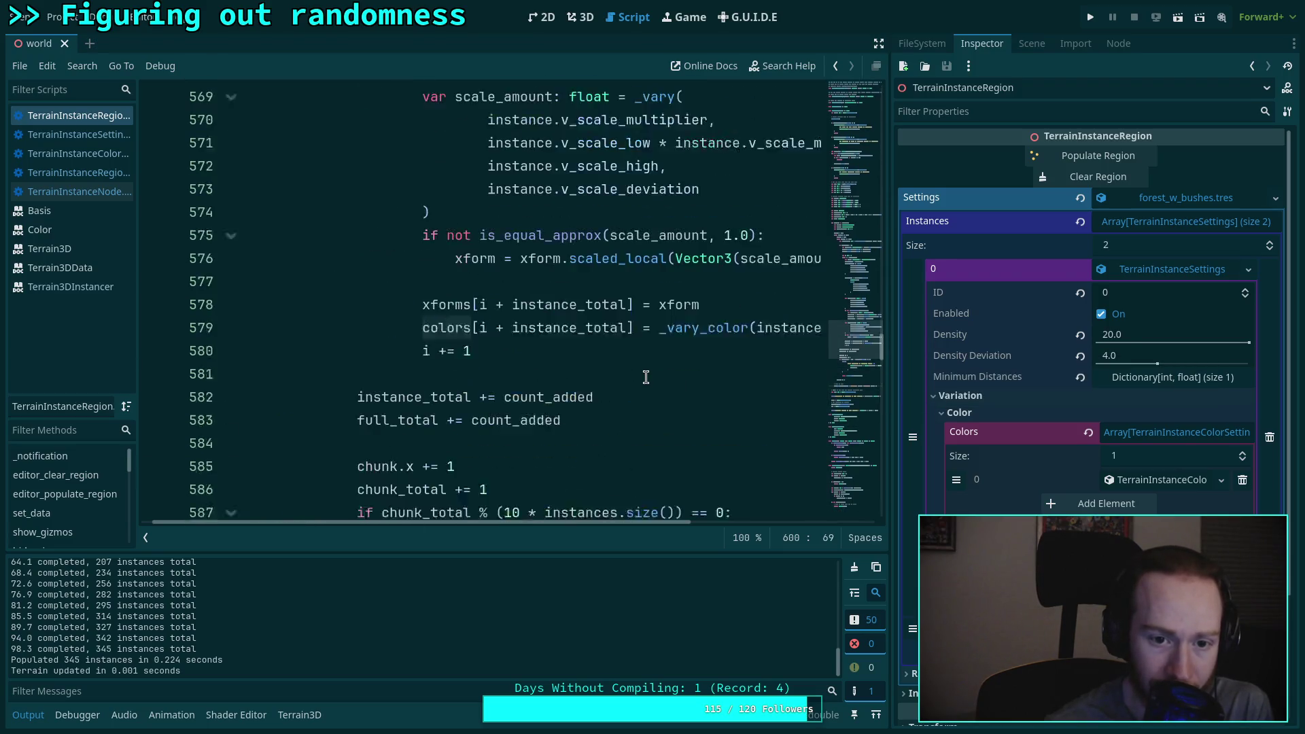
pyautogui.scroll(12, 646, 377)
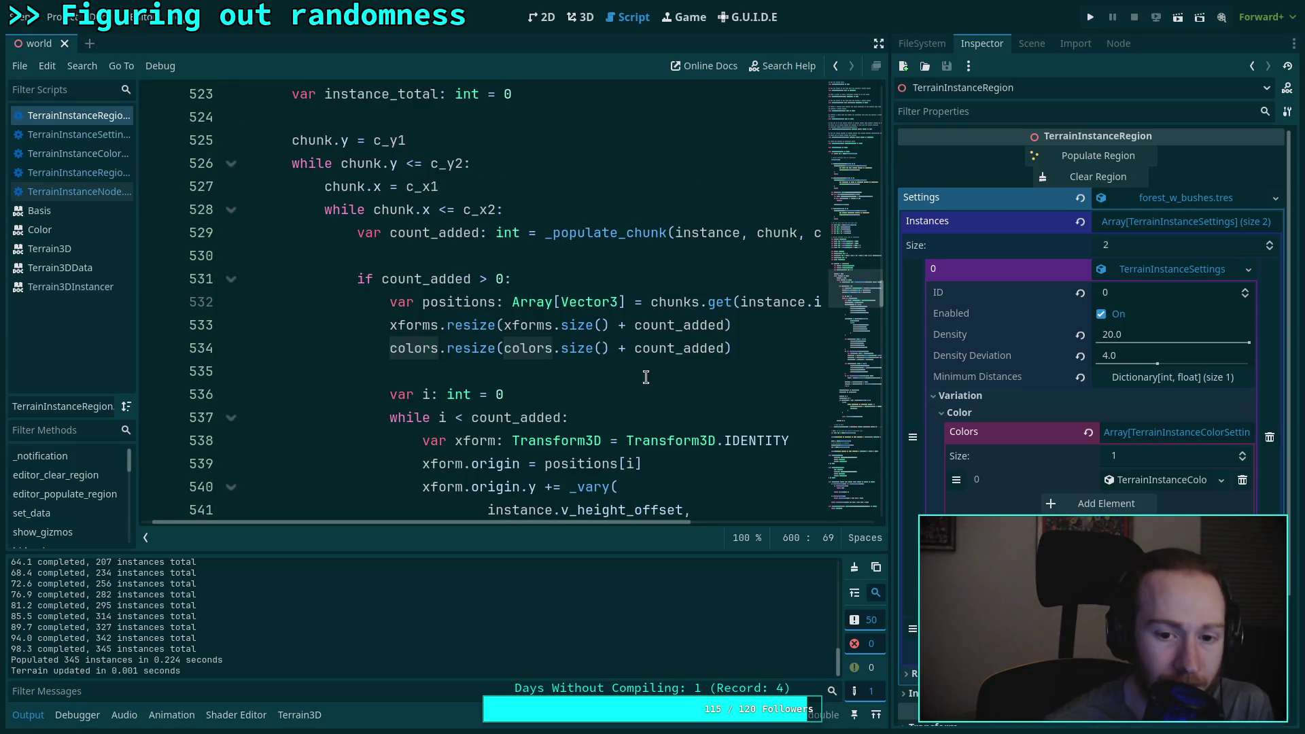
pyautogui.scroll(8, 646, 377)
pyautogui.scroll(-4, 646, 377)
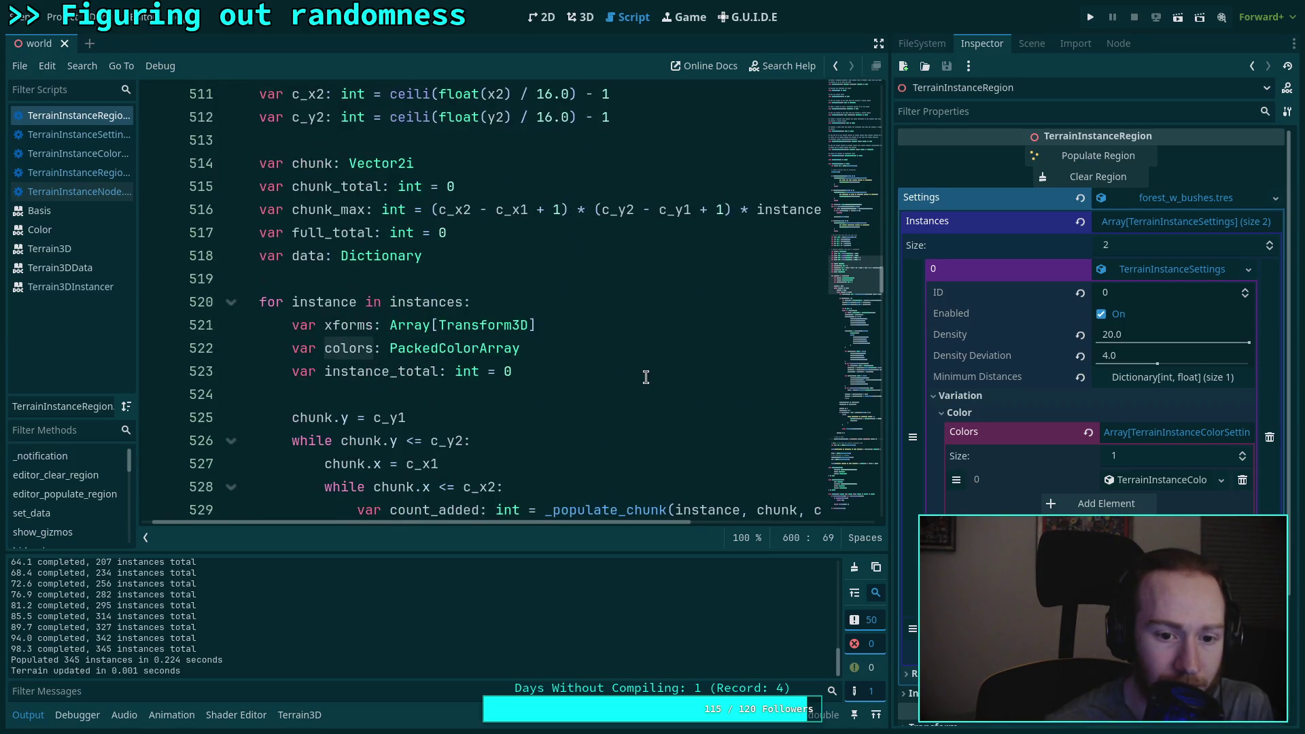
pyautogui.scroll(-5, 646, 377)
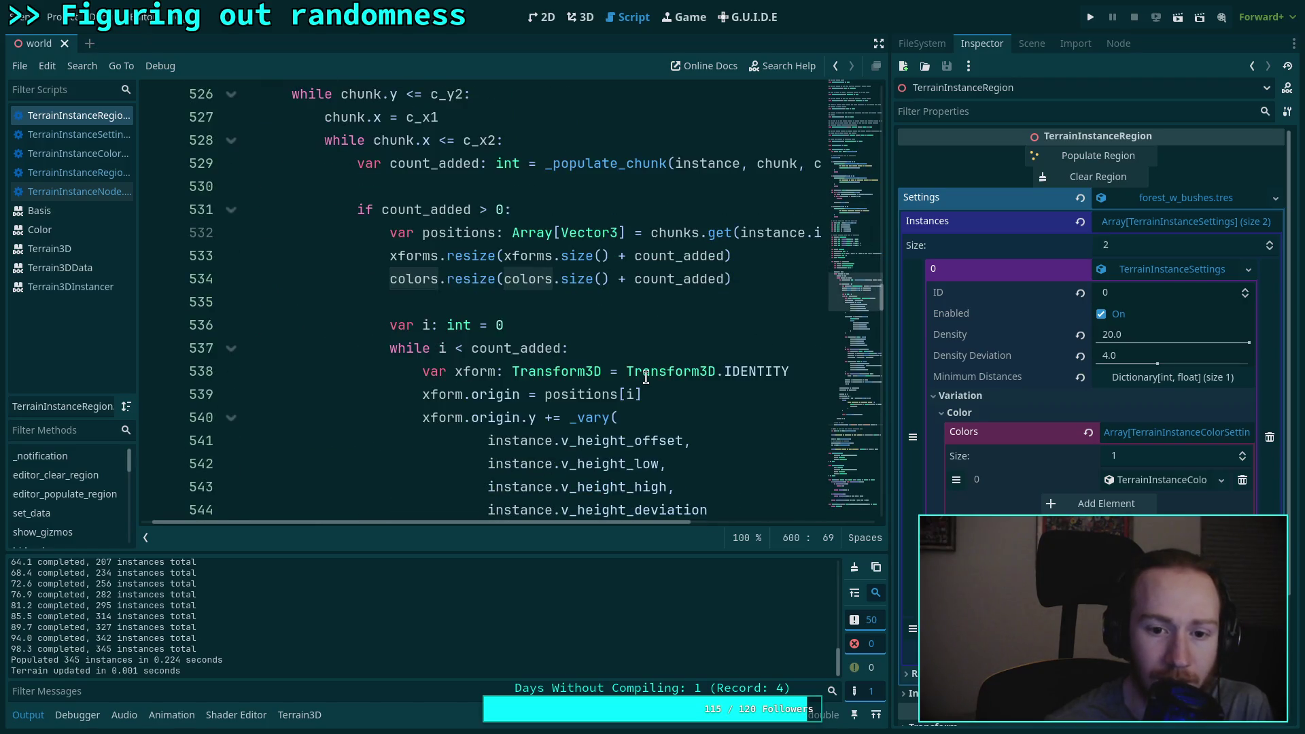
pyautogui.scroll(-1, 646, 377)
pyautogui.moveTo(469, 213)
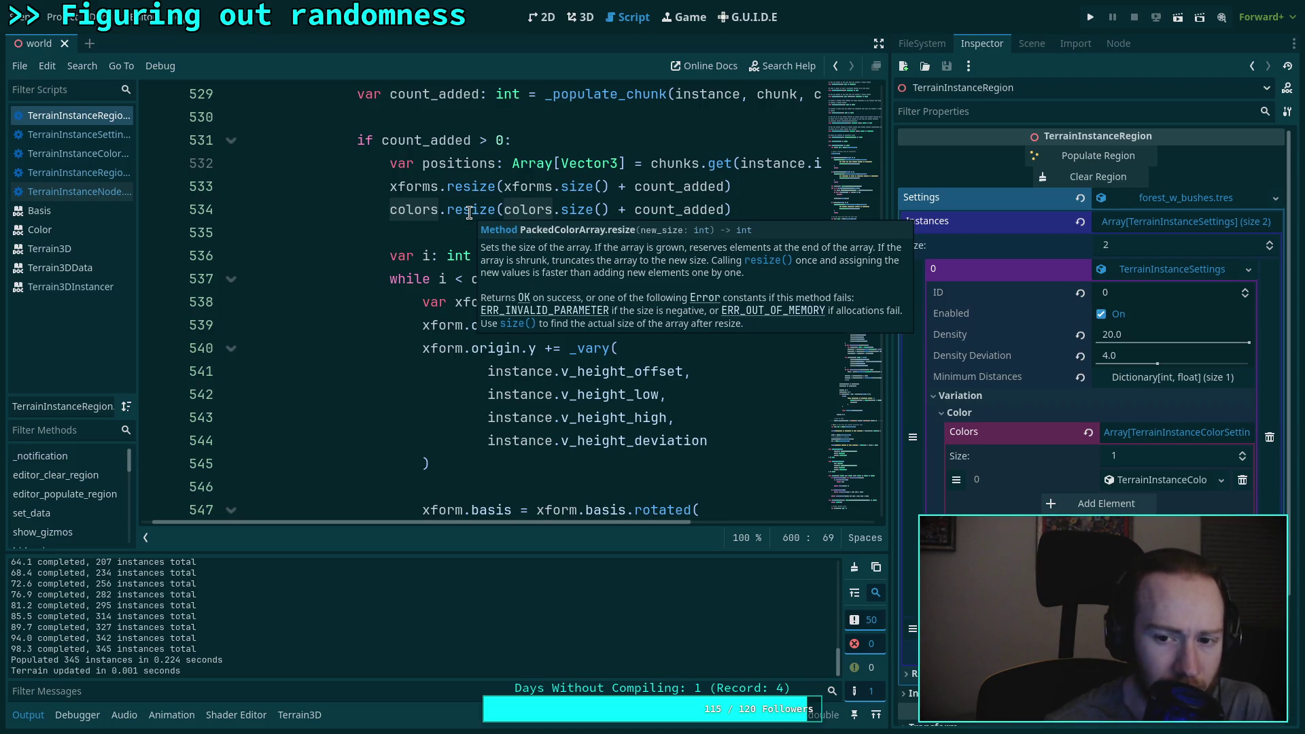
pyautogui.scroll(-13, 469, 213)
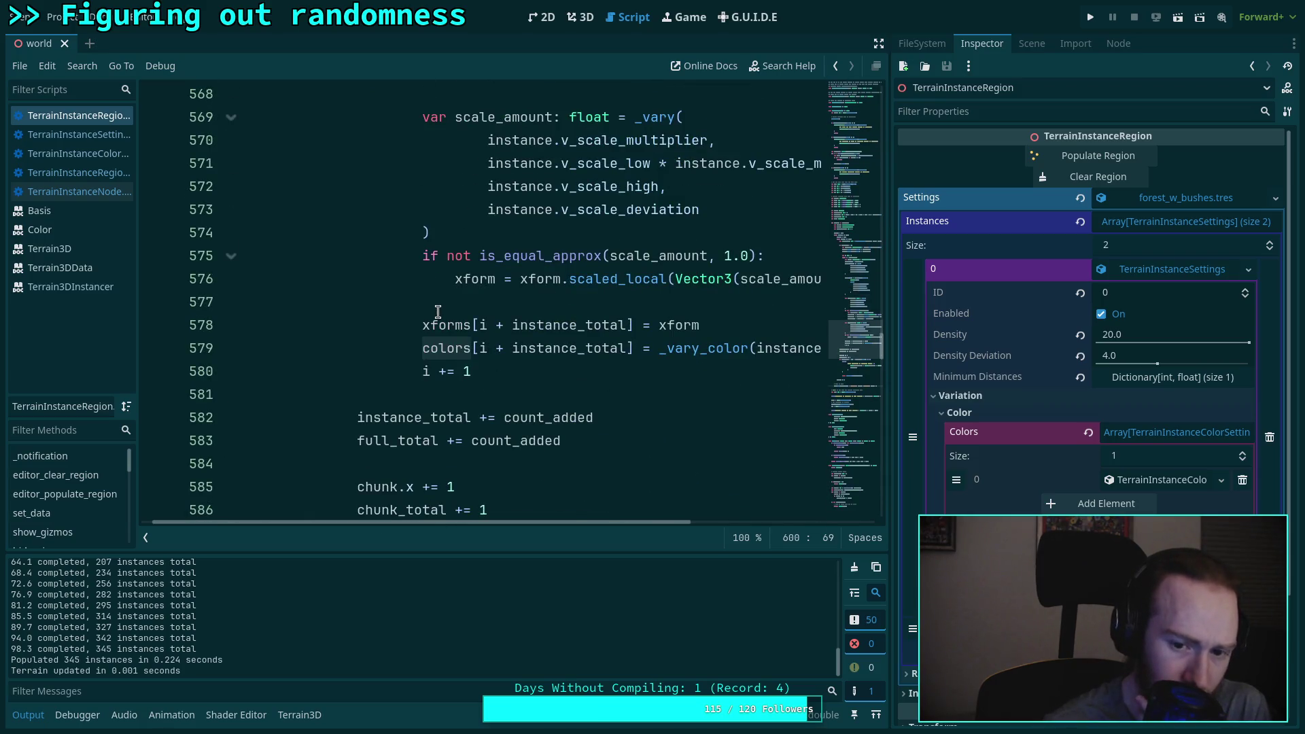
pyautogui.scroll(-1, 438, 311)
pyautogui.moveTo(444, 281)
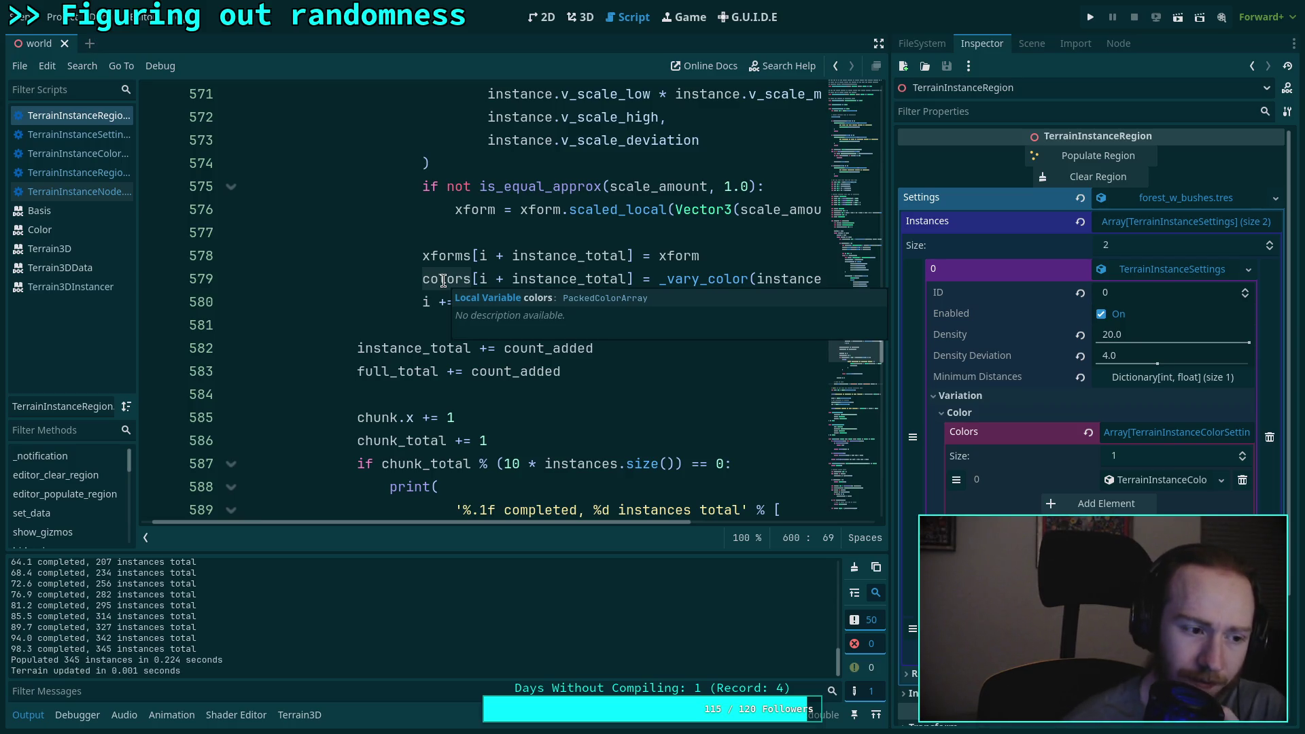
pyautogui.scroll(-6, 449, 306)
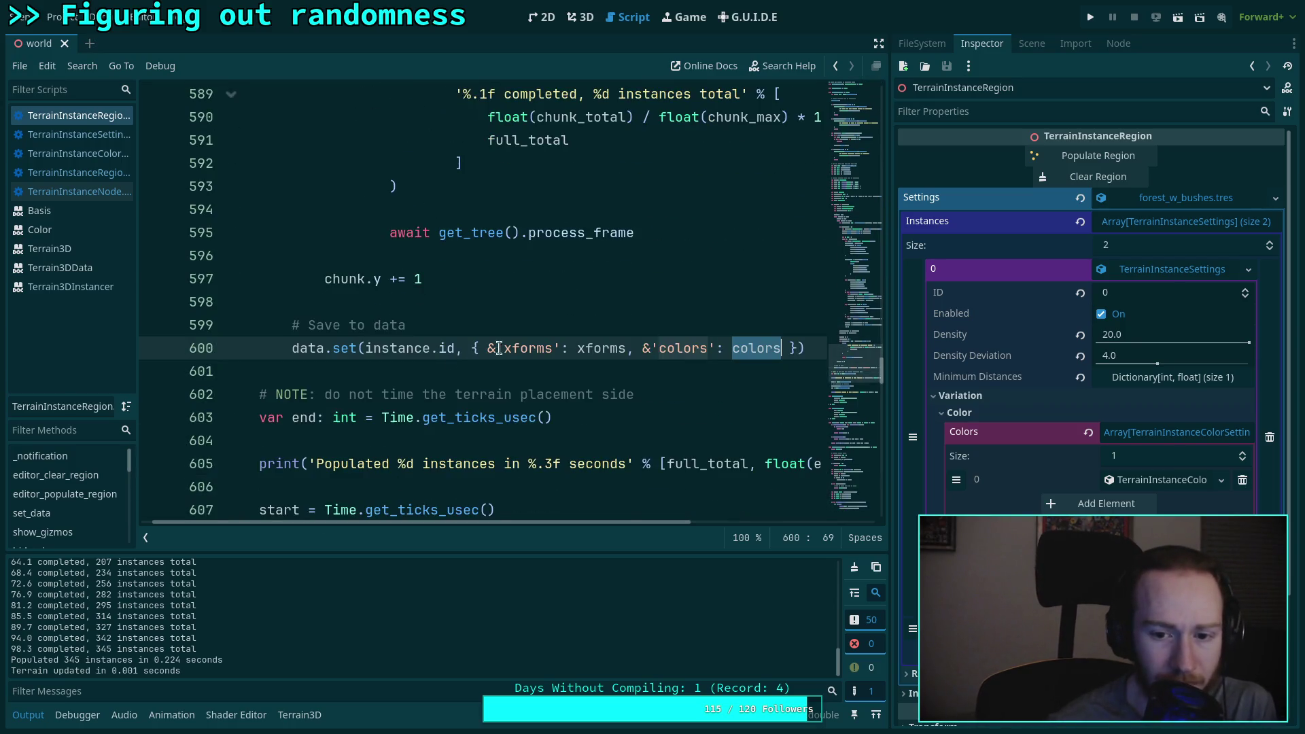
# Step: Append .duplicate() to colors in line 600's data.set call
pyautogui.click(780, 349)
pyautogui.write('.')
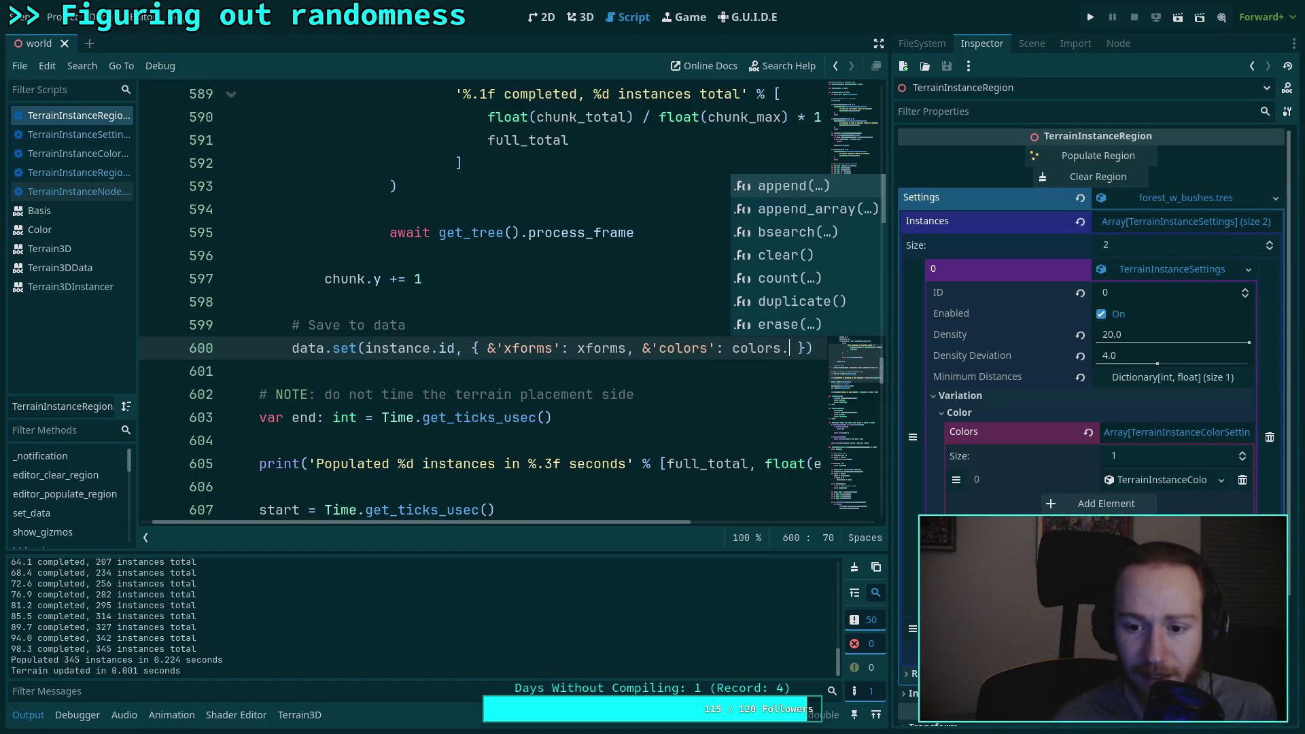
pyautogui.press('Down')
pyautogui.press('Down')
pyautogui.press('Down')
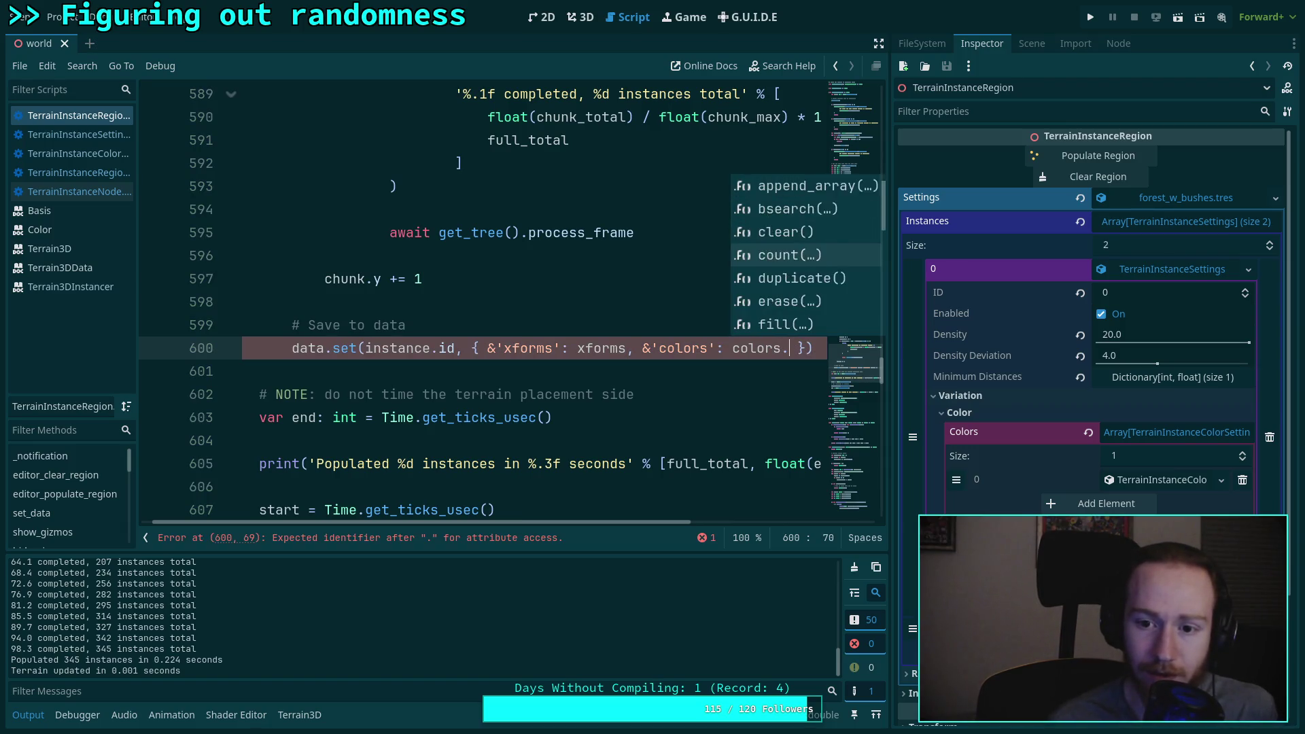
pyautogui.press('Return')
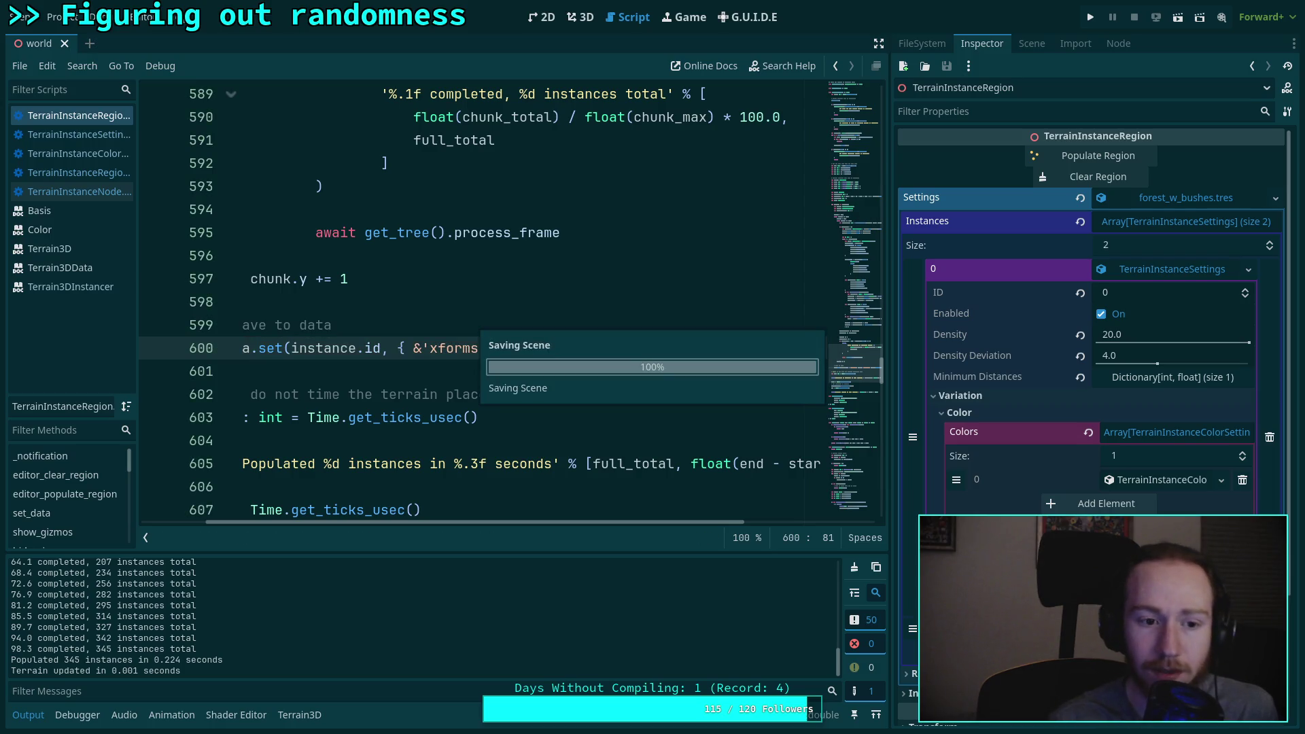
pyautogui.click(555, 317)
# Step: Clear and repopulate the terrain region's trees, then go back to the script
pyautogui.click(580, 17)
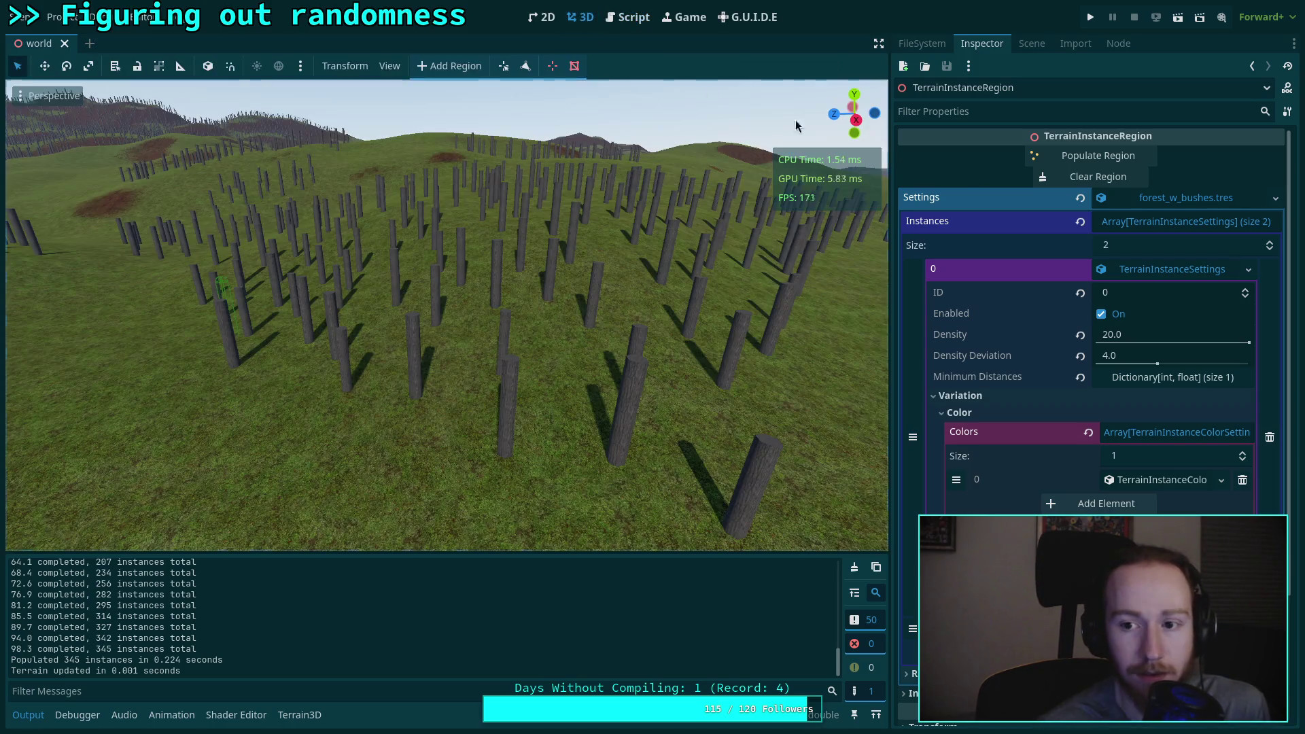
pyautogui.click(1098, 177)
pyautogui.click(1108, 155)
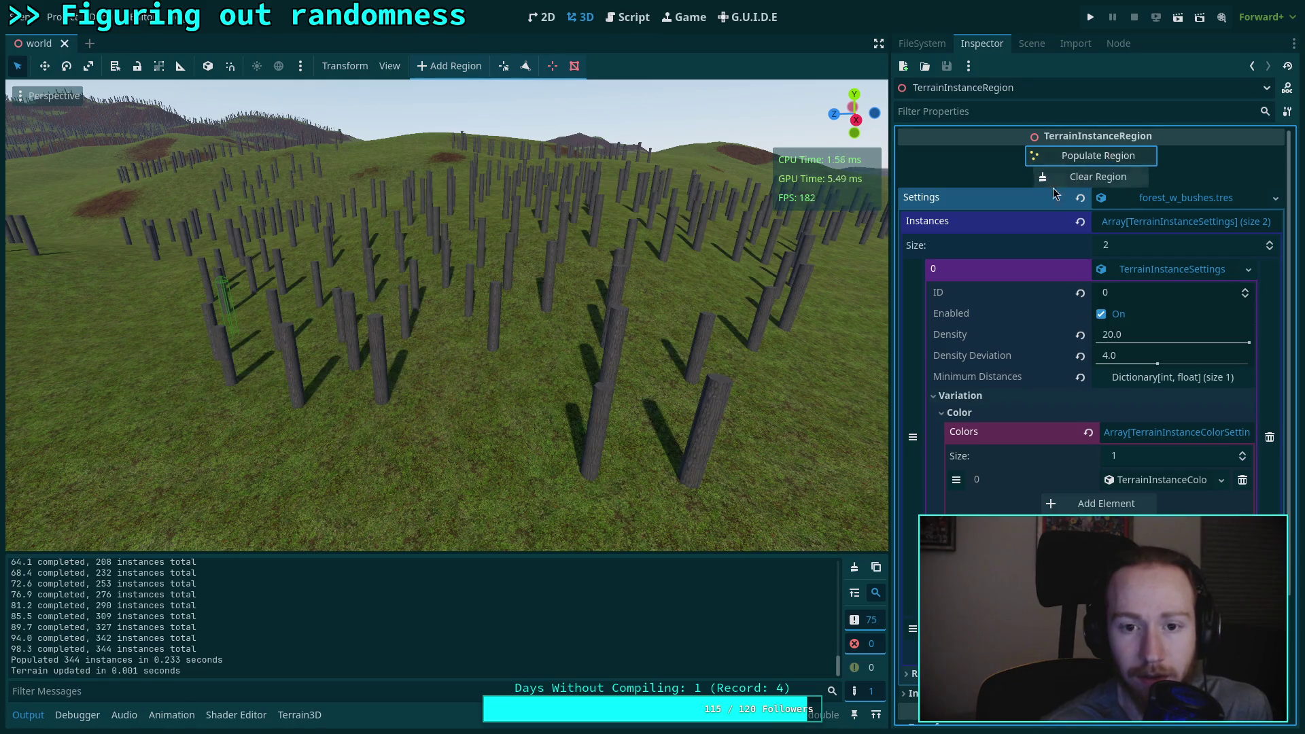
pyautogui.click(629, 17)
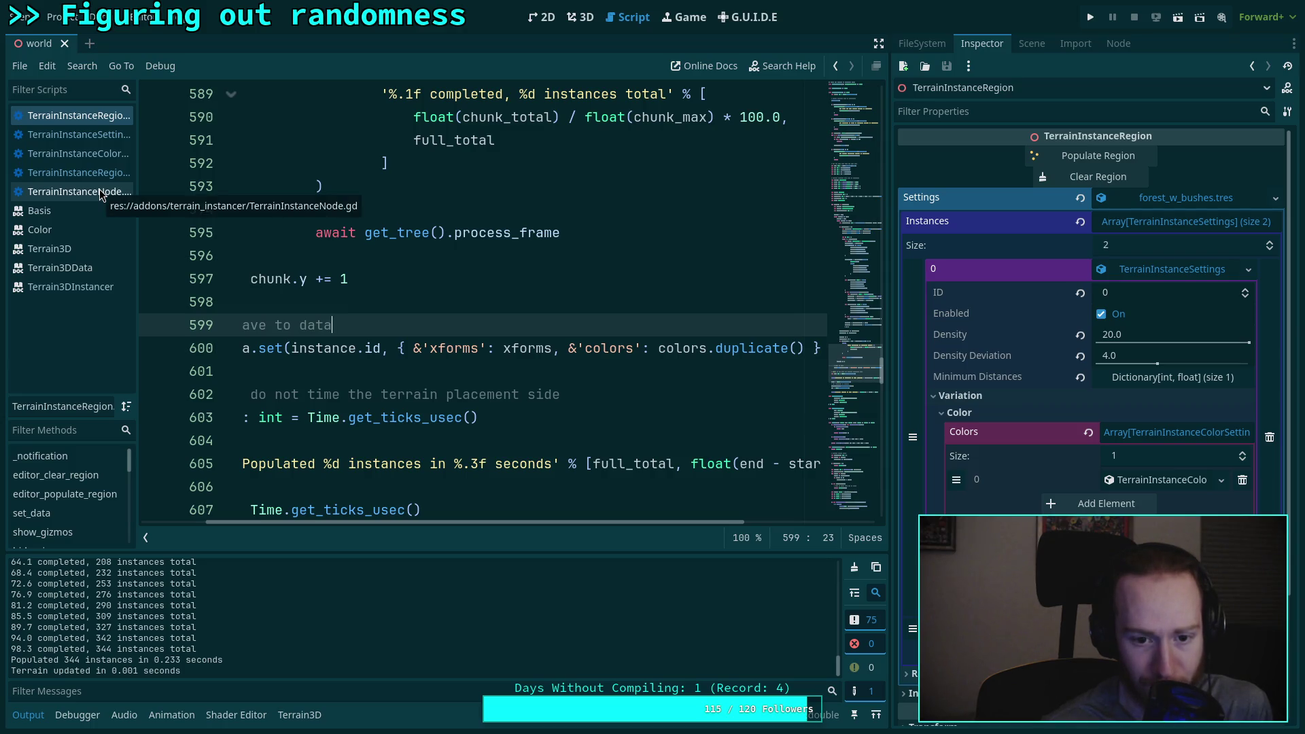
# Step: In TerrainInstanceNode.gd, pass data[&'colors'].duplicate() to add_transforms on line 577 and save
pyautogui.moveTo(709, 348); pyautogui.dragTo(797, 345)
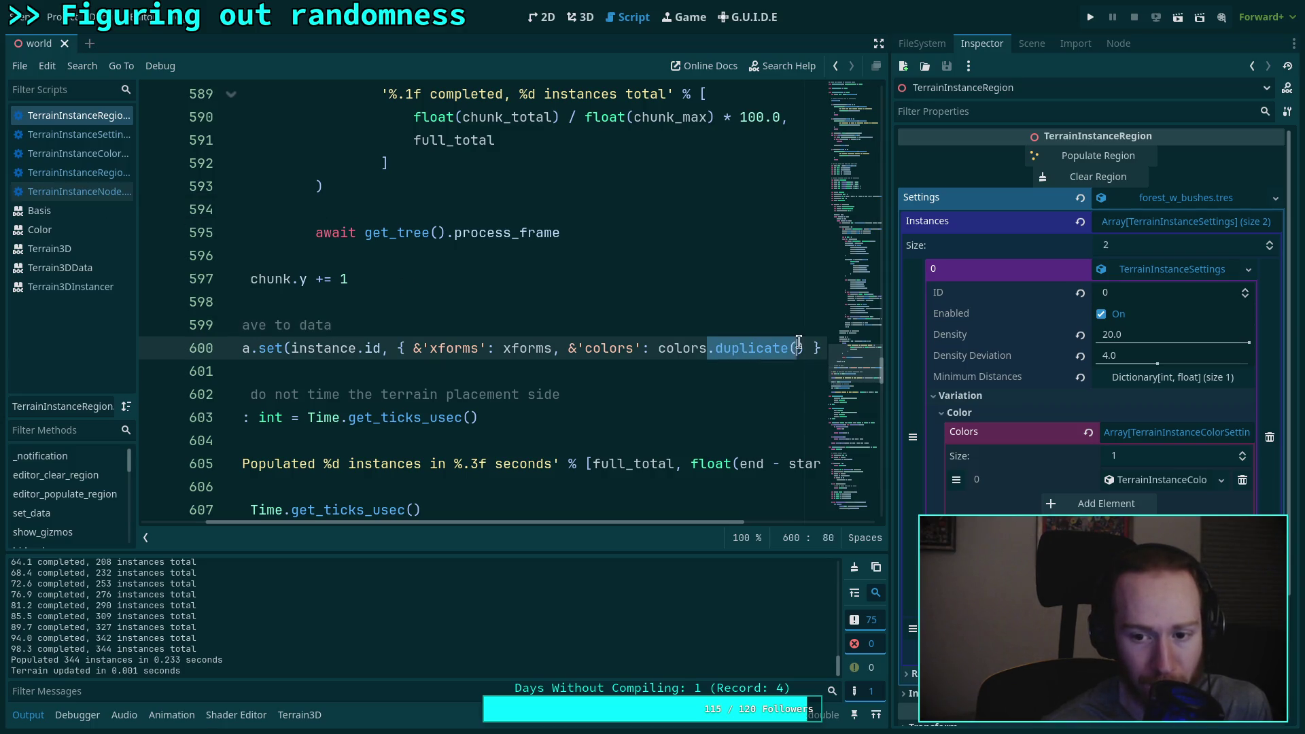
pyautogui.click(70, 194)
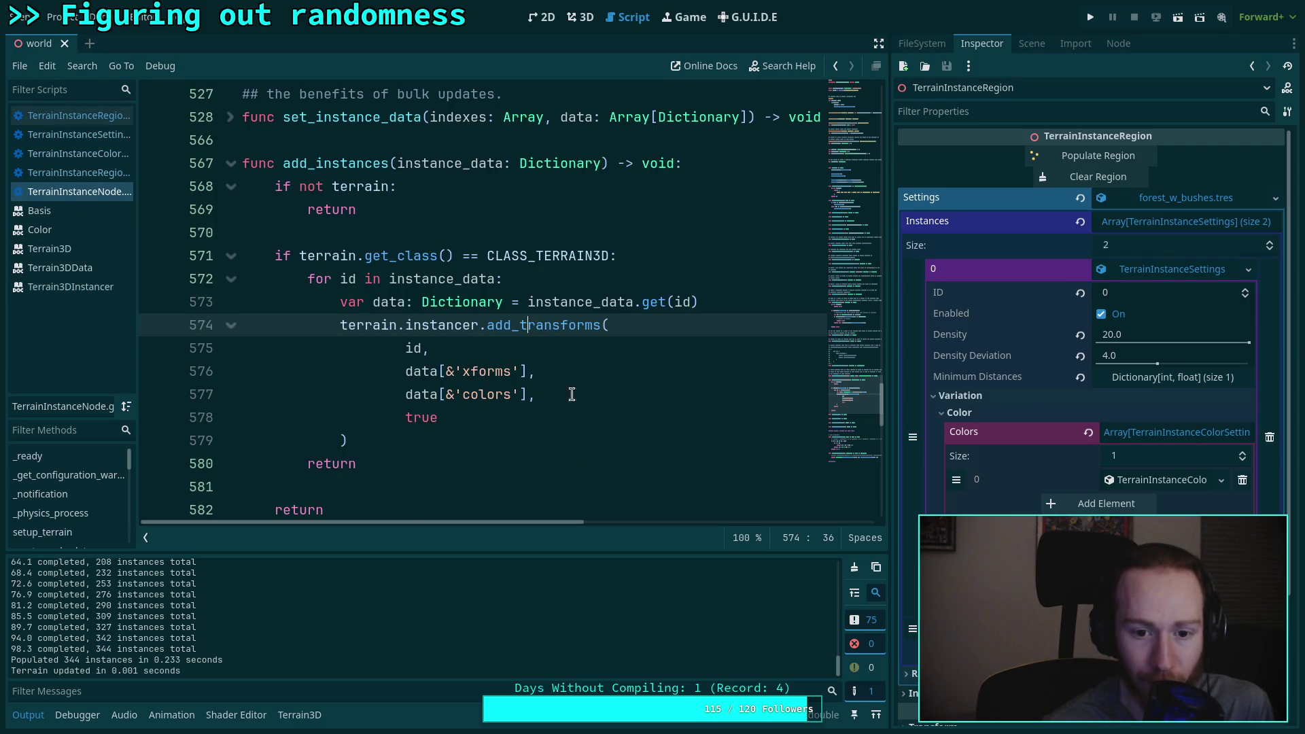
pyautogui.click(526, 395)
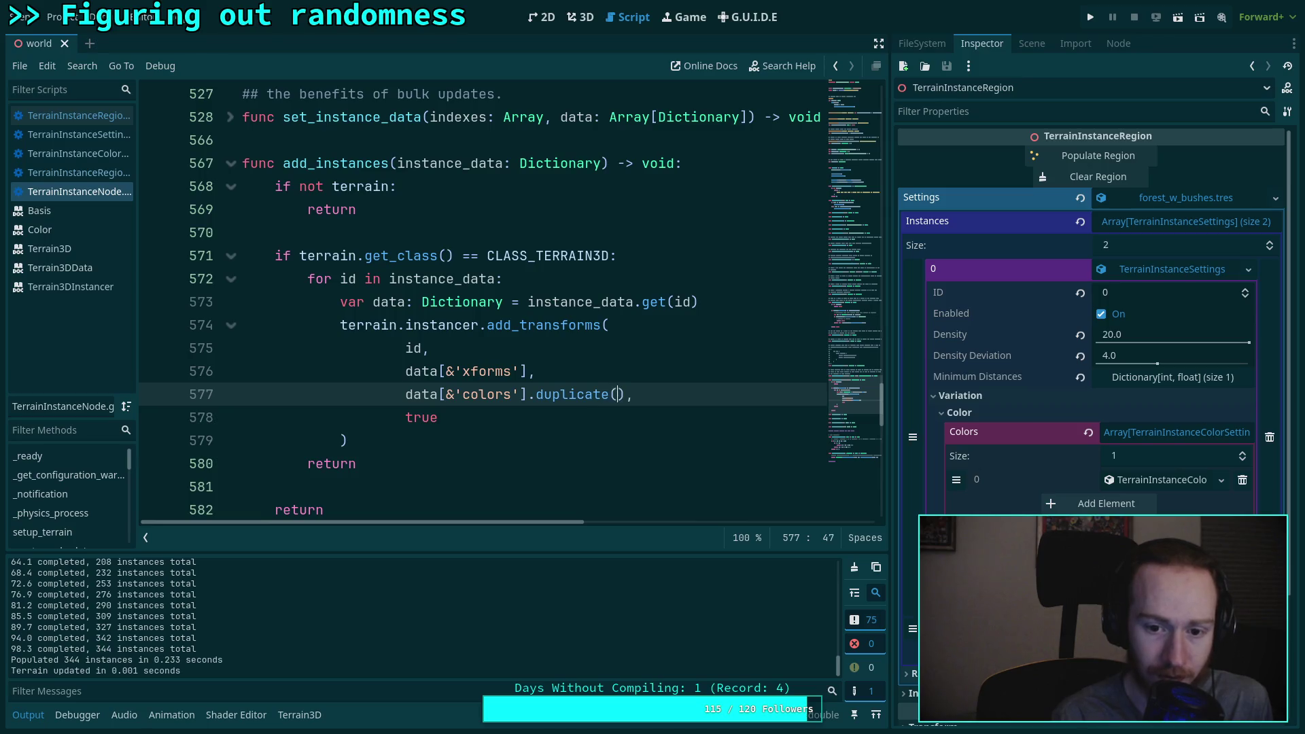
pyautogui.hotkey('ctrl', 's')
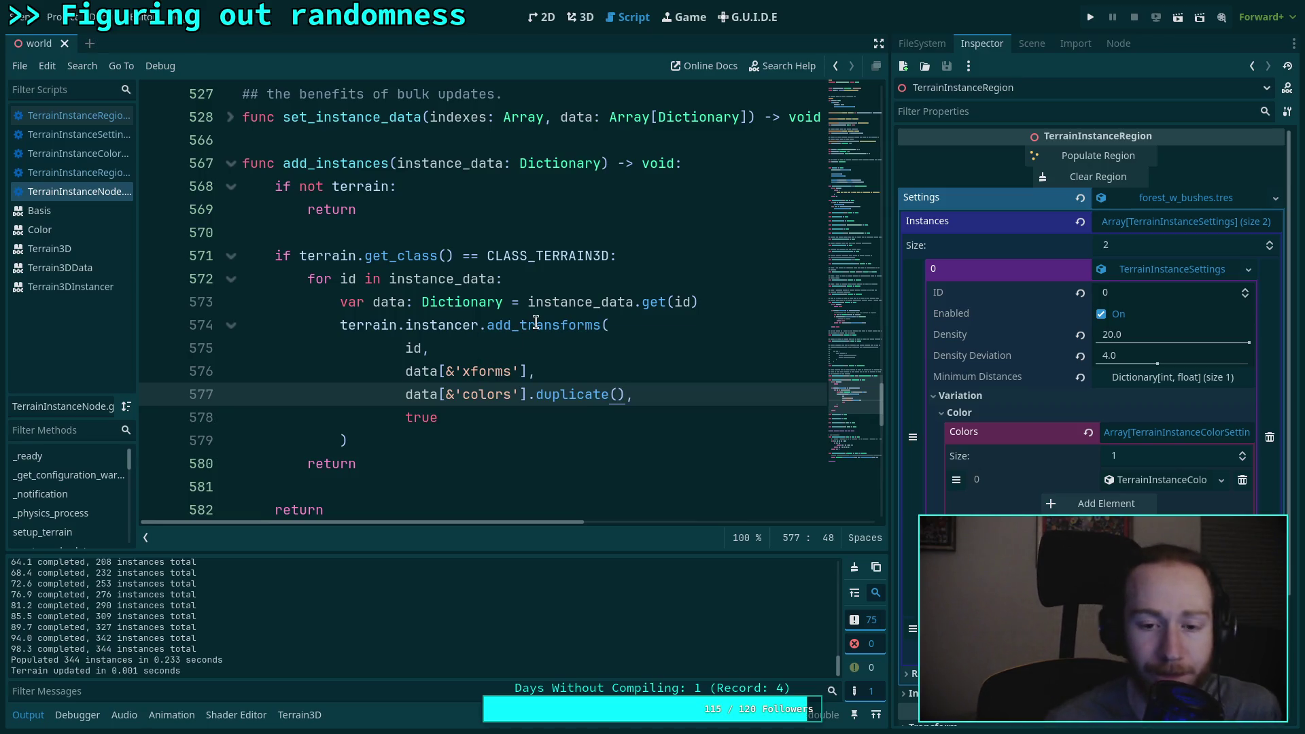
pyautogui.click(580, 17)
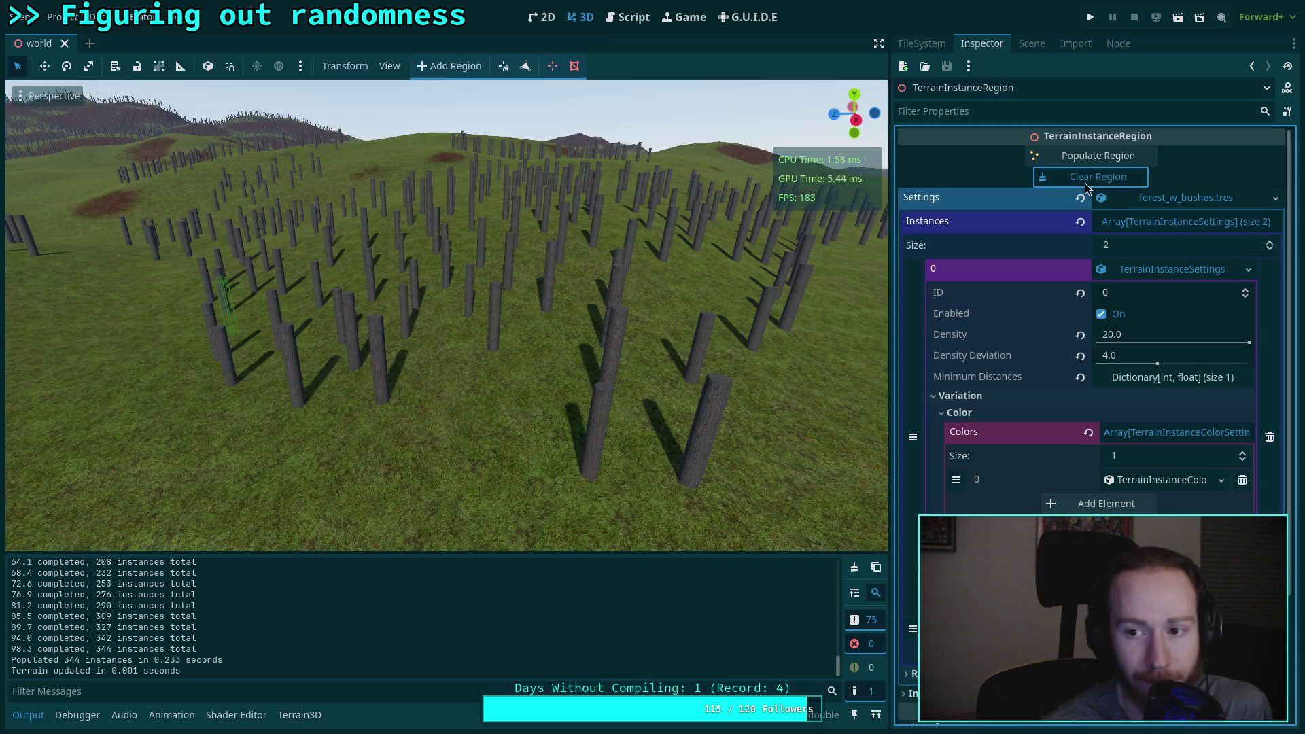
# Step: Clear the region, then open the Terrain3DInstancer docs at add_transforms and its PackedColorArray colors
pyautogui.click(1099, 157)
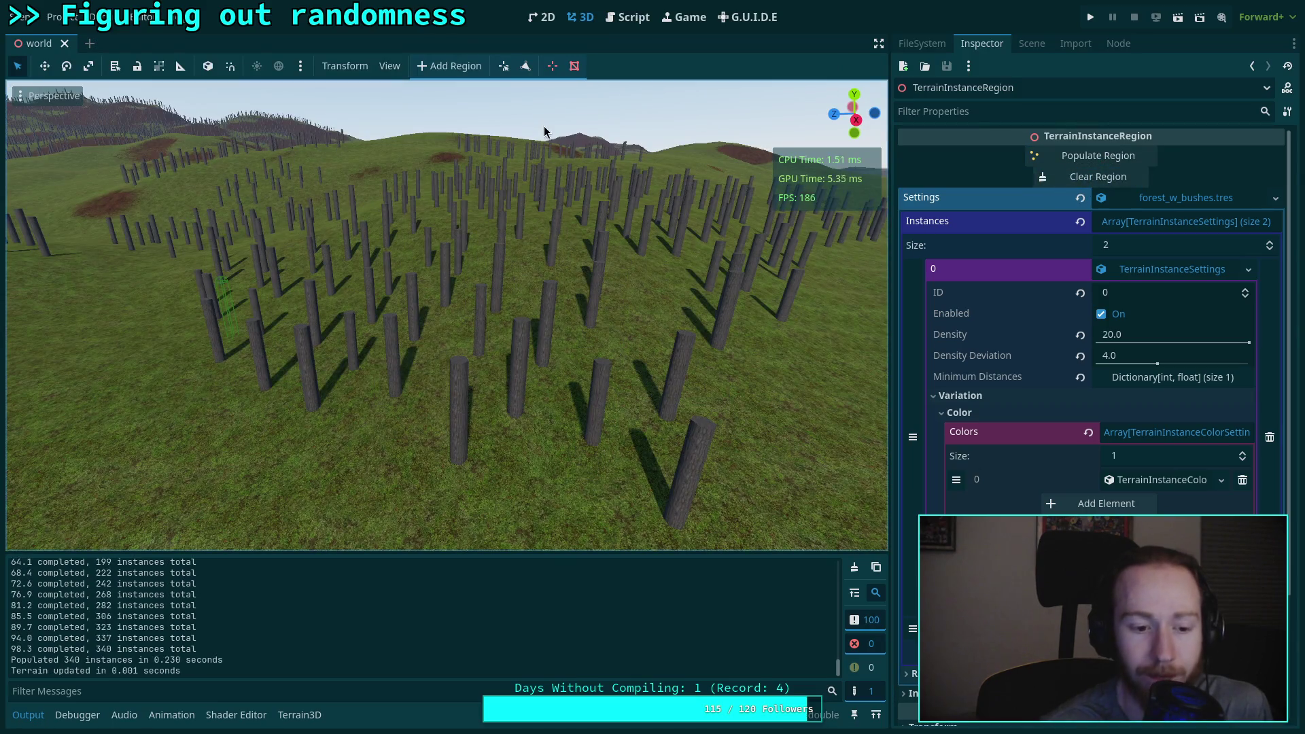
pyautogui.click(632, 20)
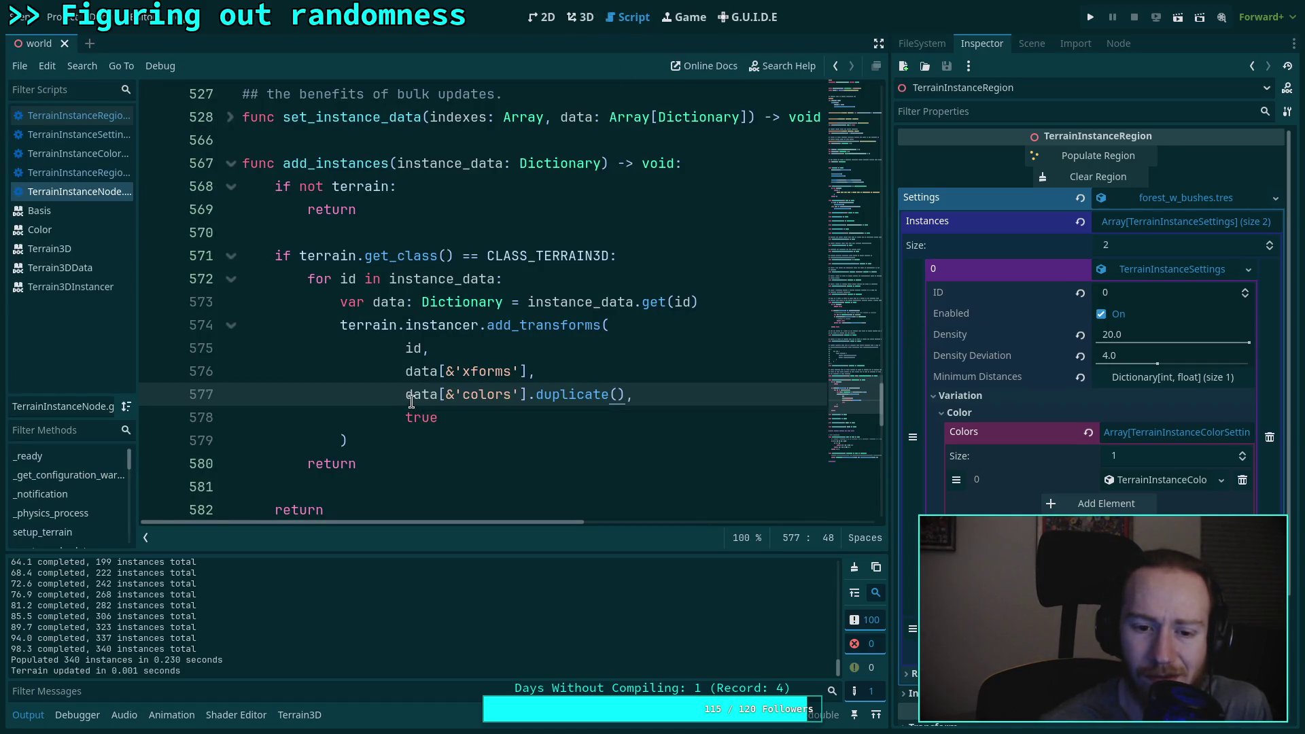
pyautogui.click(82, 287)
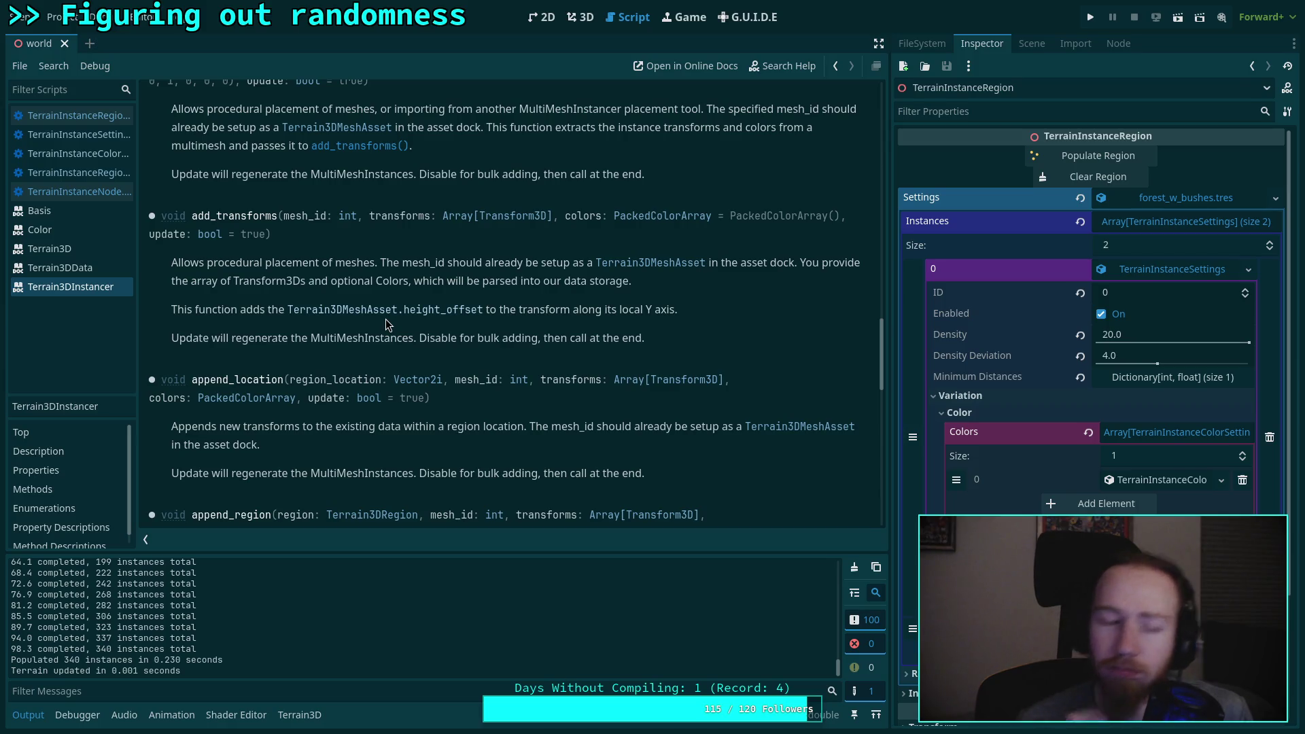
# Step: Fly over the 340 regenerated grey pillars, expand Colors element 0, and return to TerrainInstanceNode.gd
pyautogui.click(75, 197)
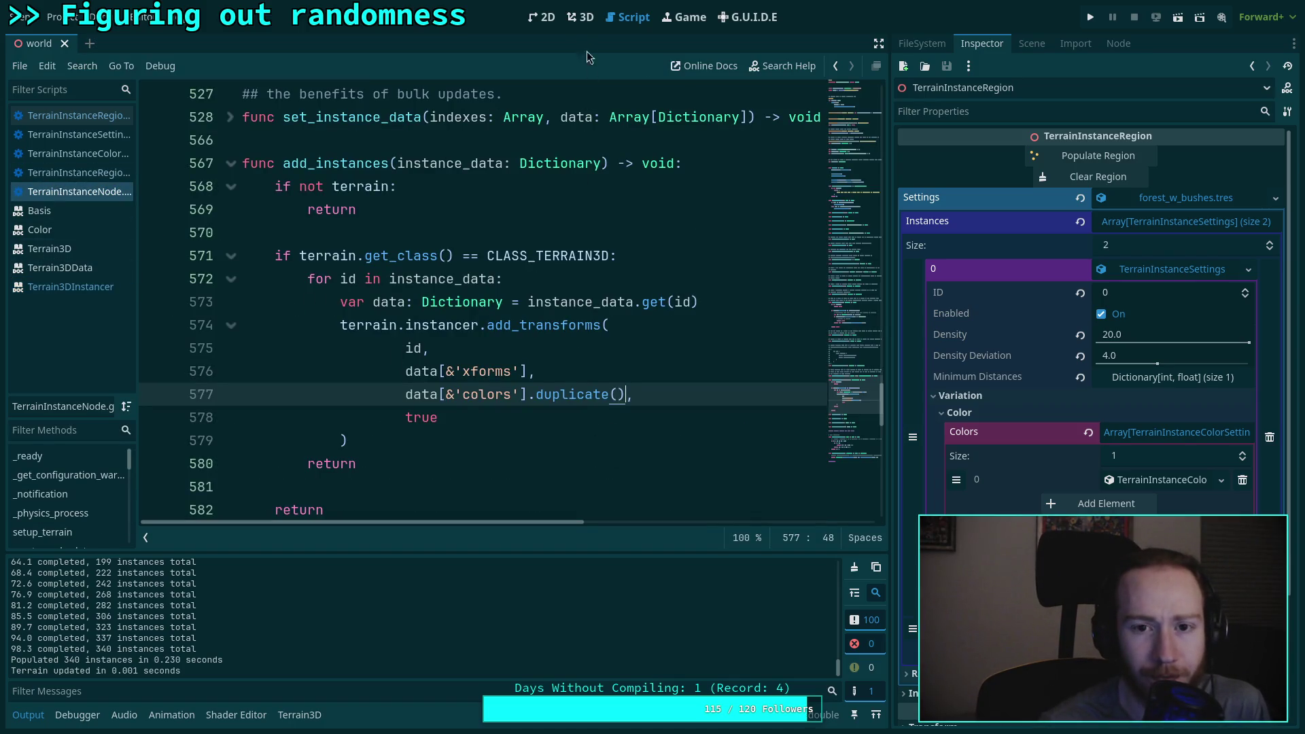
pyautogui.click(580, 17)
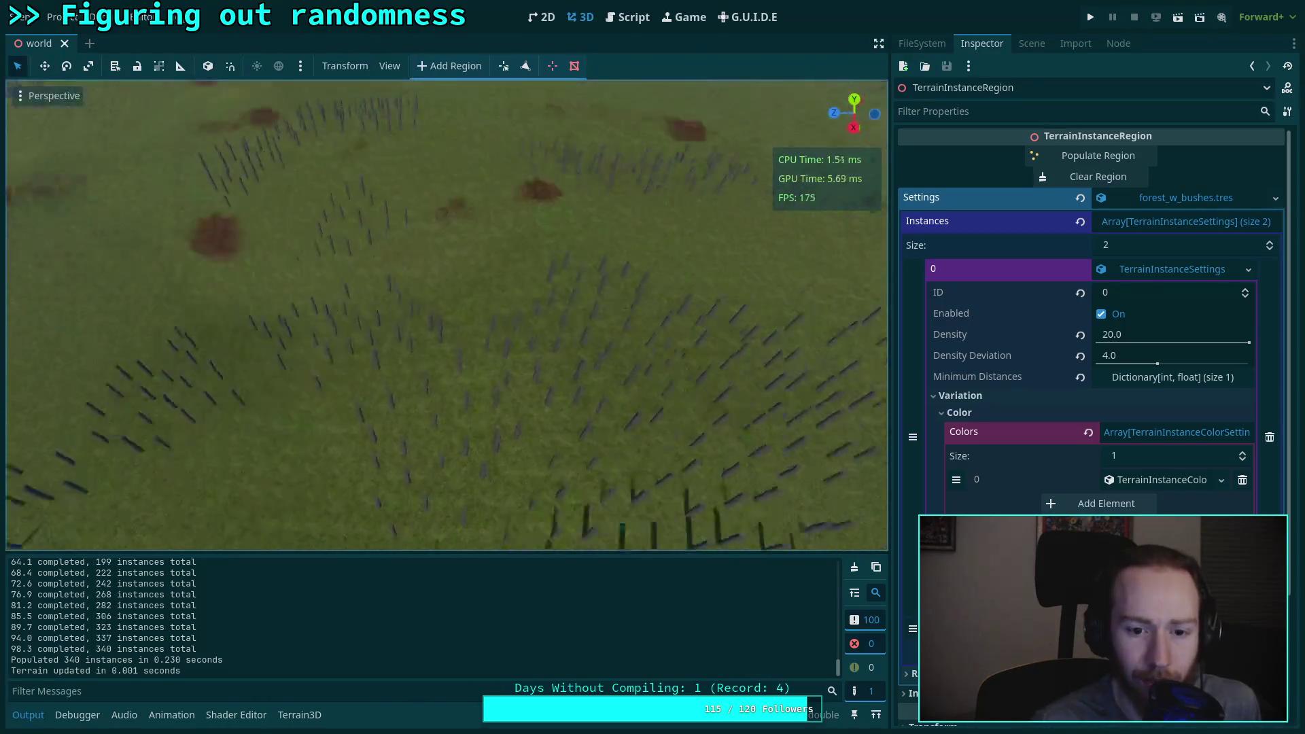
pyautogui.press('s')
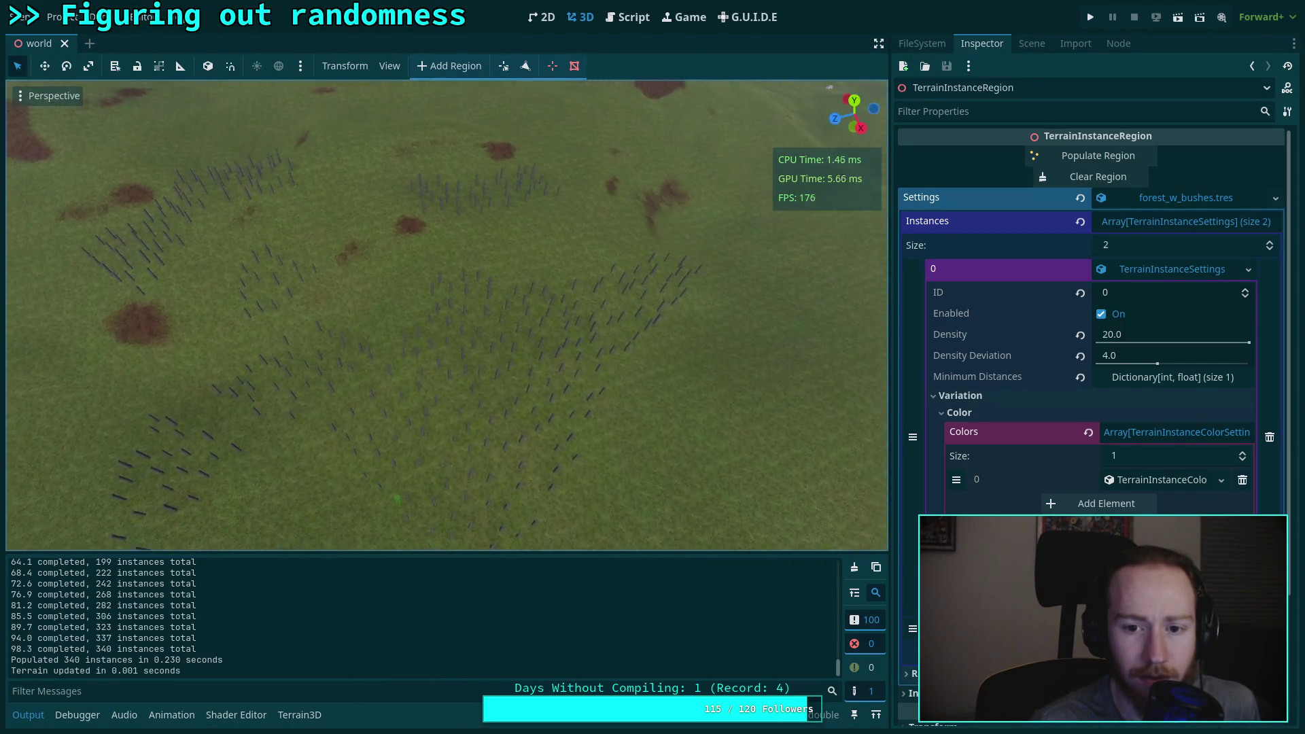
pyautogui.press('w')
pyautogui.press('s')
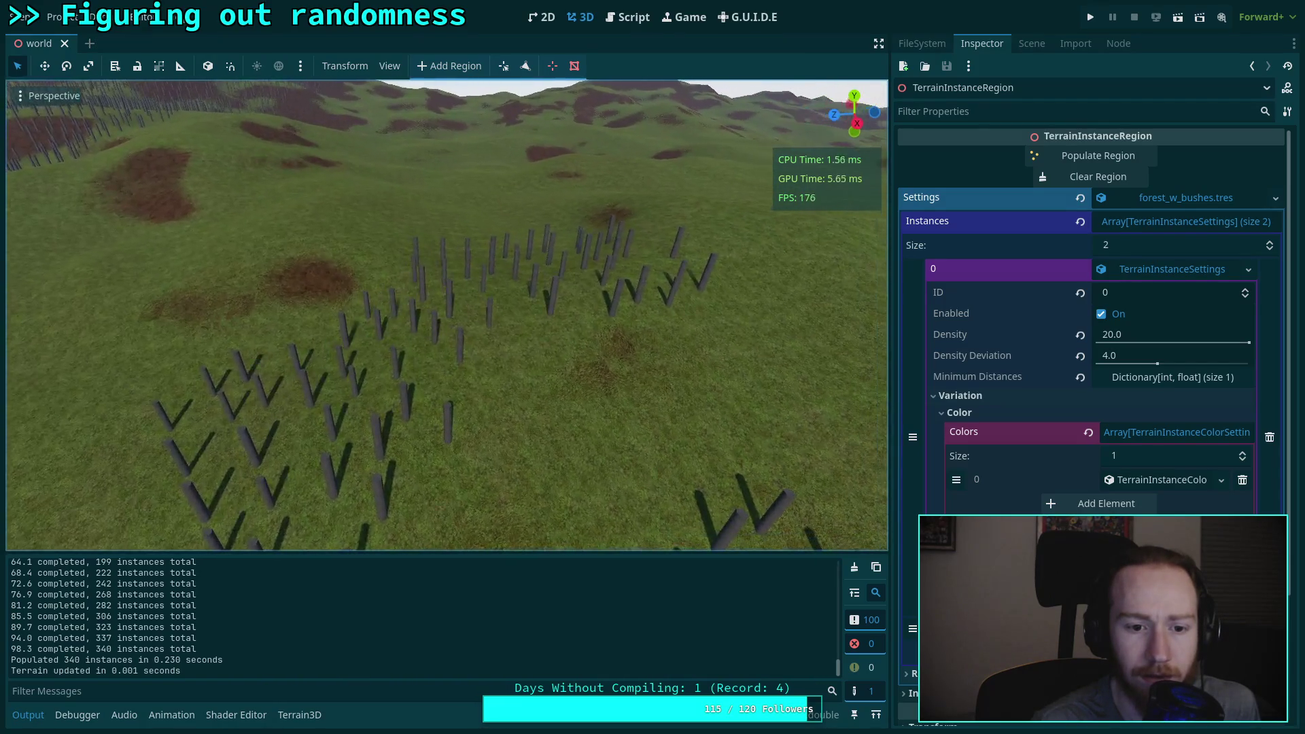
pyautogui.press('s')
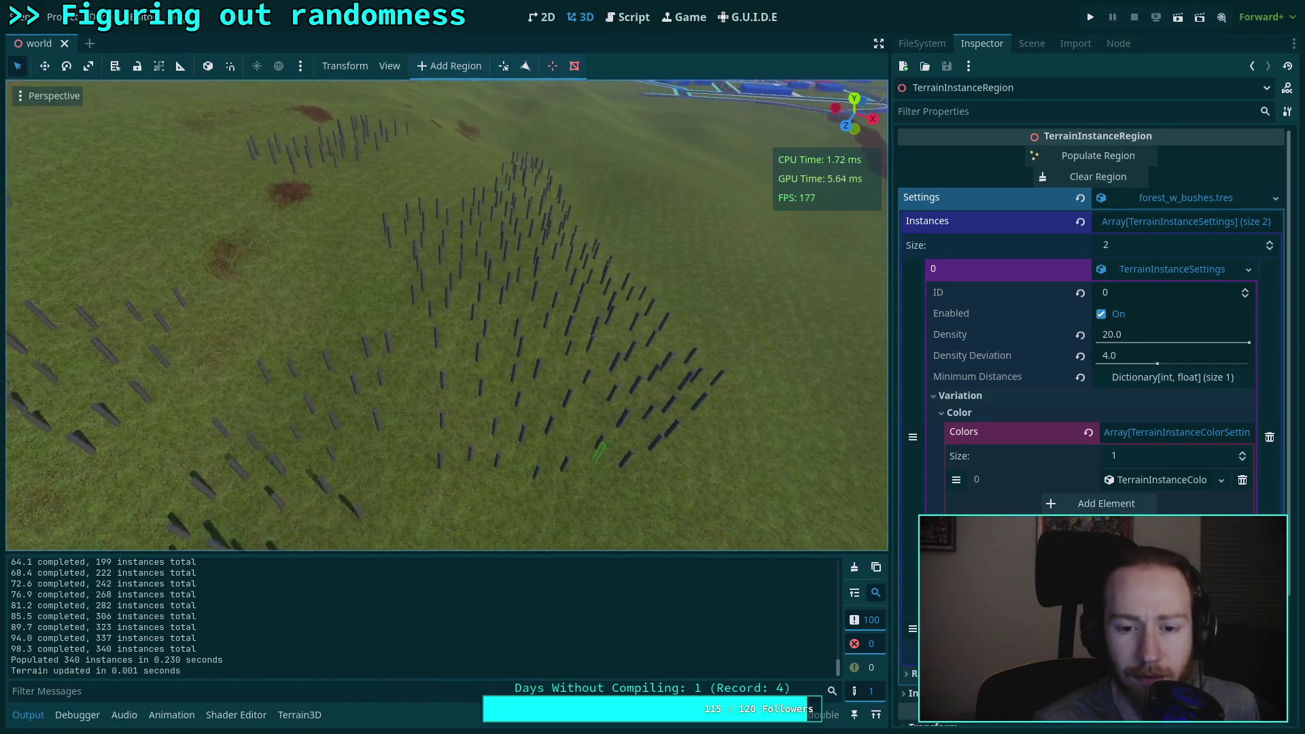
pyautogui.press('w')
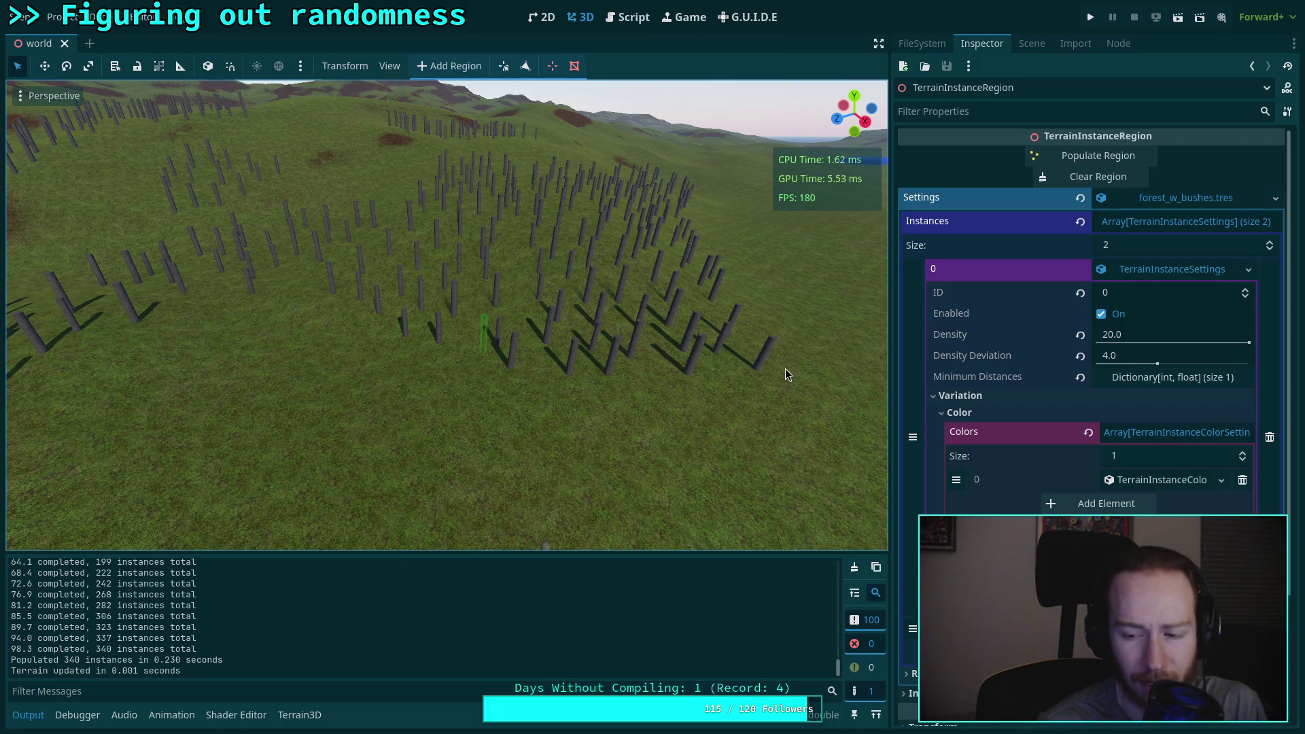
pyautogui.click(1179, 483)
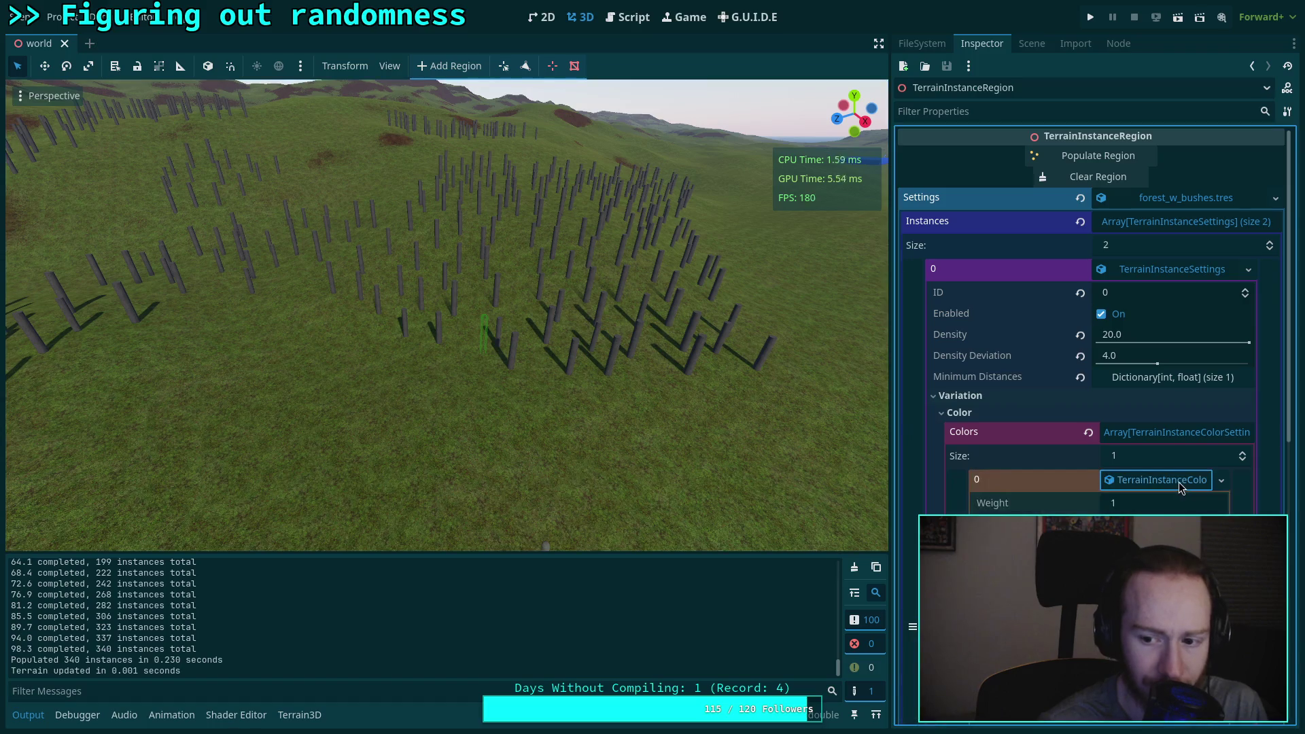
pyautogui.click(626, 18)
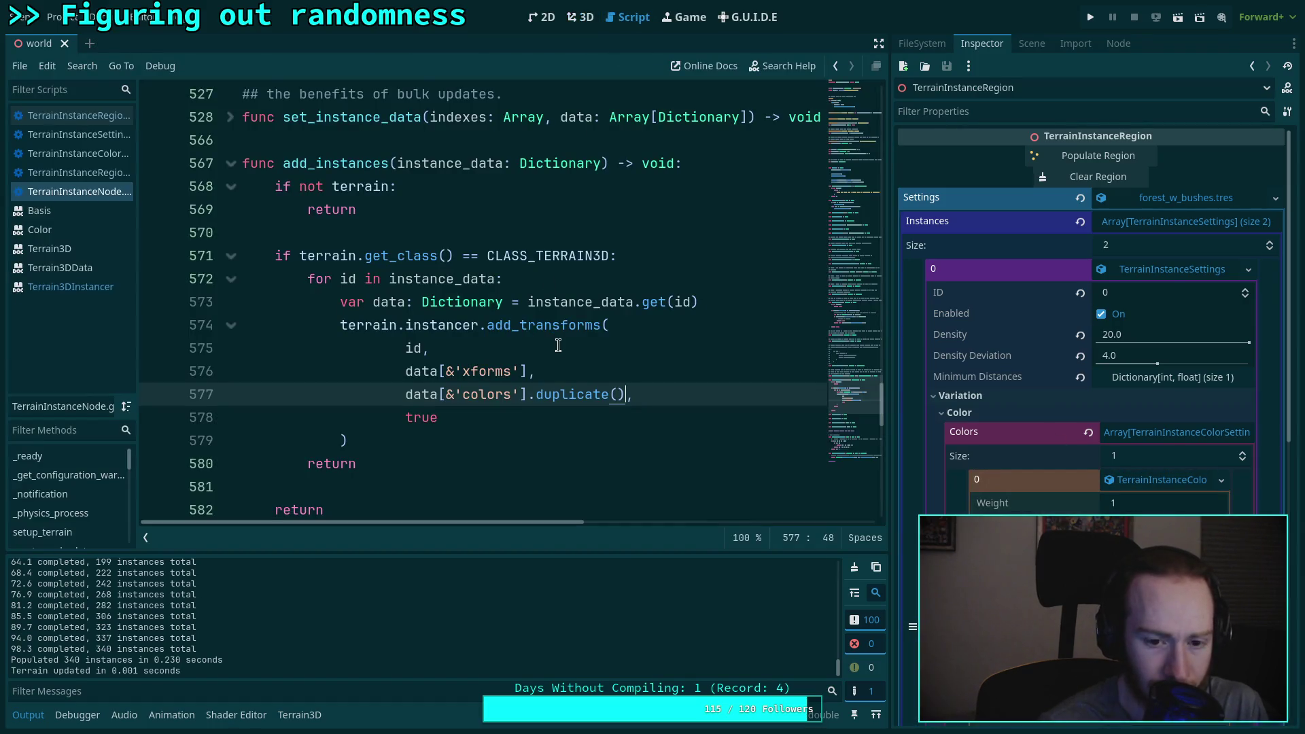
# Step: Remove .duplicate() from line 577 and add a print of data.get(&'colors') after line 573
pyautogui.moveTo(530, 394); pyautogui.dragTo(631, 394)
pyautogui.press('BackSpace')
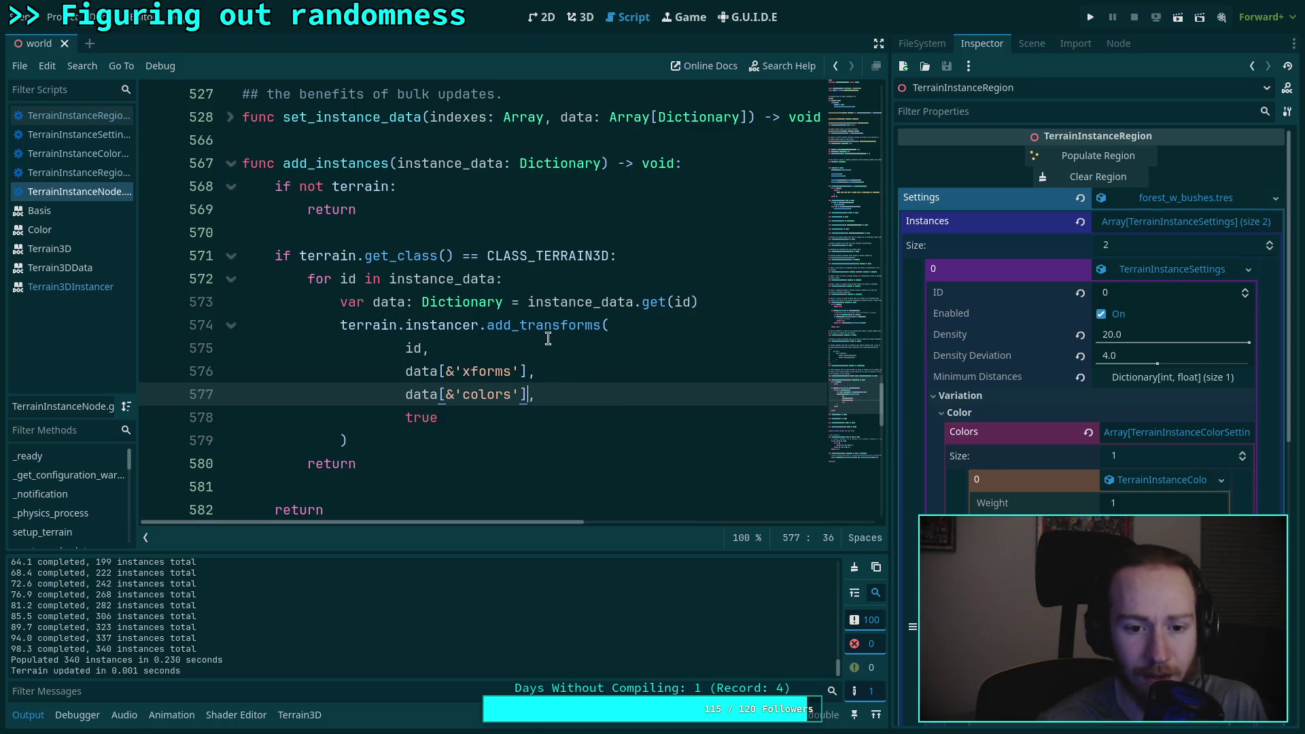
pyautogui.click(709, 307)
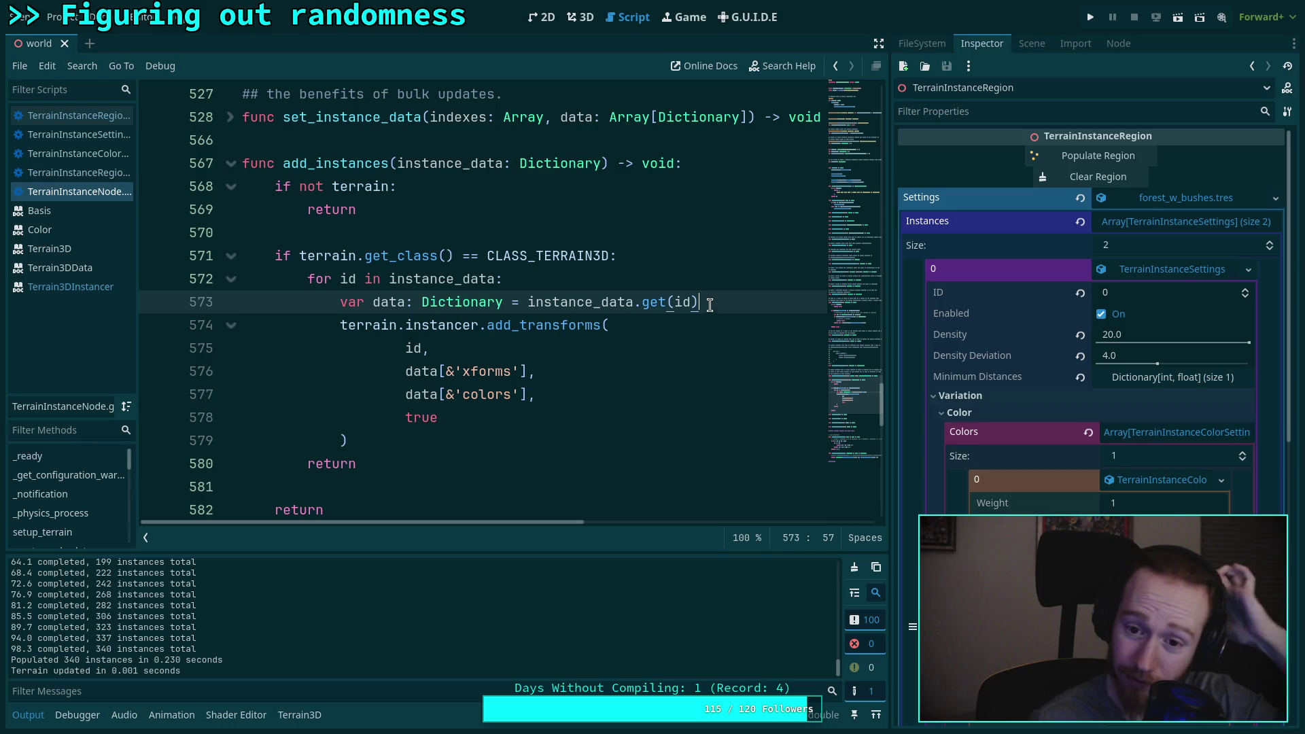
pyautogui.press('Return')
pyautogui.write("int(data.get(&'")
pyautogui.write("'")
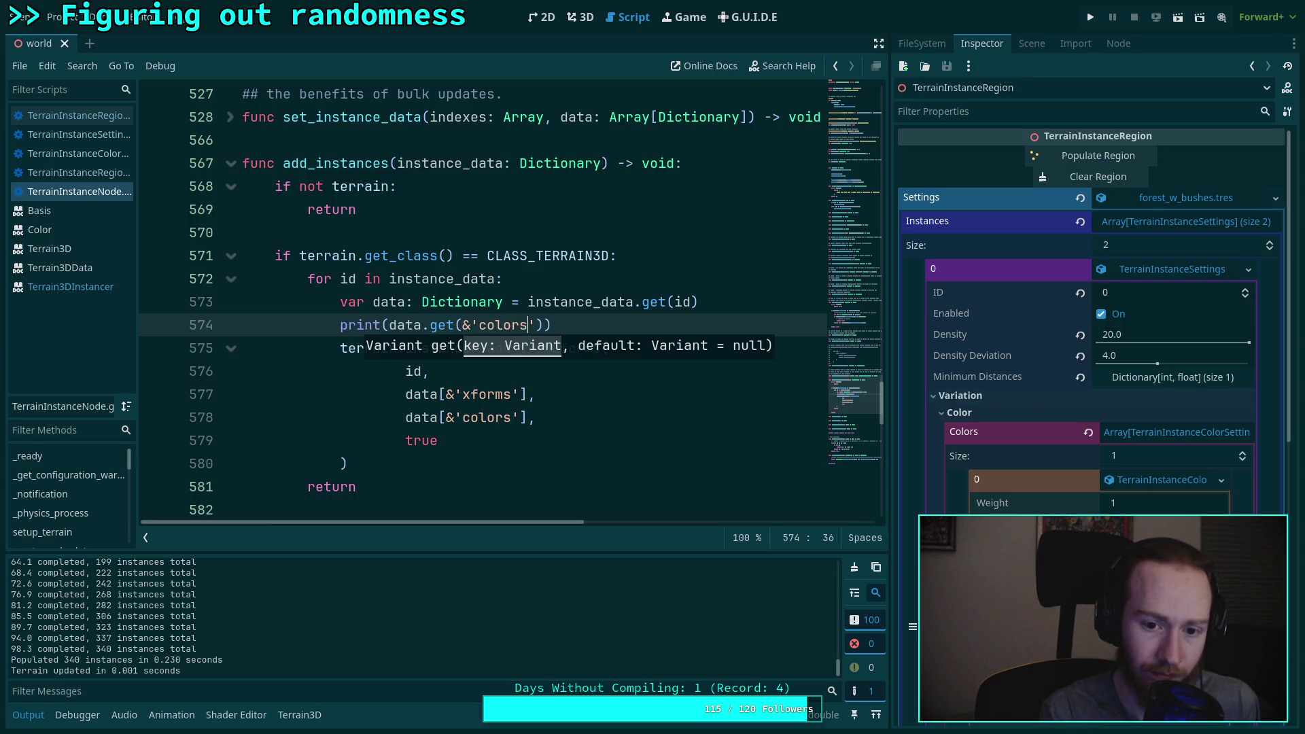
# Step: Clear and repopulate the region to 338 instances and read the all-red colour values in Output
pyautogui.click(581, 20)
pyautogui.click(1098, 176)
pyautogui.click(1115, 158)
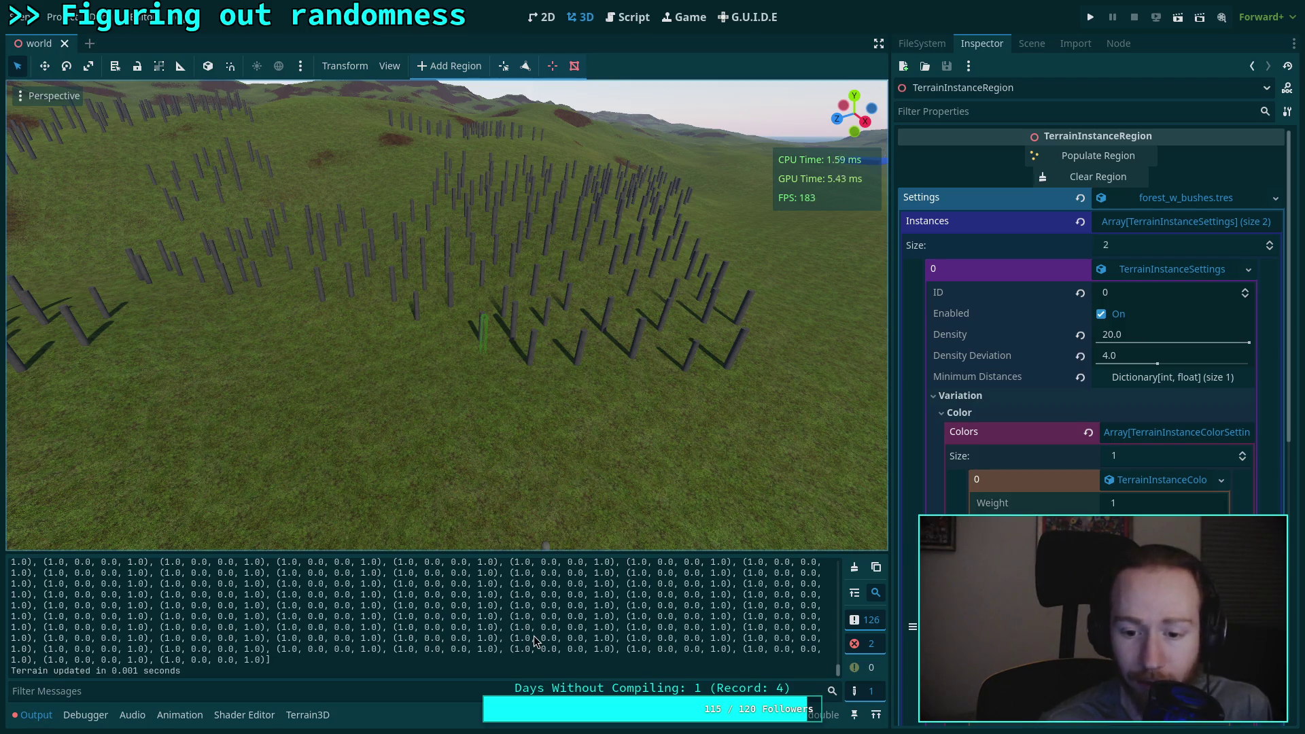
pyautogui.scroll(3, 435, 639)
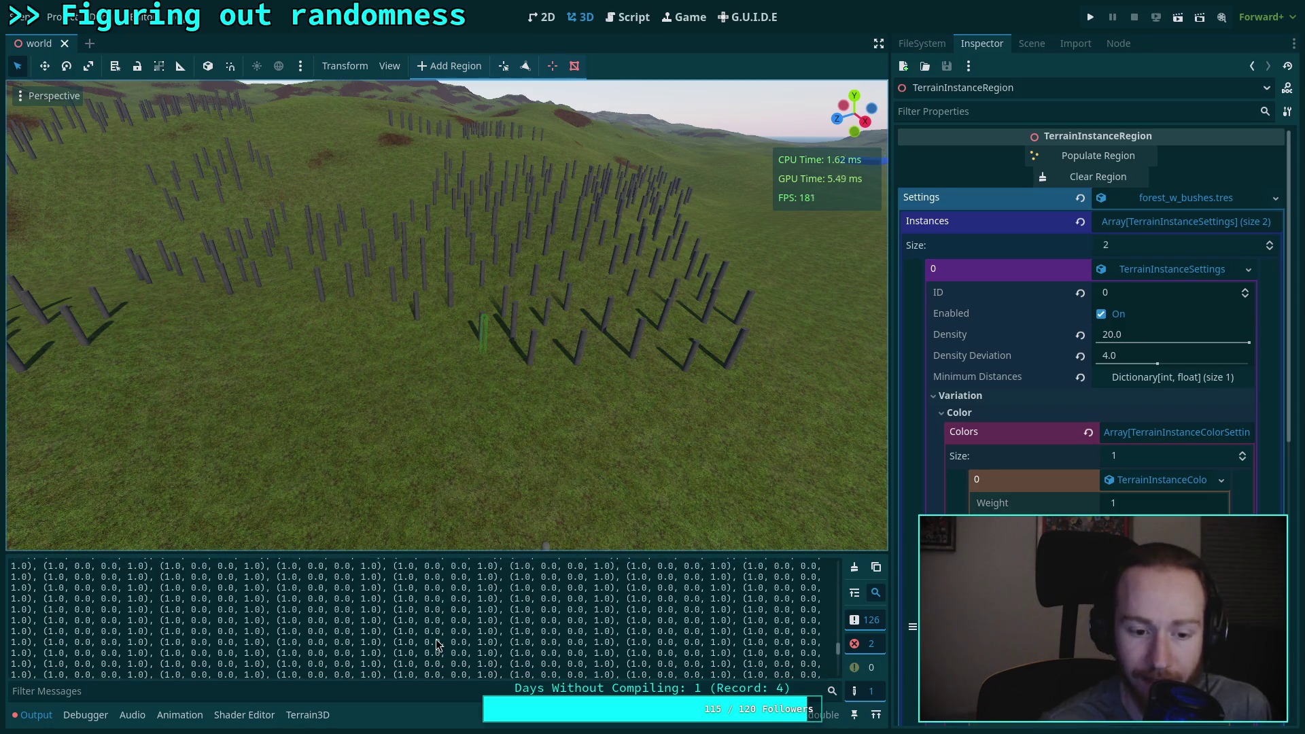
pyautogui.scroll(2, 436, 639)
# Step: Delete the colors print line 574 from add_instances
pyautogui.click(628, 17)
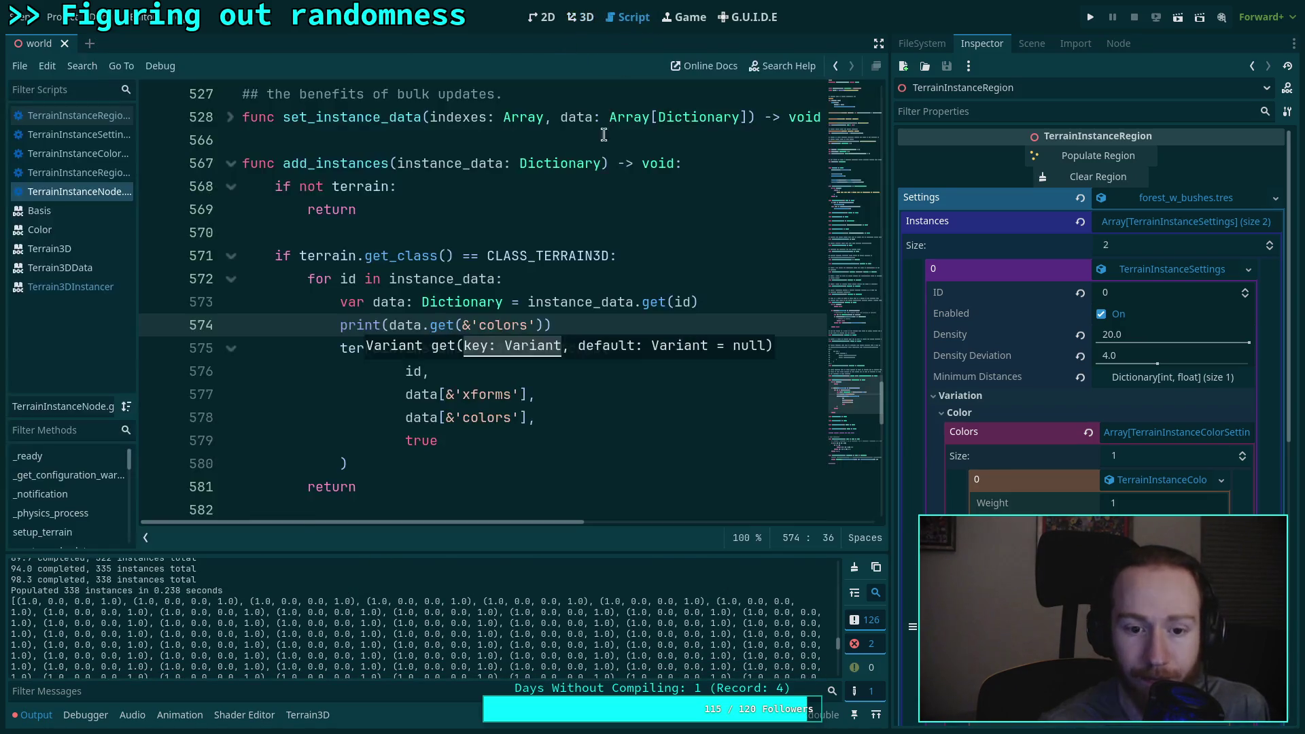
pyautogui.moveTo(738, 326); pyautogui.dragTo(787, 297)
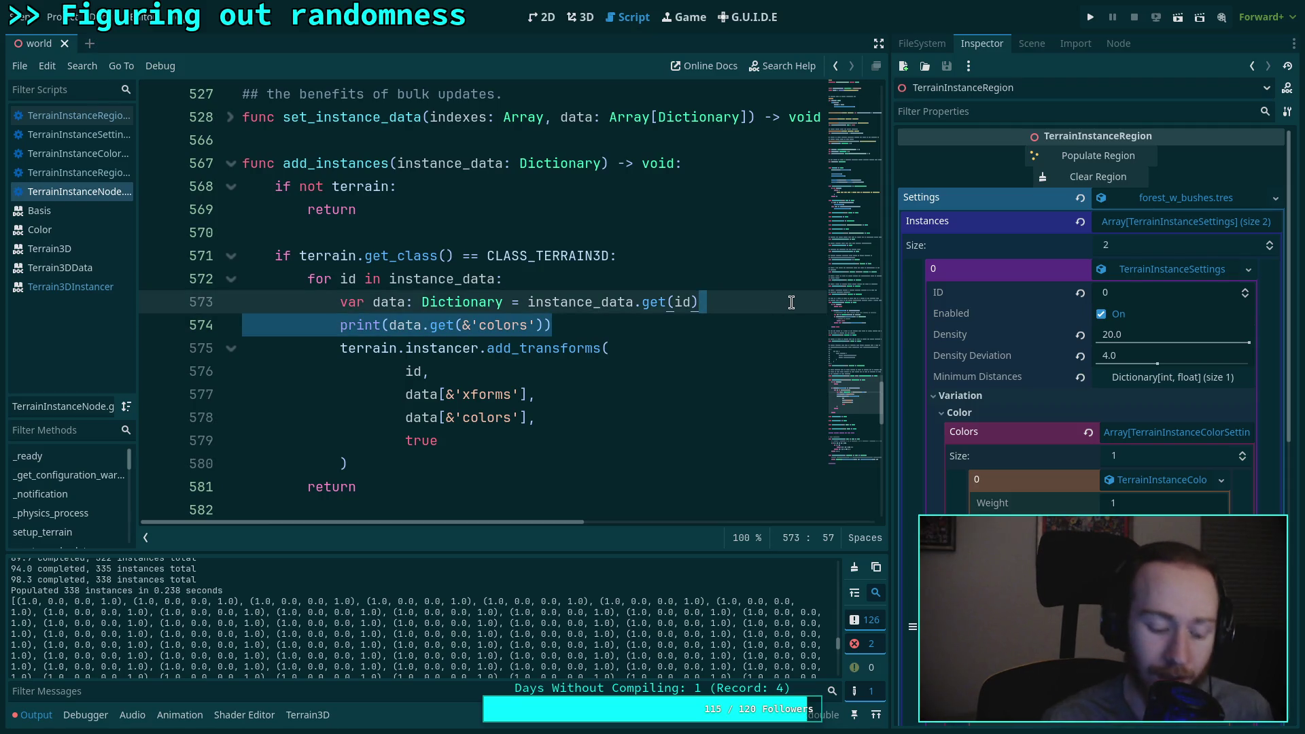
pyautogui.press('BackSpace')
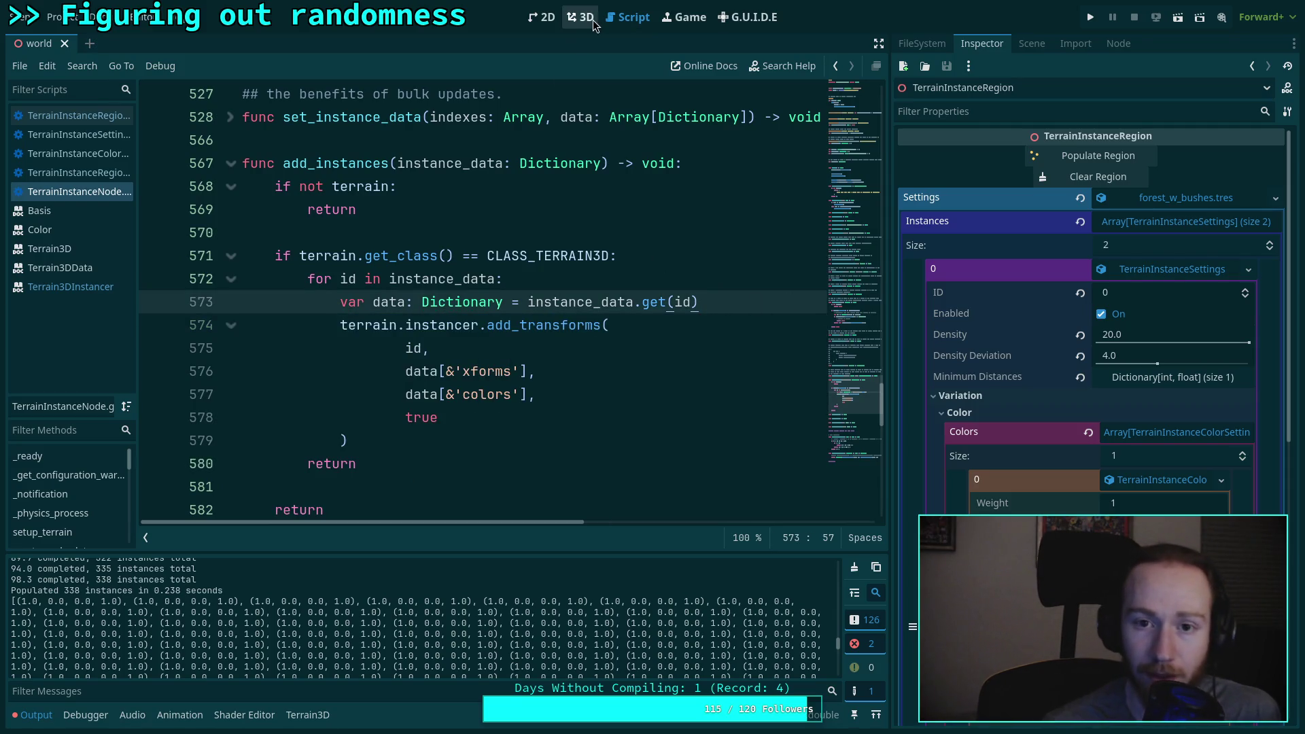
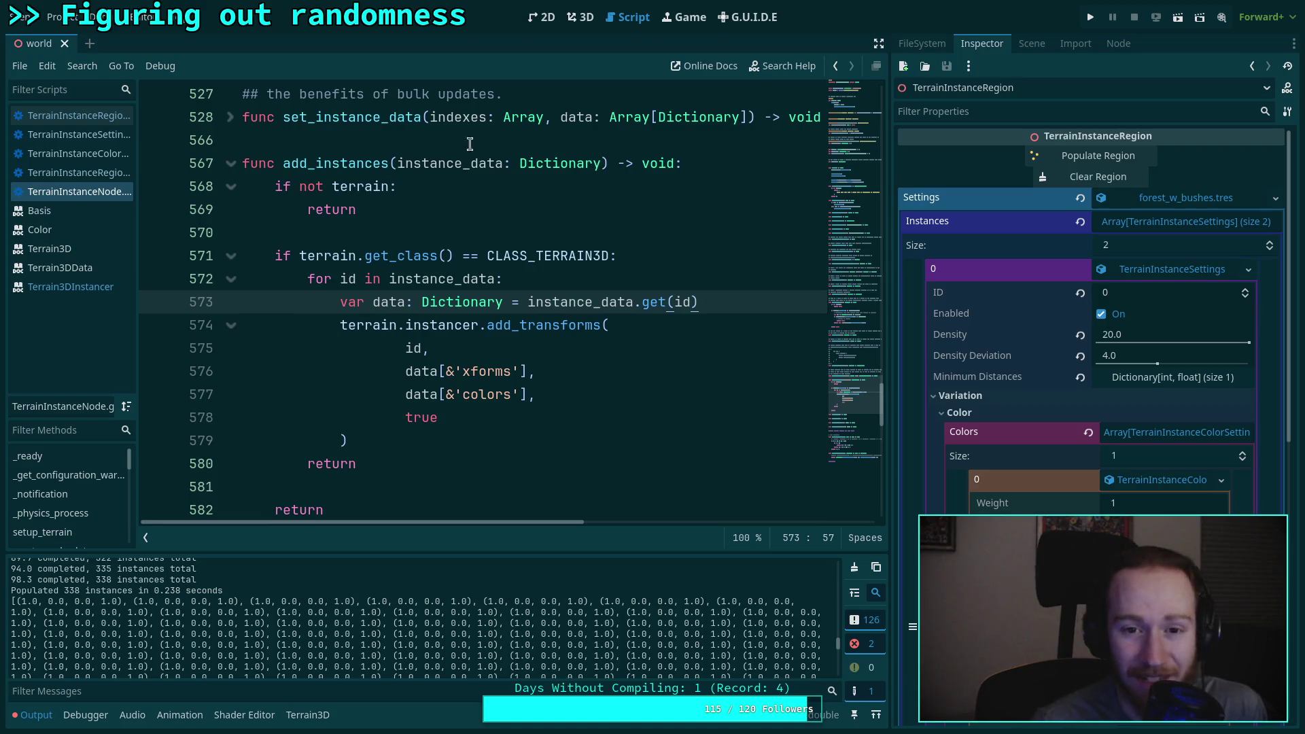
# Step: Remove .duplicate() from the colors array on line 600 of TerrainInstanceRegion and save
pyautogui.click(580, 17)
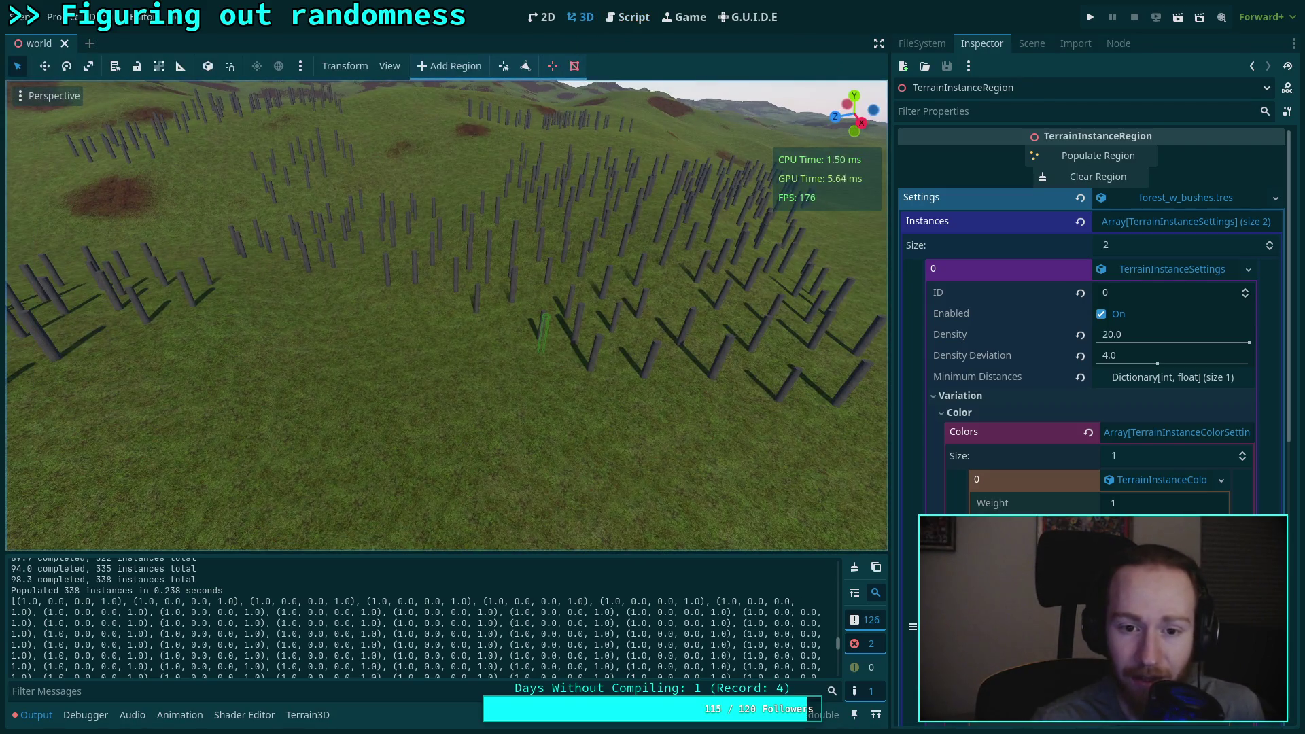
pyautogui.press('w')
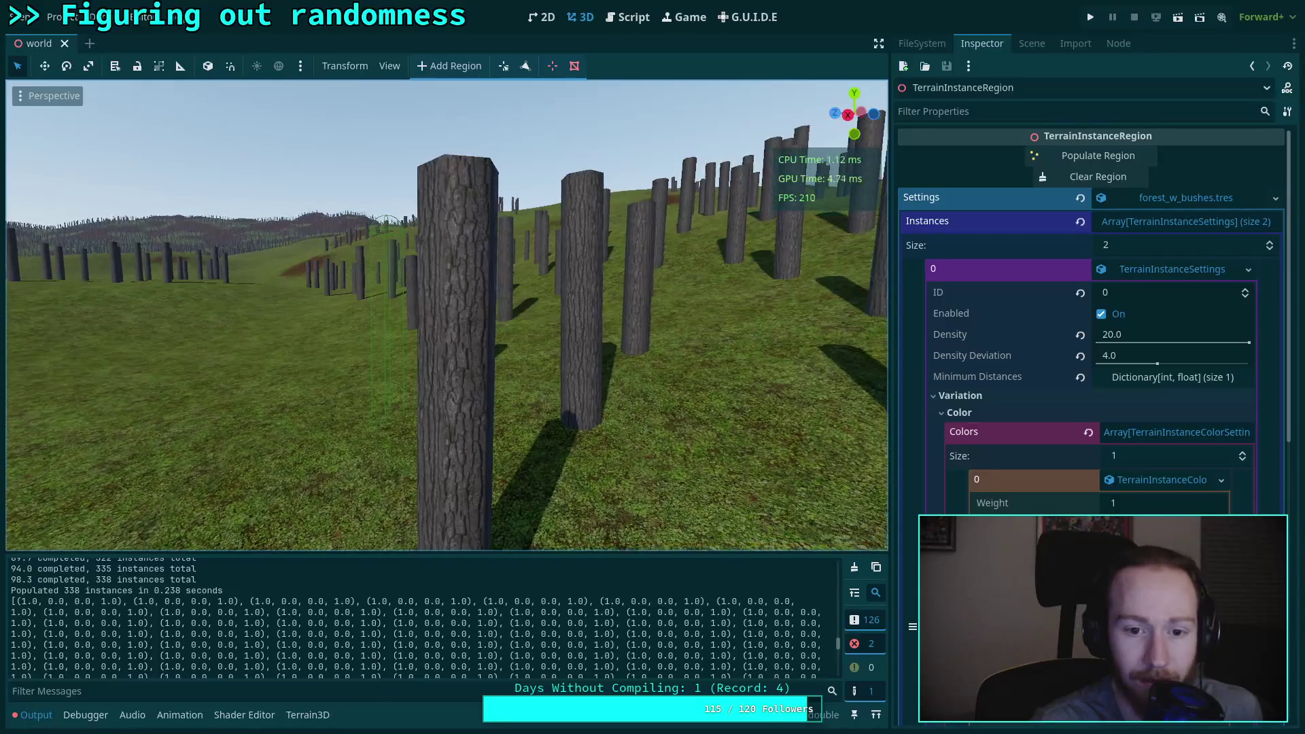
pyautogui.scroll(5, 446, 315)
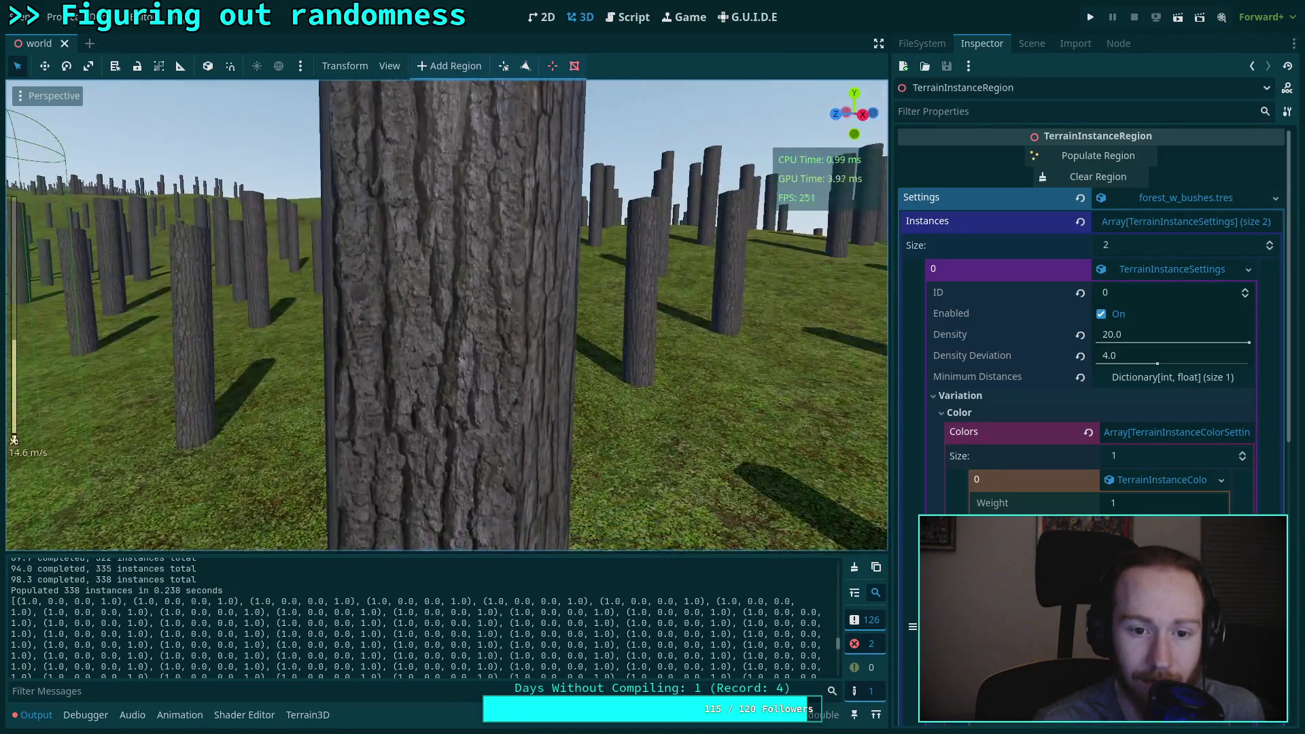
pyautogui.press('s')
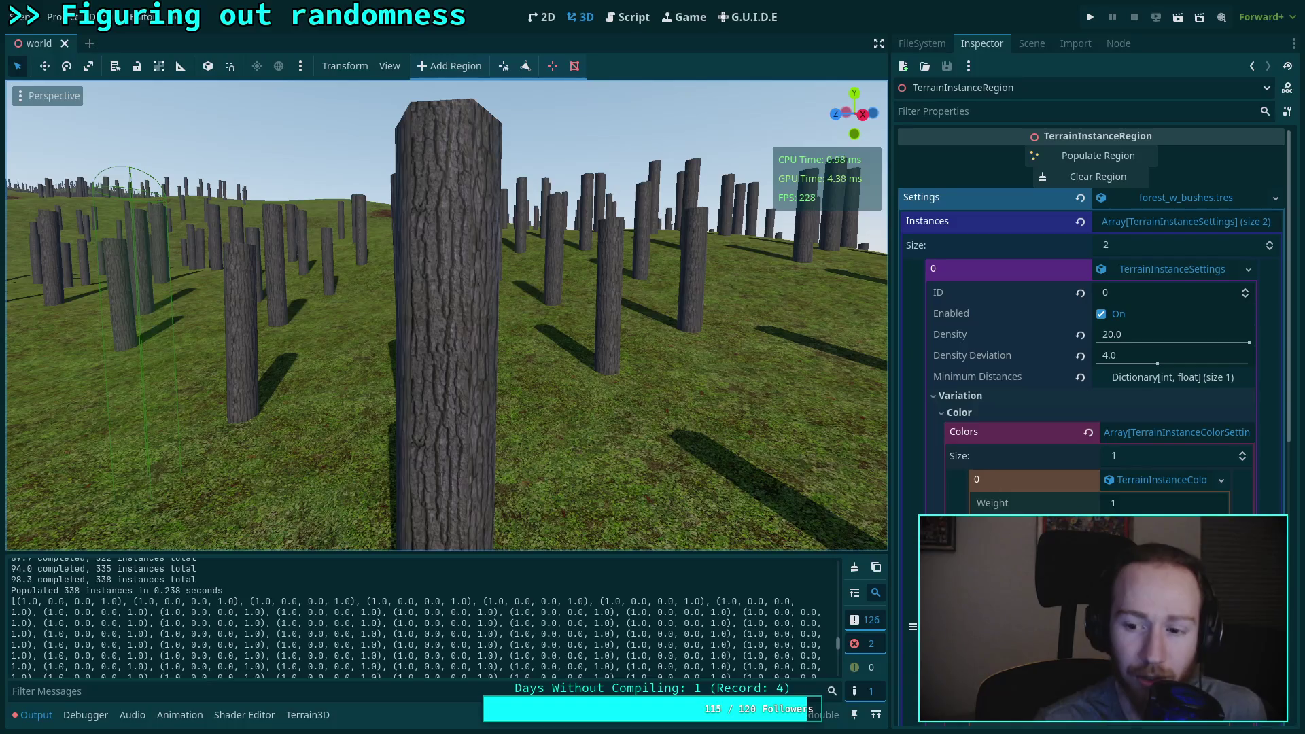
pyautogui.click(627, 17)
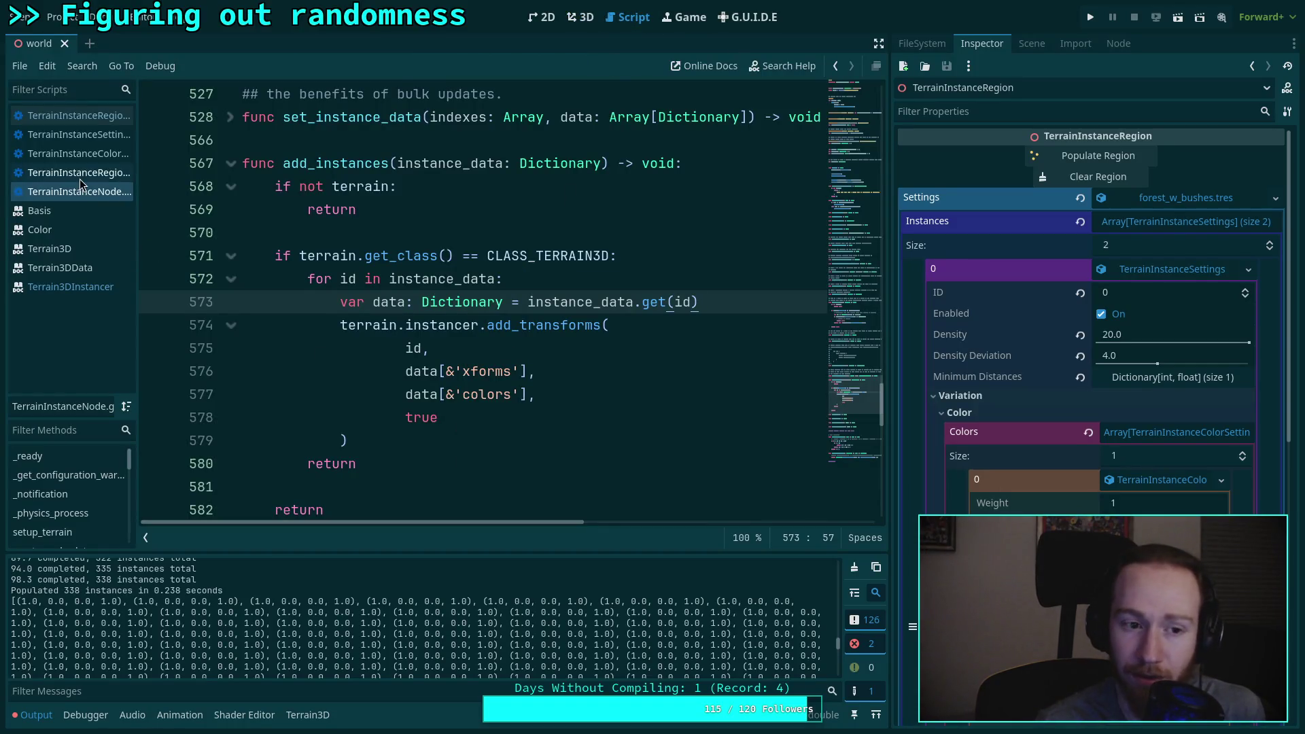
pyautogui.click(91, 157)
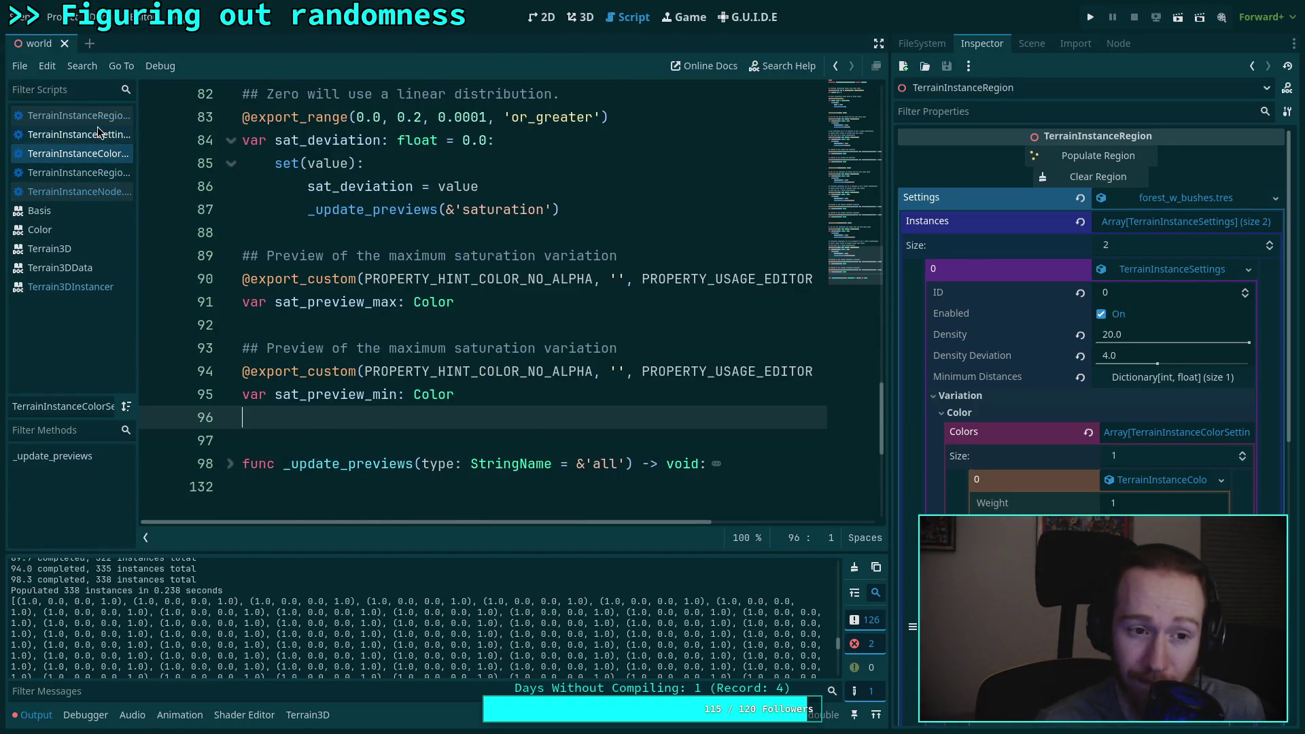
pyautogui.click(101, 134)
pyautogui.click(101, 117)
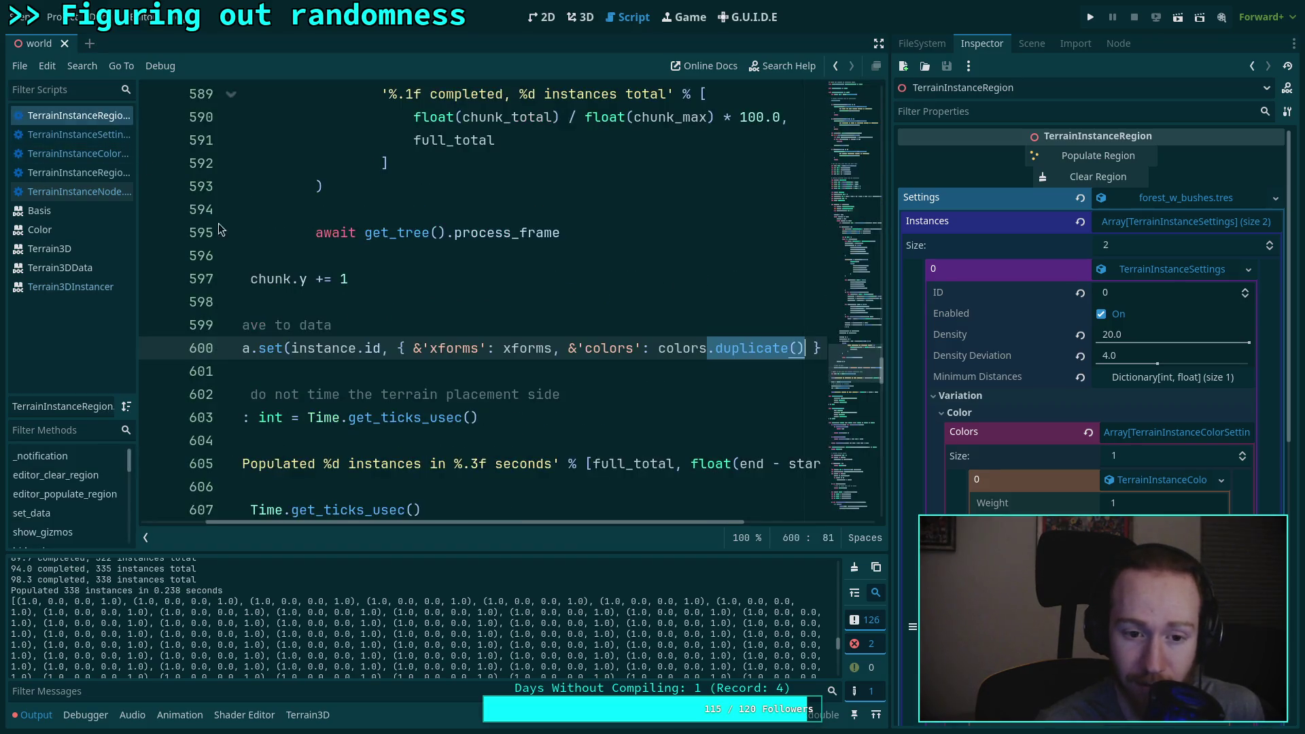
pyautogui.press('BackSpace')
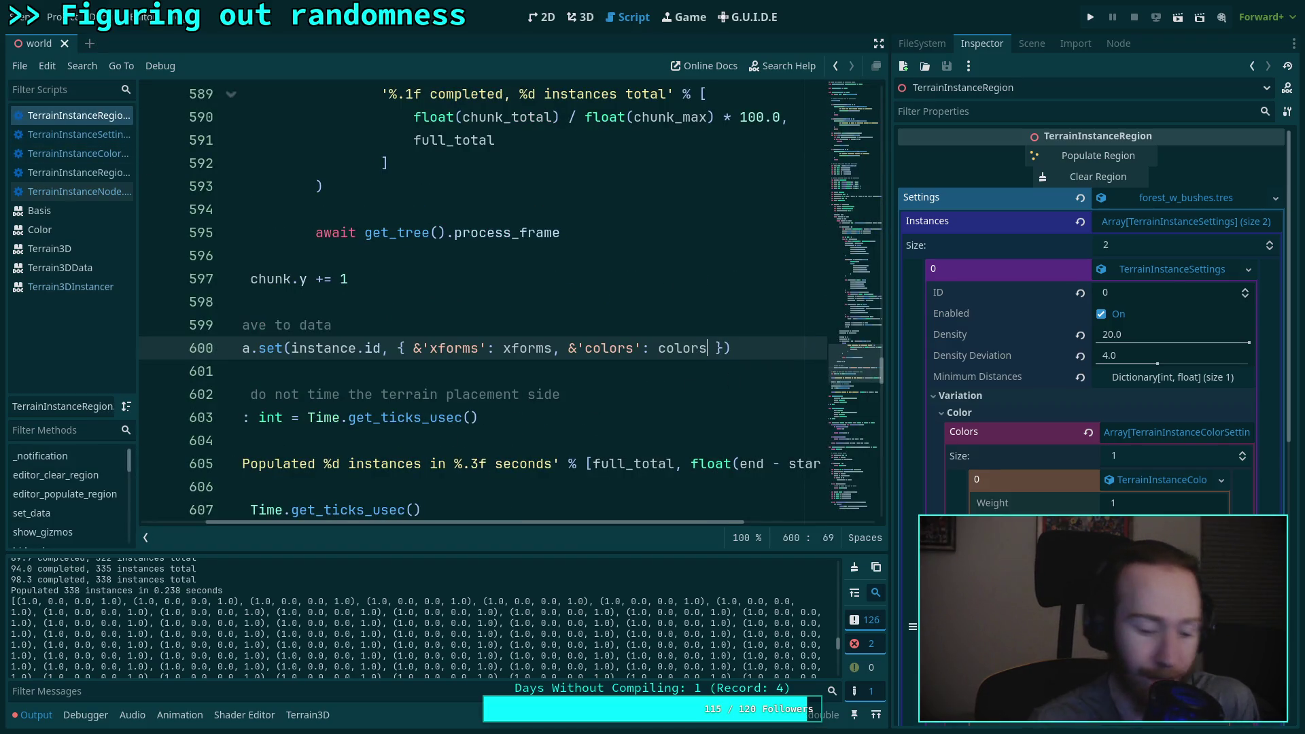
pyautogui.hotkey('ctrl', 's')
# Step: Make _vary_color return Color.BLACK instead of Color.RED on line 725, then save
pyautogui.scroll(15, 481, 393)
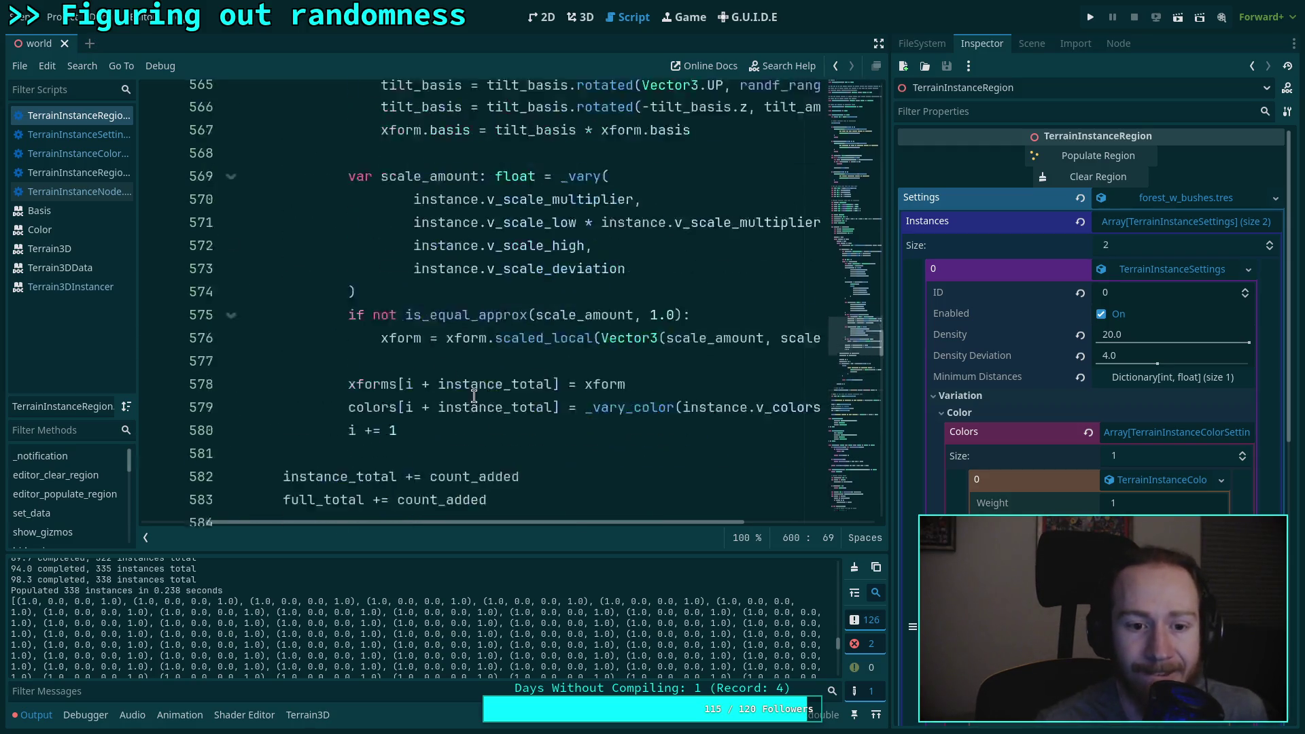
pyautogui.scroll(-15, 482, 393)
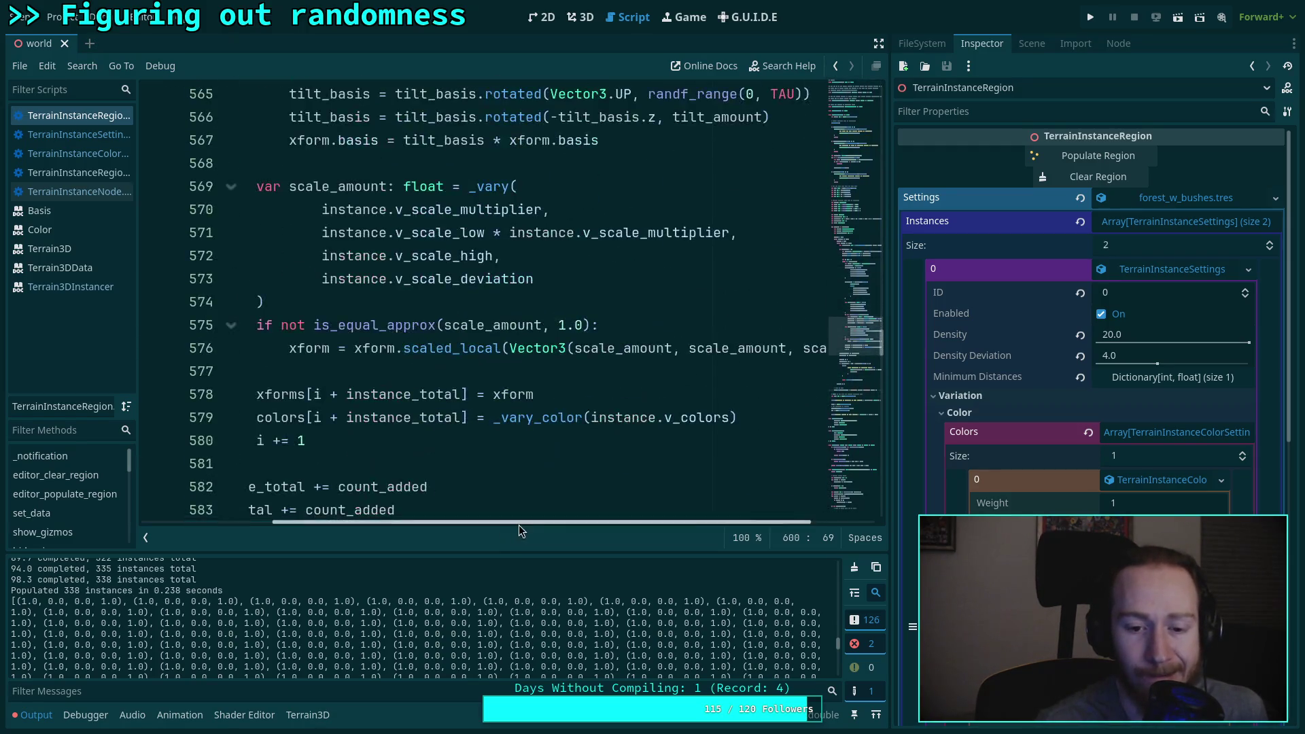
pyautogui.scroll(-20, 463, 489)
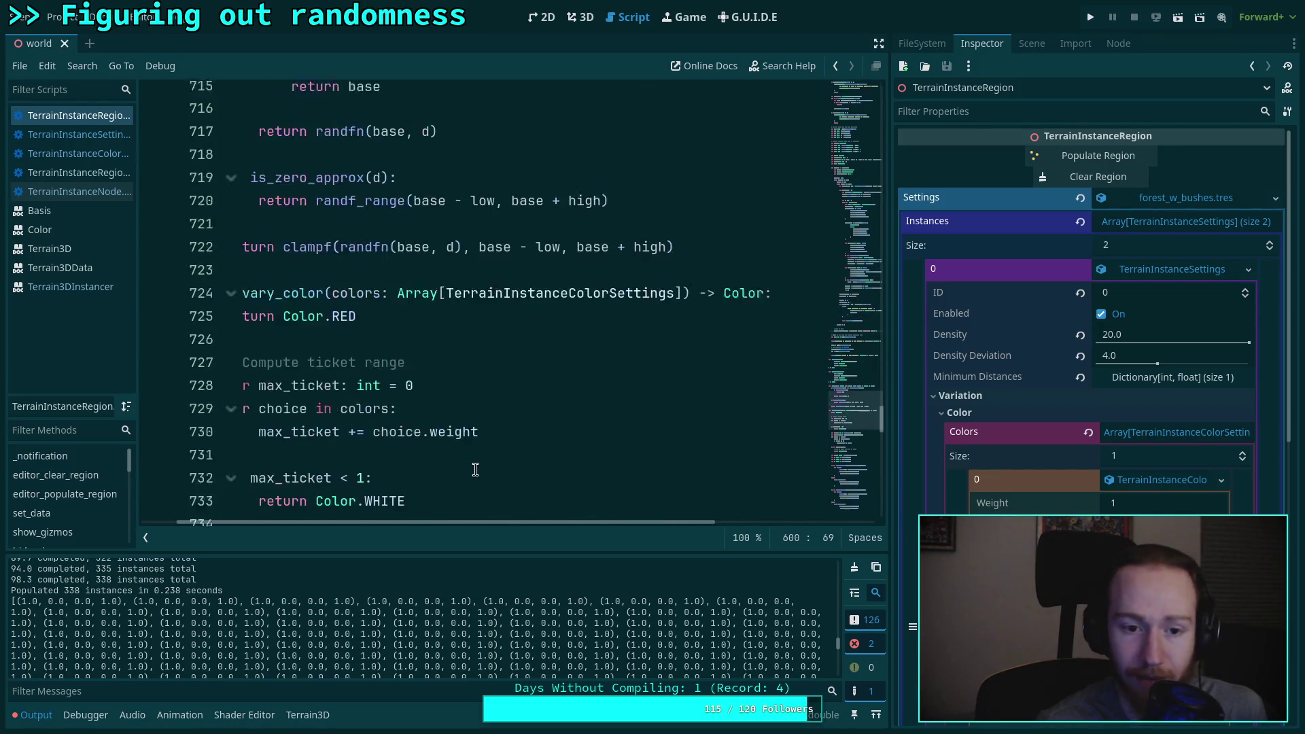
pyautogui.moveTo(483, 524); pyautogui.dragTo(448, 525)
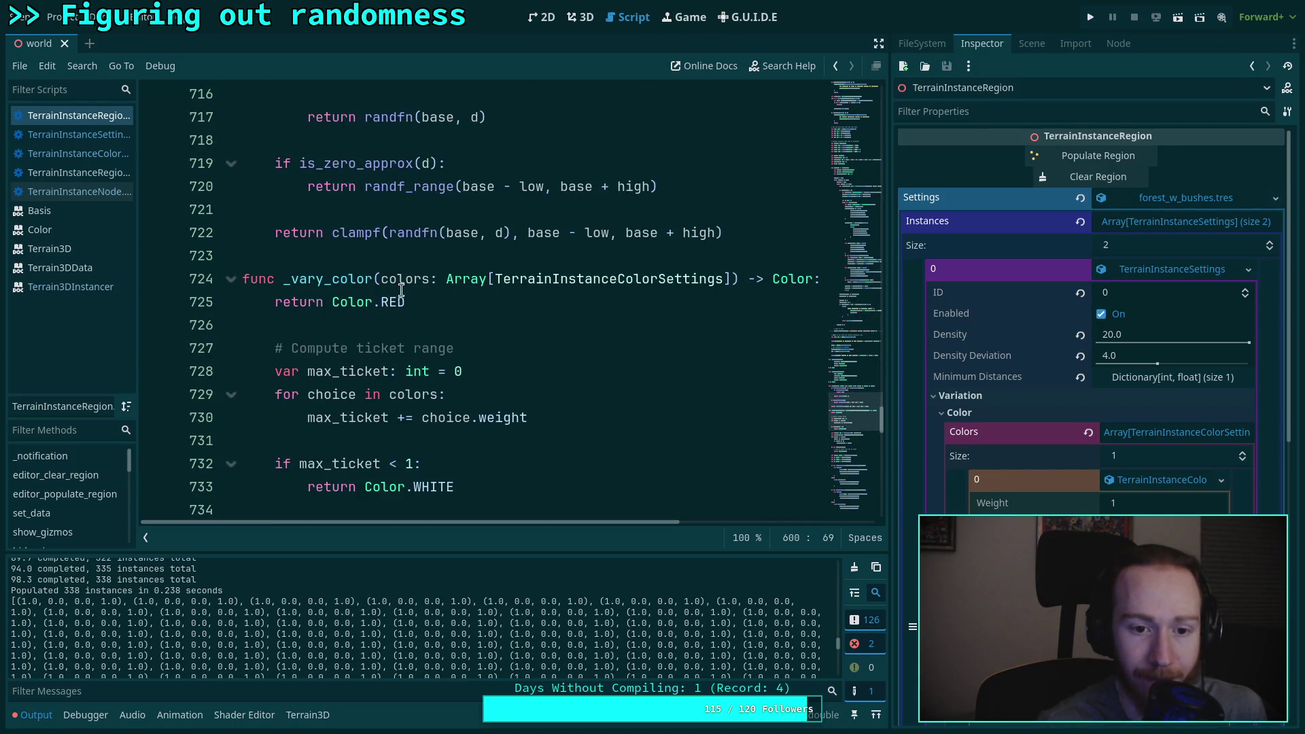
pyautogui.moveTo(373, 304); pyautogui.dragTo(409, 305)
pyautogui.write('.BL')
pyautogui.press('Return')
pyautogui.hotkey('ctrl', 's')
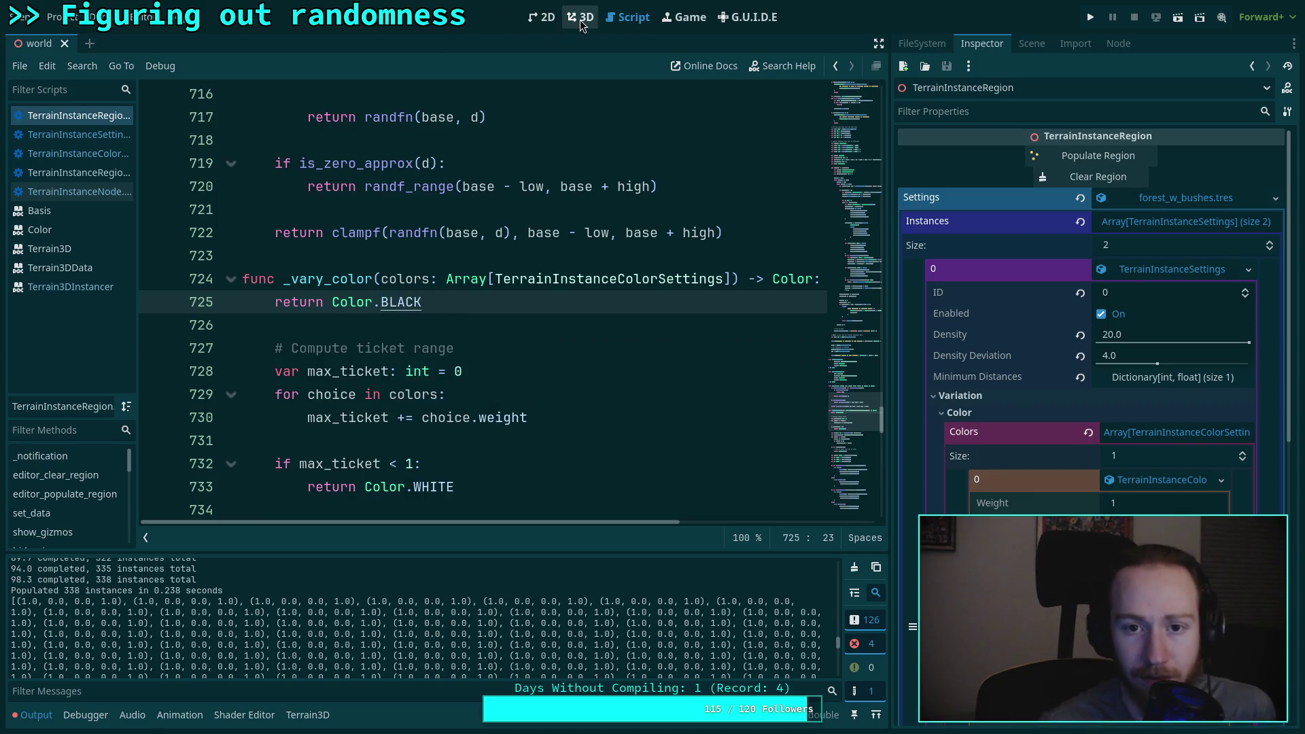
# Step: Clear the region and repopulate it with trees in a fresh random arrangement
pyautogui.click(581, 16)
pyautogui.click(1115, 178)
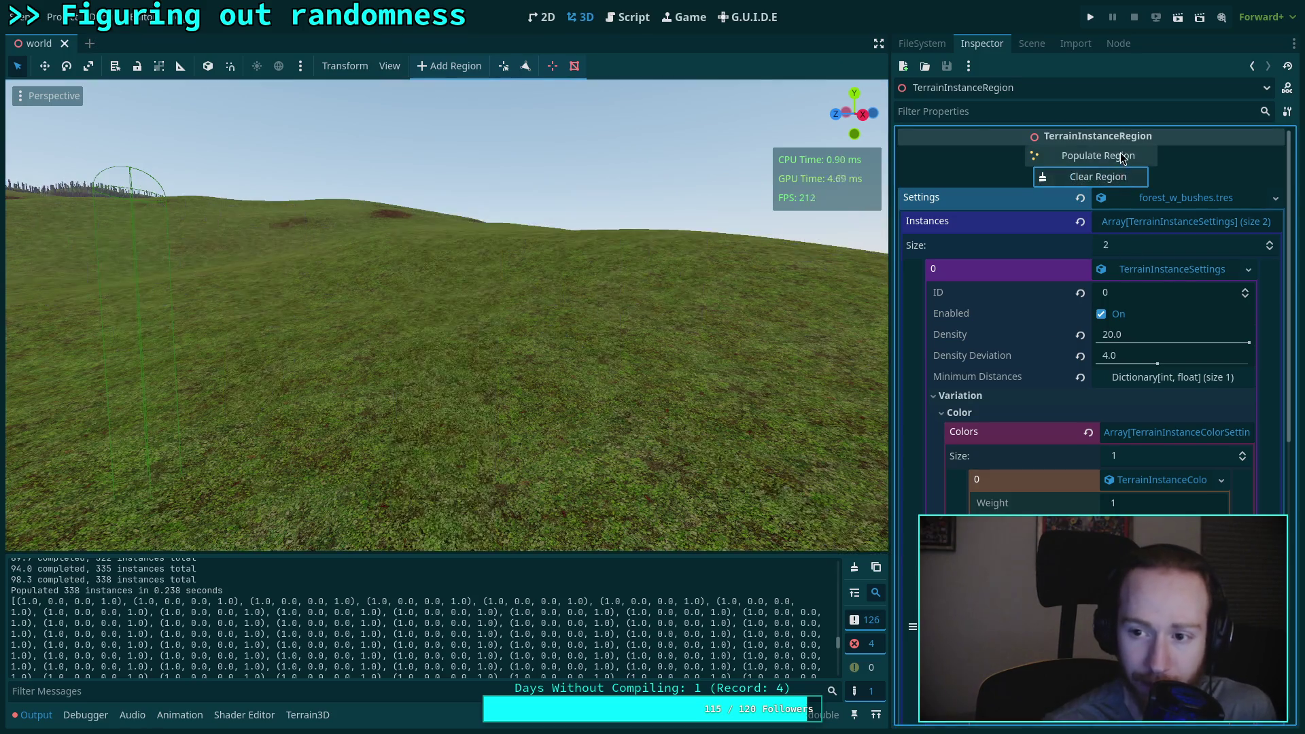
pyautogui.click(1120, 156)
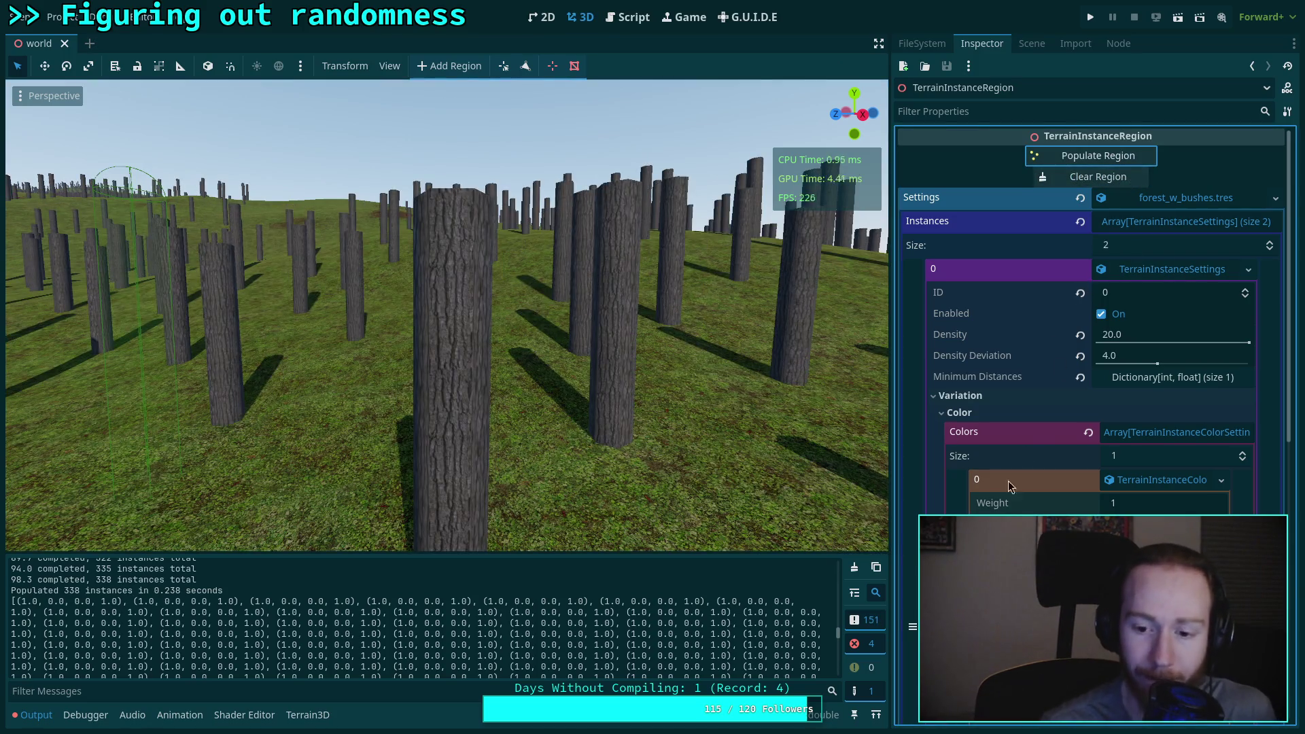
pyautogui.scroll(-5, 809, 622)
pyautogui.scroll(-10, 811, 626)
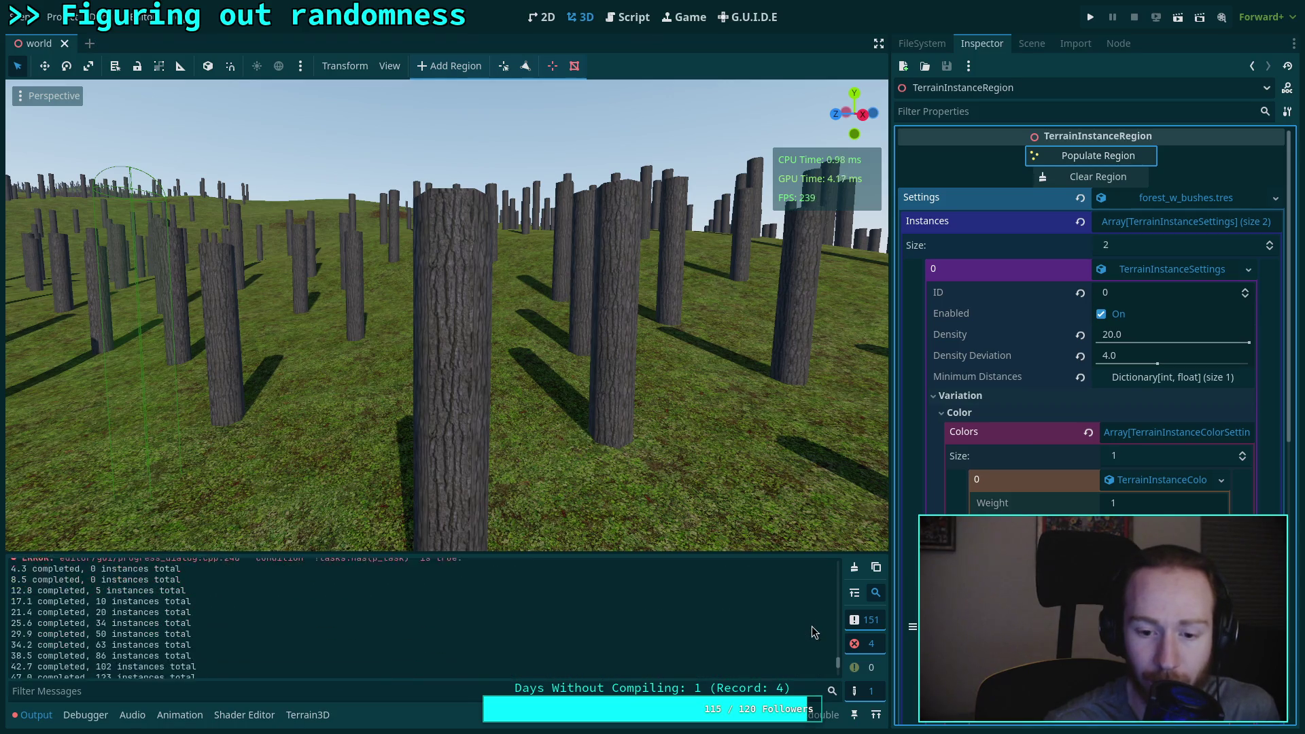
# Step: Clear the output log, go back to the script, and switch to the terminal
pyautogui.click(855, 571)
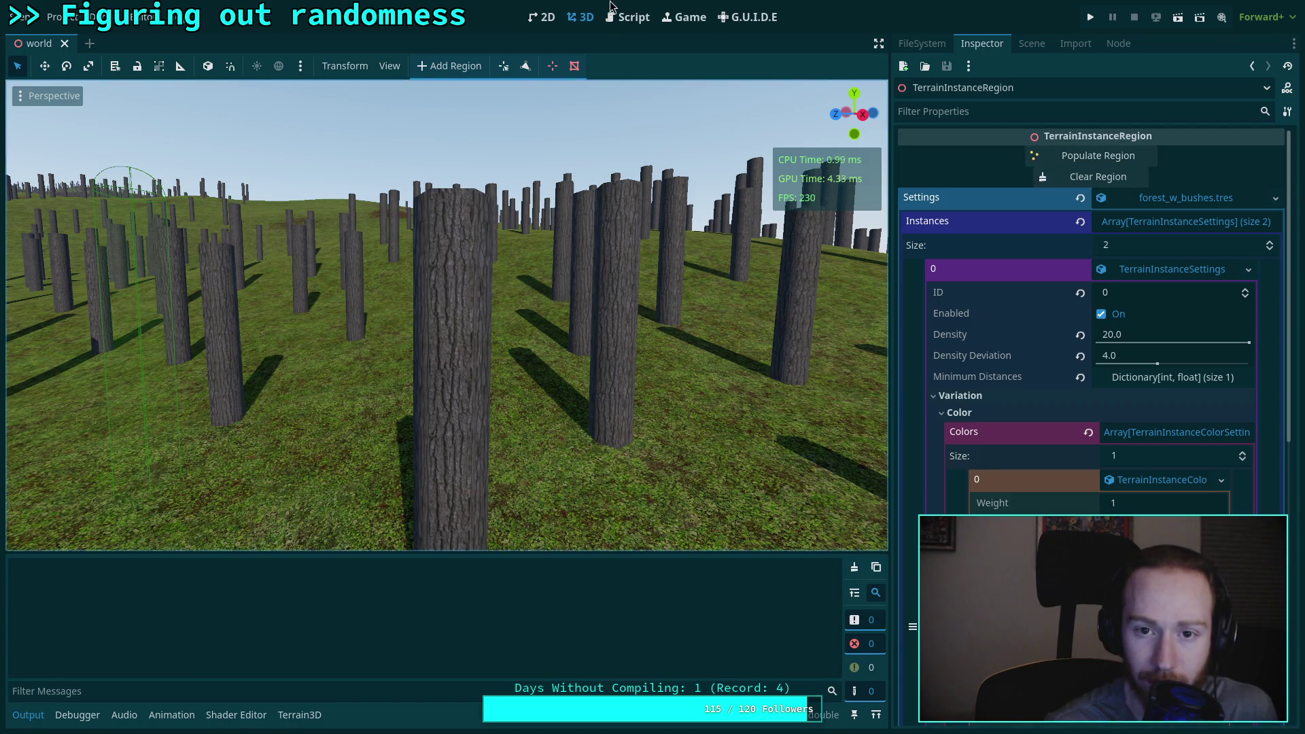
pyautogui.click(628, 17)
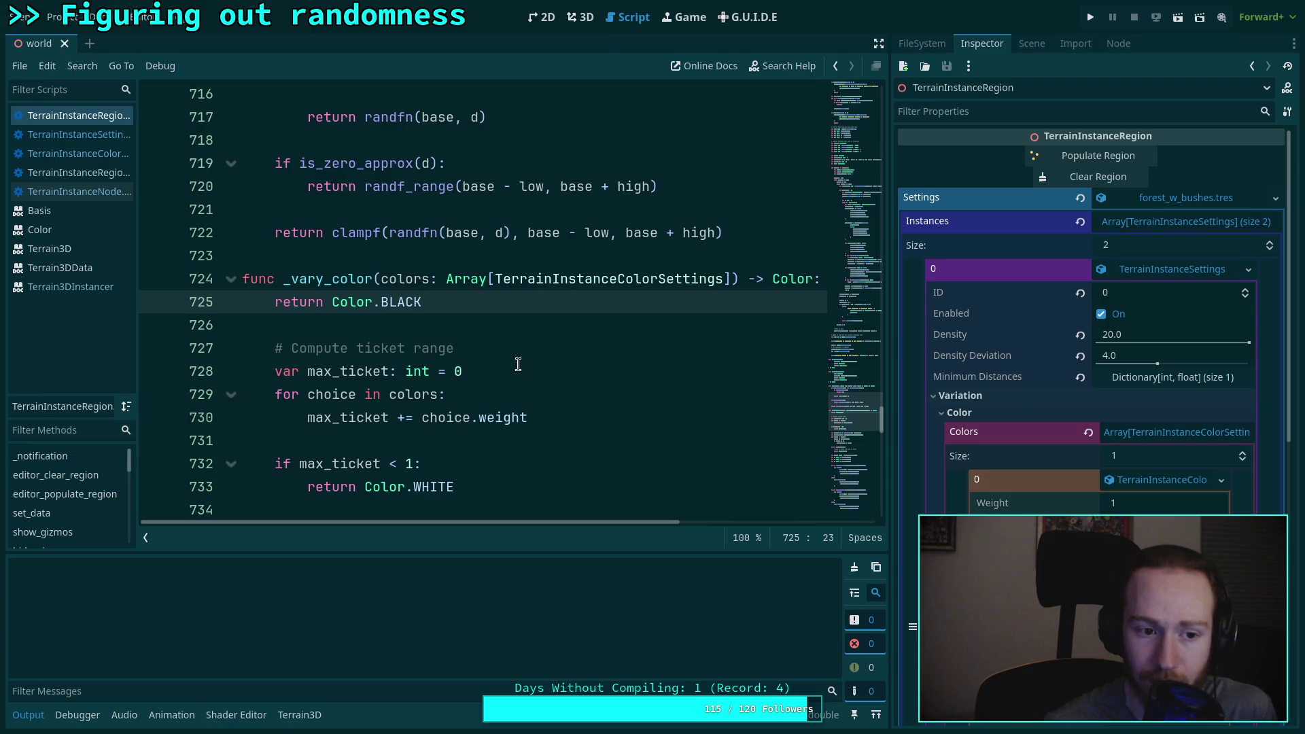
pyautogui.click(549, 323)
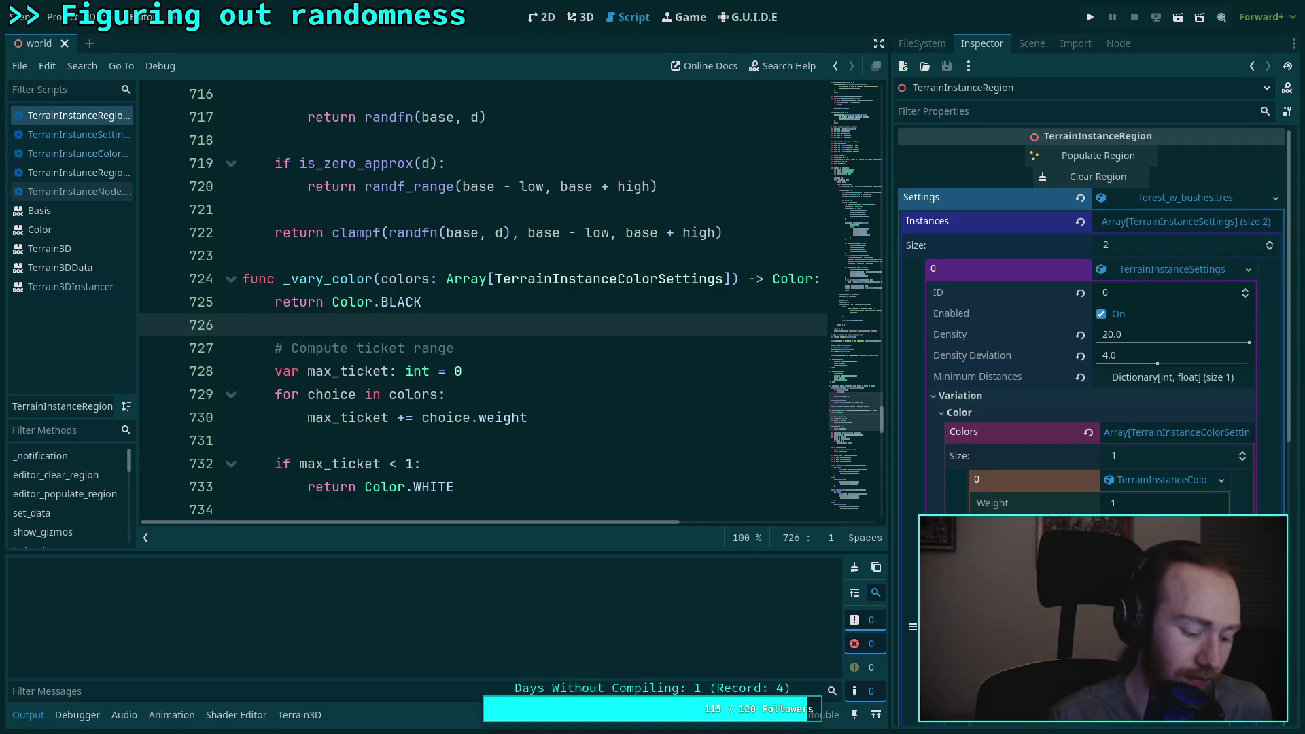
pyautogui.press('super+2')
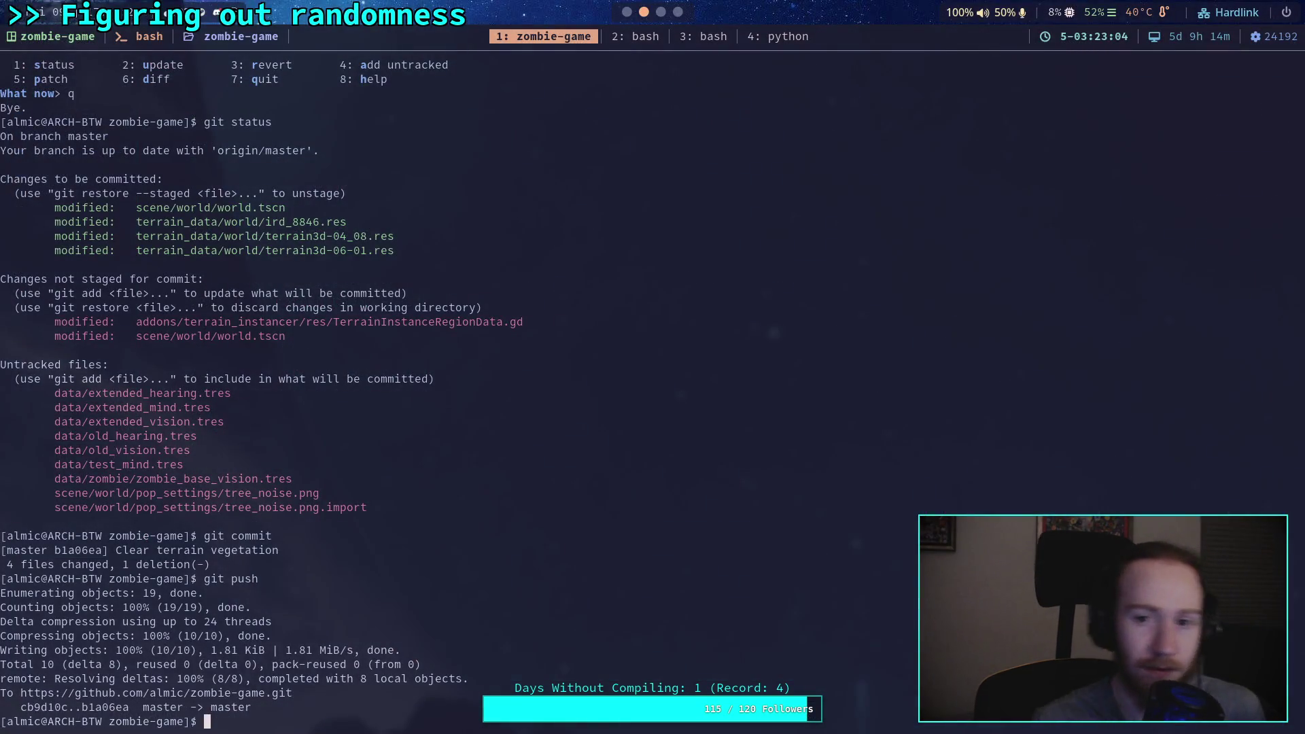
# Step: In the second terminal tab, cd into ../../../repos/Terrain3D/ and open it with n
pyautogui.click(636, 42)
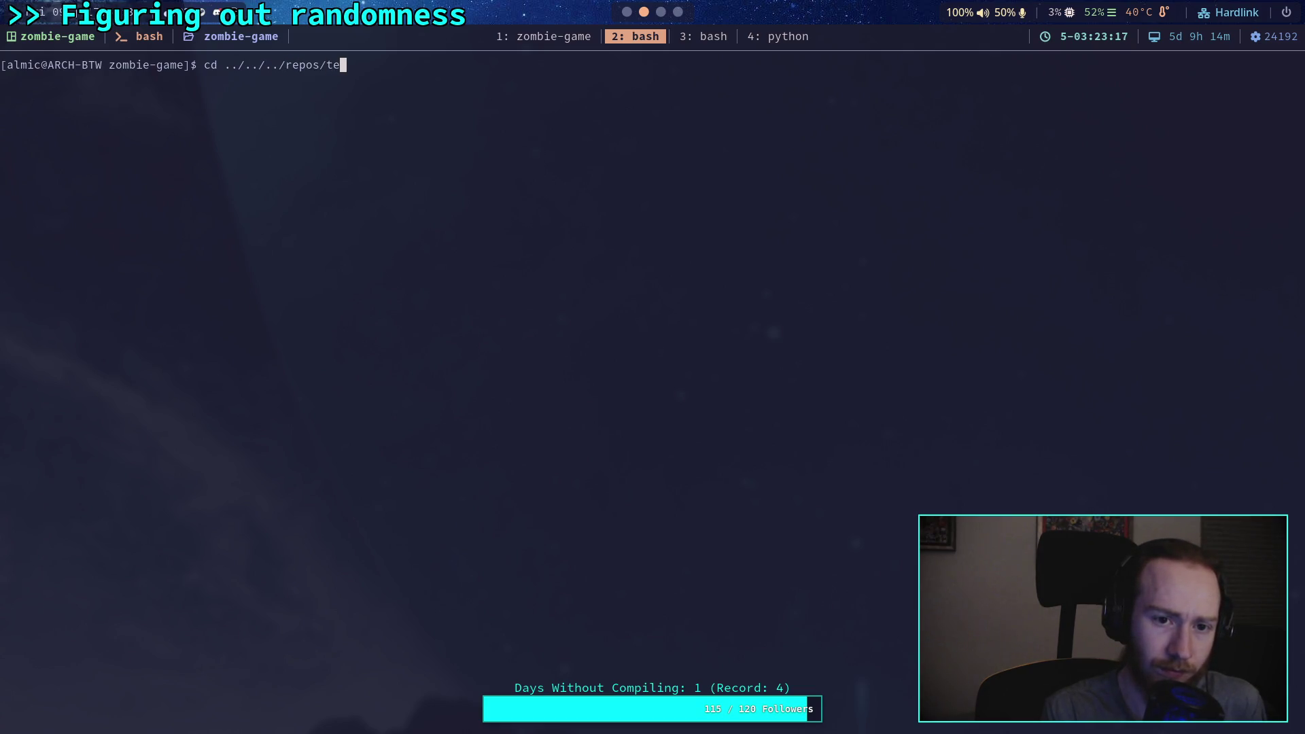
pyautogui.press('Tab')
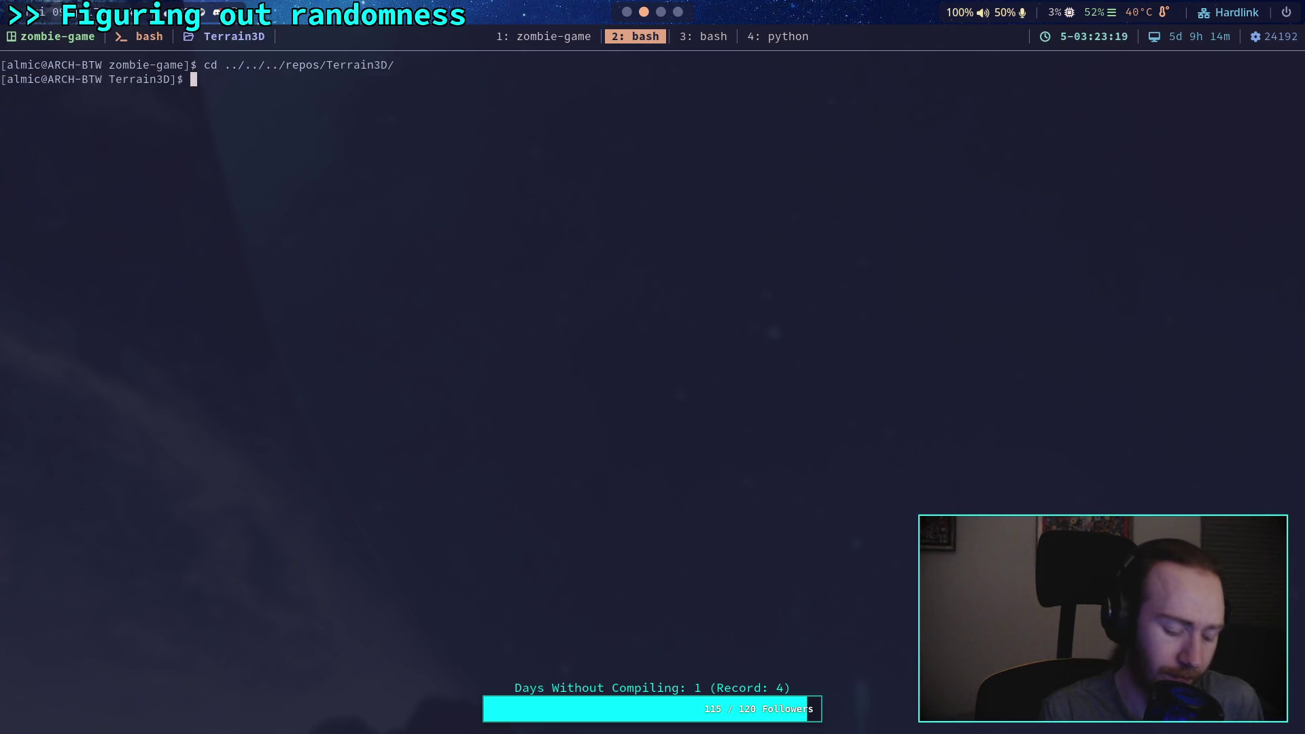
pyautogui.press('Return')
# Step: Open src/terrain_3d_instancer.cpp from the Neovim file tree
pyautogui.press('j')
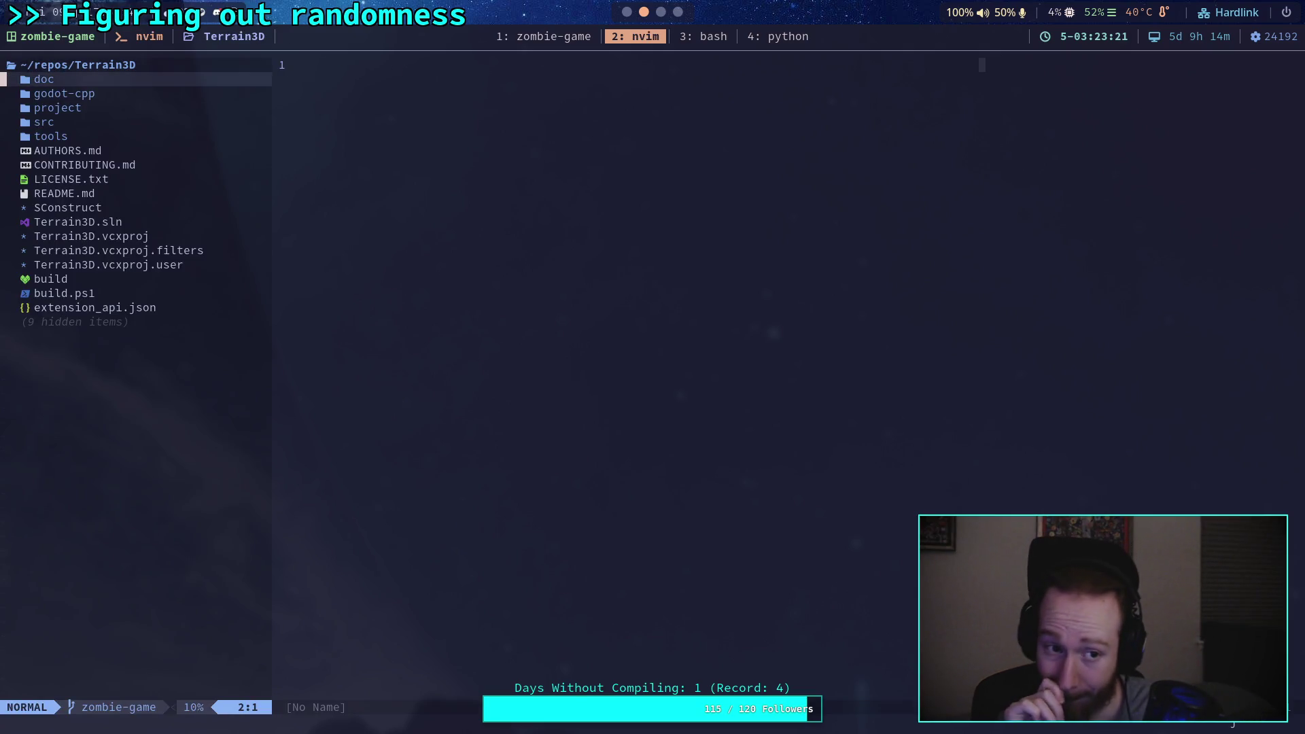
pyautogui.press('j')
pyautogui.press('j')
pyautogui.press('j')
pyautogui.press('Return')
pyautogui.press('j')
pyautogui.press('j')
pyautogui.press('j')
pyautogui.press('j')
pyautogui.press('j')
pyautogui.press('k')
pyautogui.press('k')
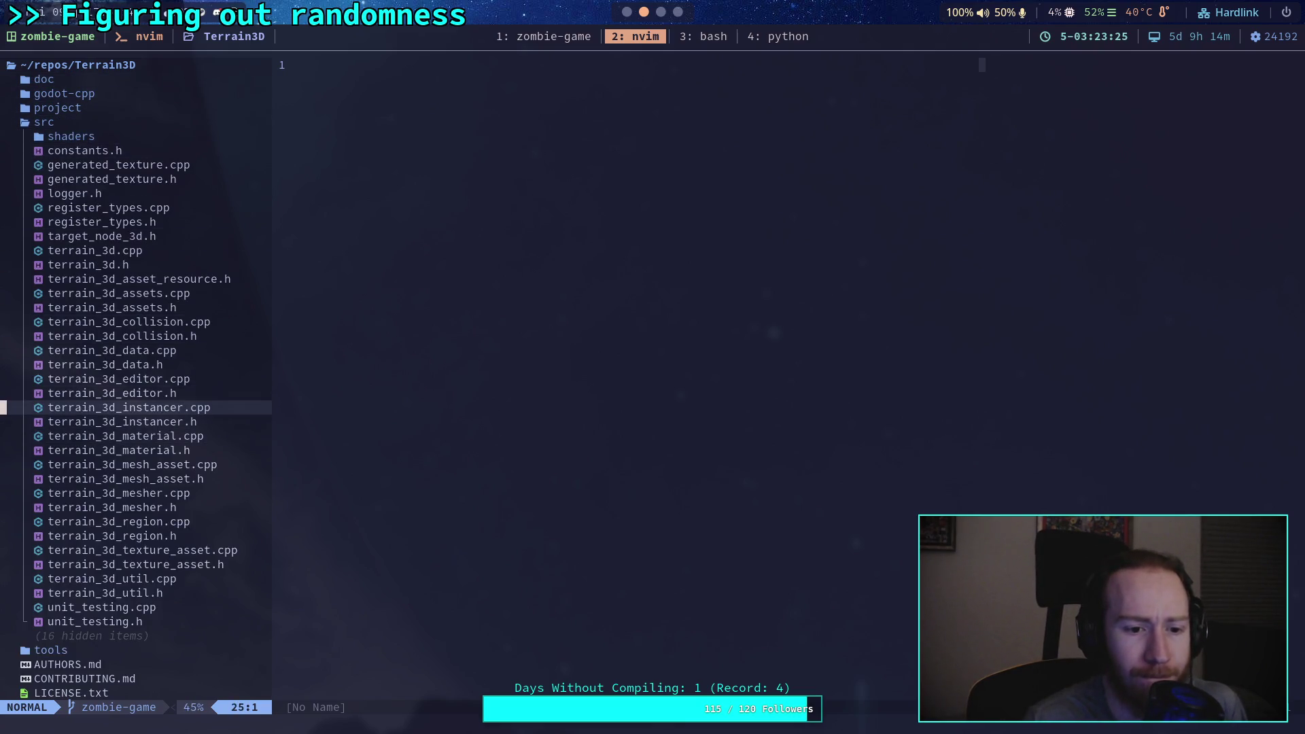
pyautogui.press('Return')
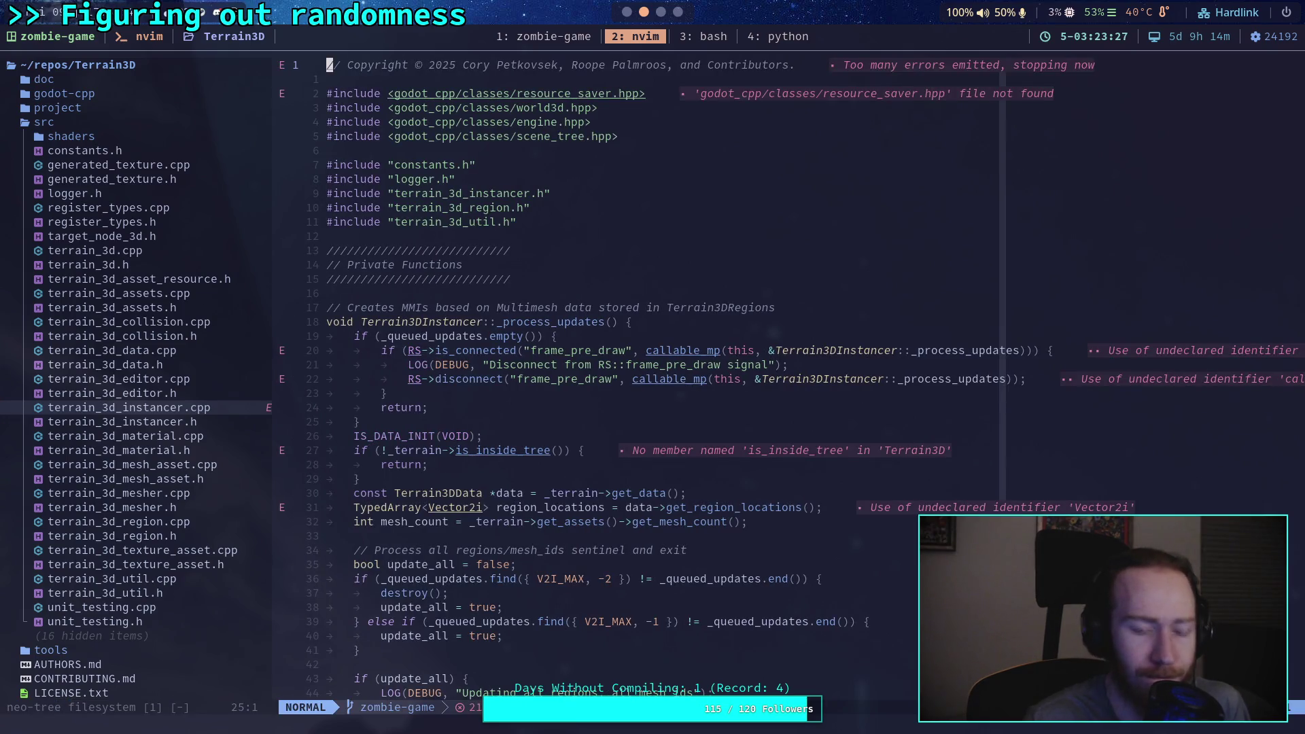
pyautogui.press('y')
pyautogui.hotkey('shift', 'g')
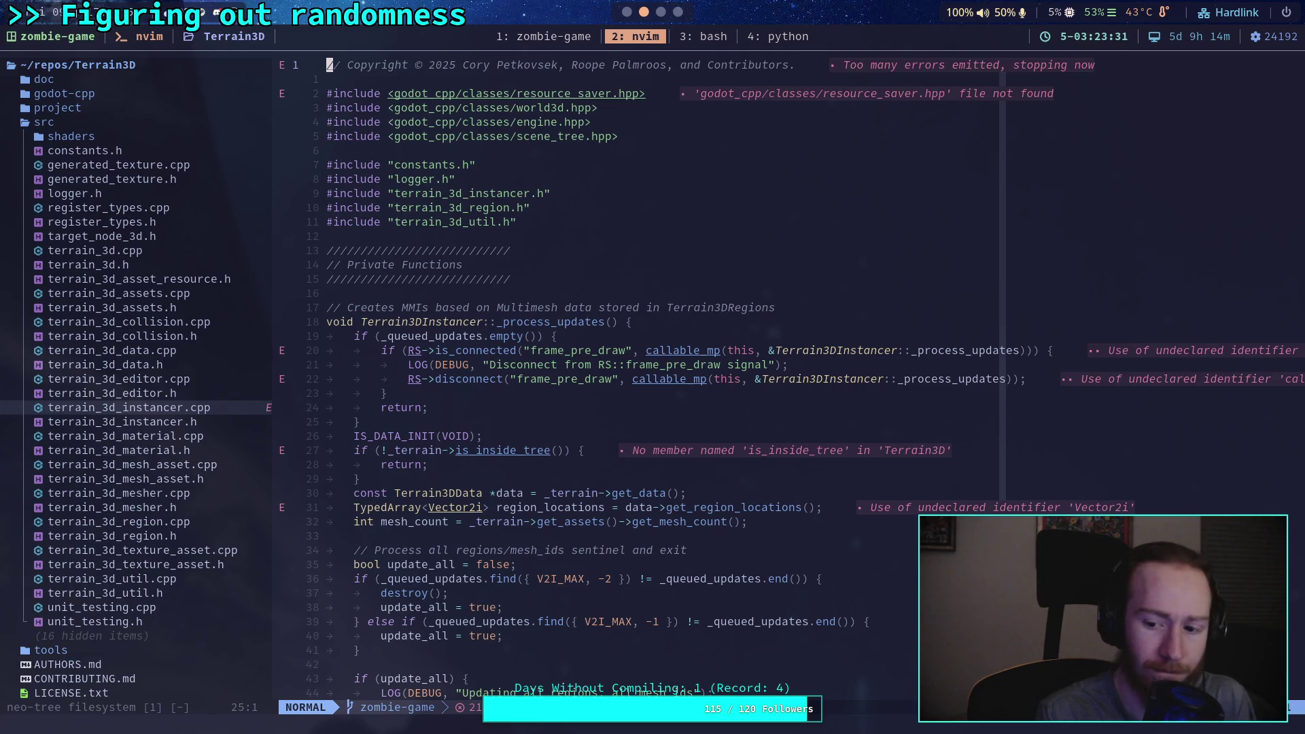
# Step: Search for add_trans and step to the Terrain3DInstancer::add_transforms definition at line 920
pyautogui.write('y')
pyautogui.write('/')
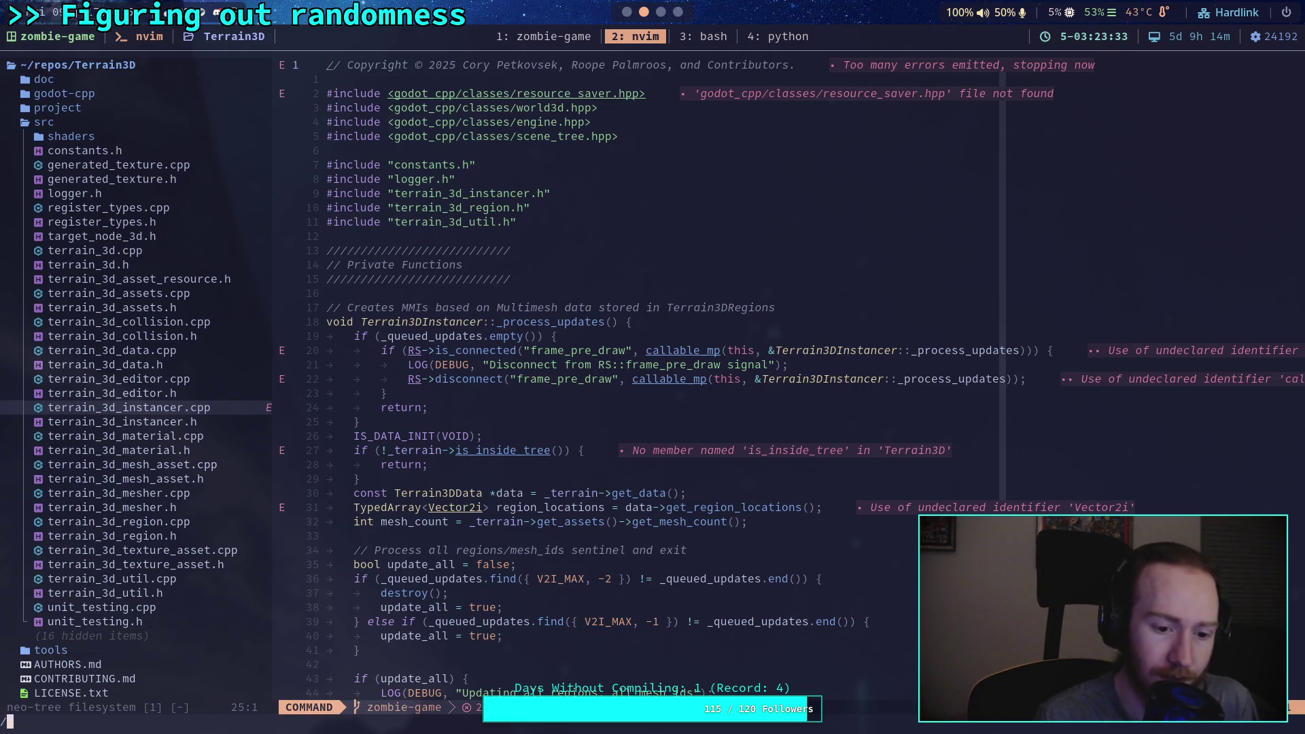
pyautogui.write('add-trans')
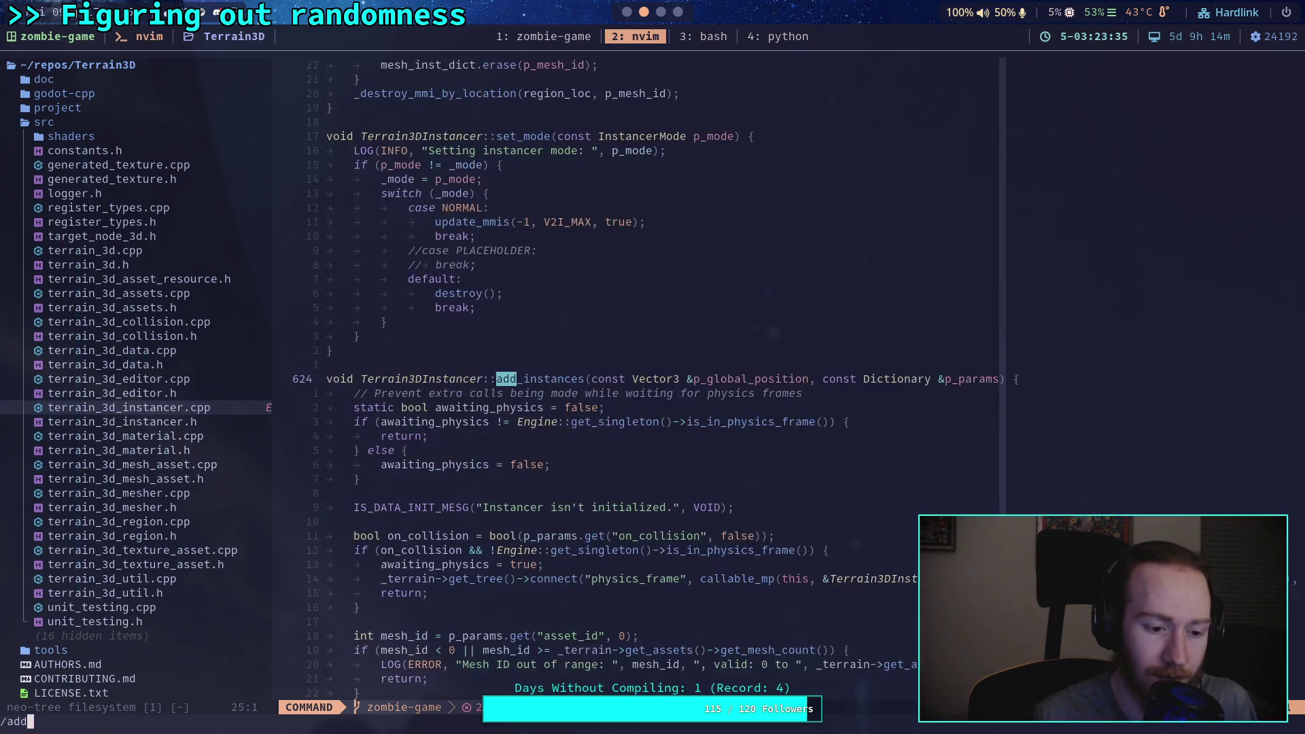
pyautogui.press('BackSpace')
pyautogui.press('BackSpace')
pyautogui.press('BackSpace')
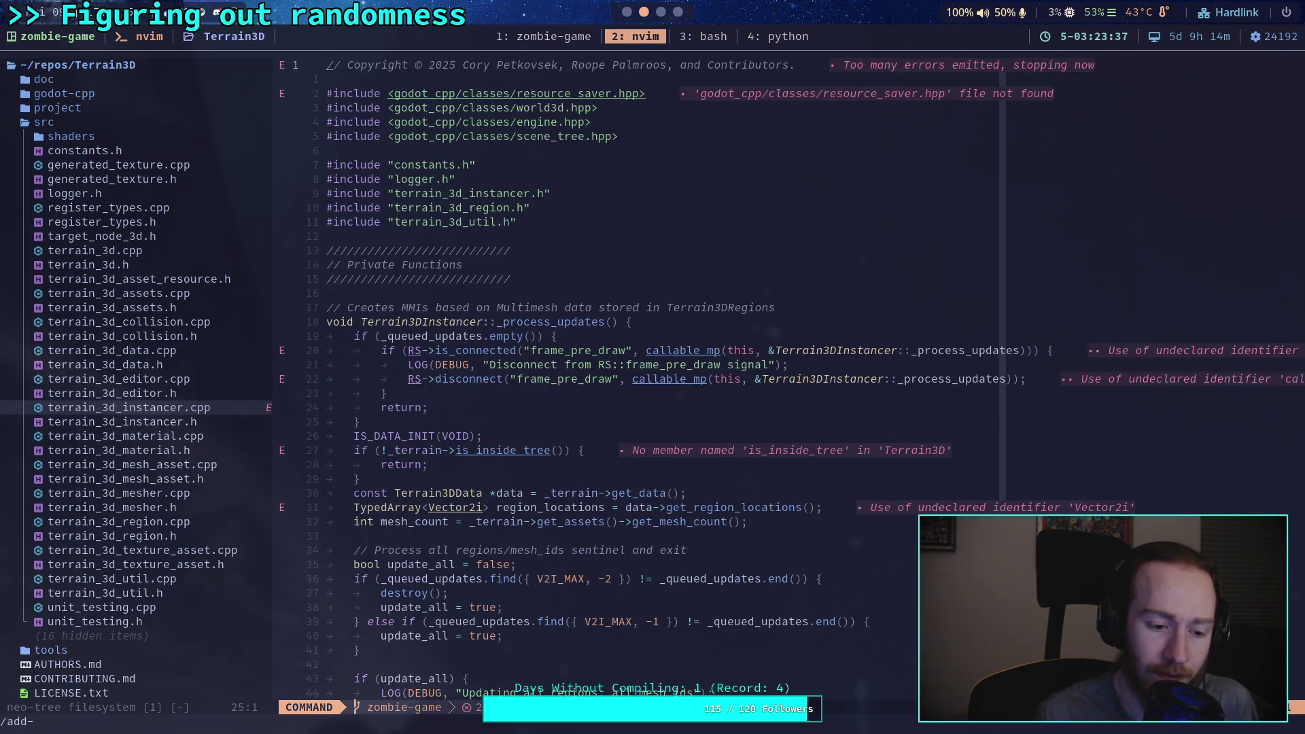
pyautogui.write('_trans')
pyautogui.press('Return')
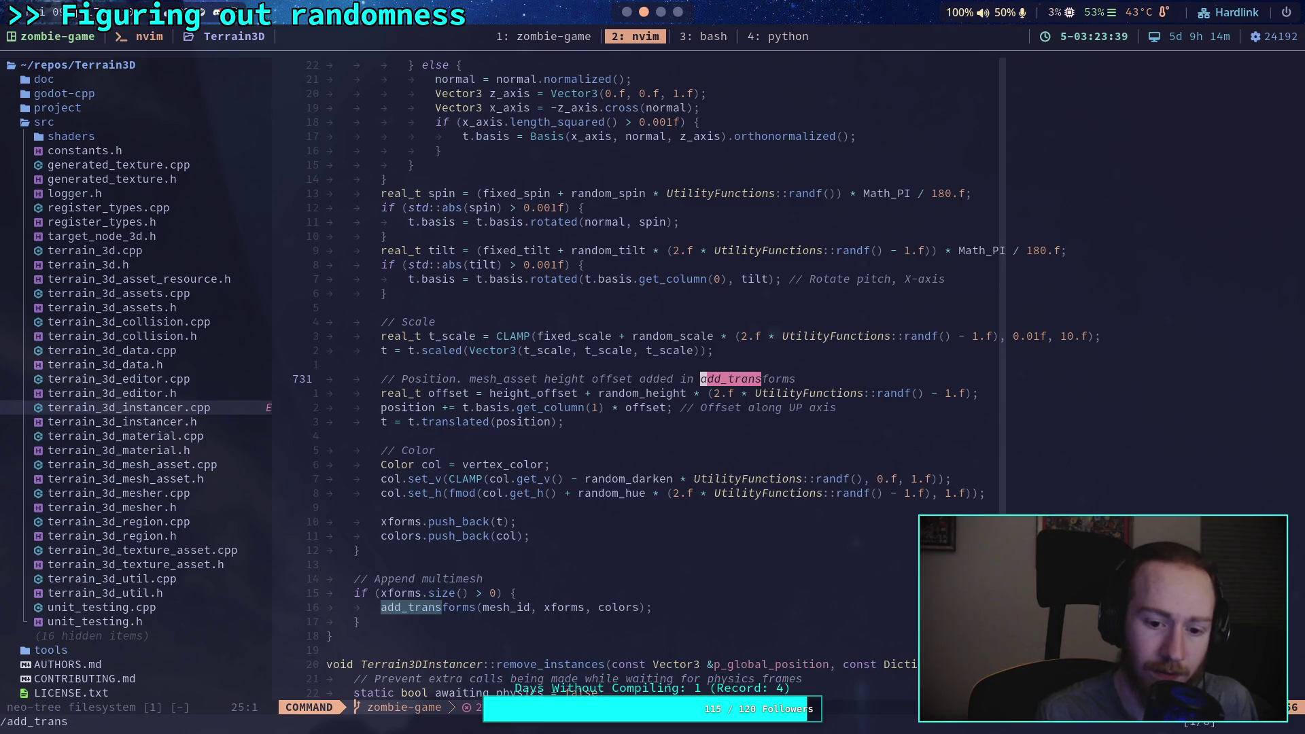
pyautogui.press('n')
pyautogui.press('n')
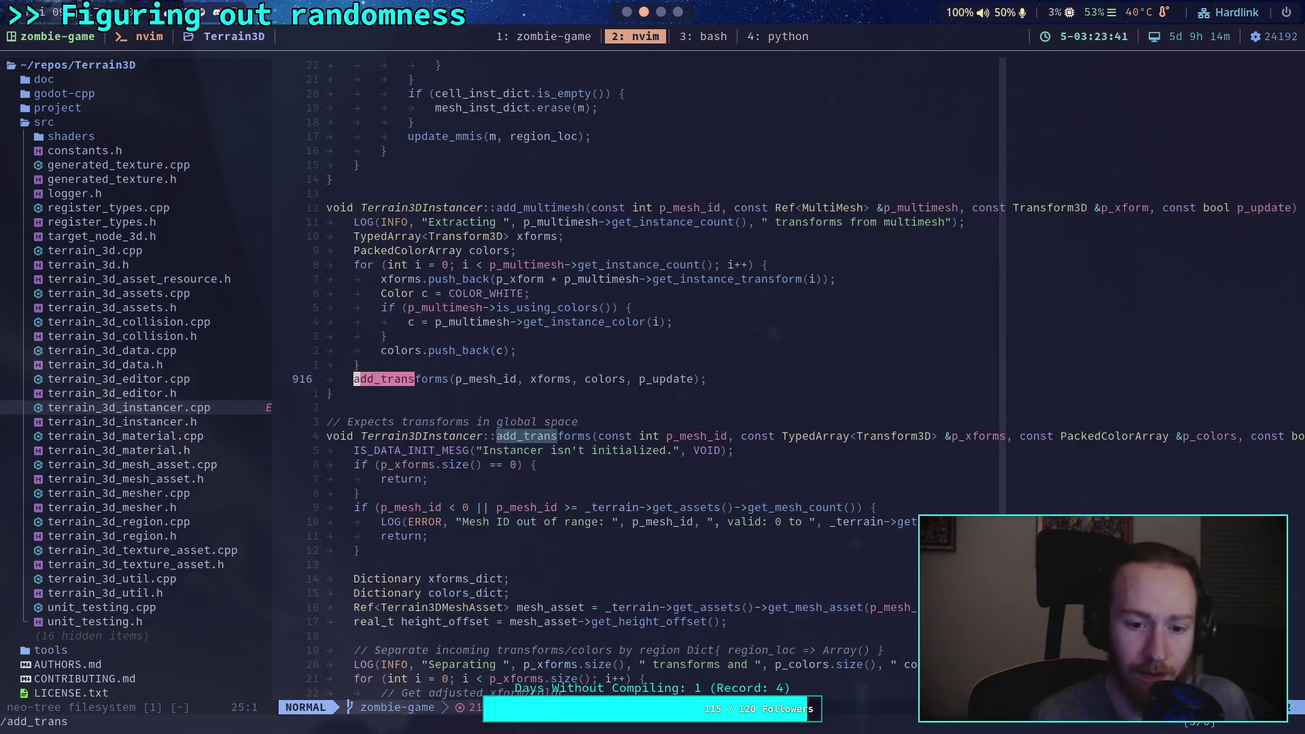
pyautogui.press('n')
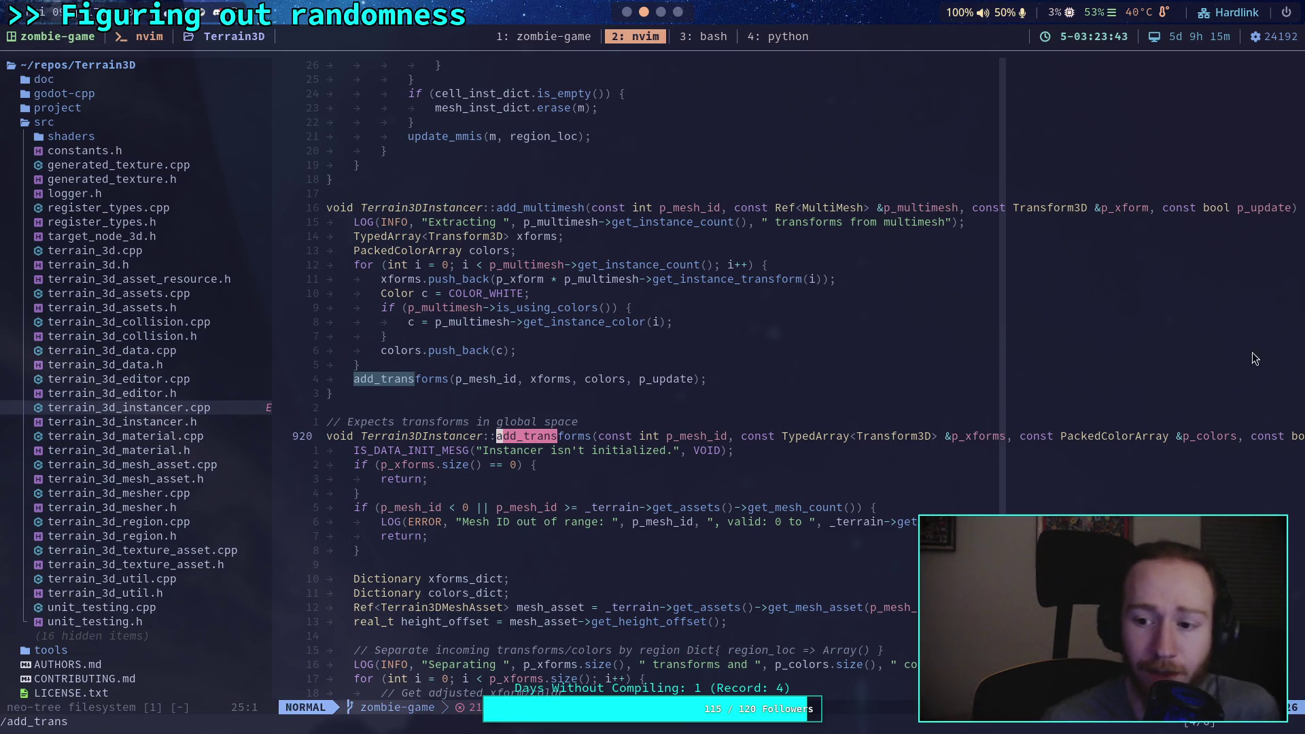
pyautogui.scroll(-4, 1257, 348)
pyautogui.scroll(-1, 1085, 463)
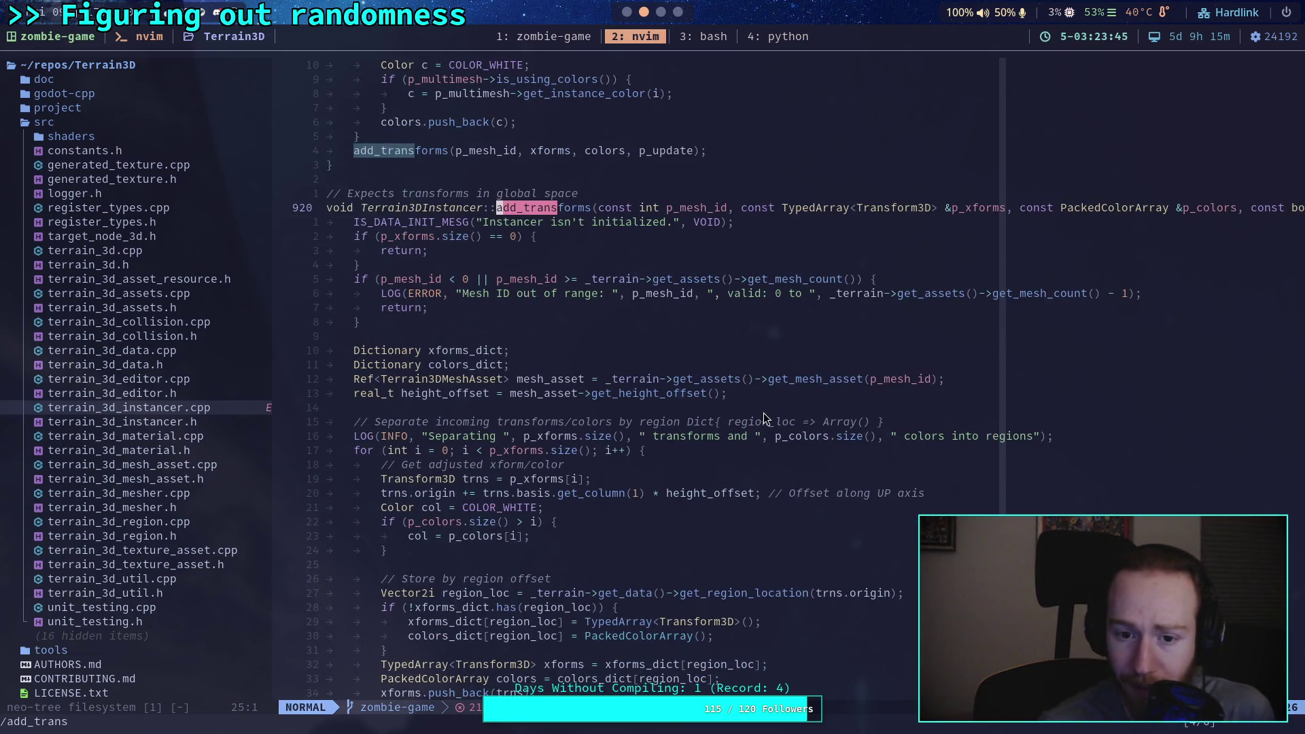
pyautogui.scroll(-5, 754, 406)
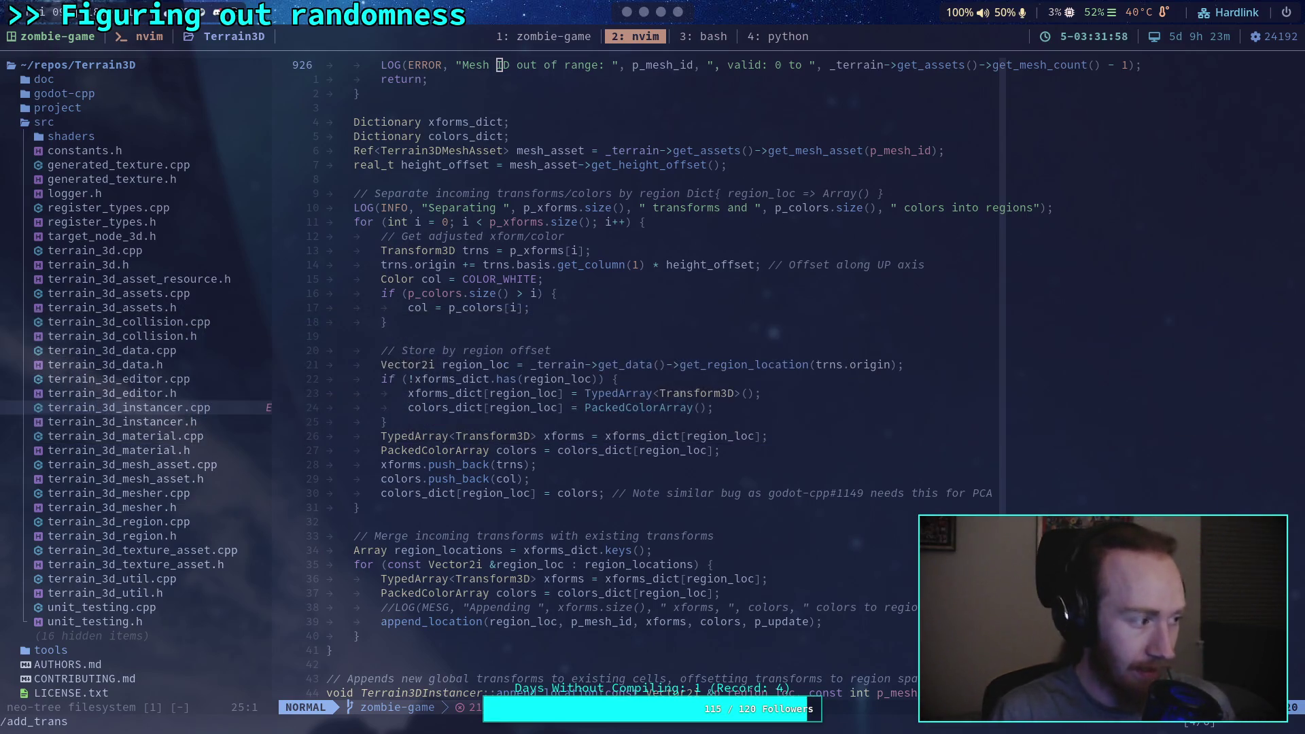
# Step: Jump to the region_locations merge line, then open terrain_3d_instancer.h from the neo-tree sidebar
pyautogui.press('3')
pyautogui.press('4')
pyautogui.press('j')
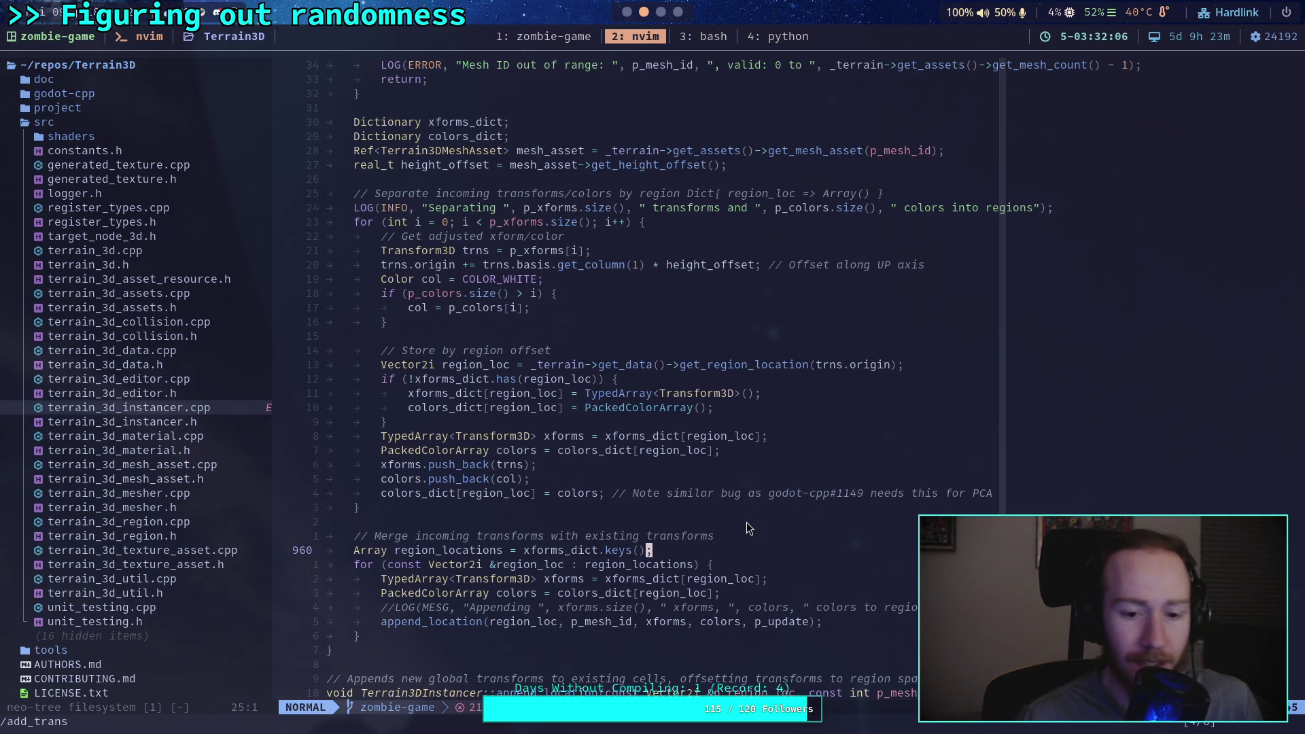
pyautogui.scroll(-3, 747, 522)
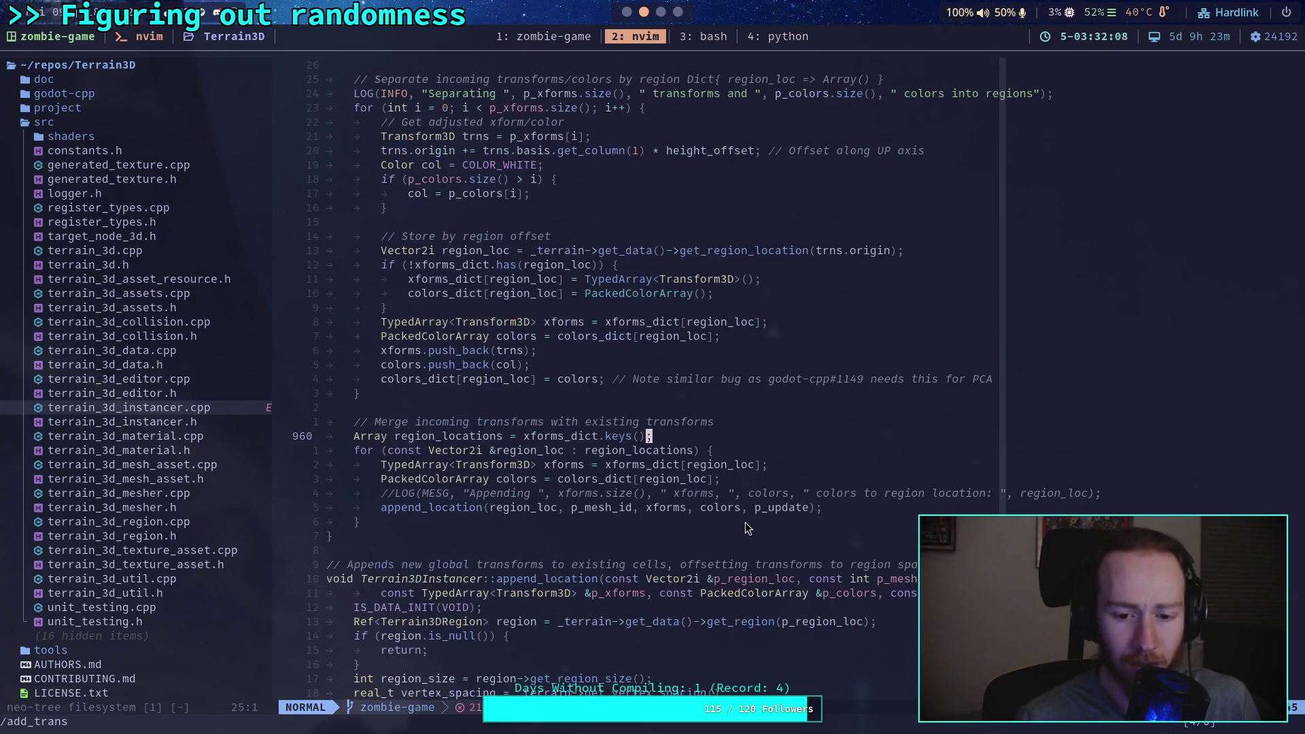
pyautogui.scroll(5, 744, 514)
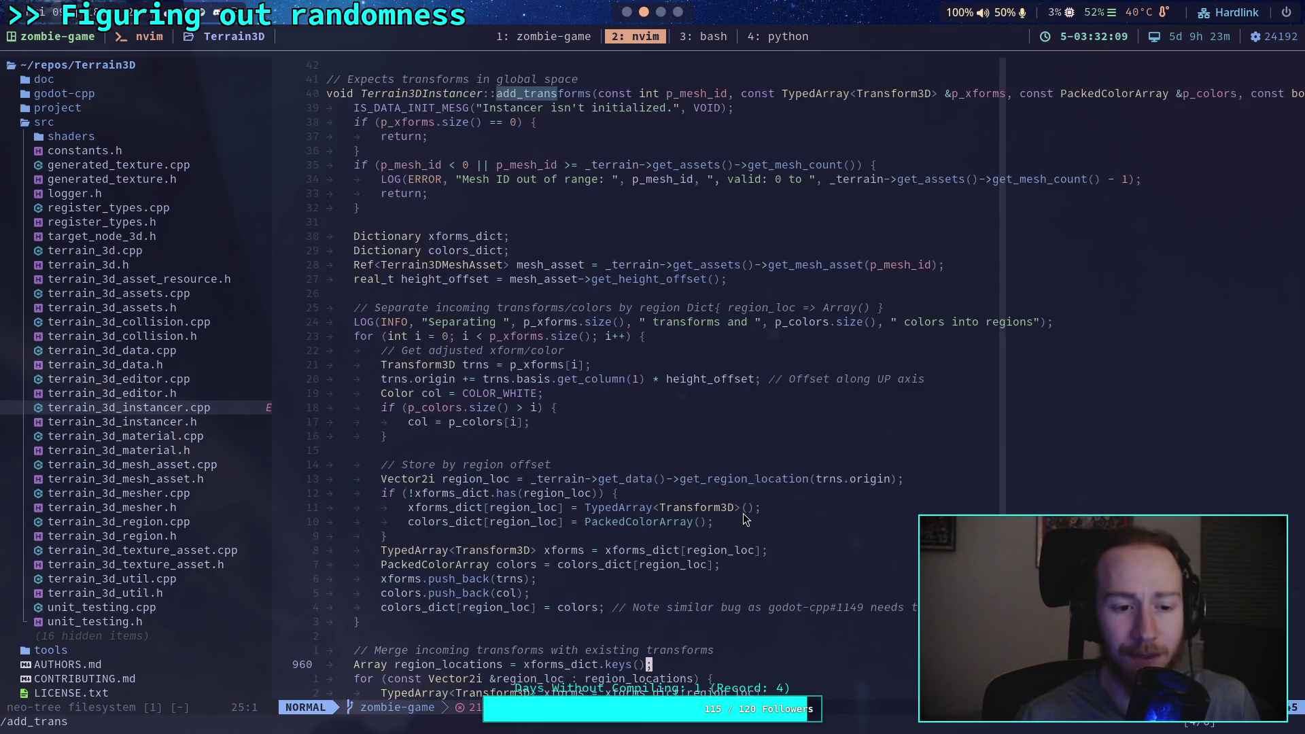
pyautogui.doubleClick(194, 421)
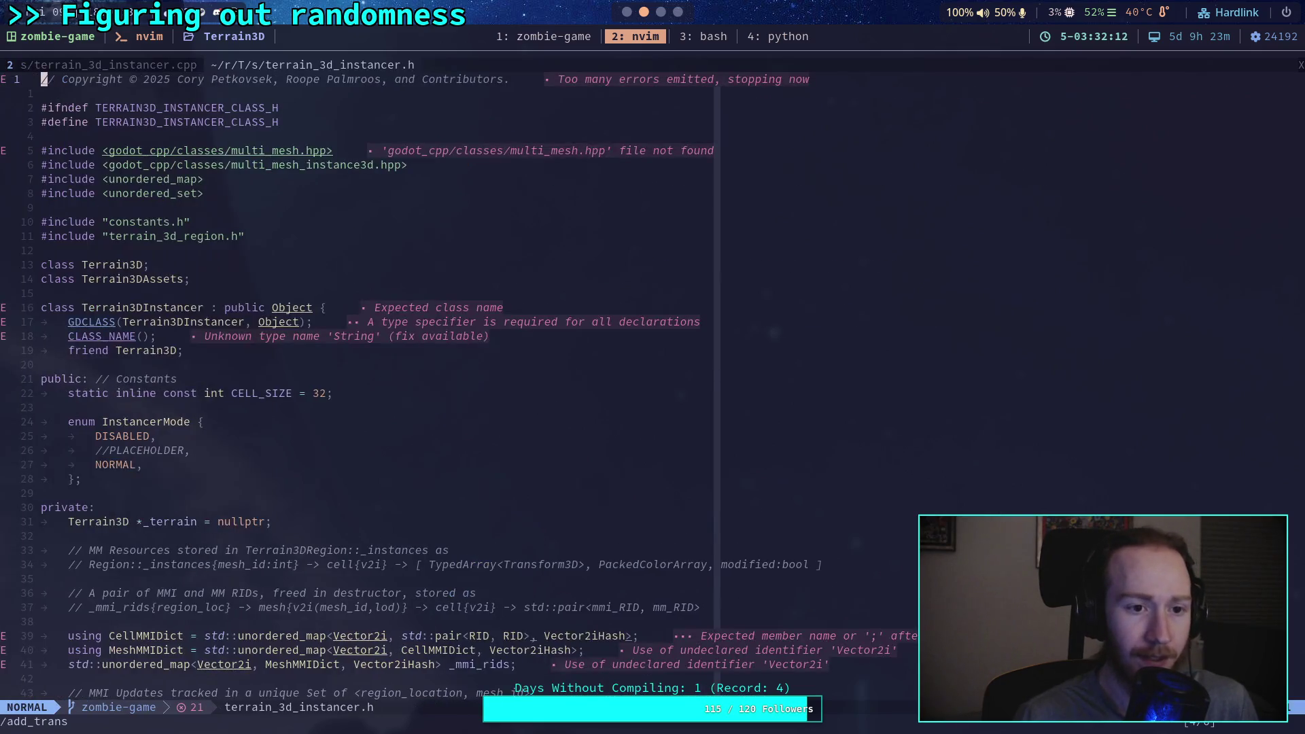
pyautogui.scroll(-4, 242, 425)
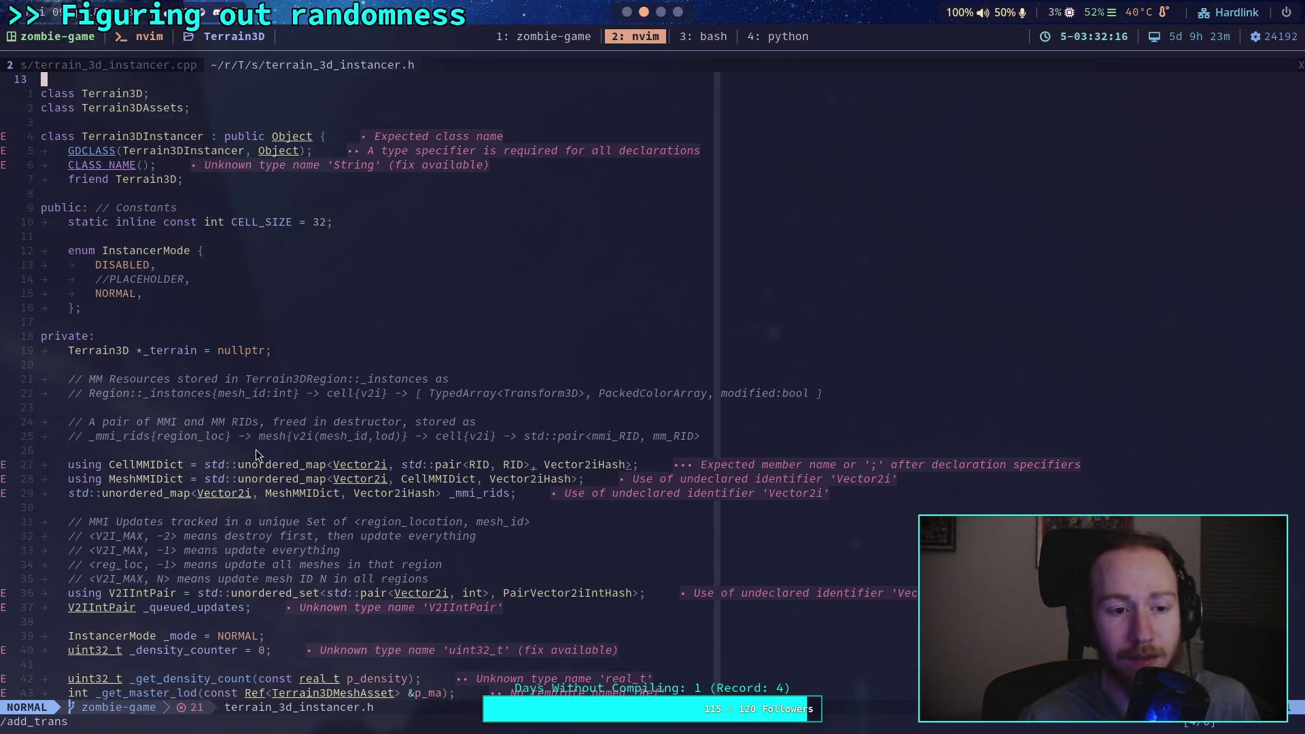
pyautogui.scroll(-1, 257, 456)
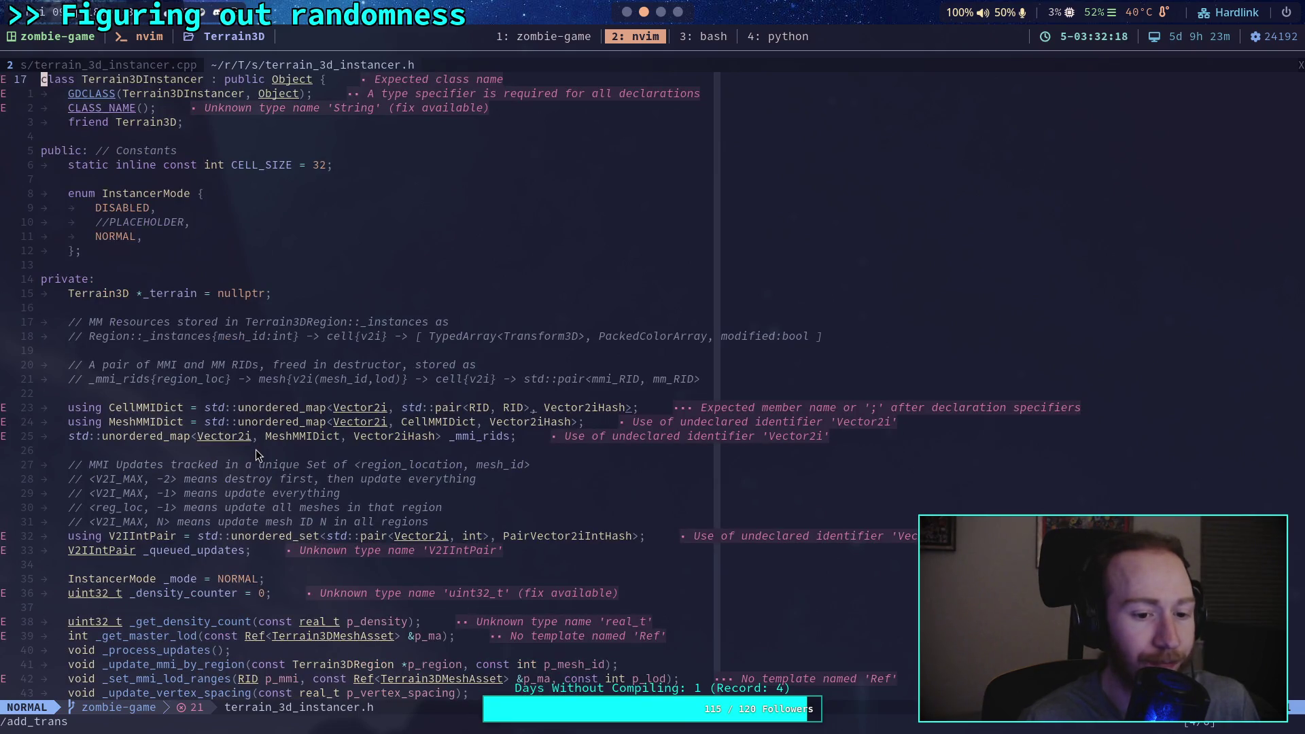
pyautogui.scroll(-5, 257, 456)
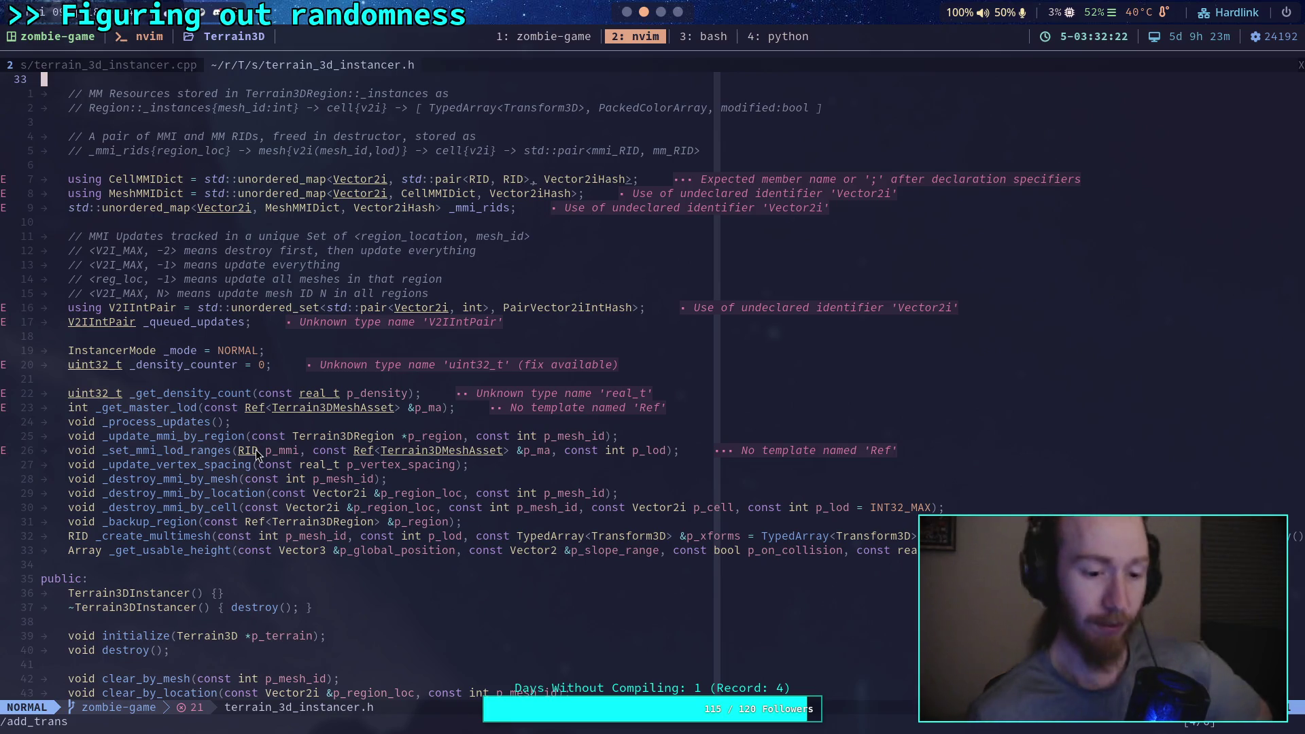
pyautogui.scroll(-8, 304, 480)
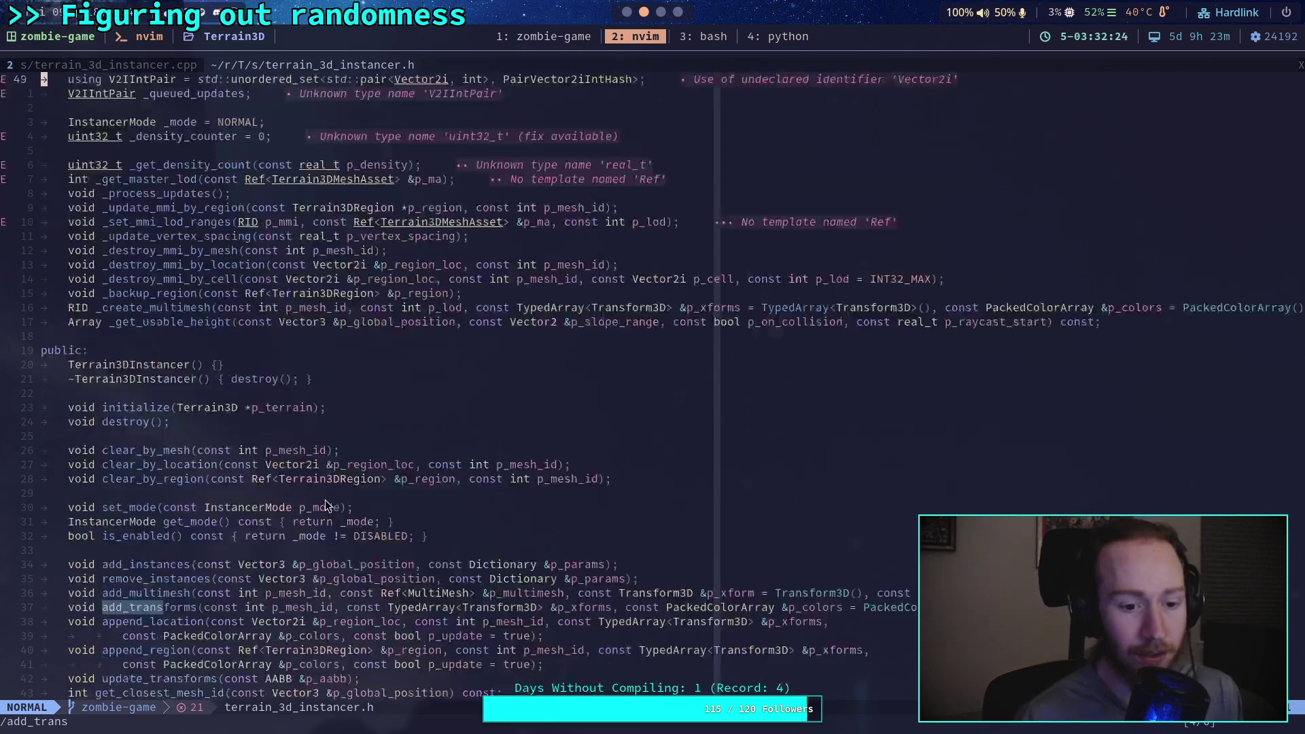
pyautogui.scroll(-4, 322, 479)
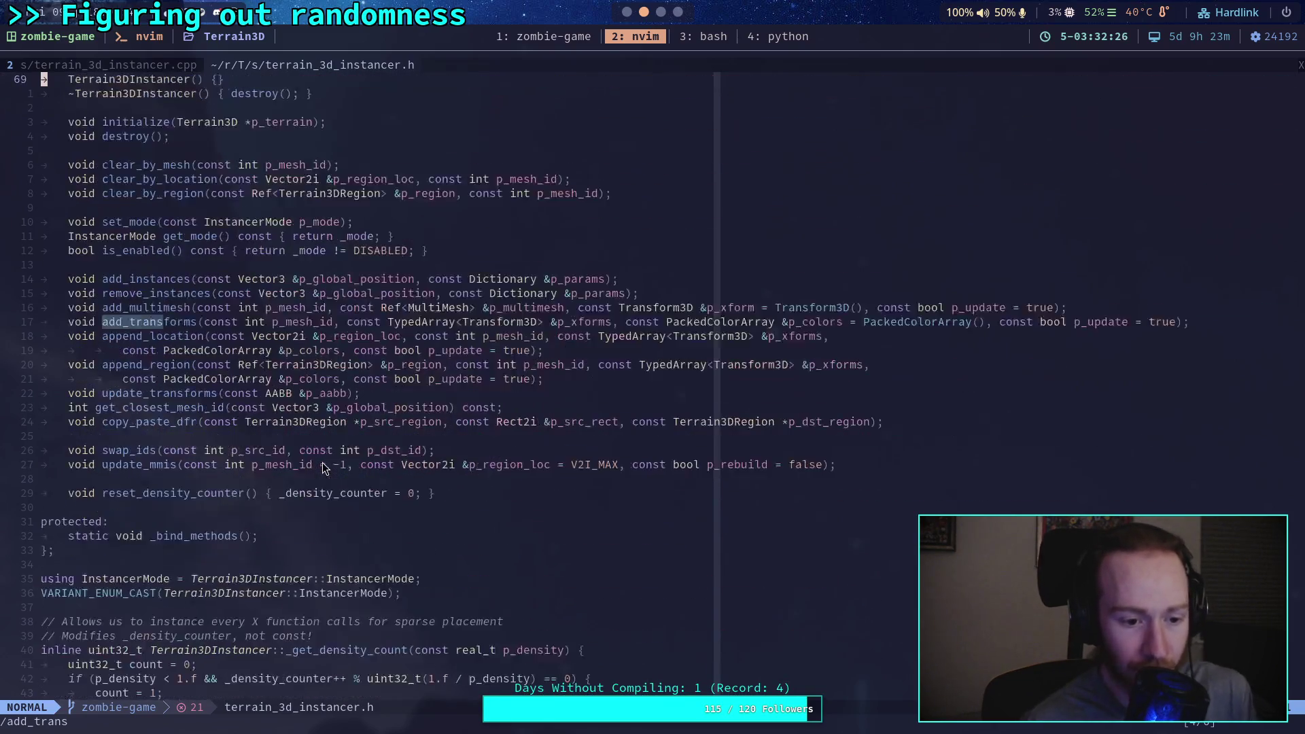
pyautogui.scroll(-3, 325, 469)
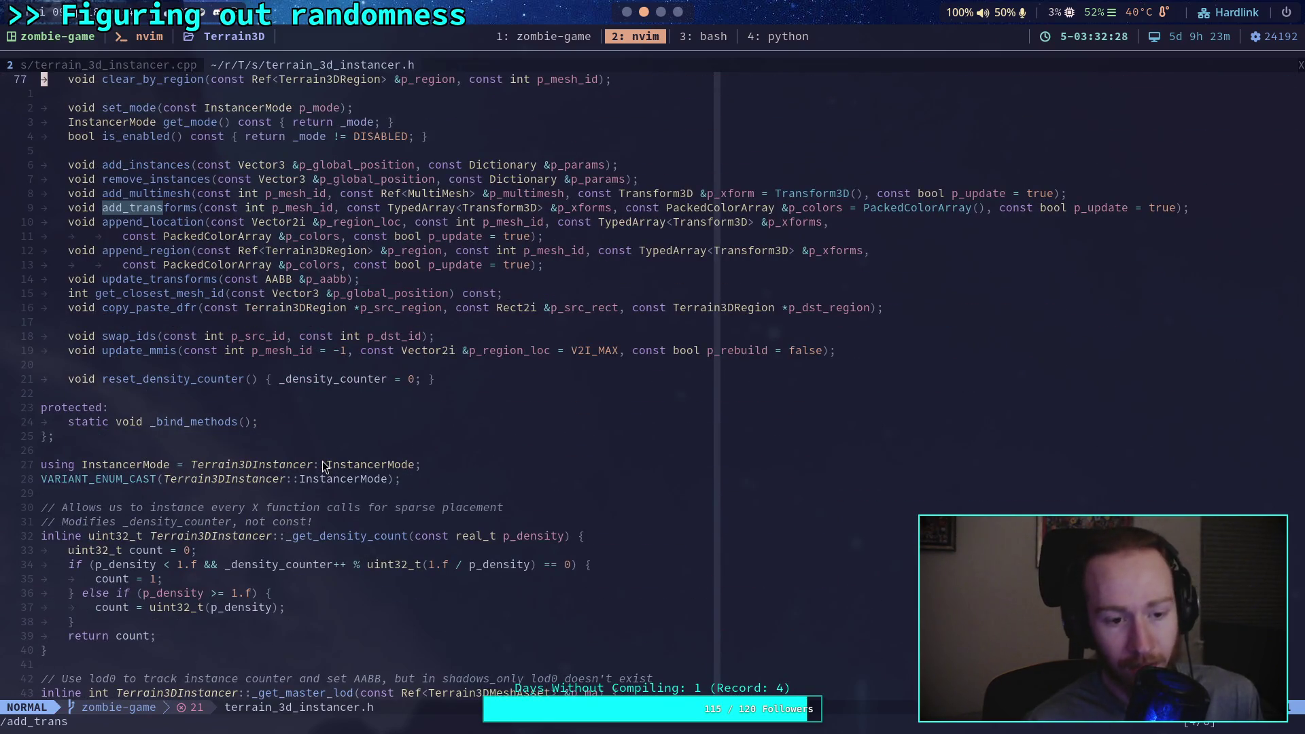
pyautogui.scroll(4, 322, 460)
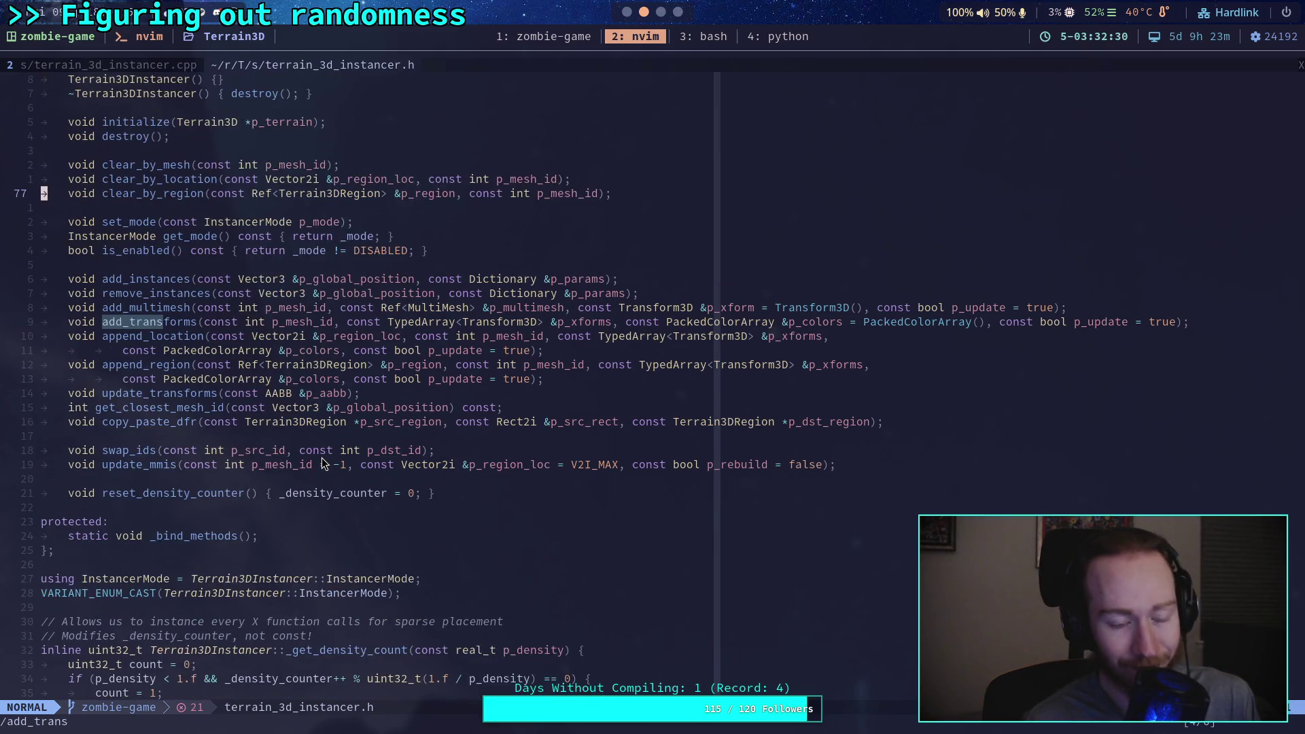
pyautogui.scroll(7, 323, 459)
pyautogui.scroll(4, 323, 462)
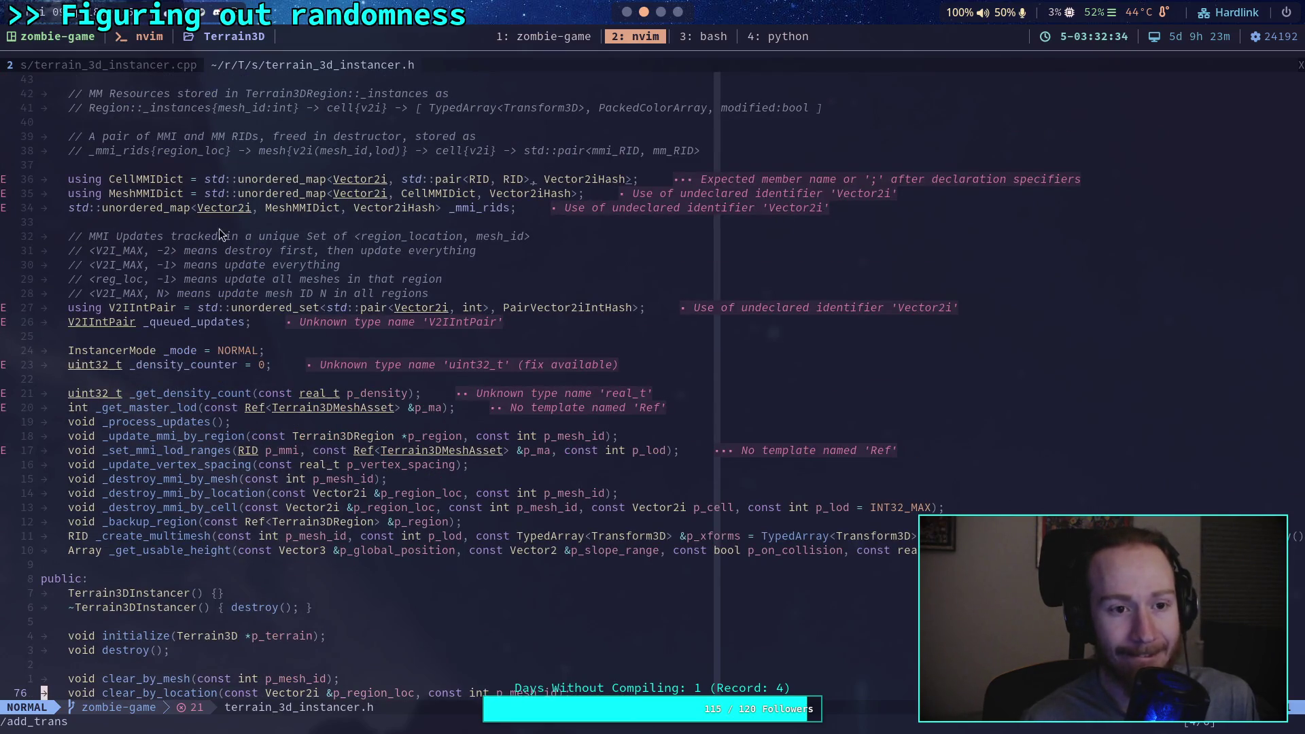
pyautogui.click(138, 65)
pyautogui.scroll(-10, 495, 466)
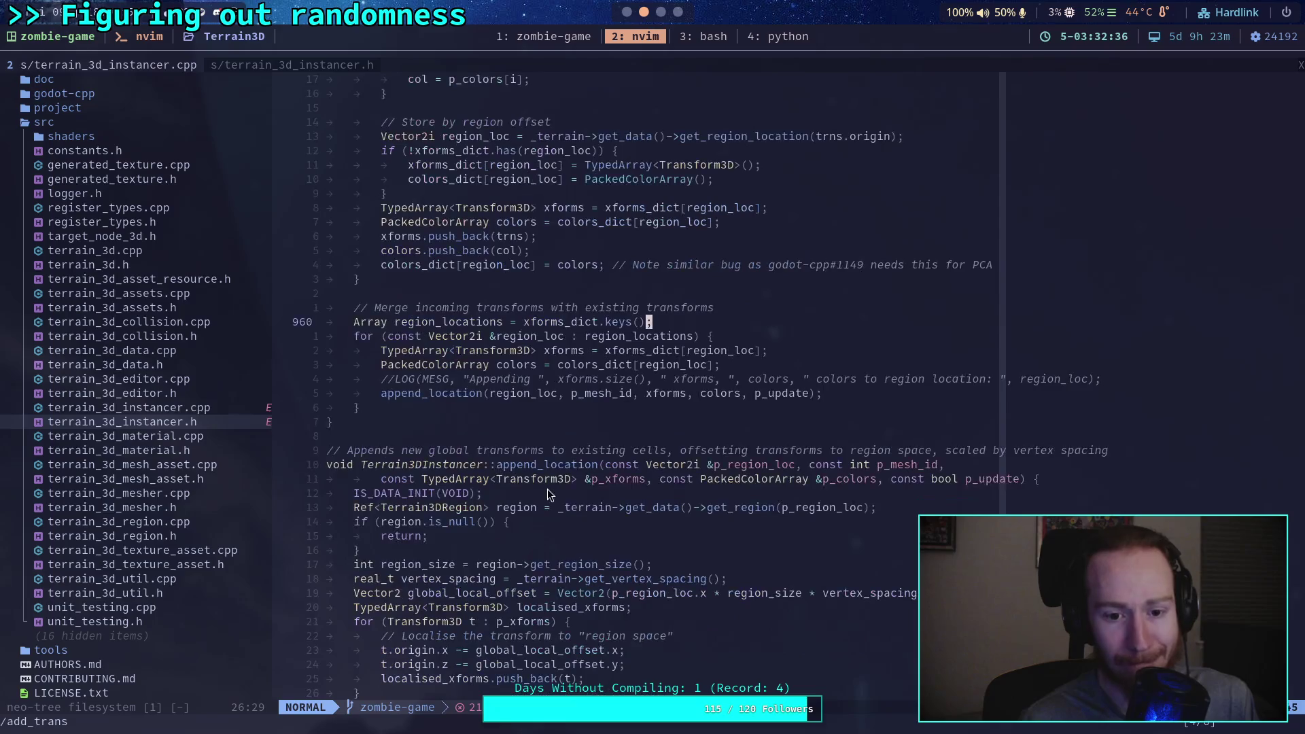
pyautogui.scroll(-20, 552, 489)
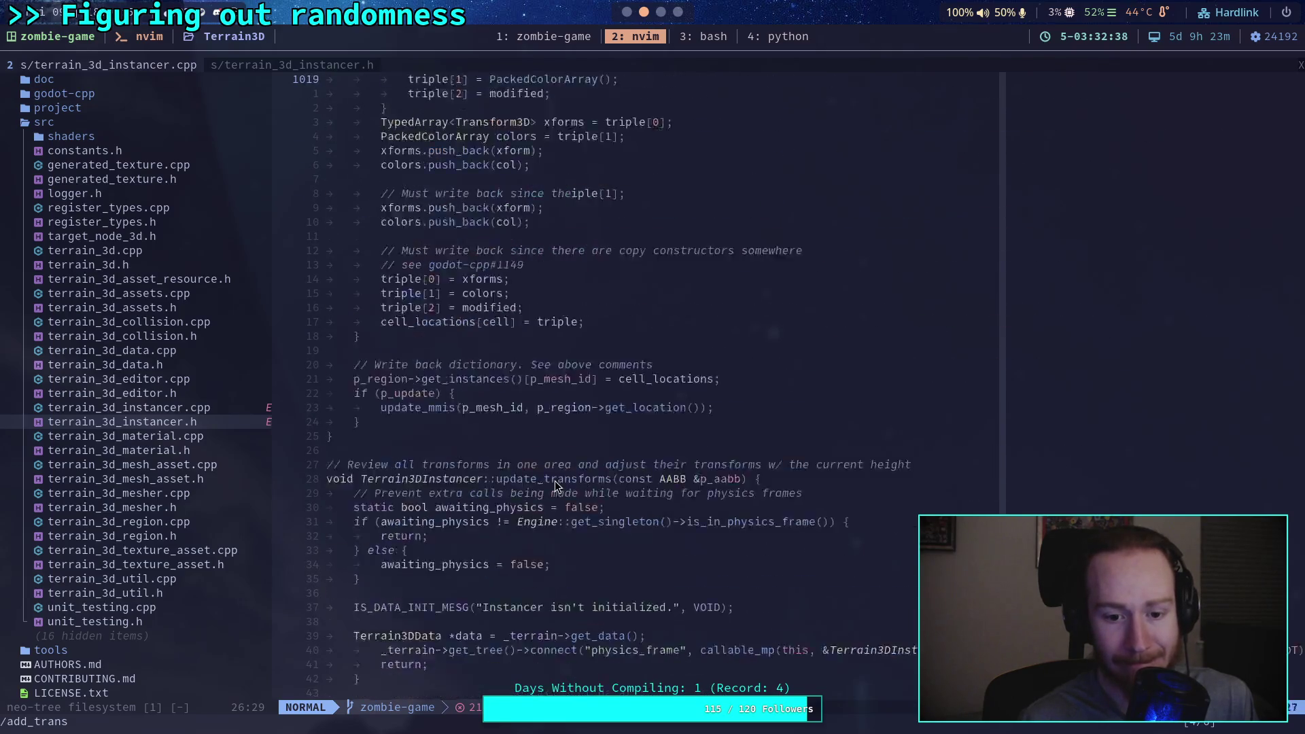
pyautogui.scroll(-20, 554, 480)
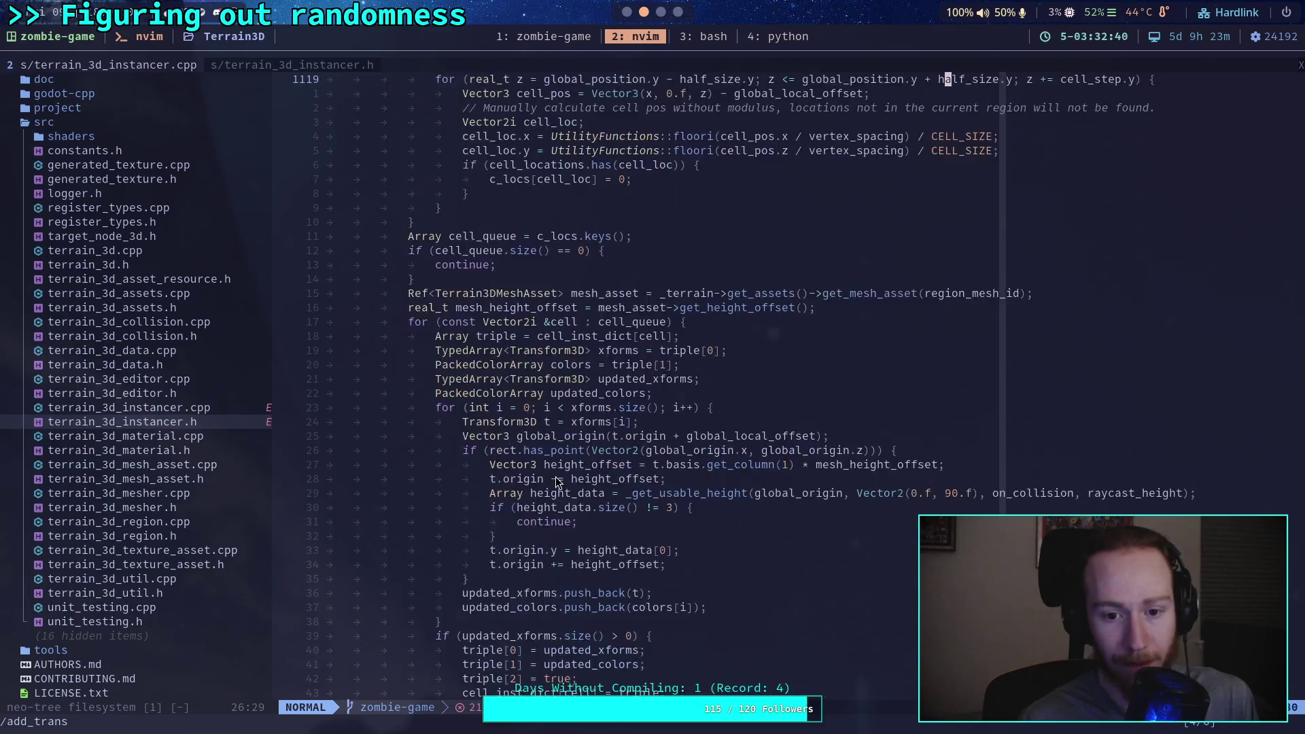
pyautogui.scroll(-3, 557, 478)
pyautogui.scroll(-20, 557, 478)
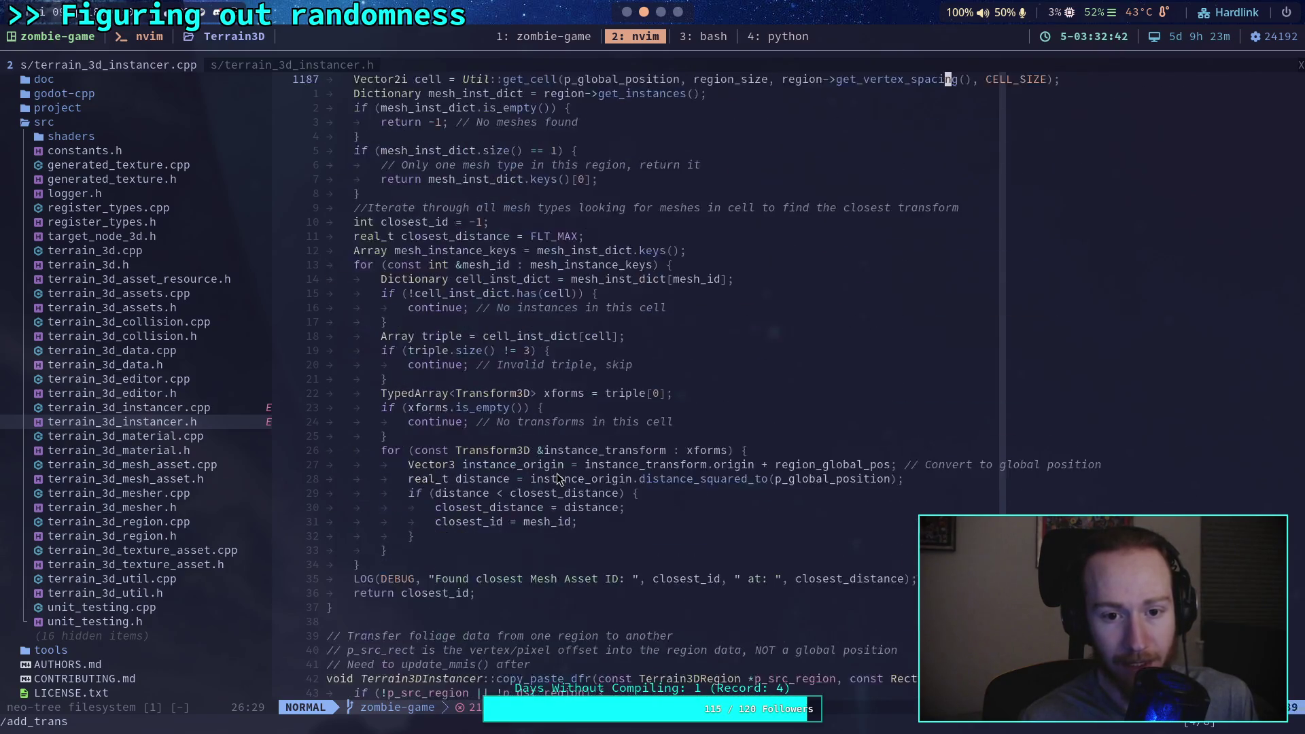
pyautogui.scroll(-20, 557, 468)
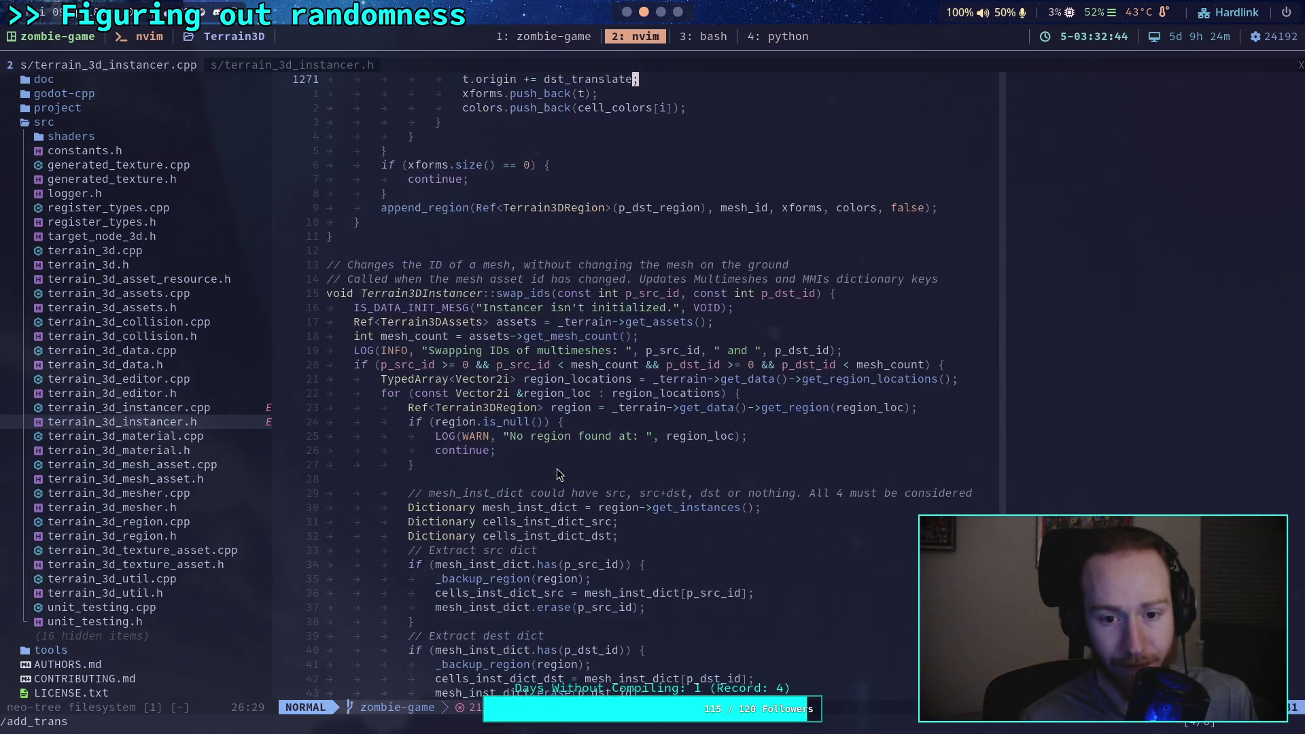
pyautogui.scroll(-5, 557, 468)
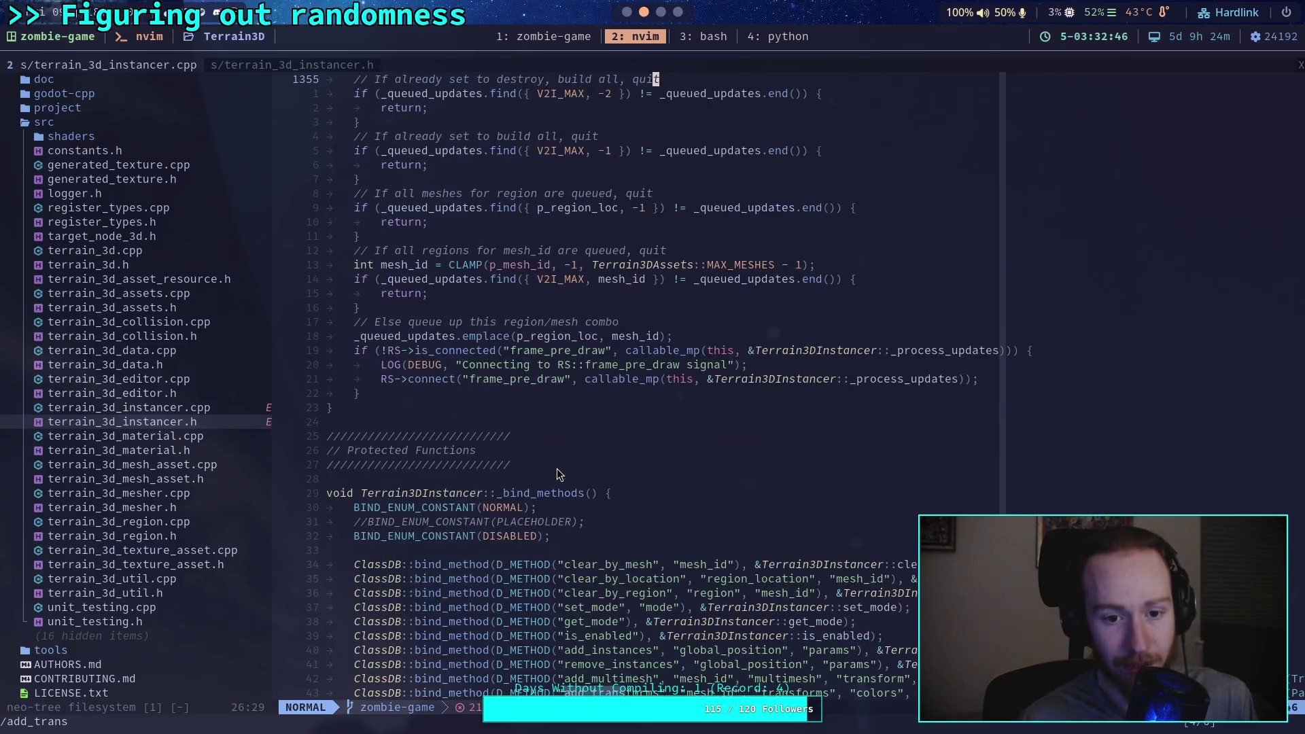
pyautogui.scroll(6, 557, 468)
pyautogui.scroll(-9, 557, 468)
pyautogui.scroll(20, 556, 467)
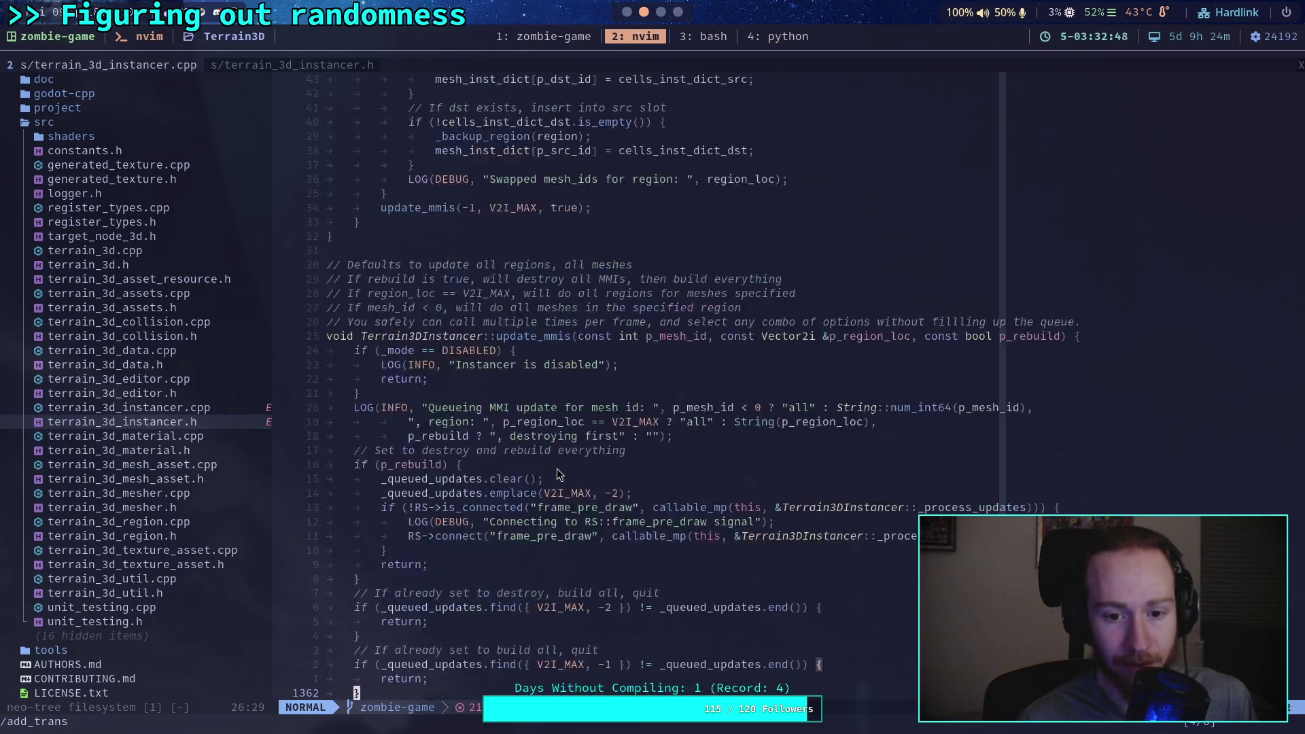
pyautogui.scroll(20, 683, 522)
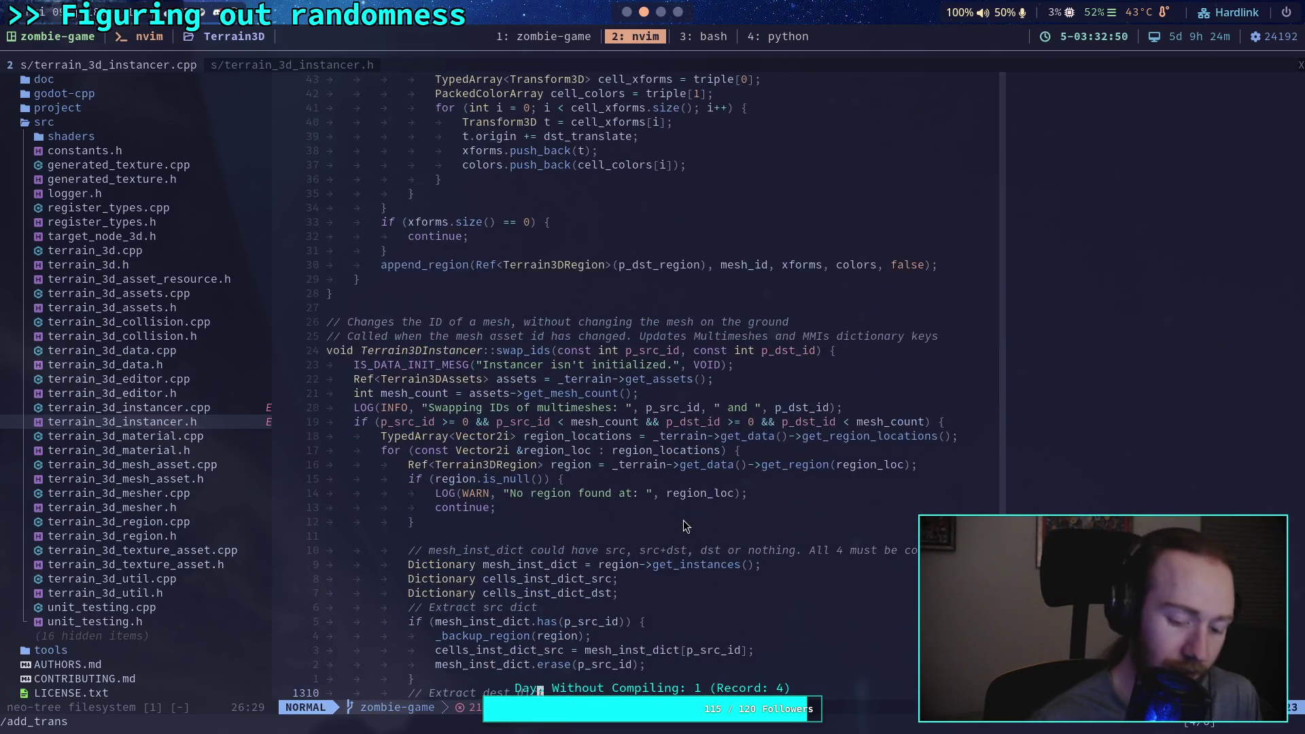
pyautogui.scroll(20, 697, 690)
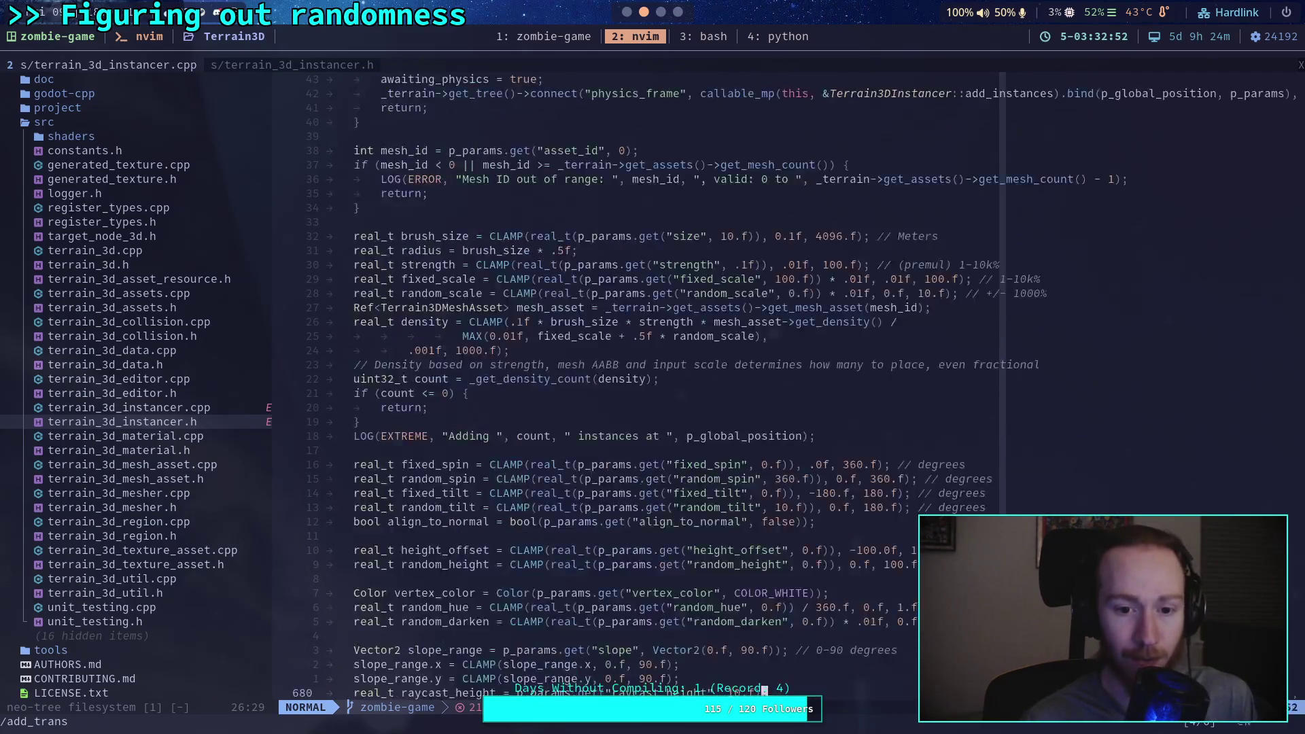
pyautogui.scroll(20, 639, 381)
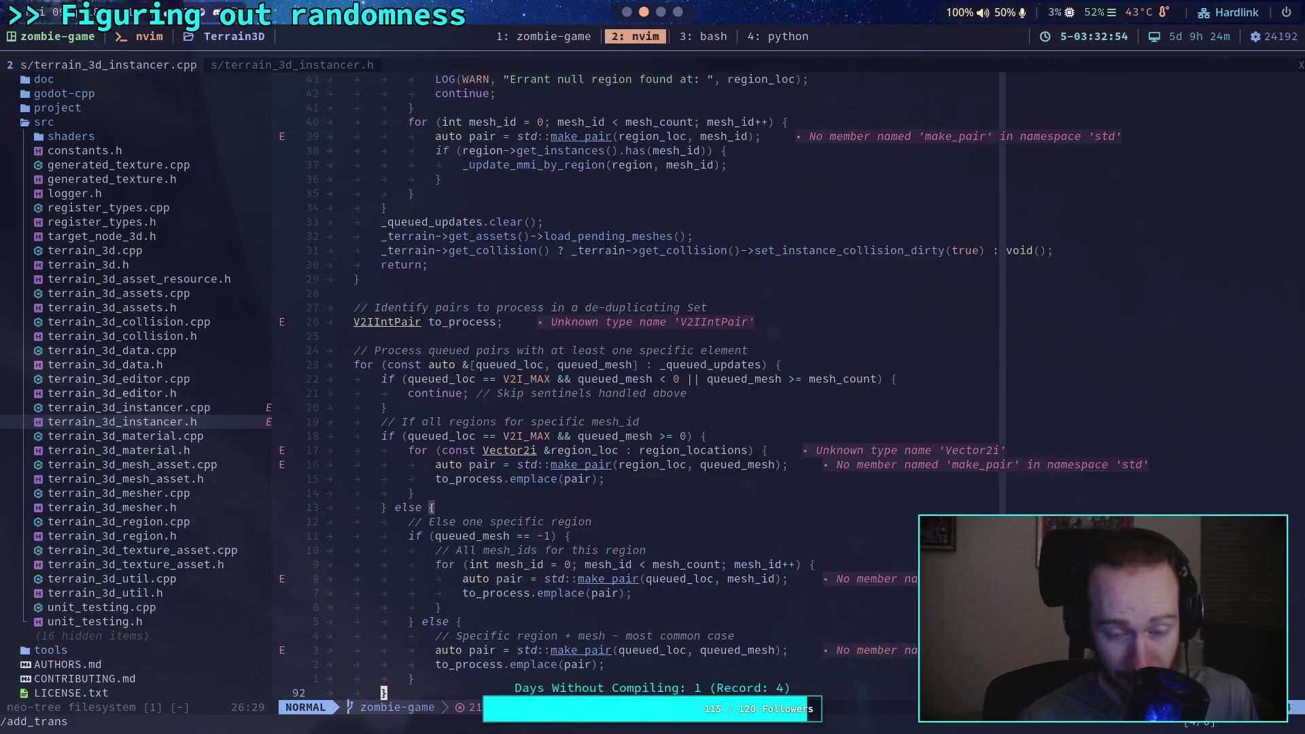
pyautogui.scroll(-12, 683, 484)
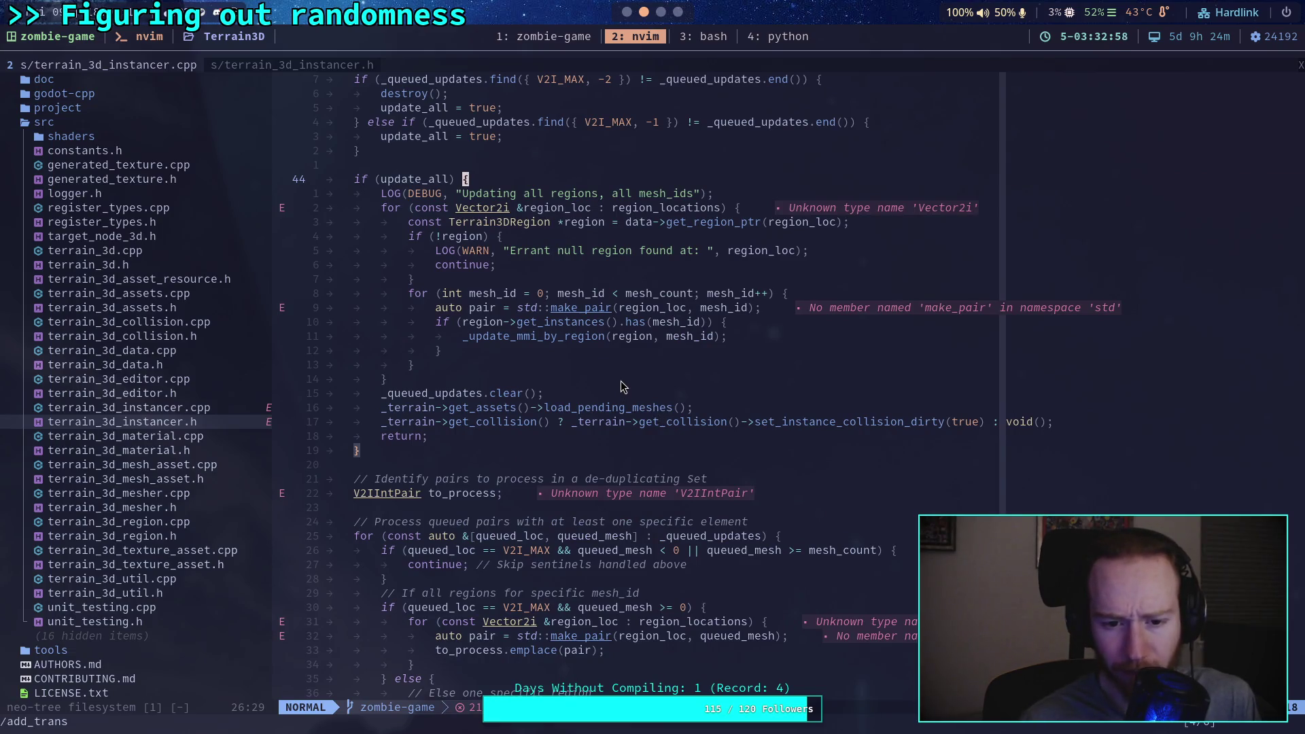
pyautogui.scroll(3, 621, 377)
pyautogui.scroll(-16, 602, 442)
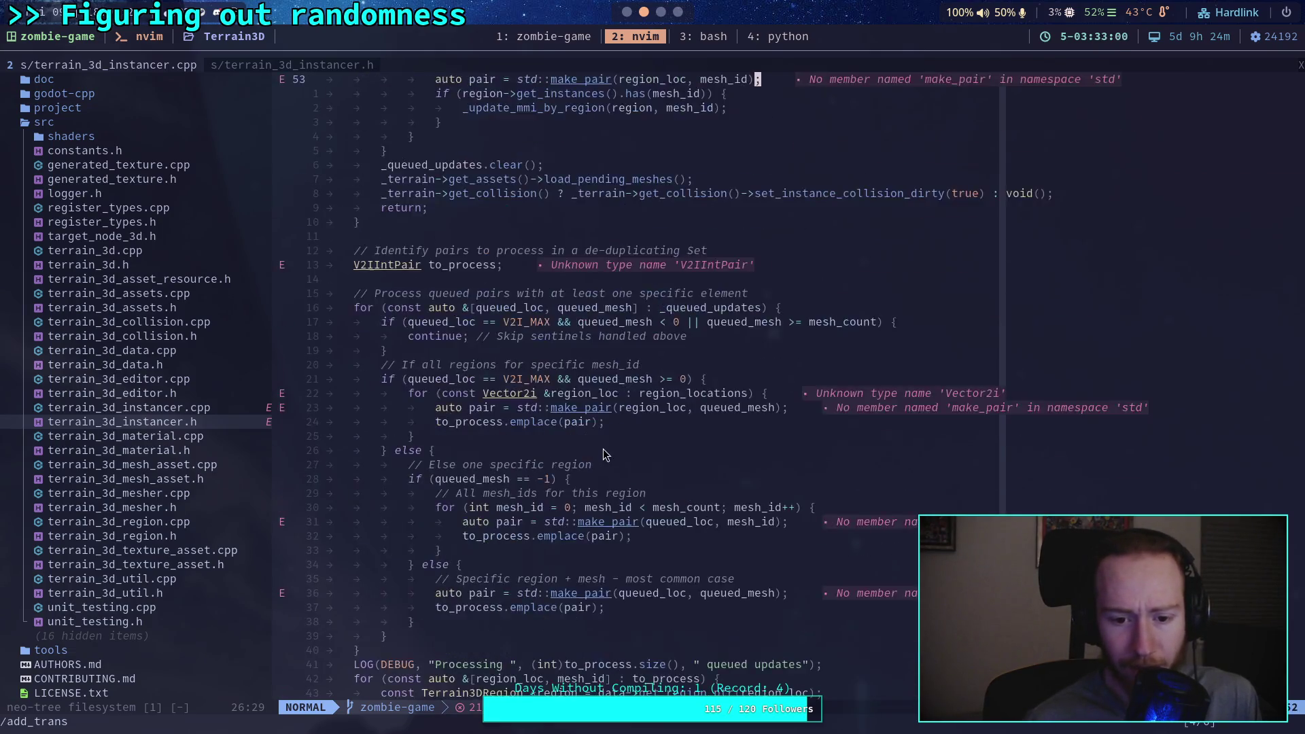
pyautogui.scroll(-4, 603, 435)
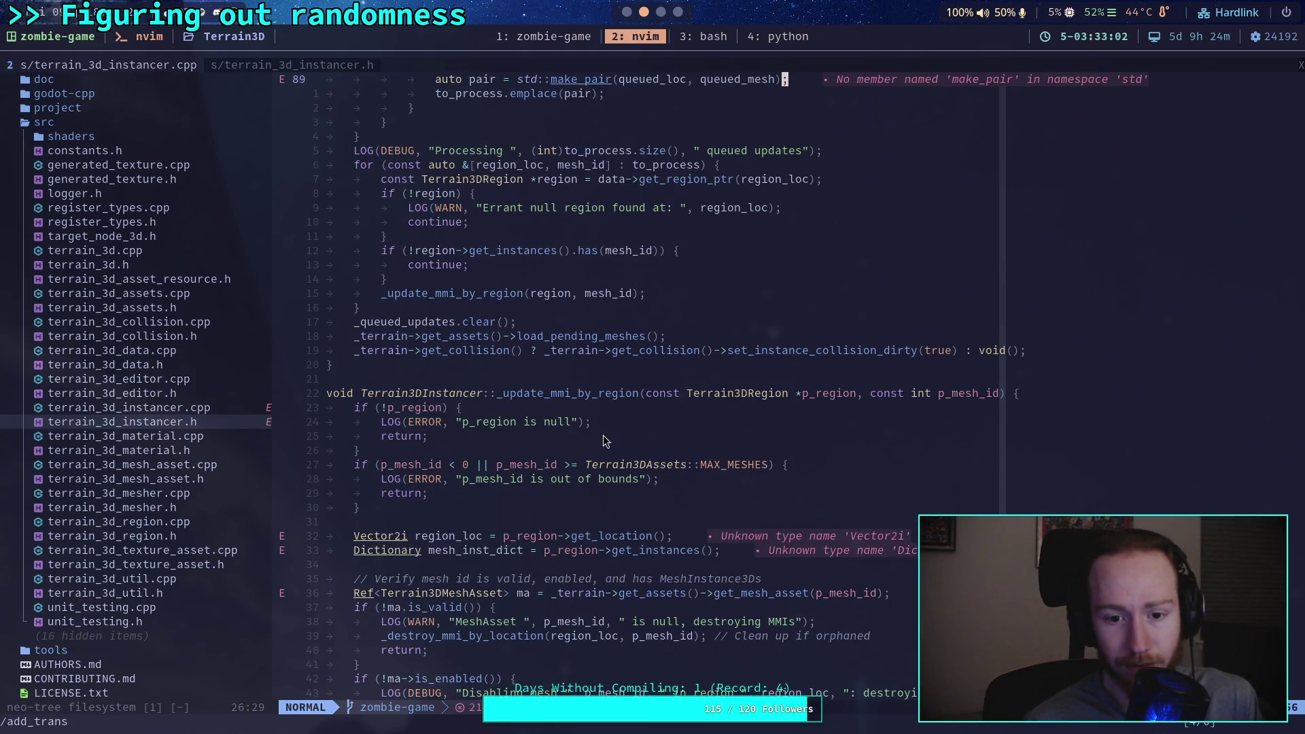
pyautogui.scroll(-8, 602, 435)
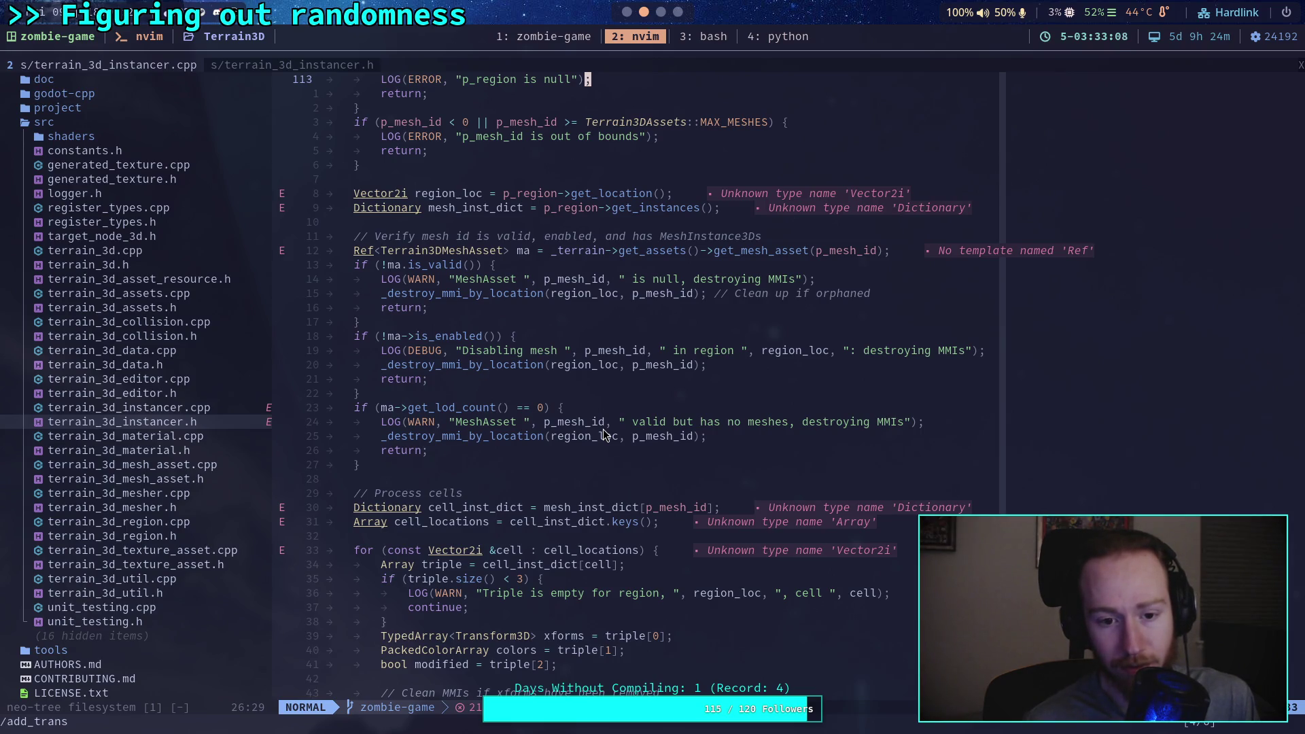
pyautogui.scroll(-5, 602, 435)
pyautogui.scroll(-4, 602, 428)
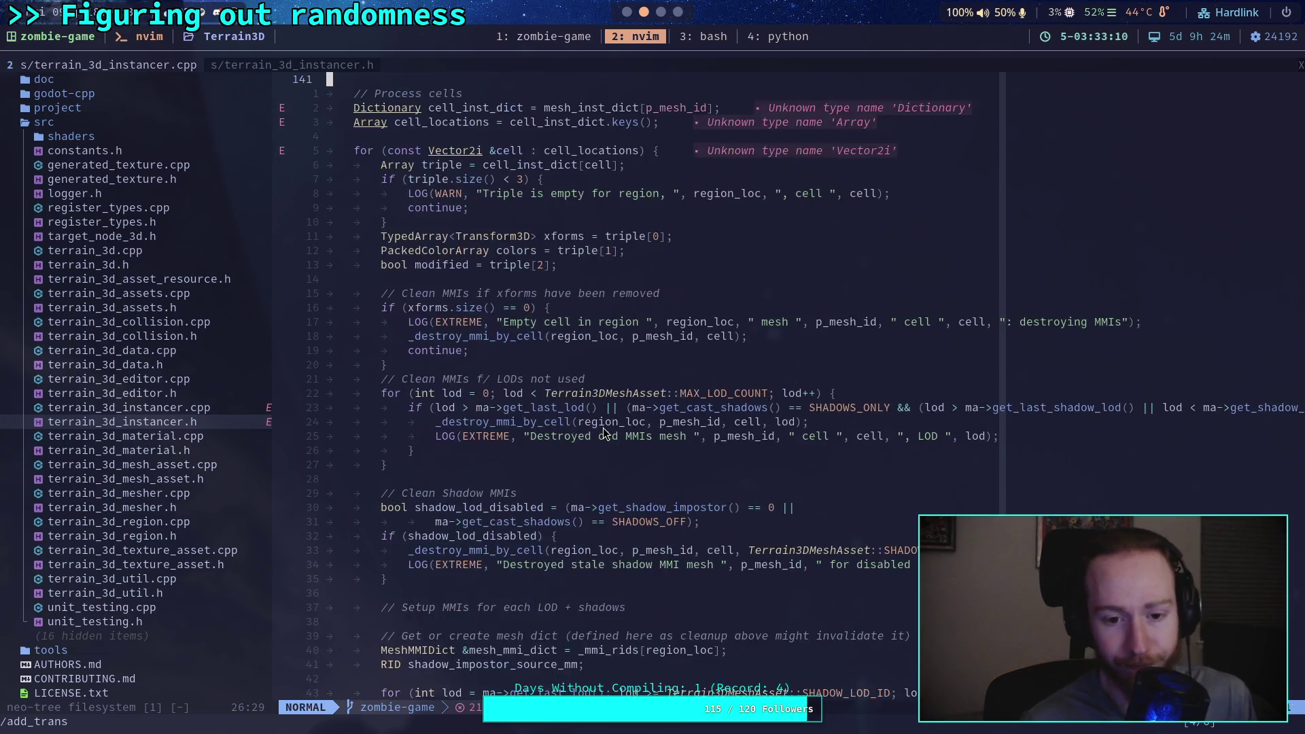
pyautogui.scroll(-1, 602, 430)
pyautogui.scroll(-4, 604, 433)
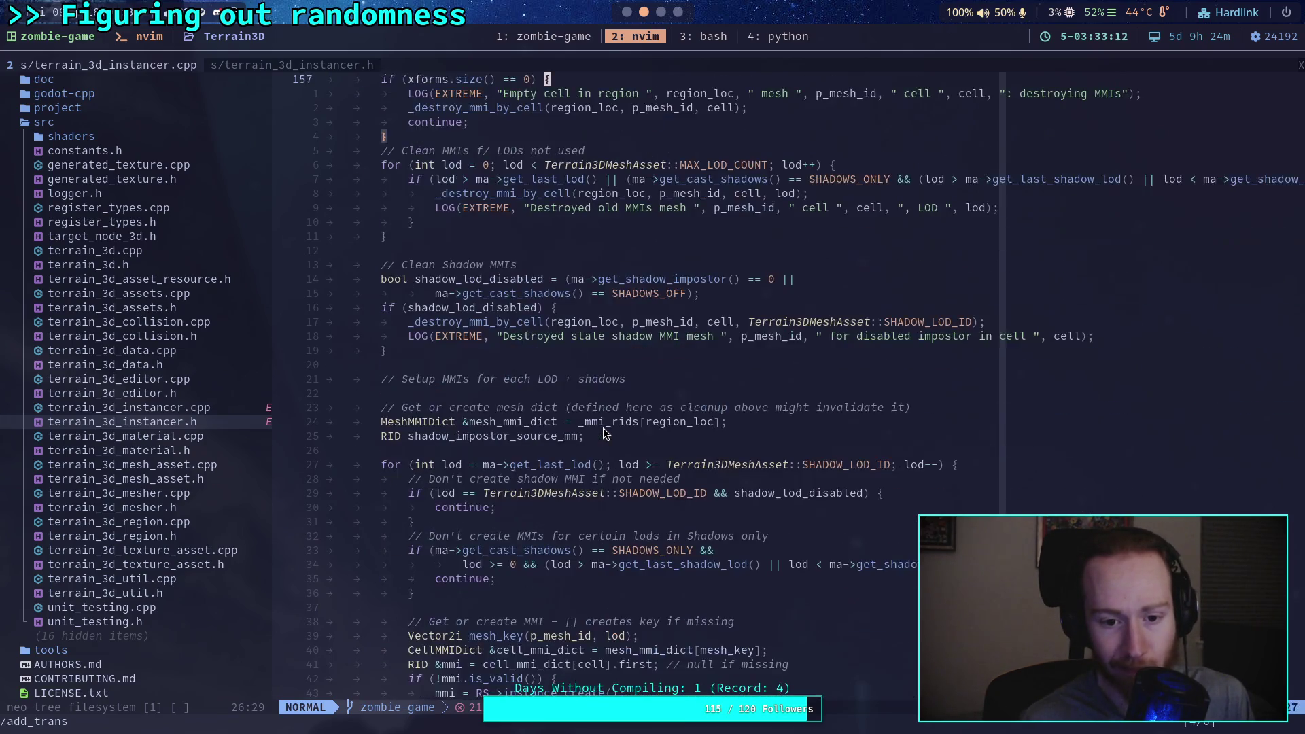
pyautogui.scroll(-4, 603, 433)
pyautogui.scroll(-3, 603, 433)
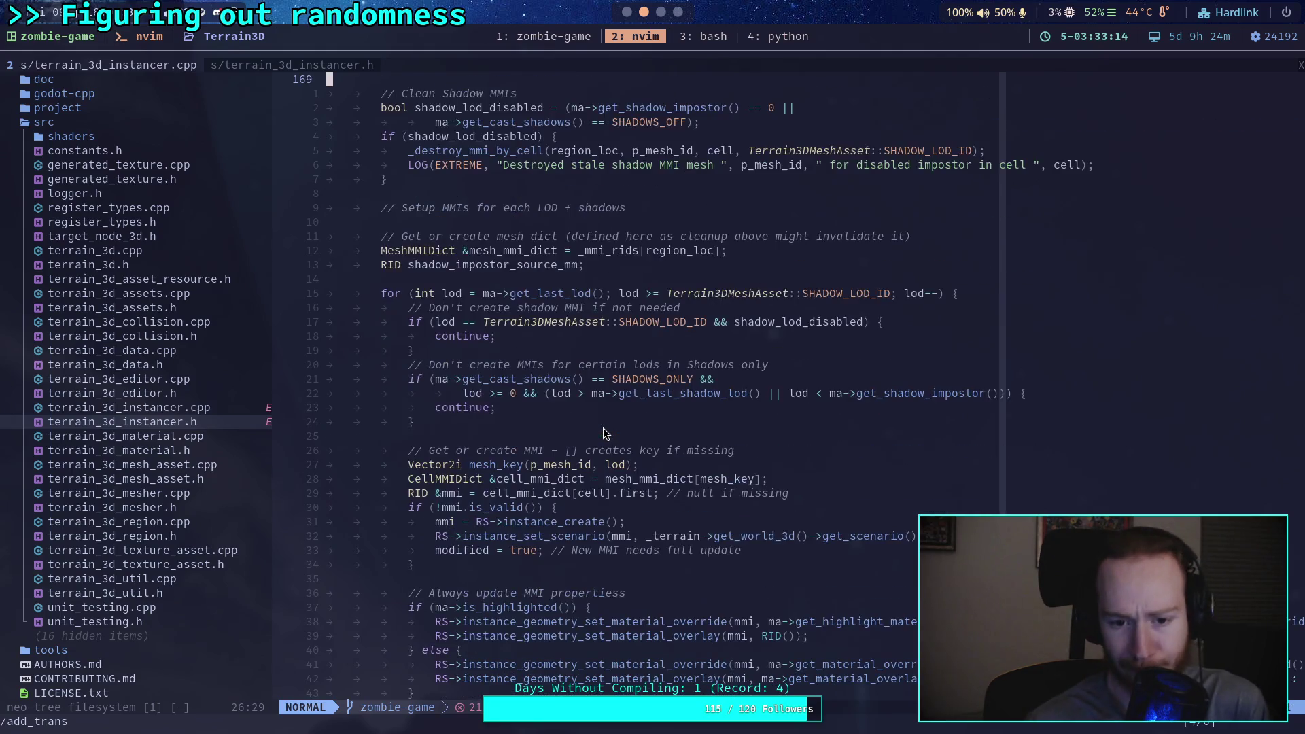
pyautogui.scroll(-1, 613, 434)
pyautogui.click(913, 507)
pyautogui.click(962, 507)
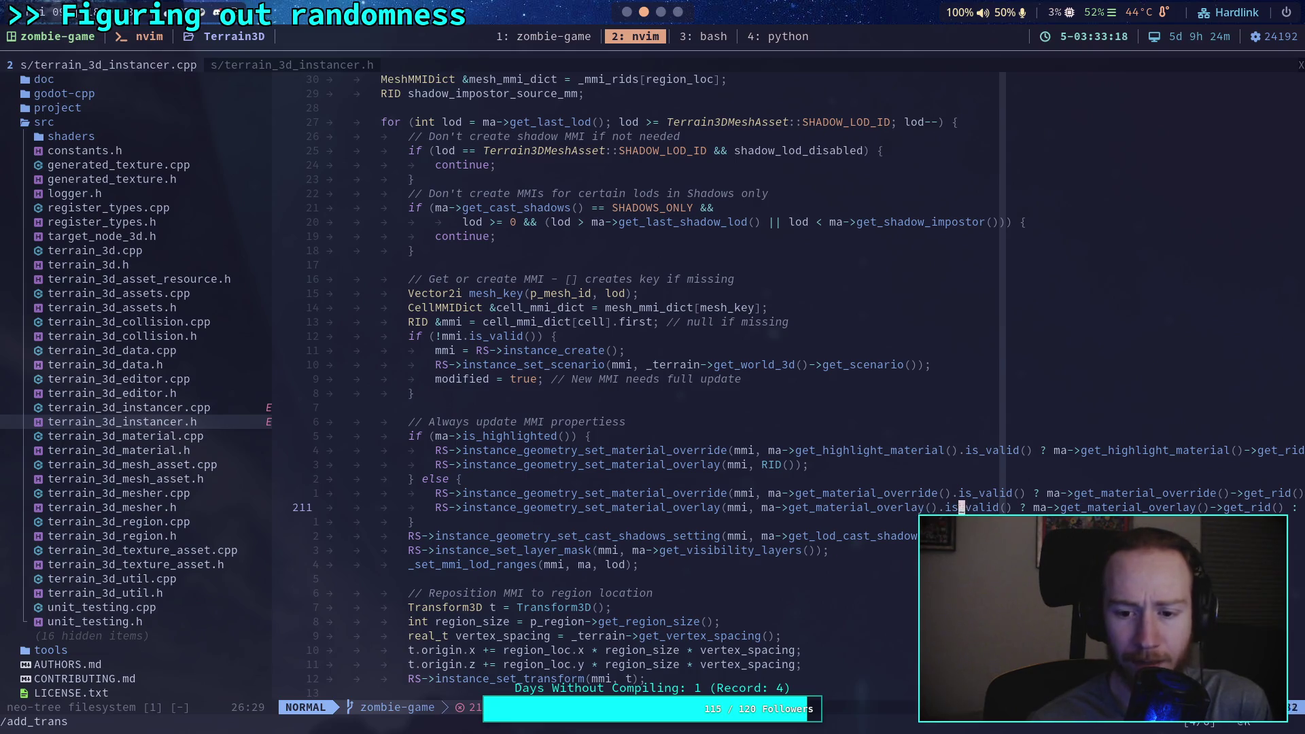
pyautogui.click(1297, 507)
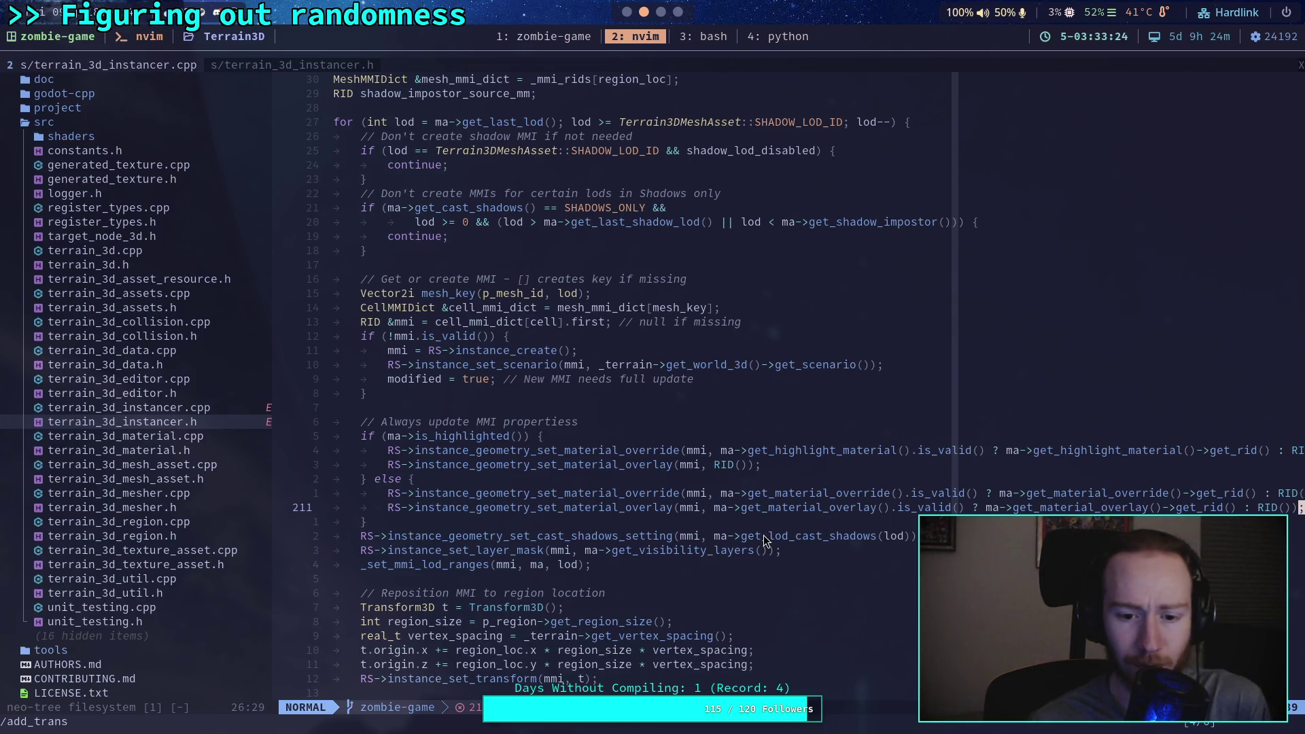
pyautogui.click(739, 565)
pyautogui.scroll(-5, 740, 568)
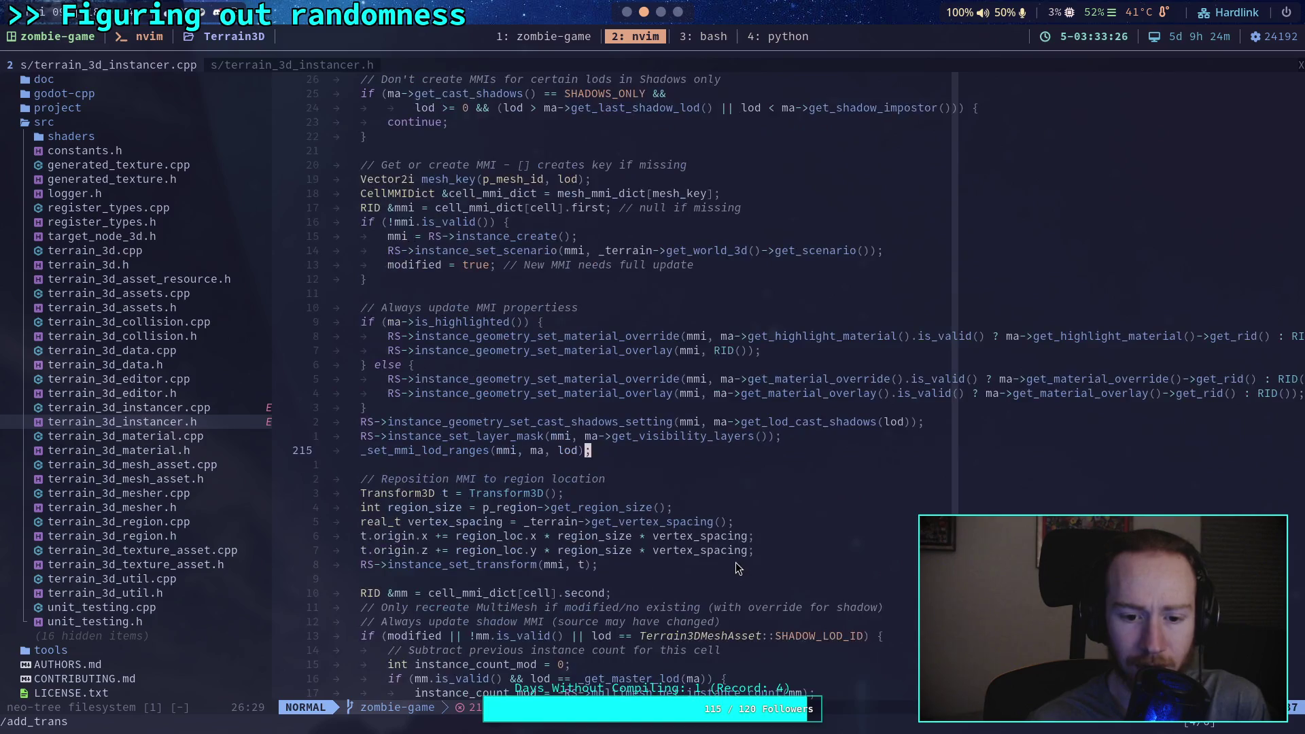
pyautogui.click(529, 453)
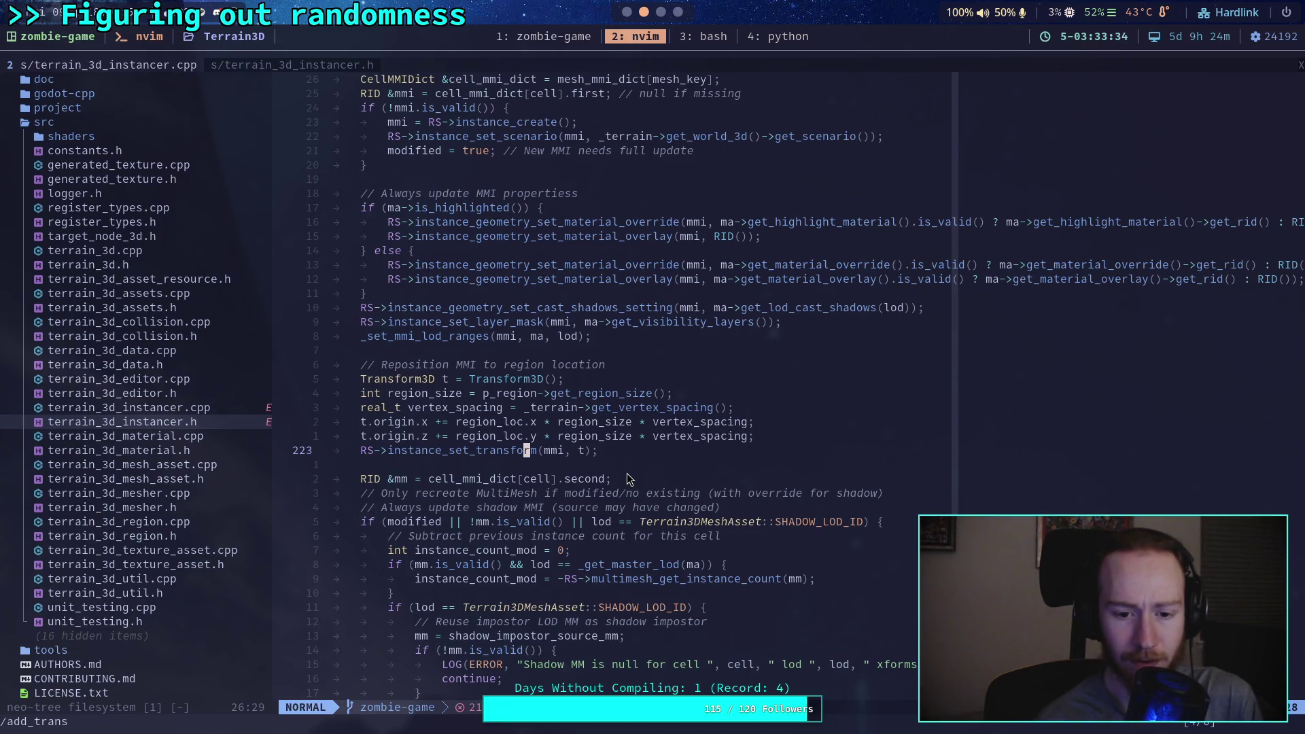
pyautogui.scroll(-8, 628, 479)
pyautogui.scroll(-7, 627, 474)
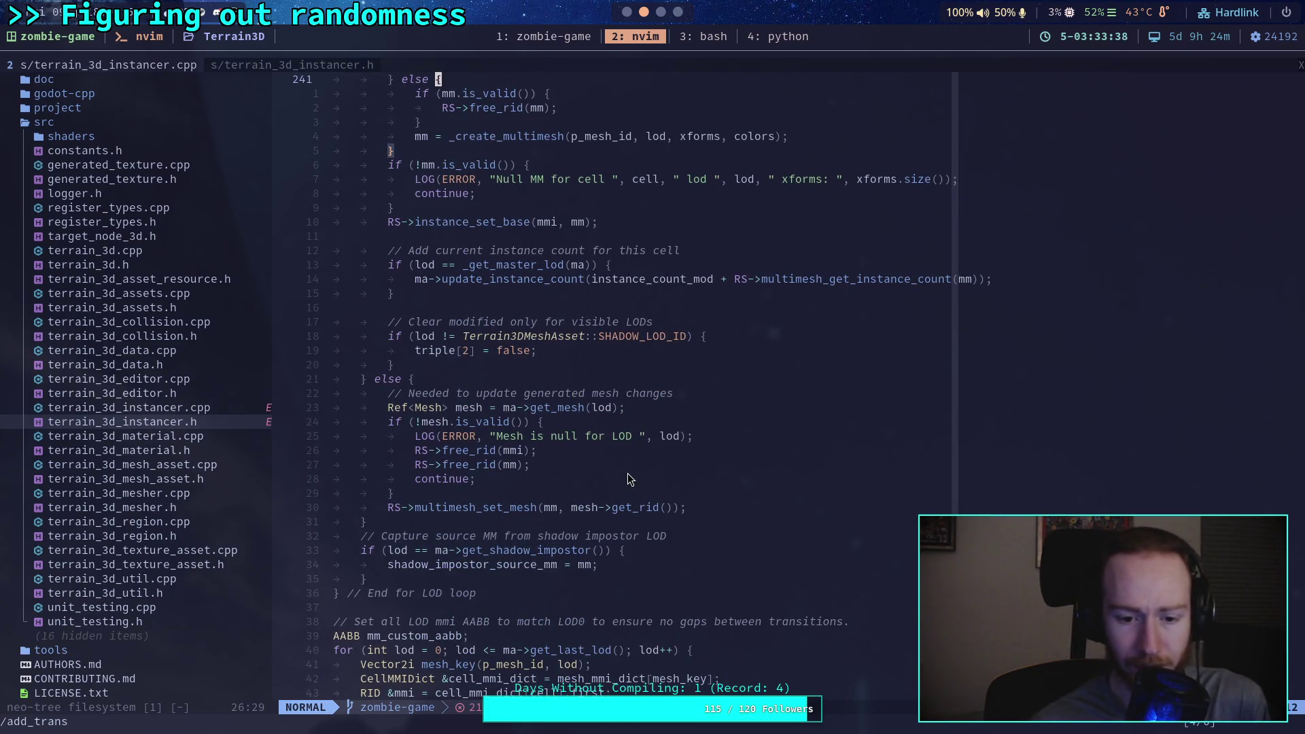
pyautogui.scroll(-2, 629, 479)
pyautogui.scroll(-8, 629, 479)
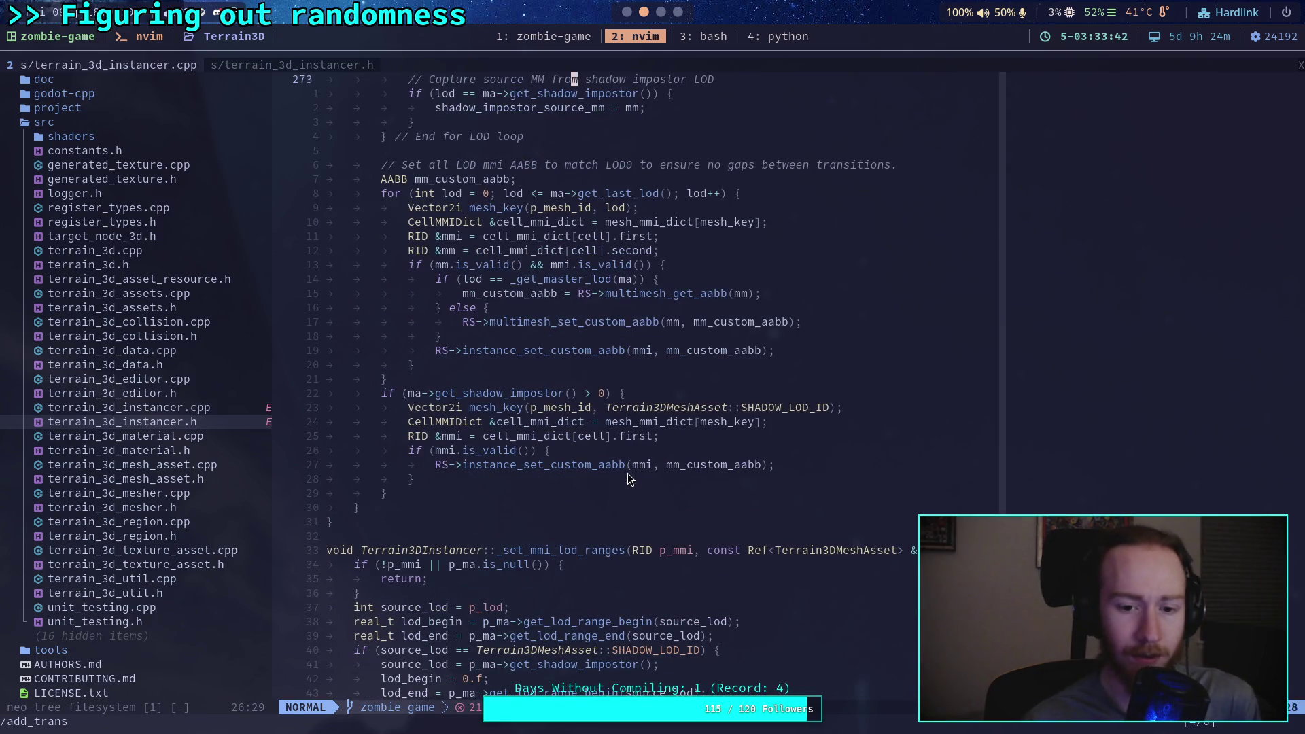
pyautogui.scroll(13, 627, 473)
pyautogui.scroll(20, 627, 473)
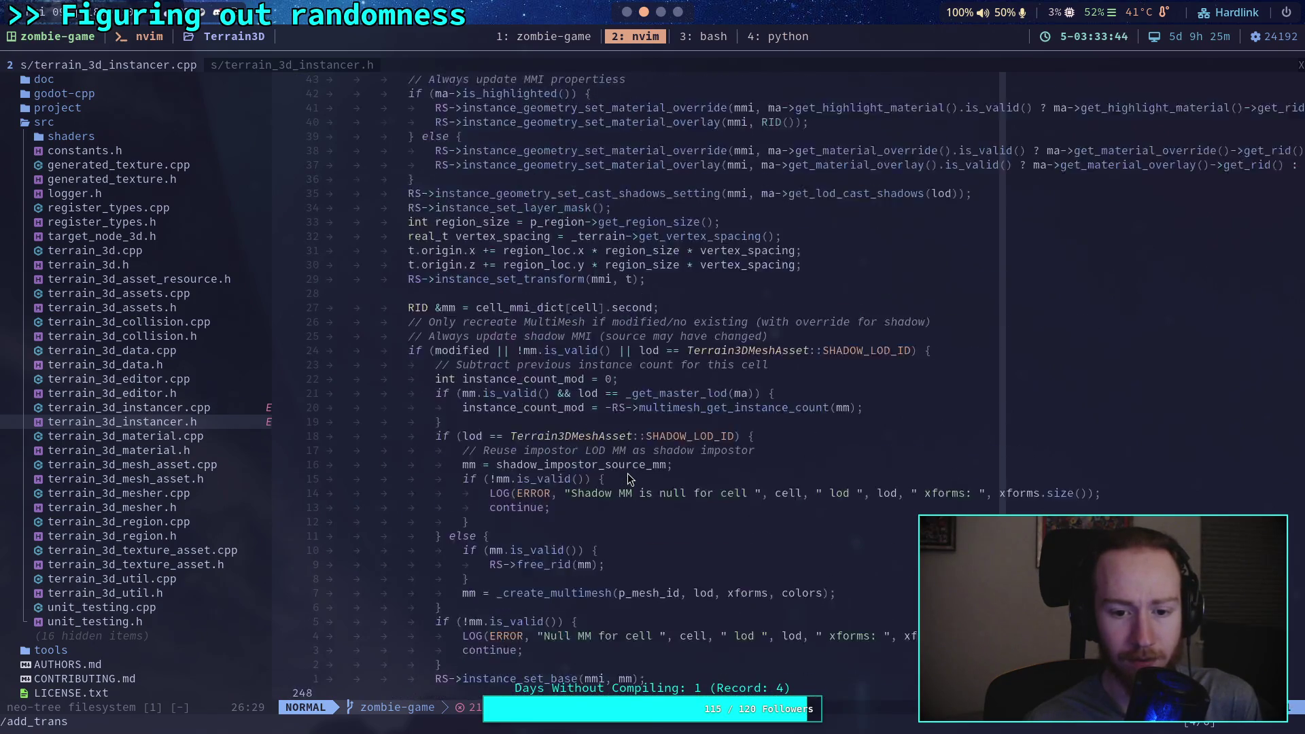
pyautogui.scroll(15, 627, 473)
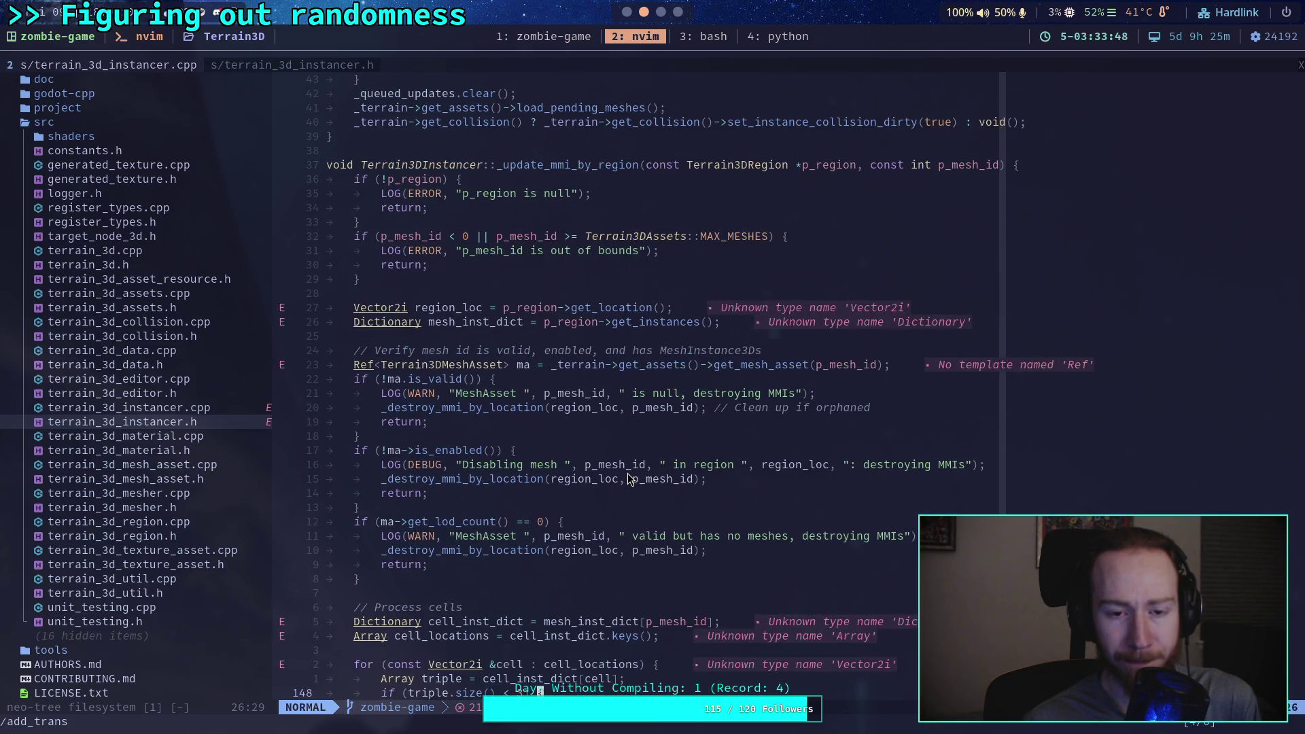
pyautogui.scroll(-7, 629, 479)
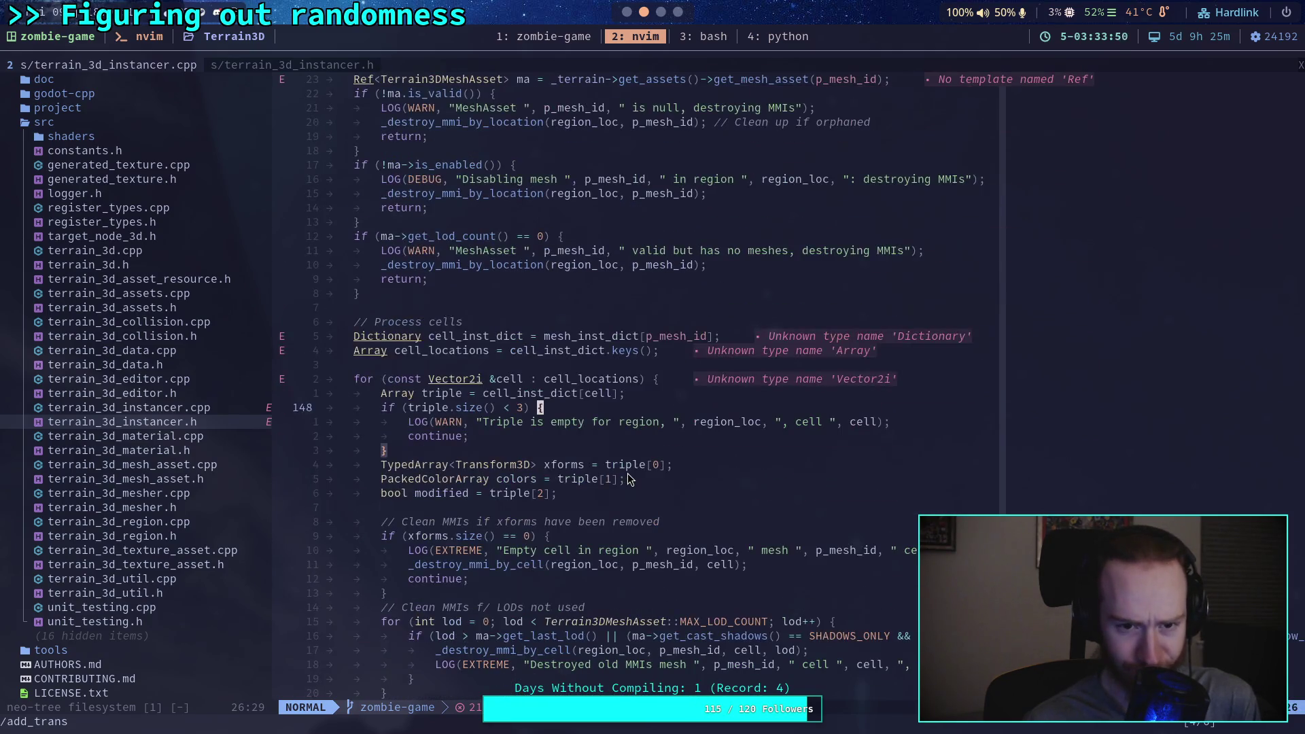
pyautogui.scroll(-2, 627, 473)
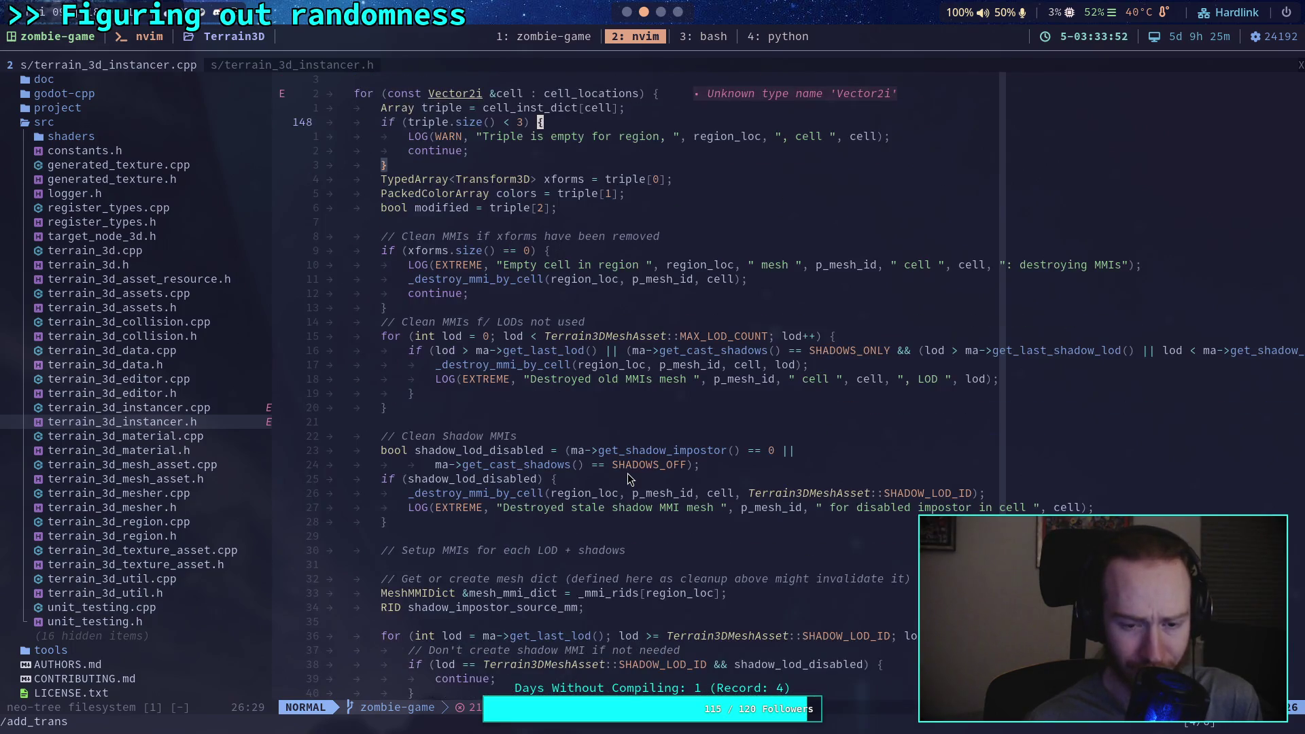
pyautogui.scroll(-7, 627, 473)
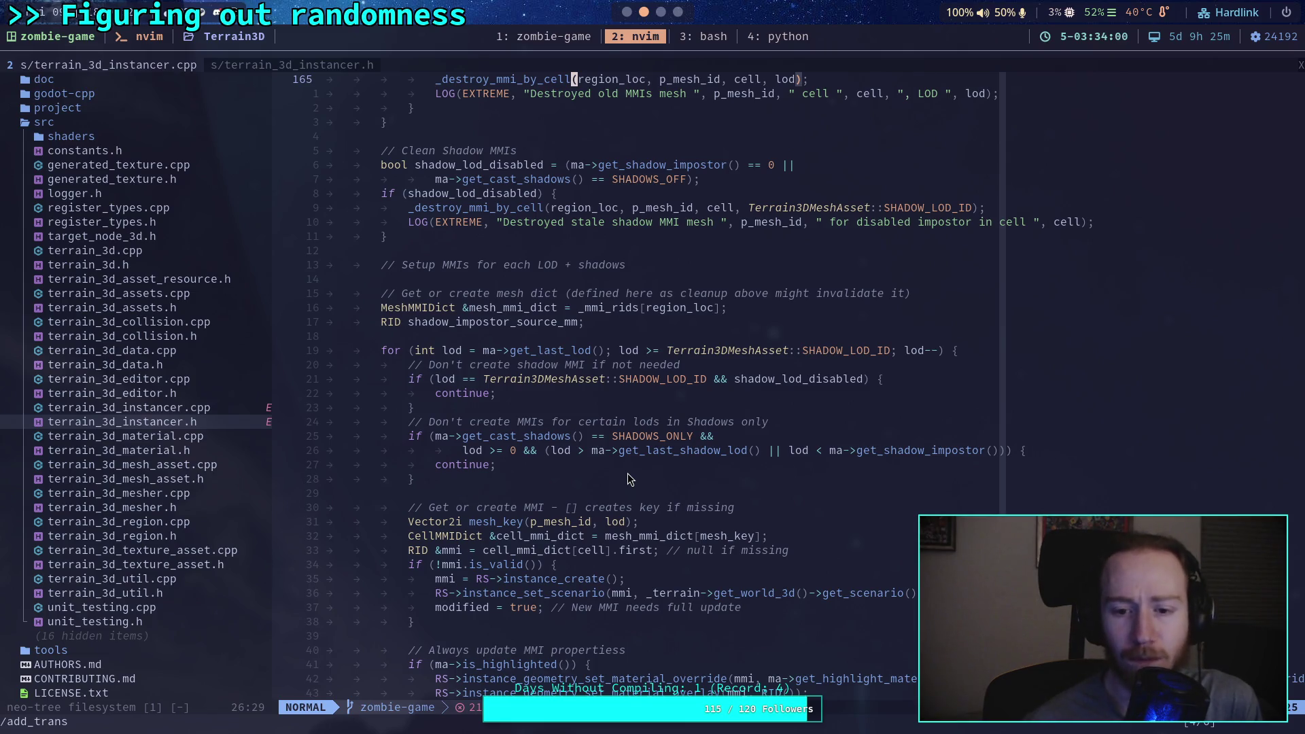
pyautogui.scroll(-4, 626, 473)
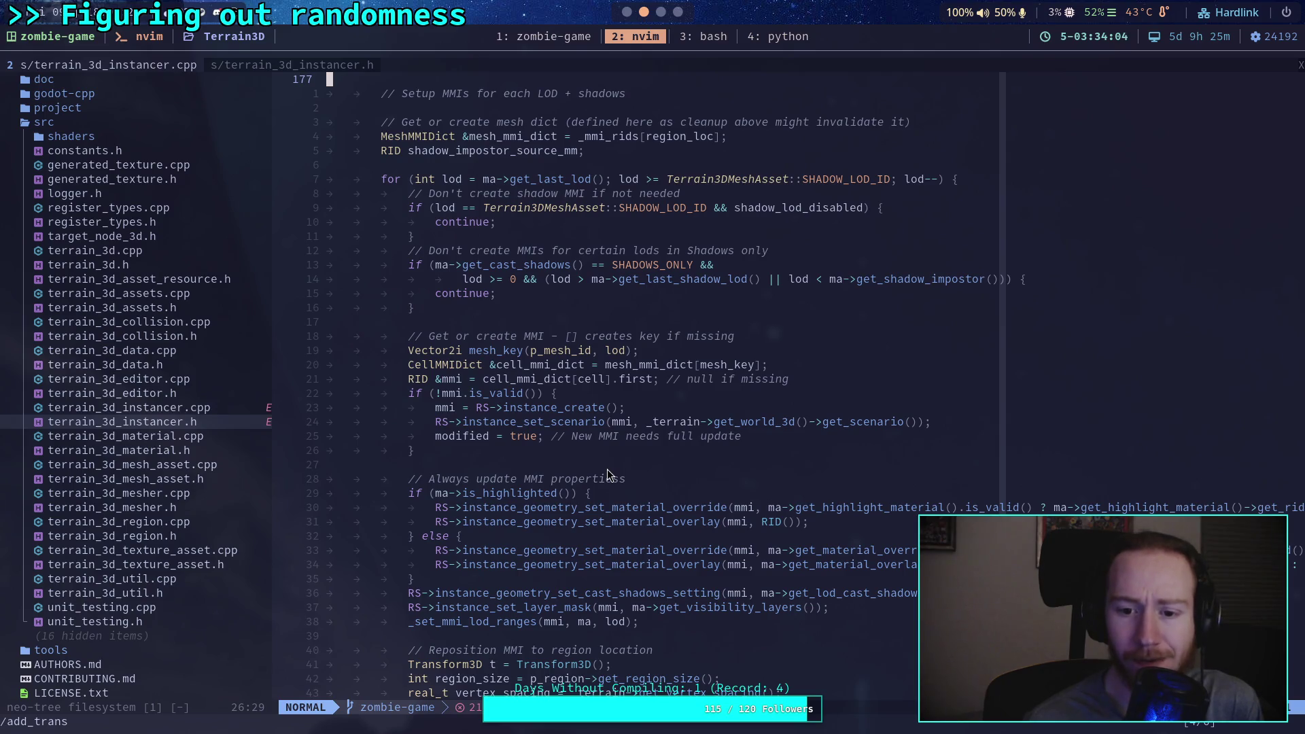
pyautogui.scroll(-3, 608, 474)
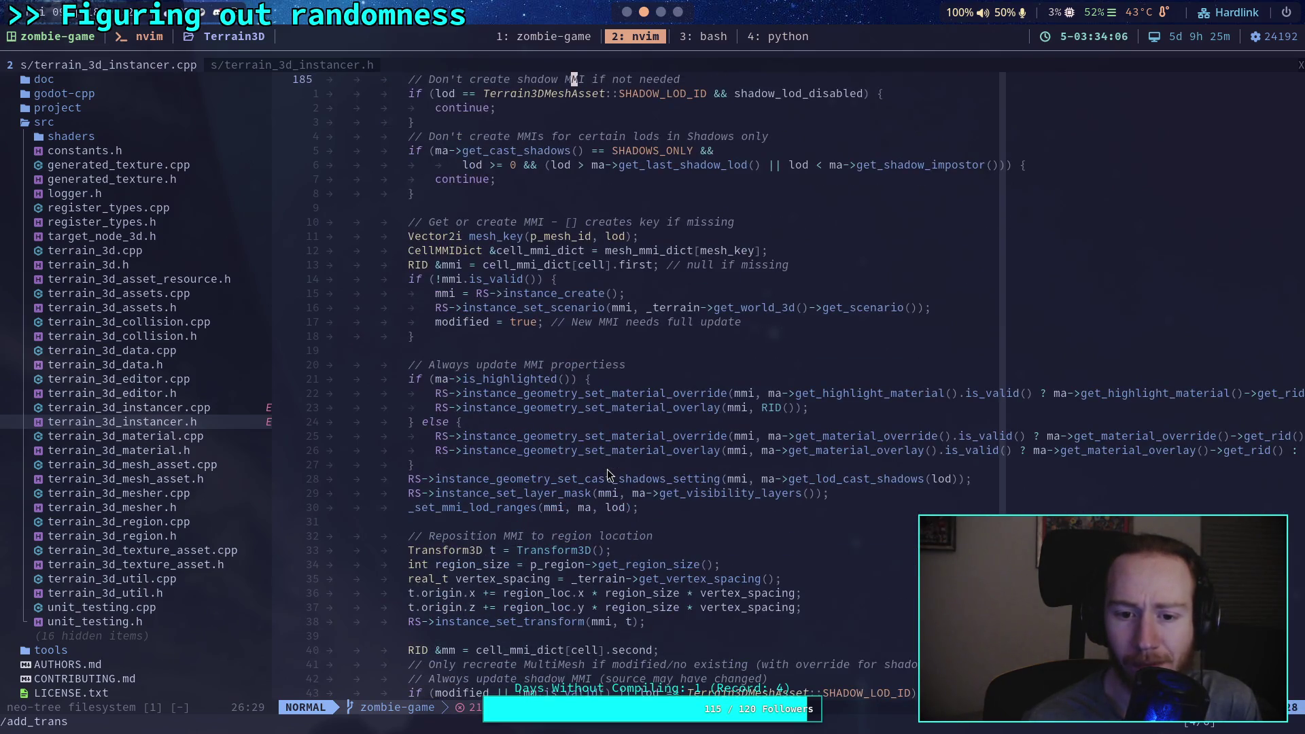
pyautogui.scroll(-2, 608, 473)
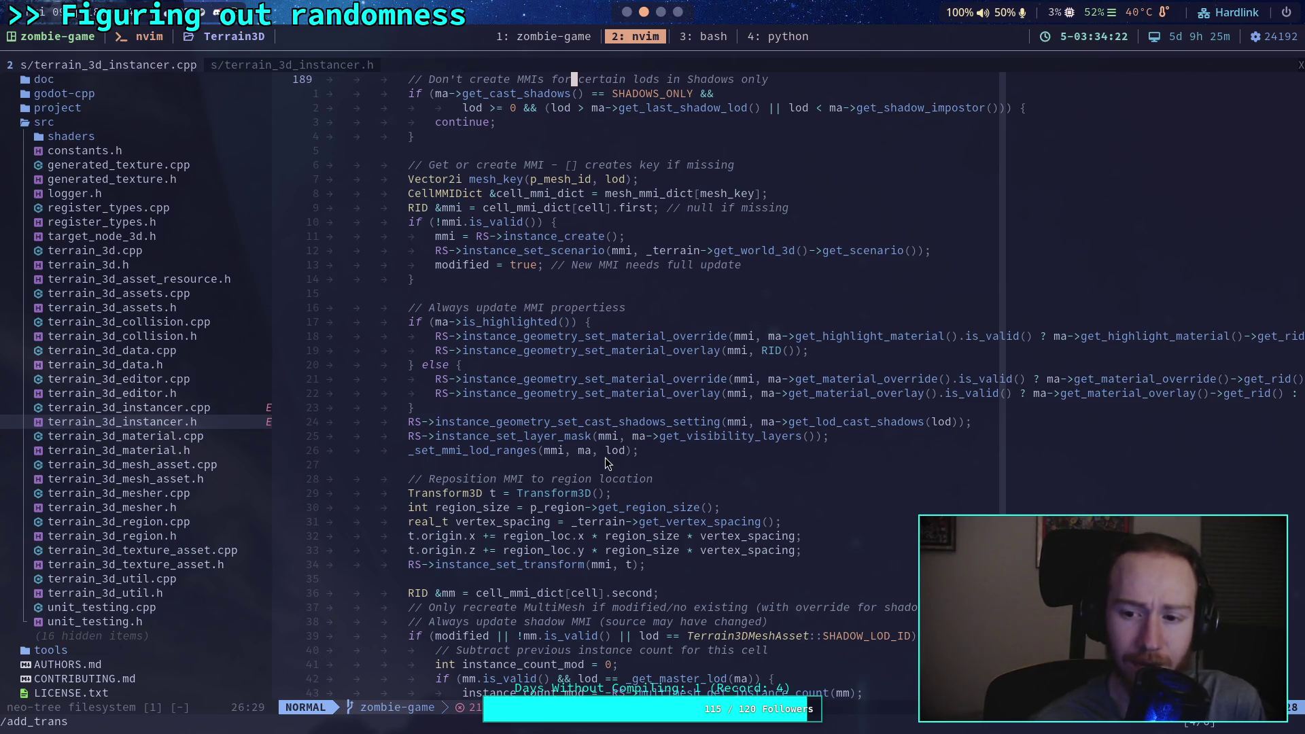
pyautogui.click(955, 393)
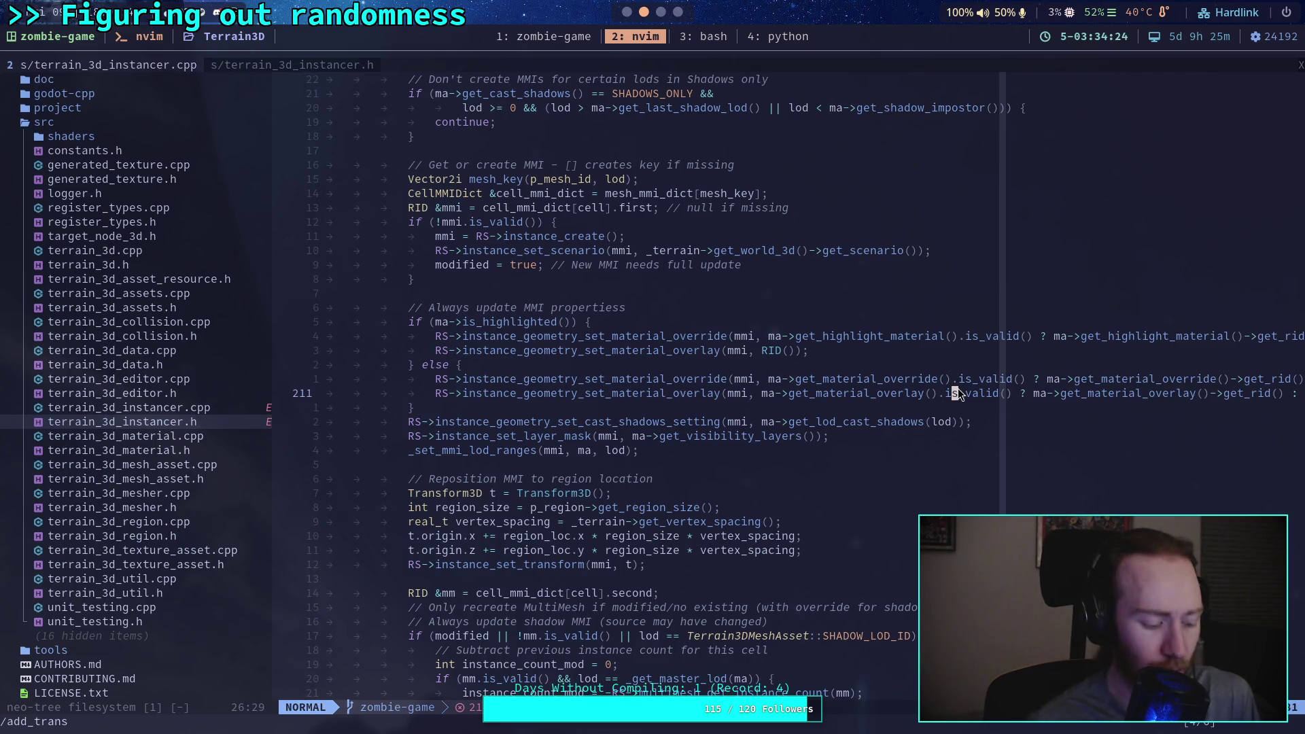
pyautogui.press('$')
pyautogui.press('j')
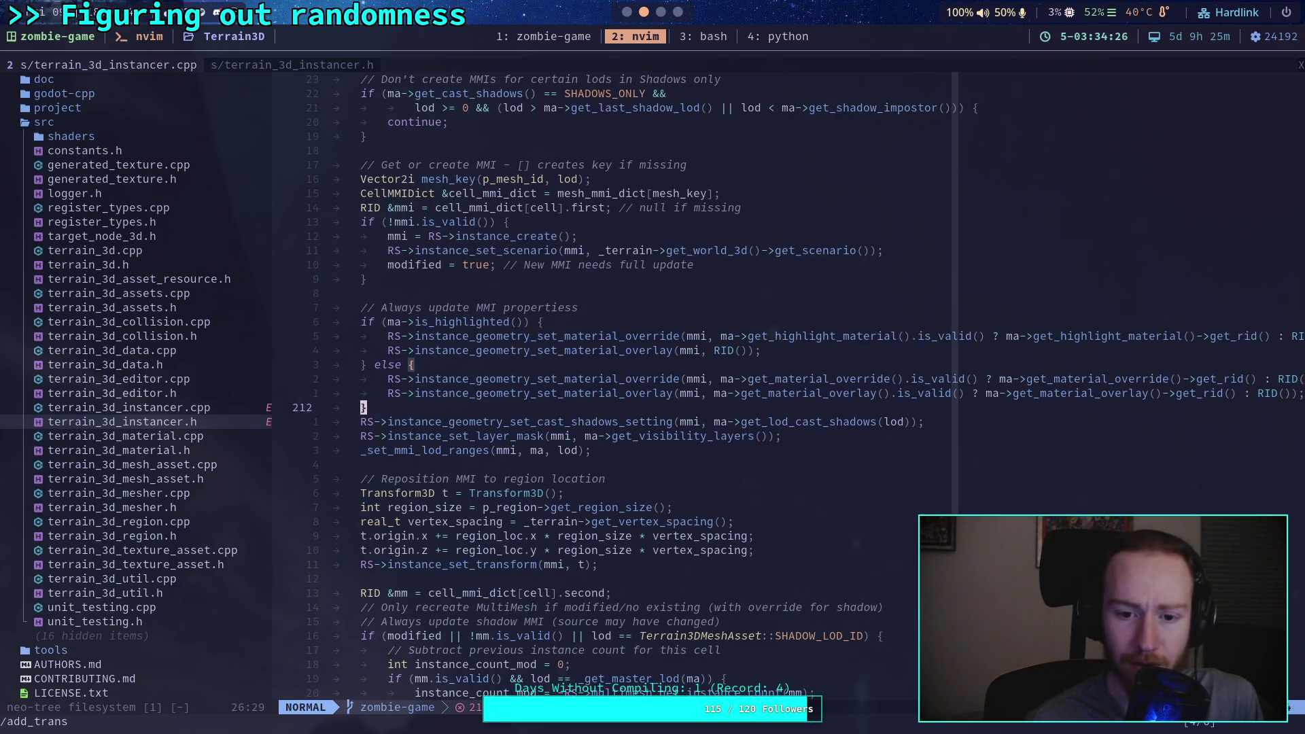
pyautogui.press('0')
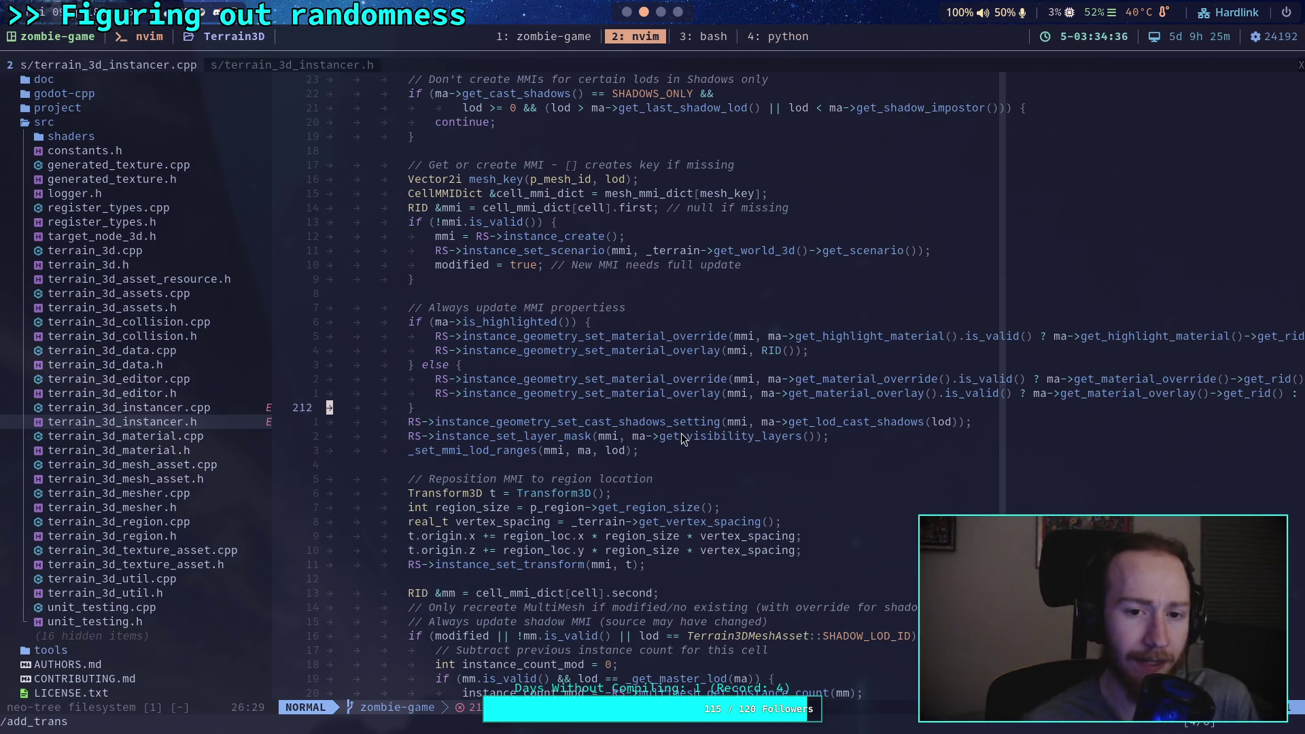
pyautogui.scroll(-2, 669, 471)
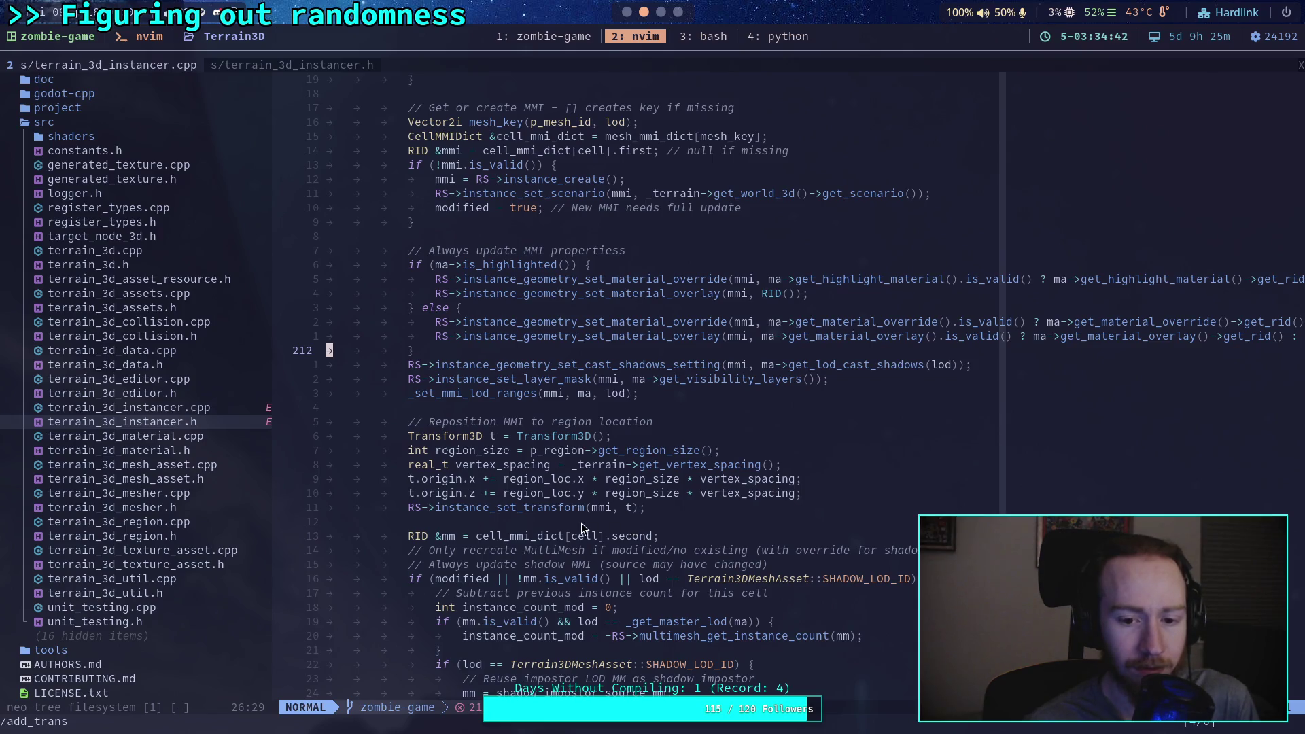
pyautogui.scroll(-6, 573, 525)
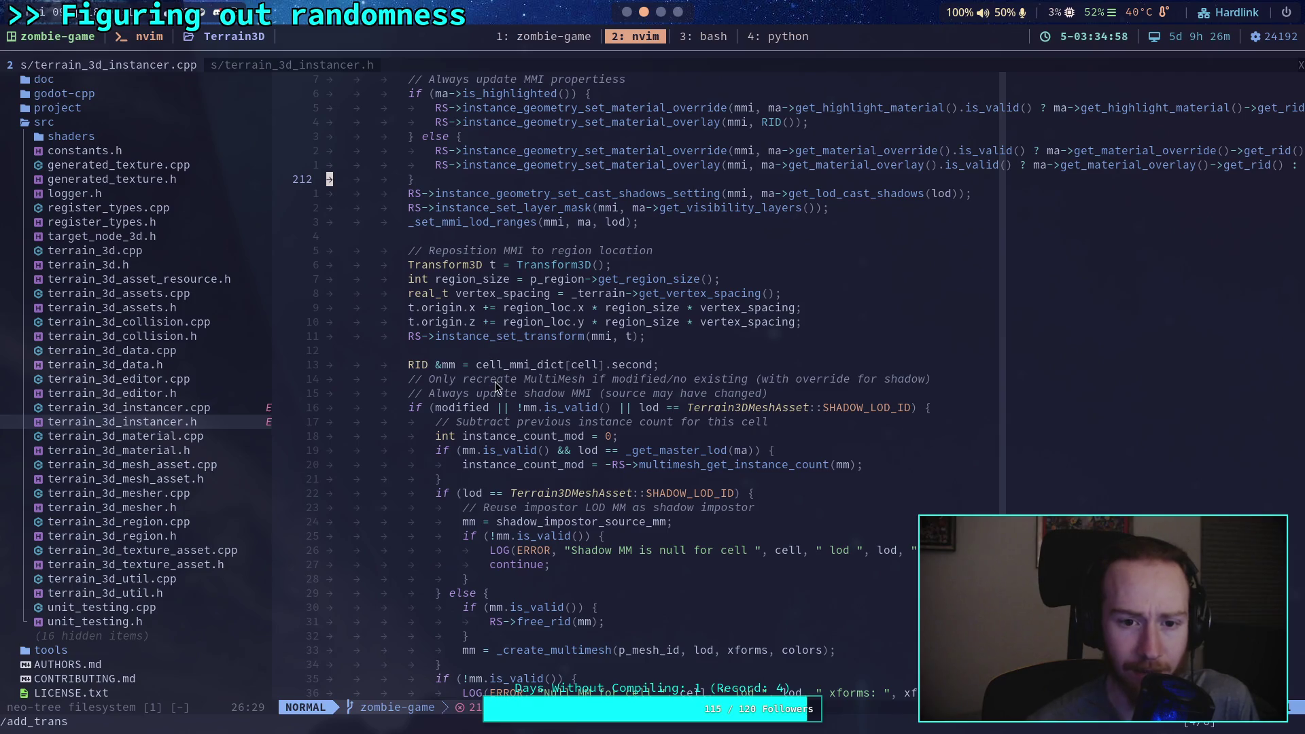
pyautogui.scroll(5, 495, 382)
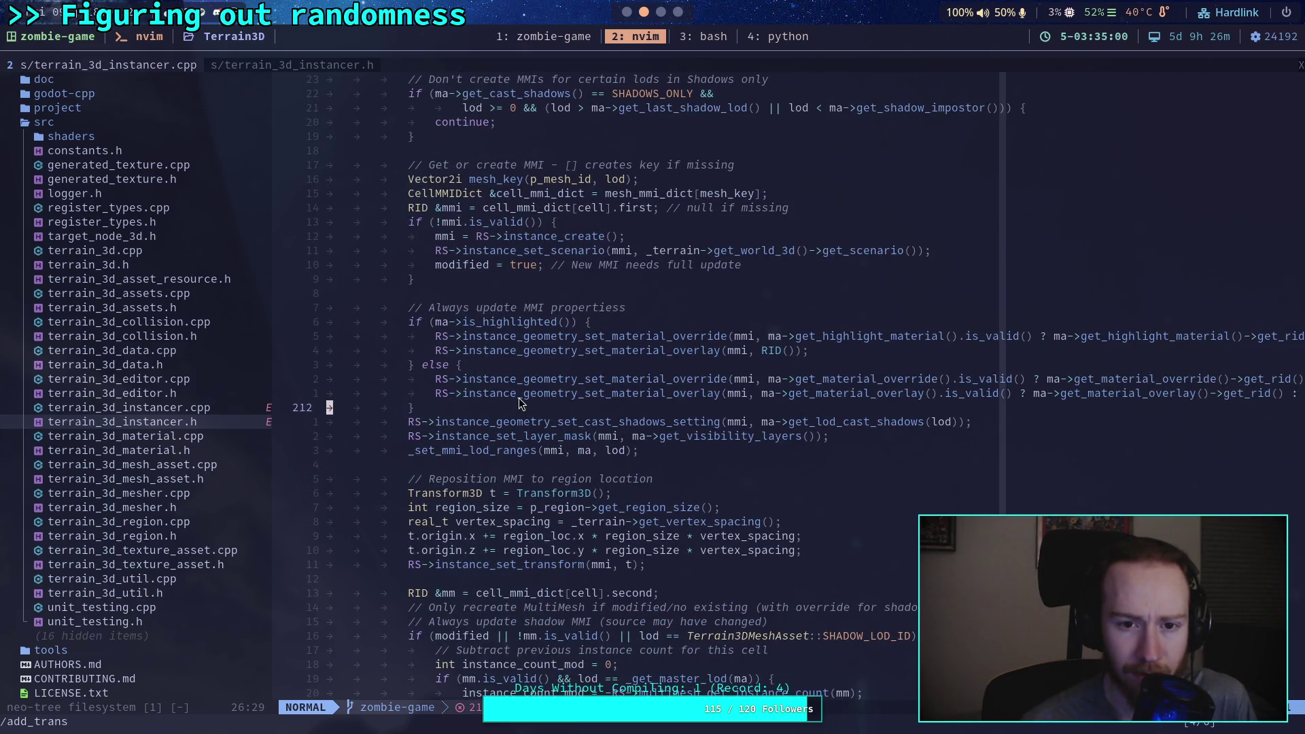
pyautogui.scroll(9, 520, 403)
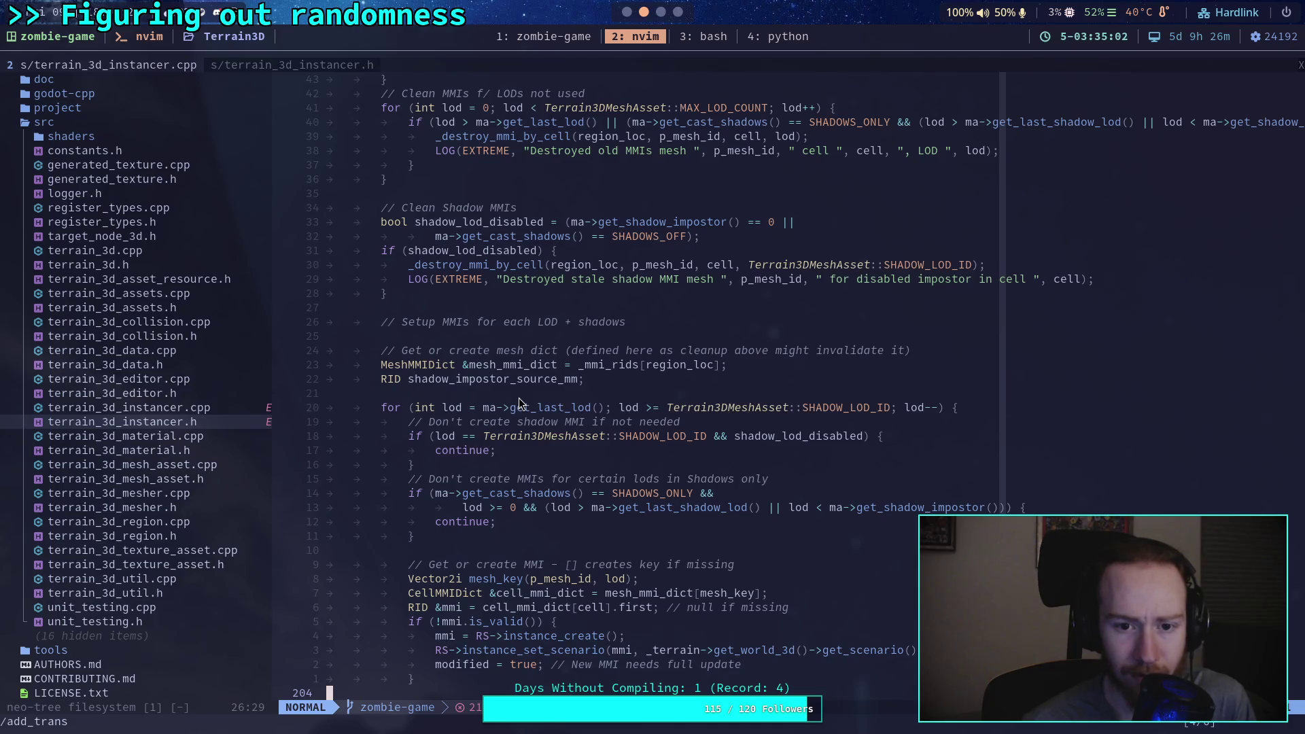
pyautogui.scroll(-13, 520, 402)
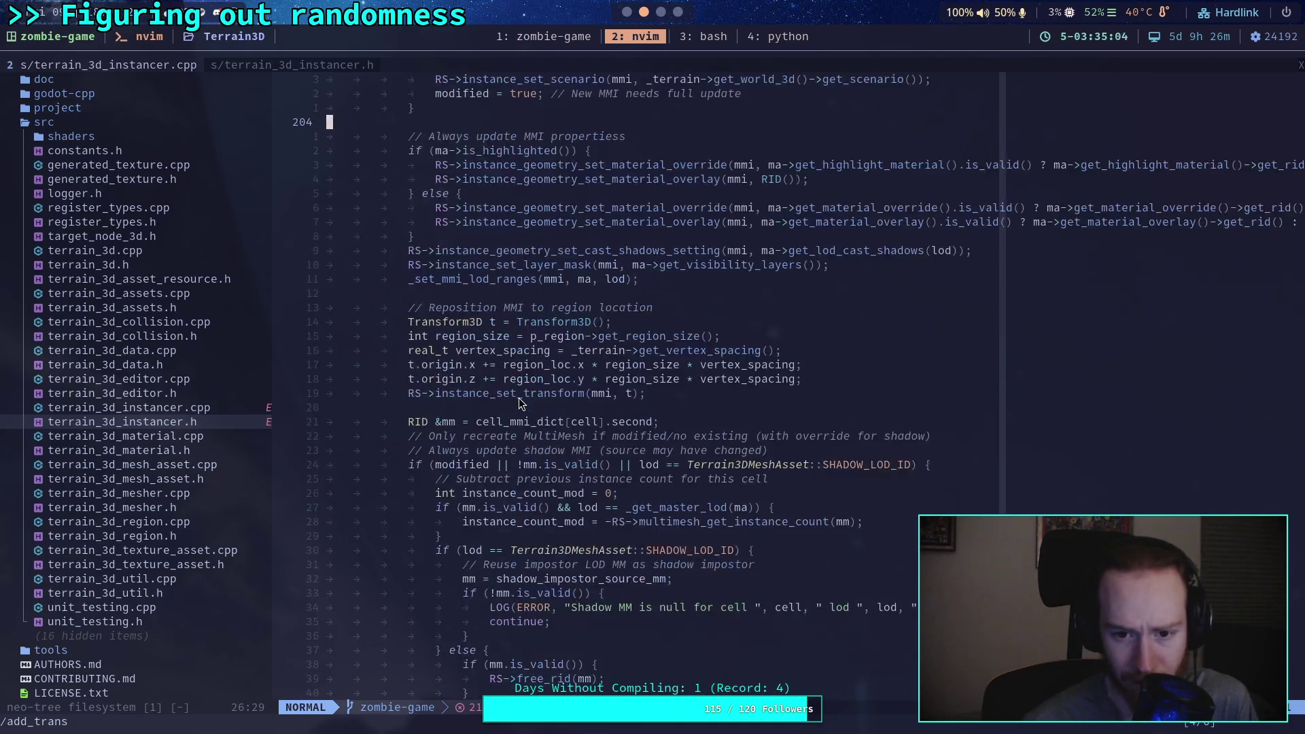
pyautogui.scroll(-5, 520, 402)
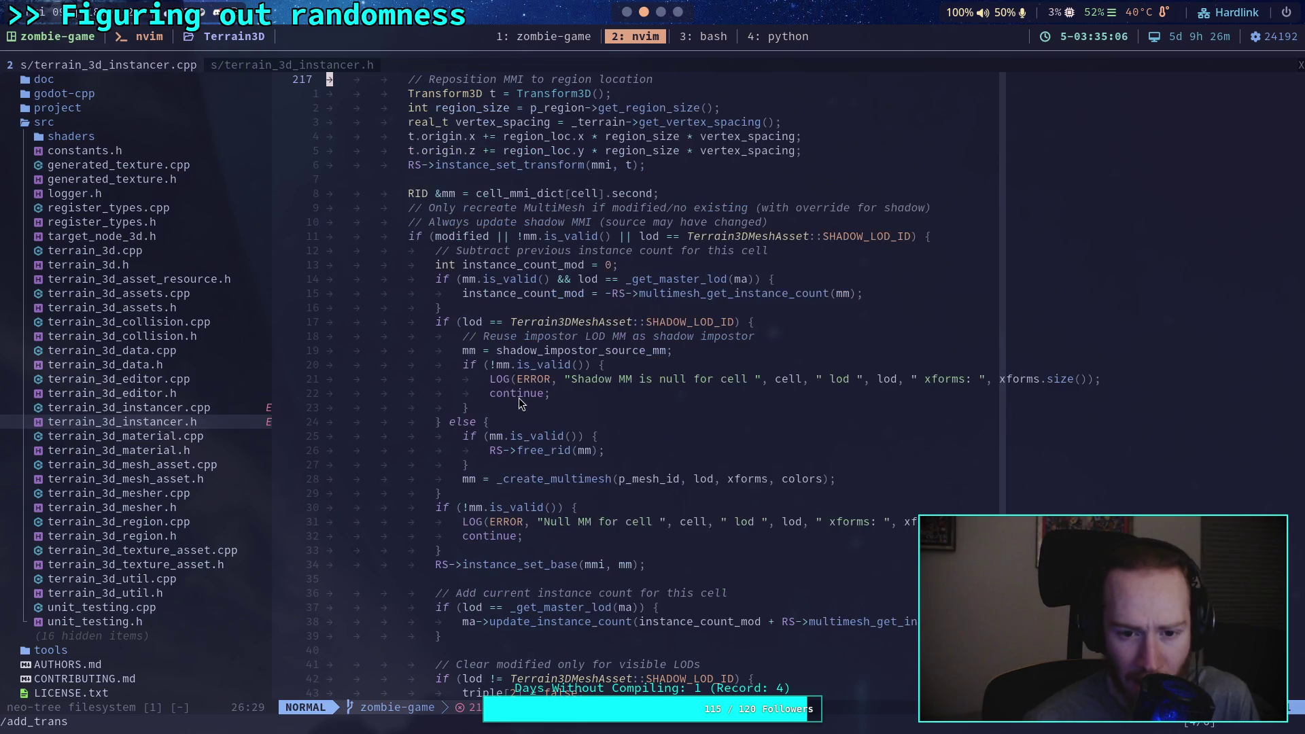
pyautogui.scroll(-3, 519, 403)
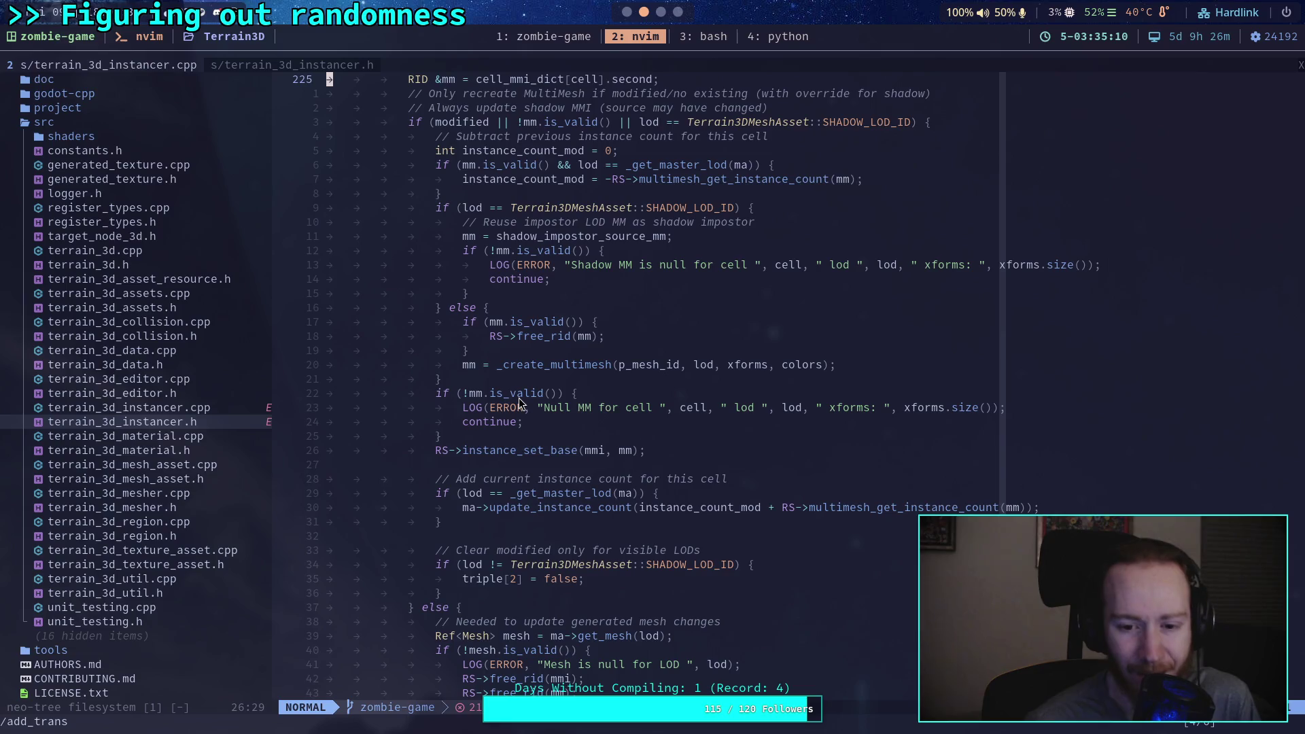
pyautogui.scroll(1, 519, 402)
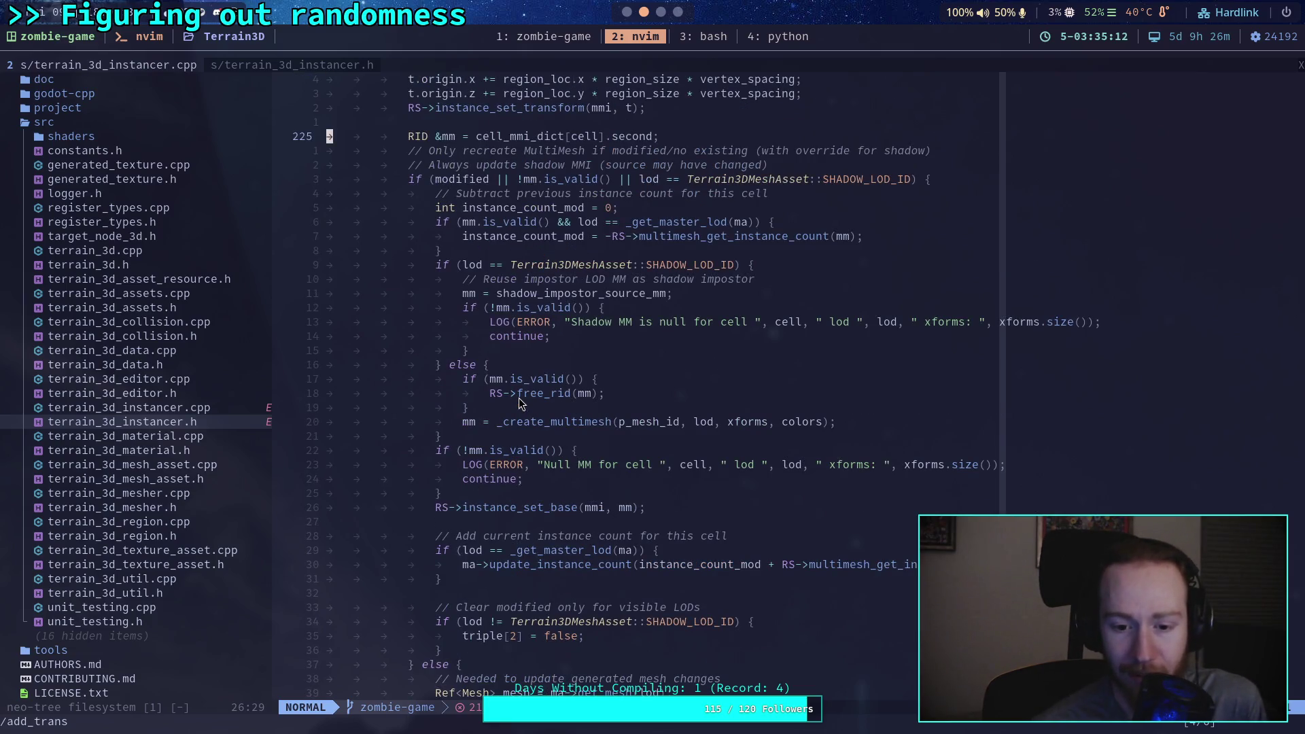
pyautogui.scroll(-4, 520, 402)
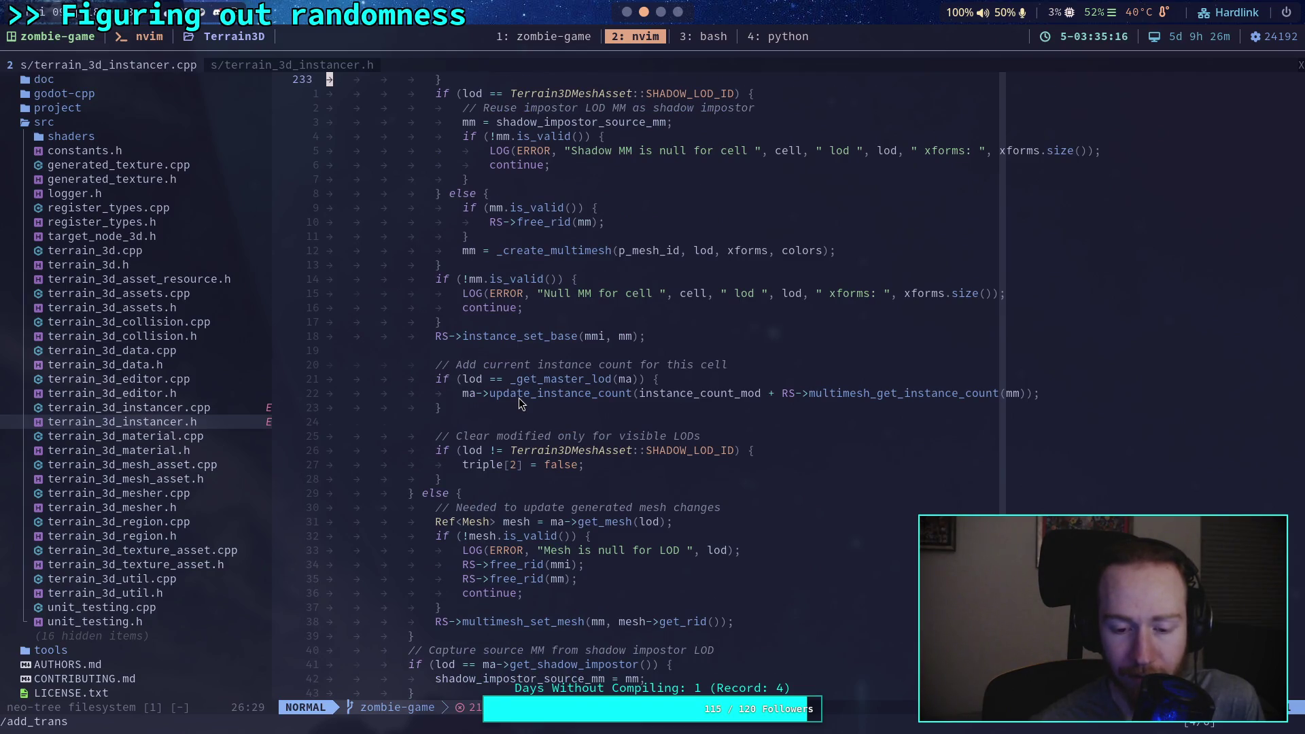
pyautogui.scroll(-1, 520, 402)
pyautogui.scroll(-3, 520, 403)
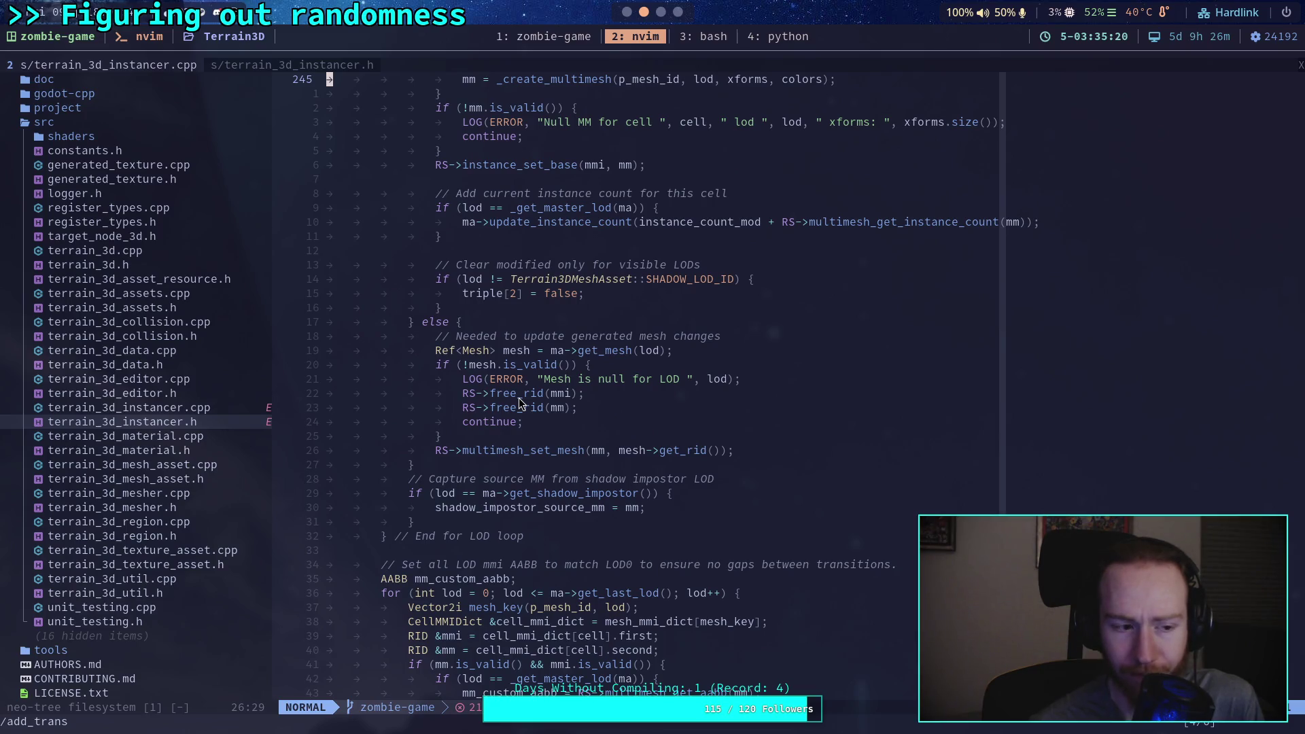
pyautogui.scroll(-3, 520, 403)
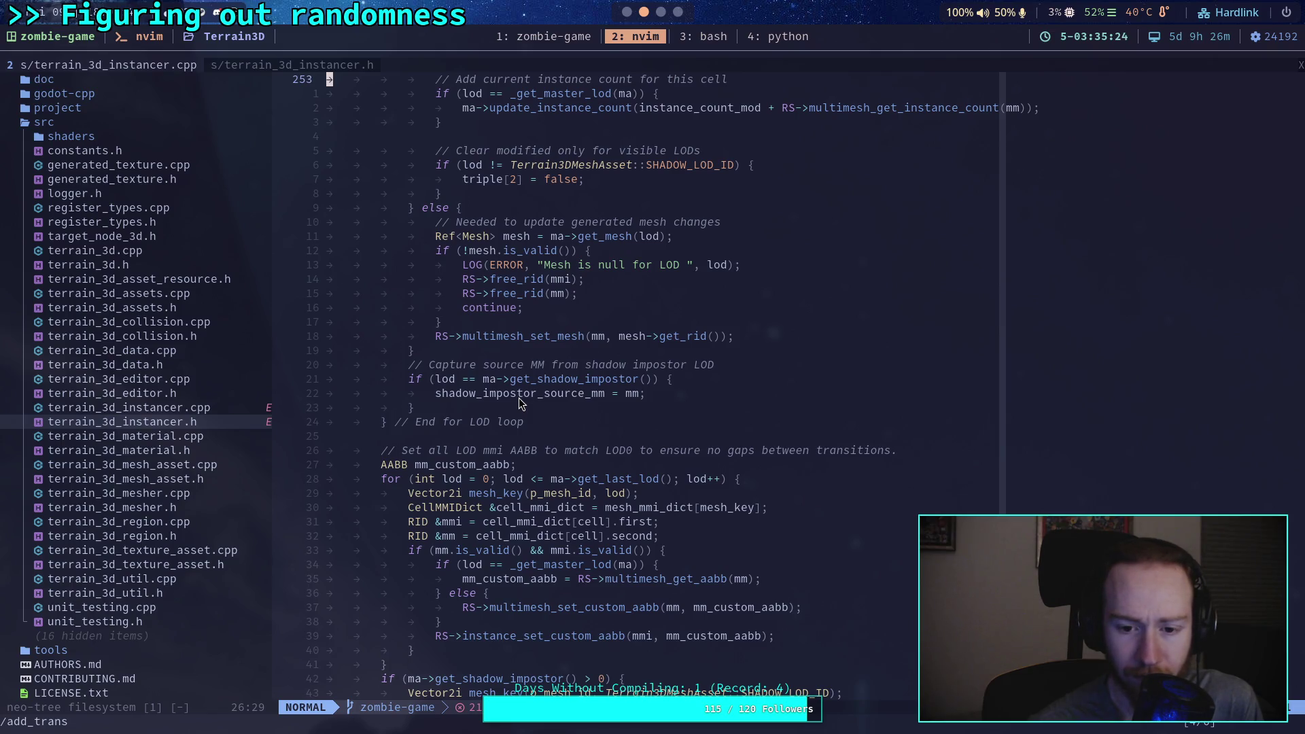
pyautogui.scroll(-4, 520, 402)
pyautogui.scroll(-8, 519, 403)
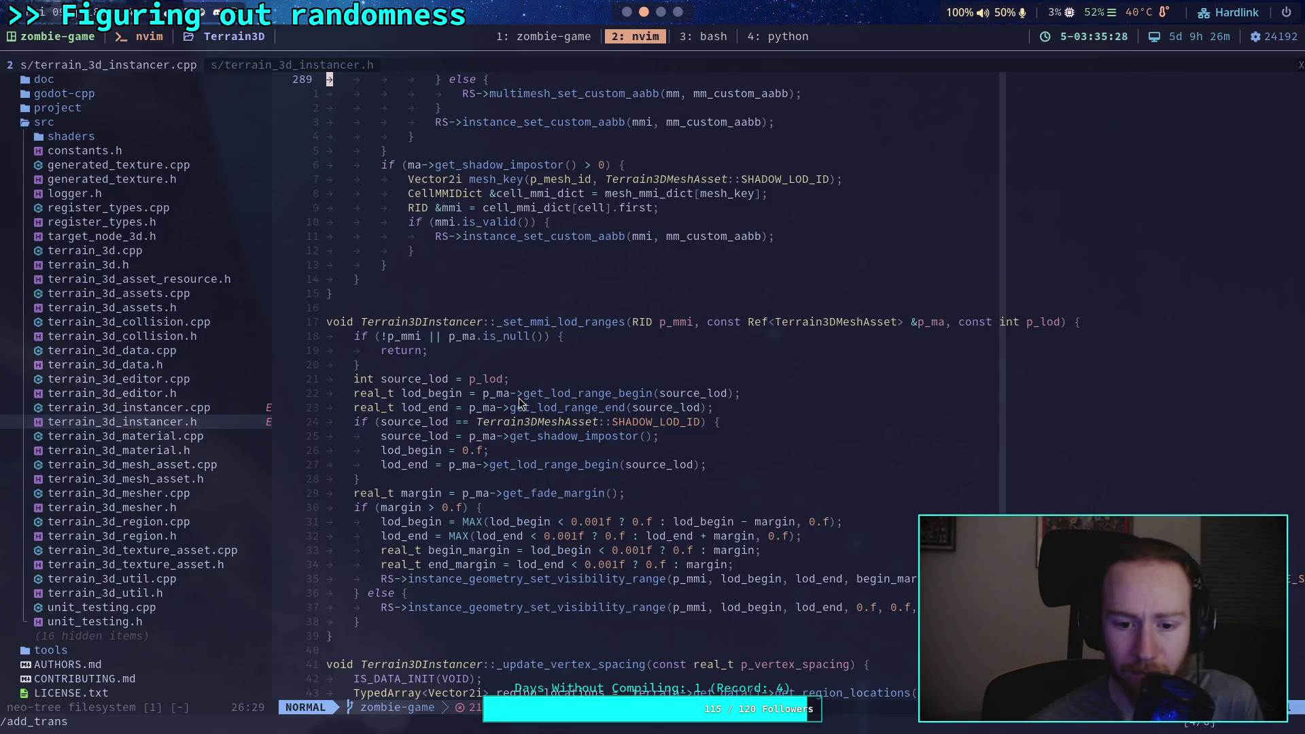
pyautogui.scroll(-1, 519, 403)
pyautogui.scroll(-20, 520, 403)
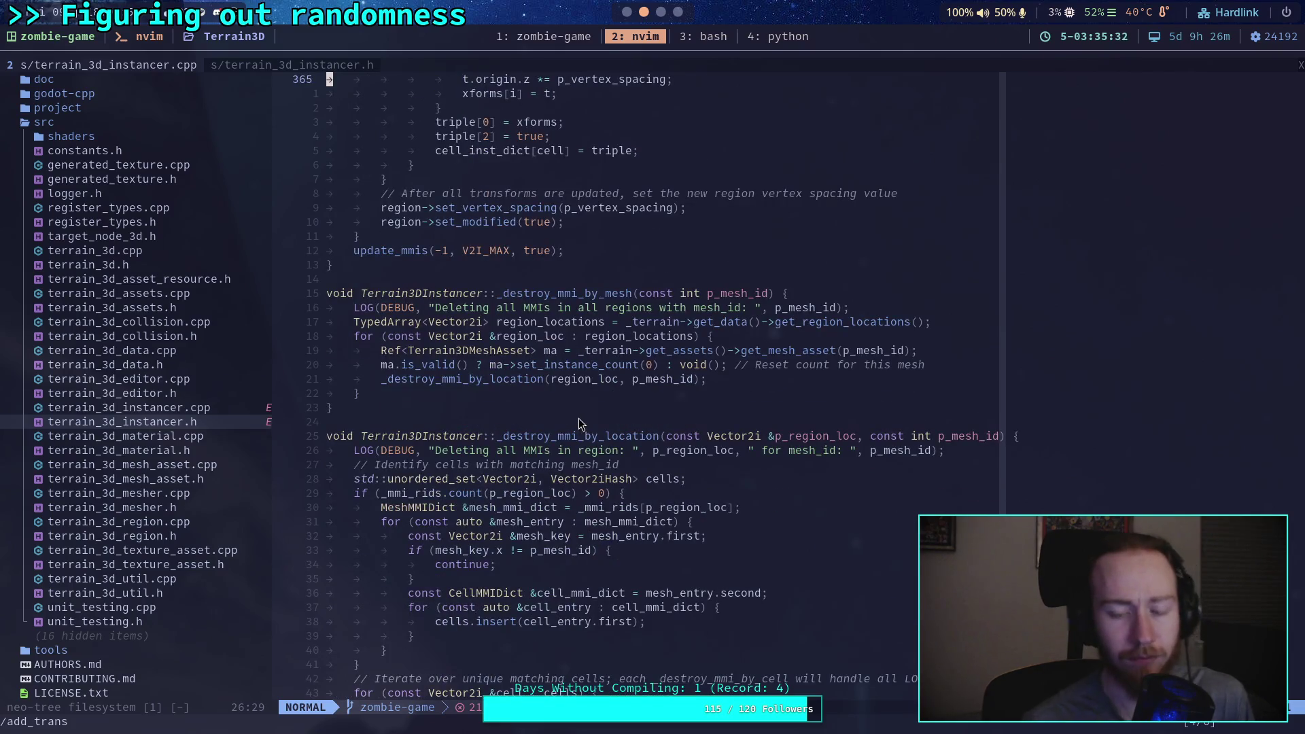
# Step: Search the instancer file for 'color' to find the per-instance color assignment
pyautogui.press('/')
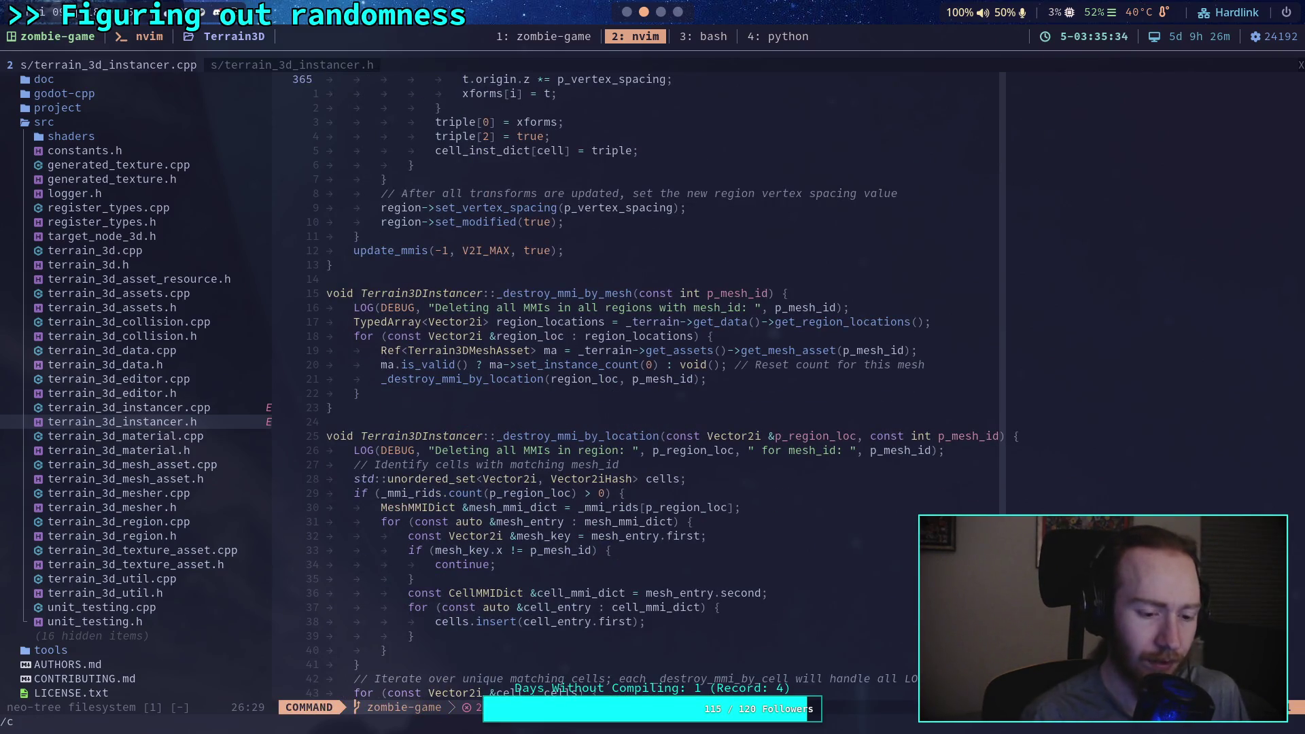
pyautogui.write('color')
pyautogui.press('Return')
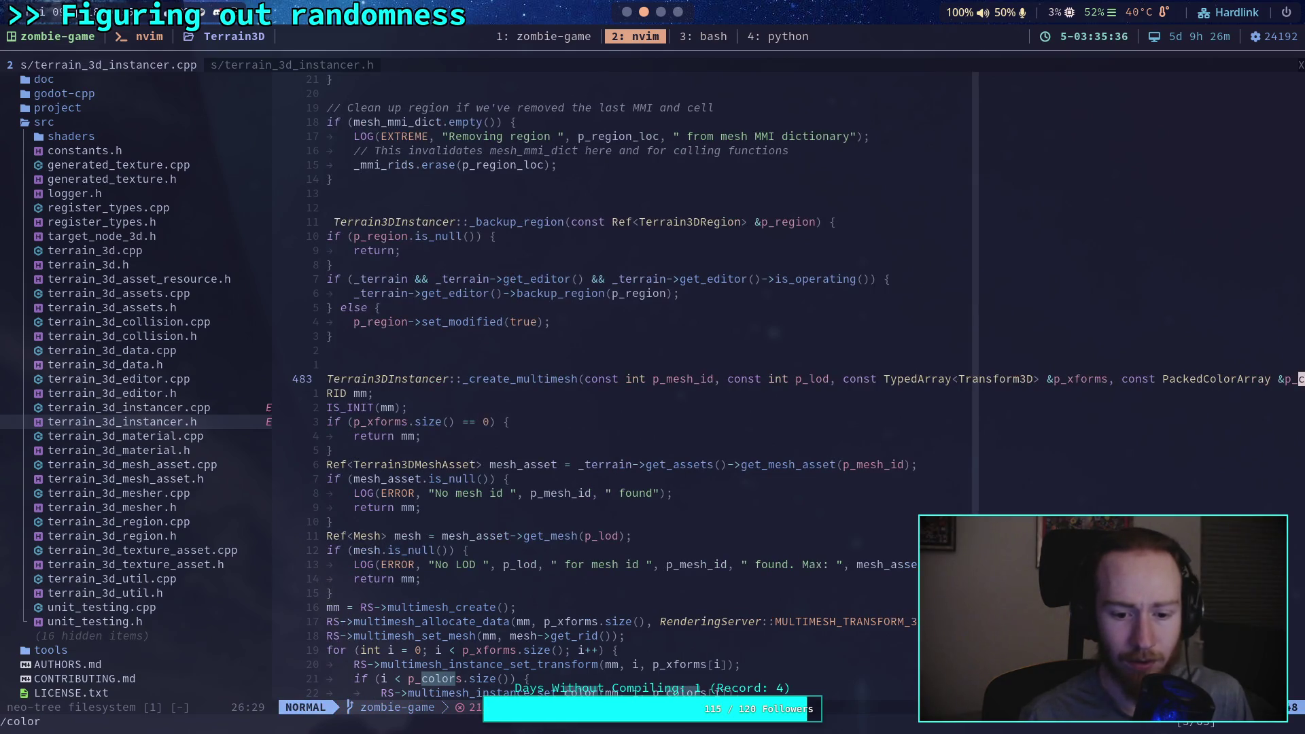
pyautogui.scroll(-3, 584, 535)
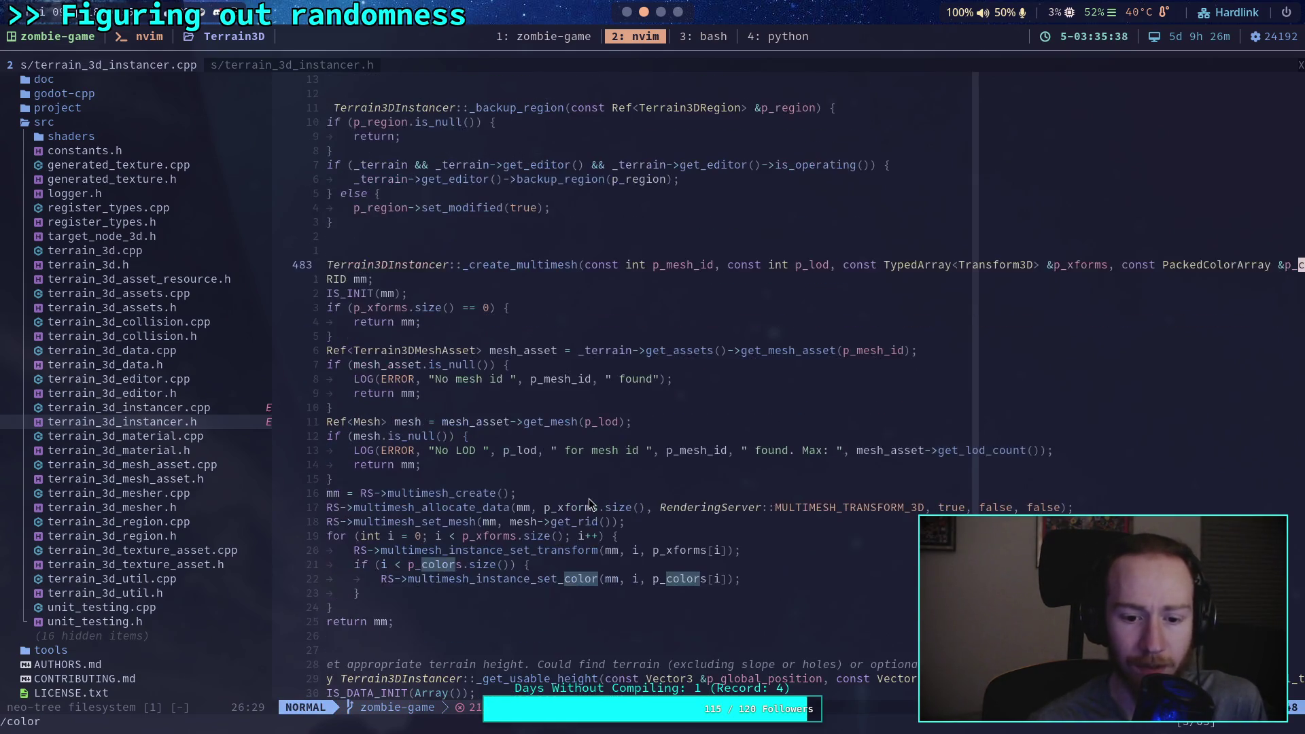
# Step: Place the cursor at the start of line 507, then return to Godot's script editor
pyautogui.click(596, 610)
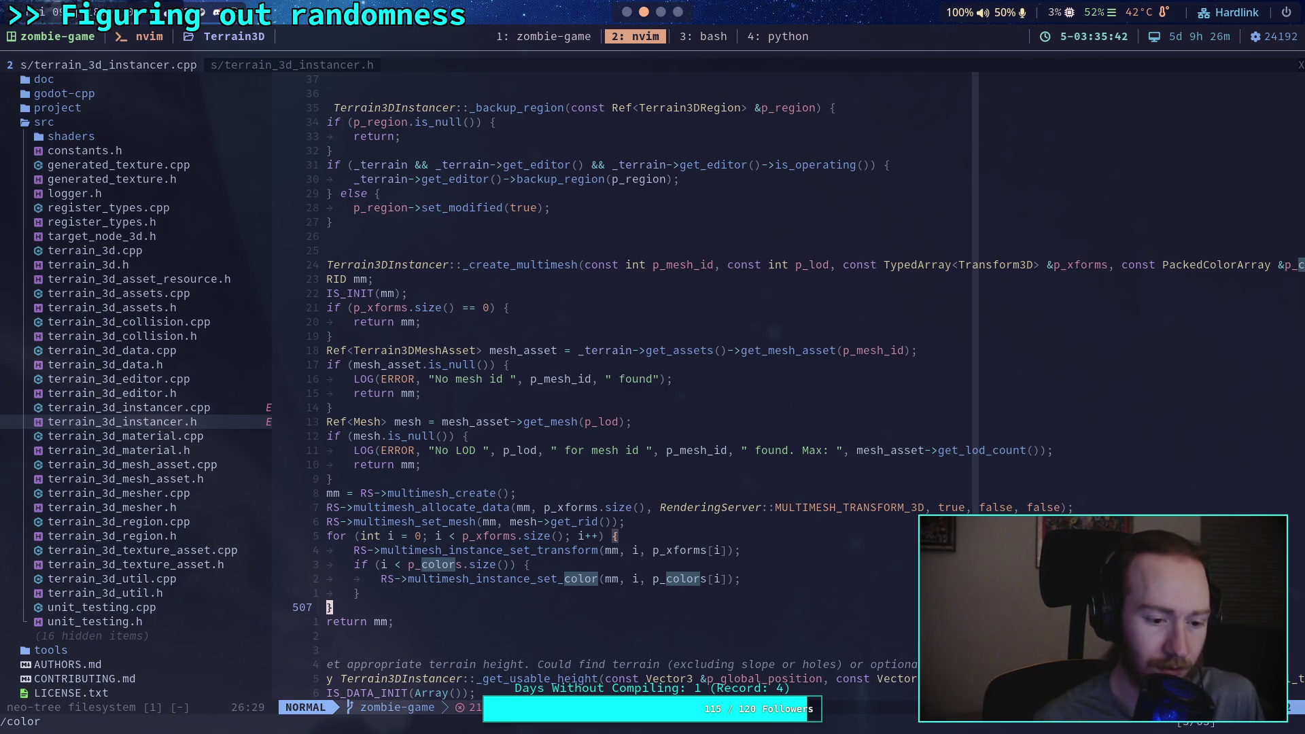
pyautogui.press('0')
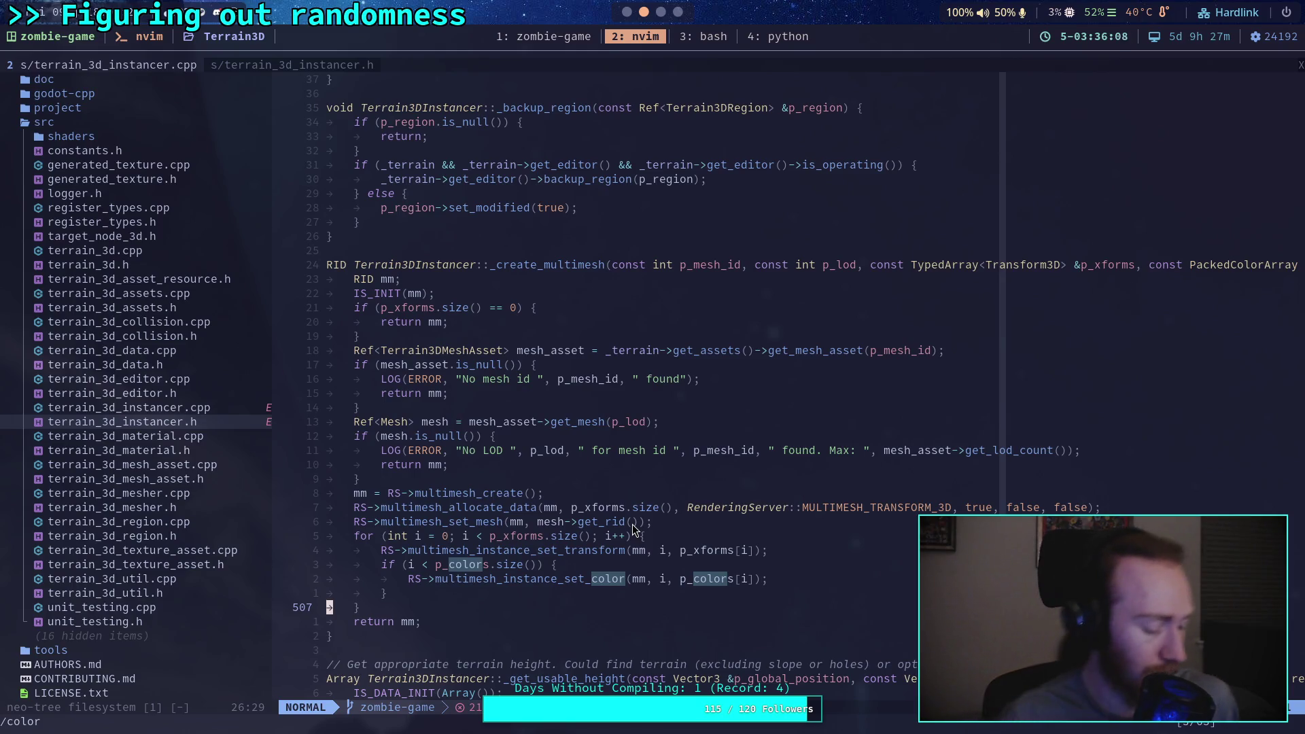
pyautogui.hotkey('alt', 'Tab')
pyautogui.scroll(-2, 581, 497)
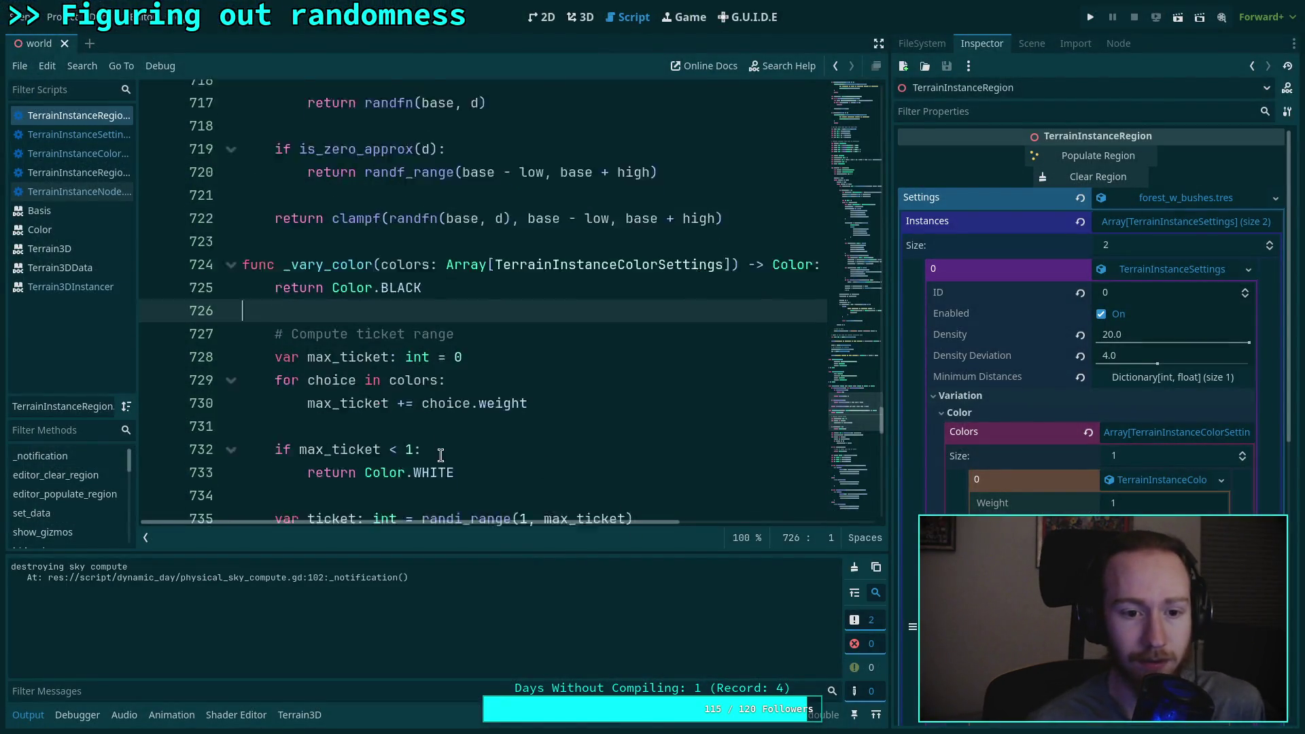
# Step: In TerrainInstanceNode.gd, replace data[&'colors'] on line 577 with PackedColorArray([Color.RED])
pyautogui.click(111, 155)
pyautogui.click(107, 178)
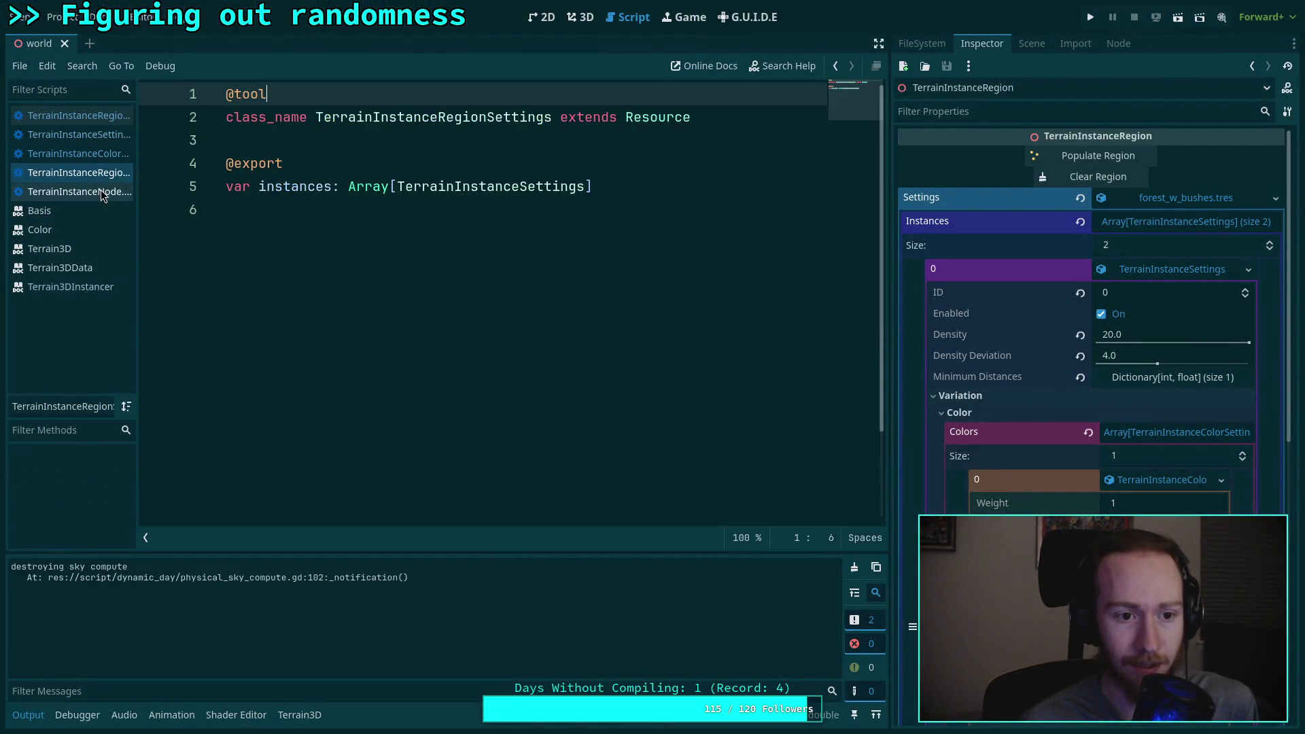
pyautogui.click(109, 192)
pyautogui.moveTo(530, 393); pyautogui.dragTo(406, 394)
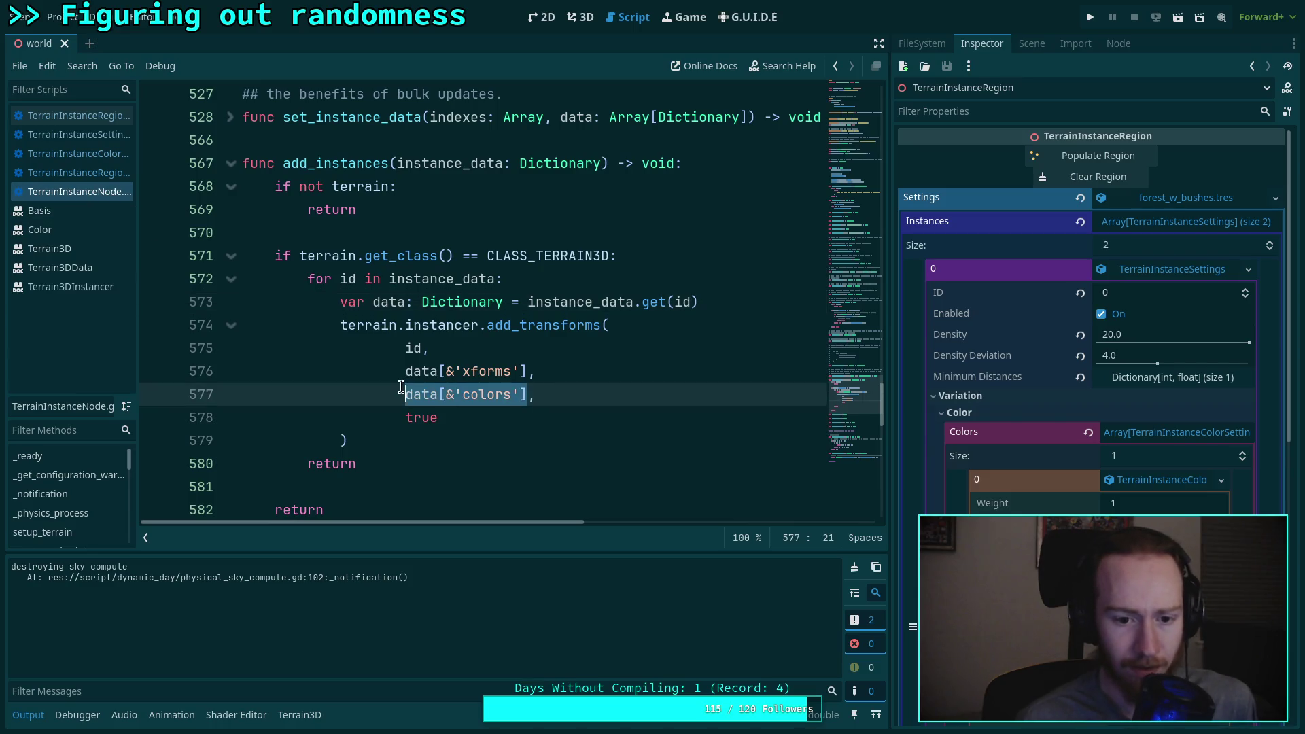
pyautogui.write('PackedC,')
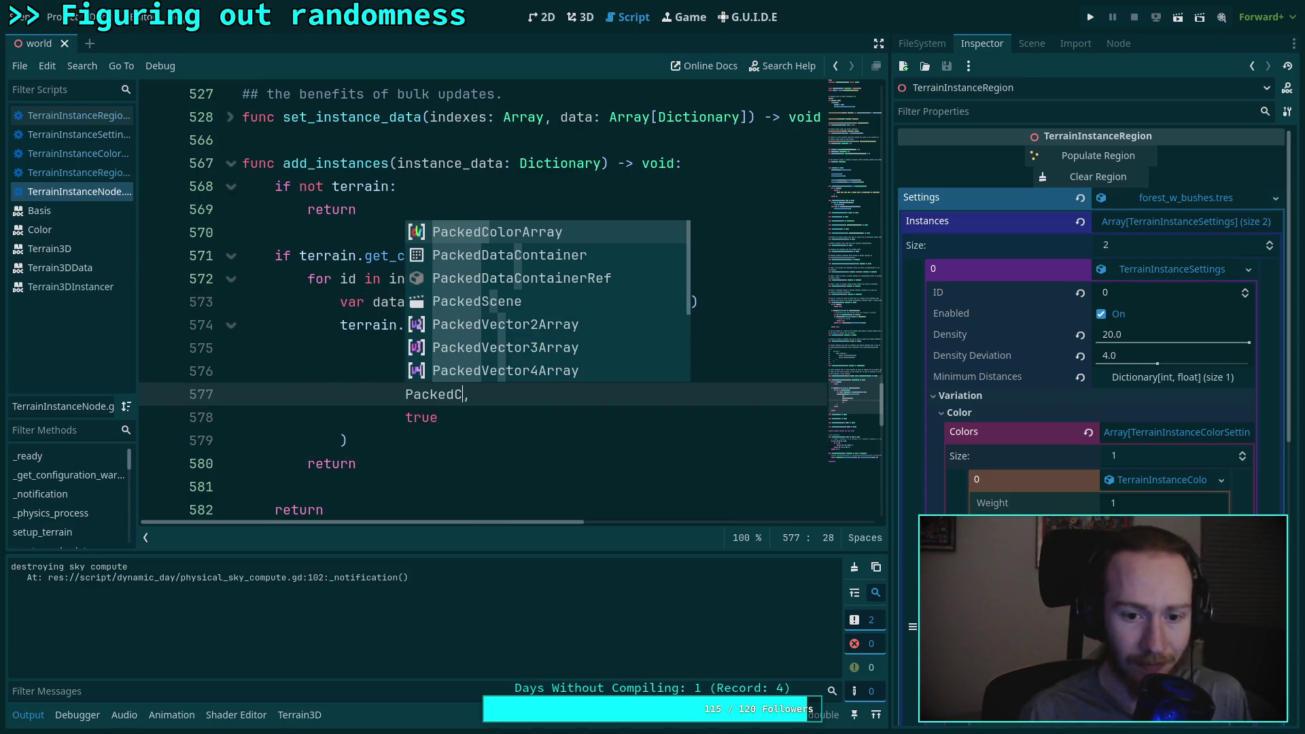
pyautogui.press('Return')
pyautogui.write('([')
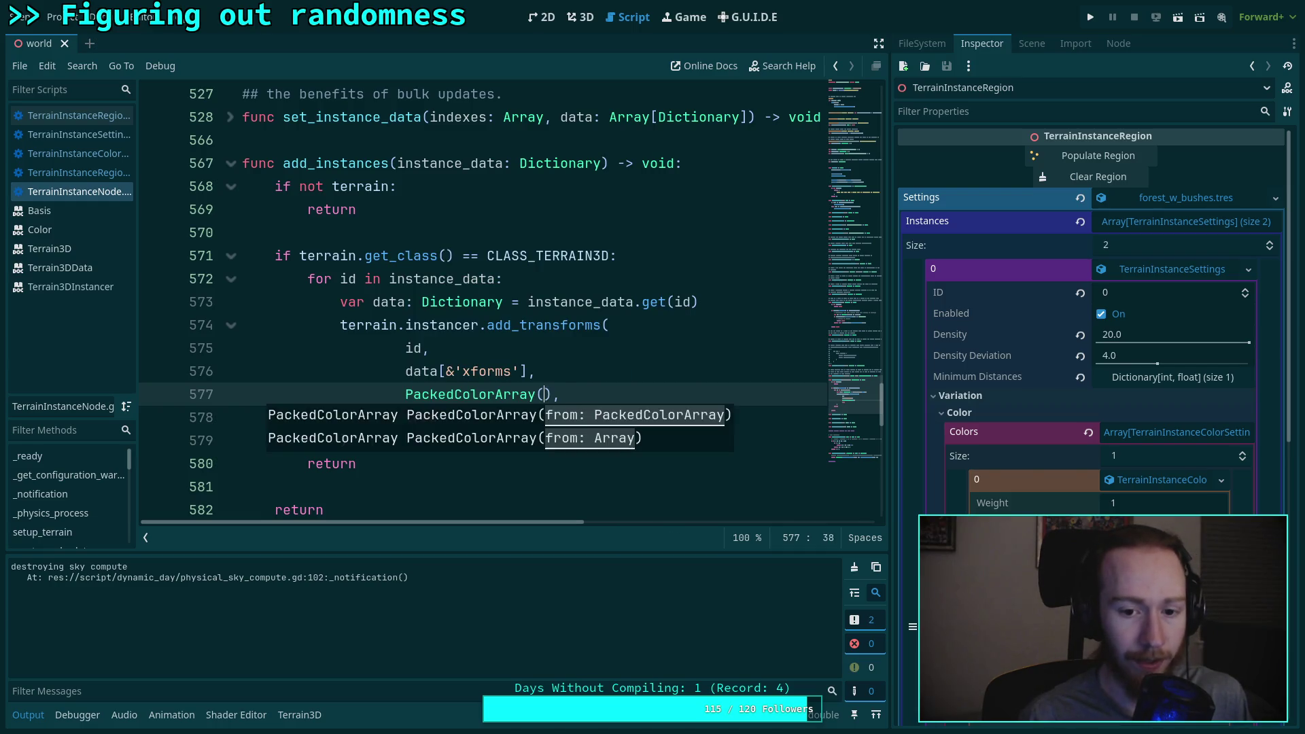
pyautogui.write('Color.')
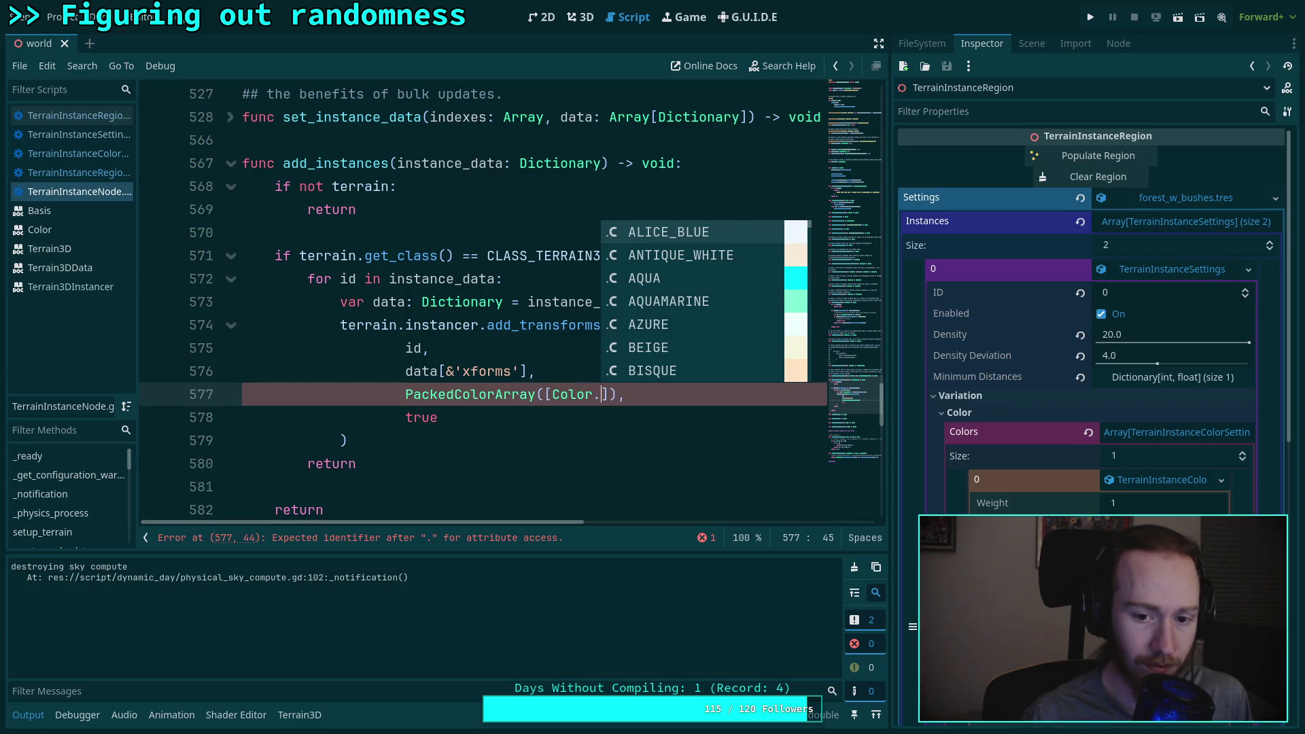
pyautogui.write('RED')
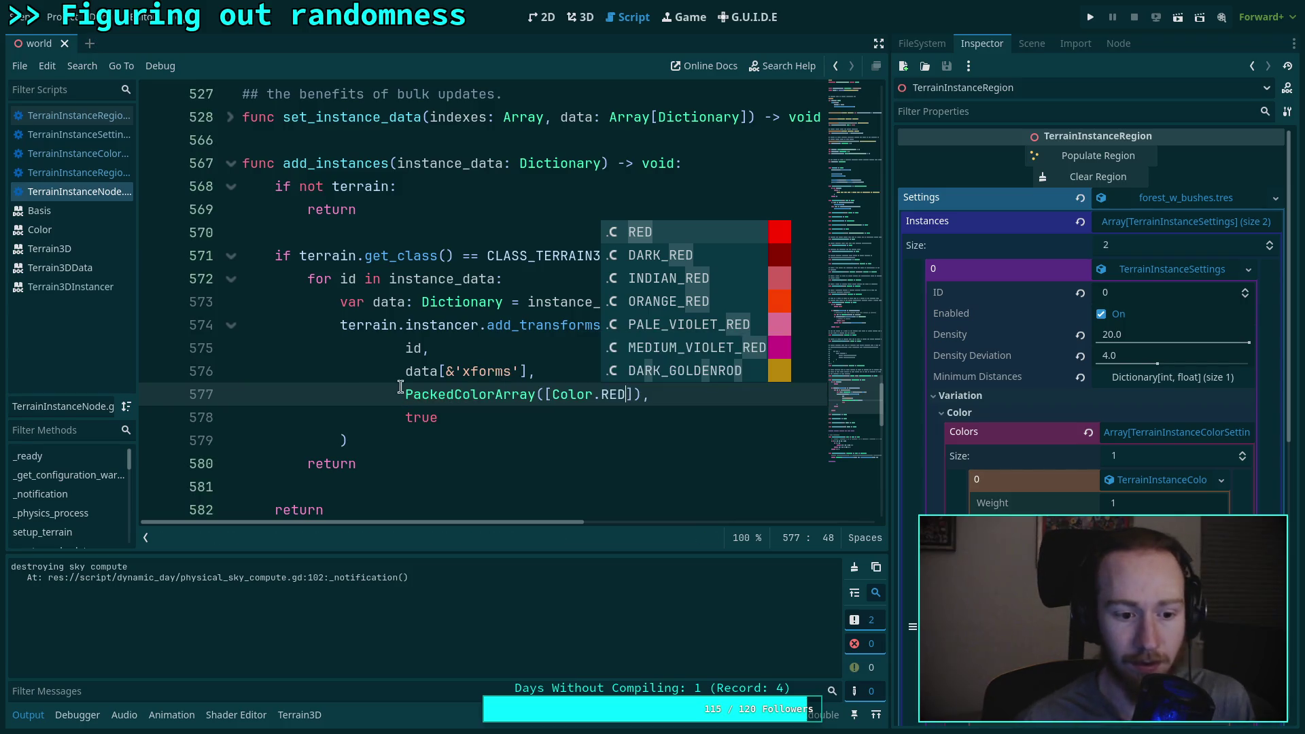
pyautogui.press('Escape')
pyautogui.hotkey('ctrl', 'F2')
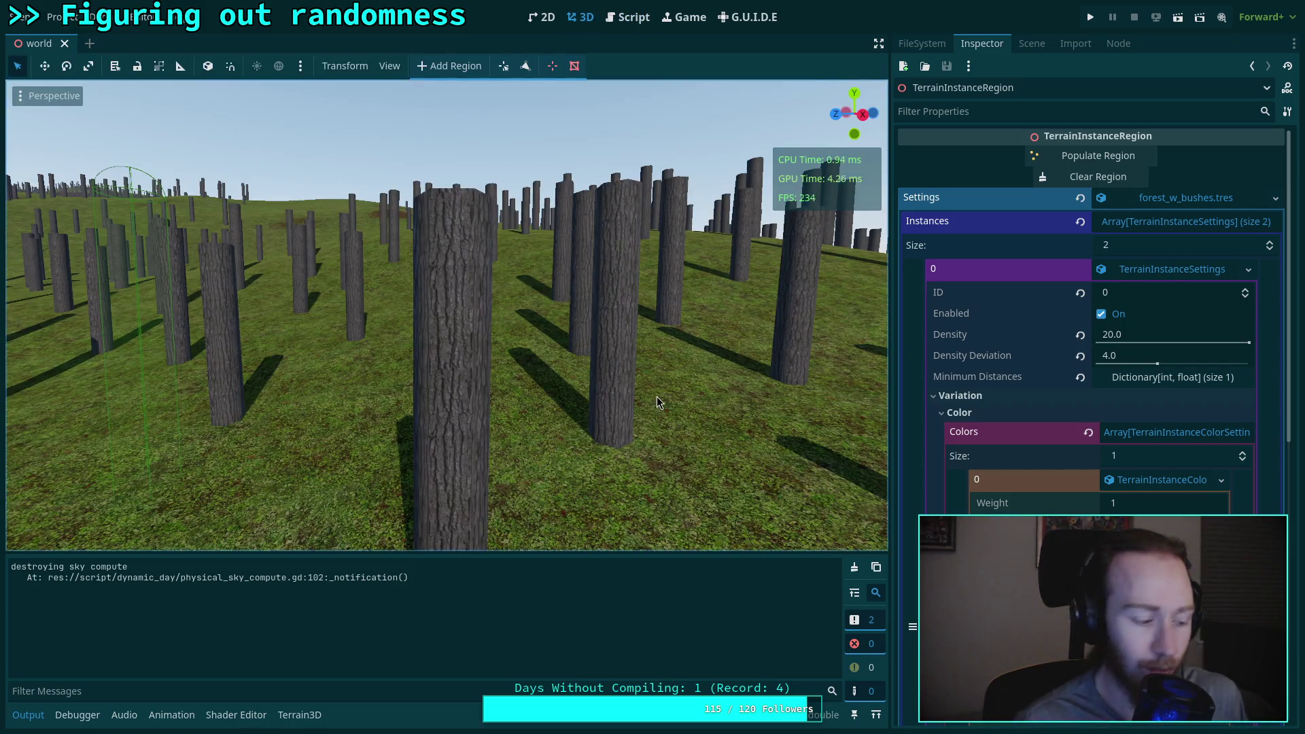
# Step: Clear and repopulate the region with 340 dark post instances, orbiting to inspect them
pyautogui.scroll(-5, 657, 397)
pyautogui.moveTo(404, 154); pyautogui.dragTo(405, 155)
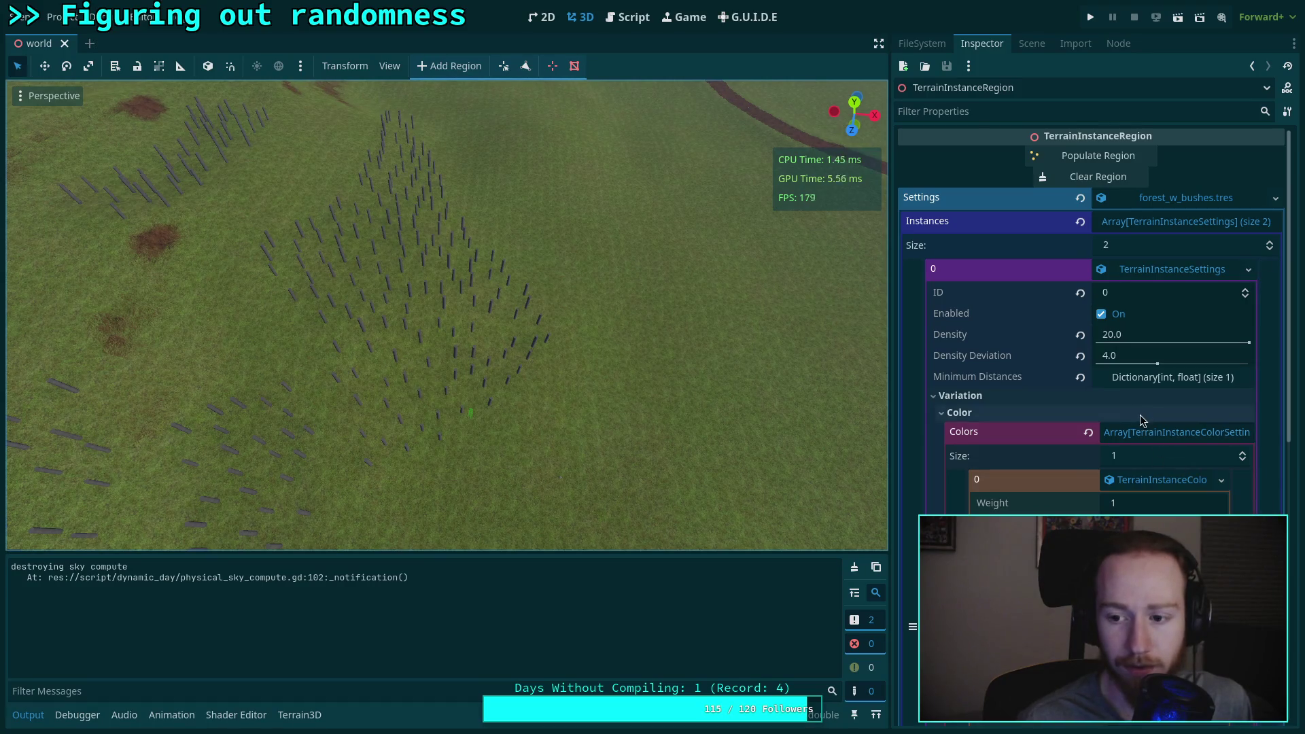
pyautogui.click(1096, 177)
pyautogui.click(1096, 156)
pyautogui.moveTo(535, 274); pyautogui.dragTo(877, 215)
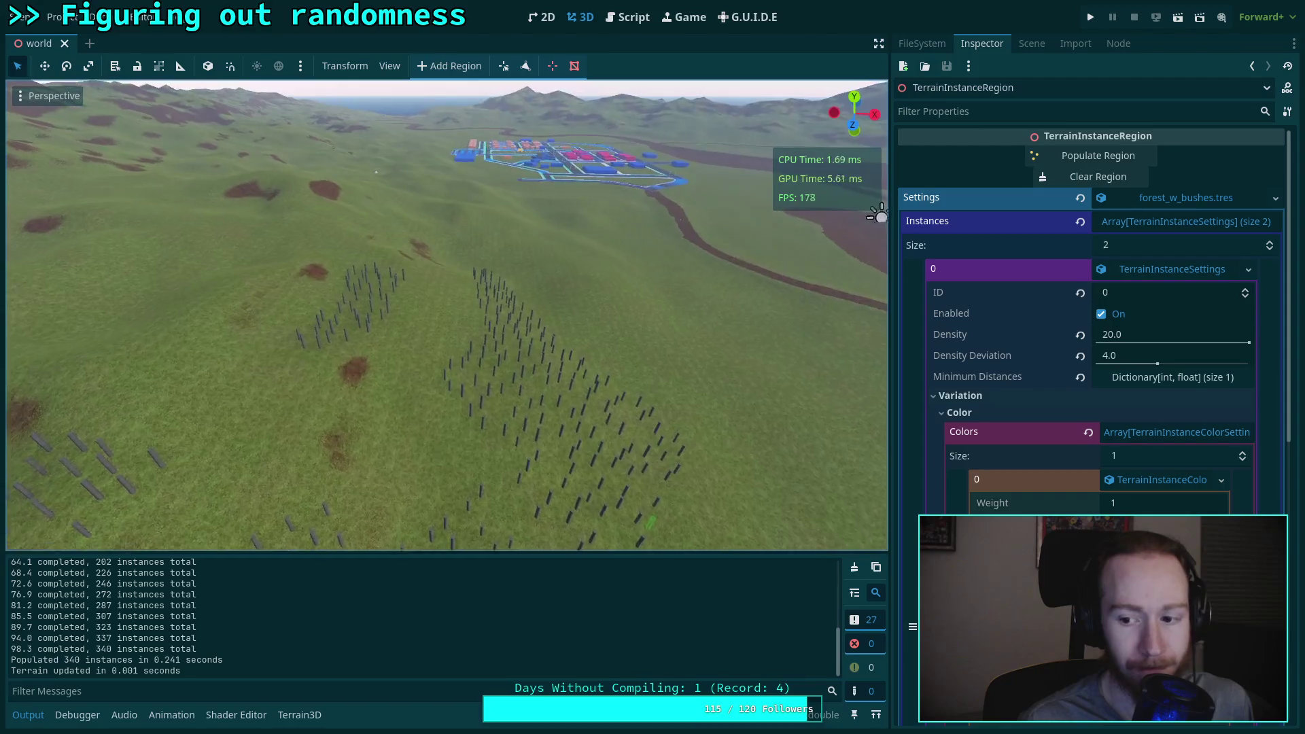
pyautogui.click(628, 17)
# Step: Change Color.RED to Color.BLACK in the add_instances call on line 577 and save
pyautogui.doubleClick(604, 395)
pyautogui.write('BLA')
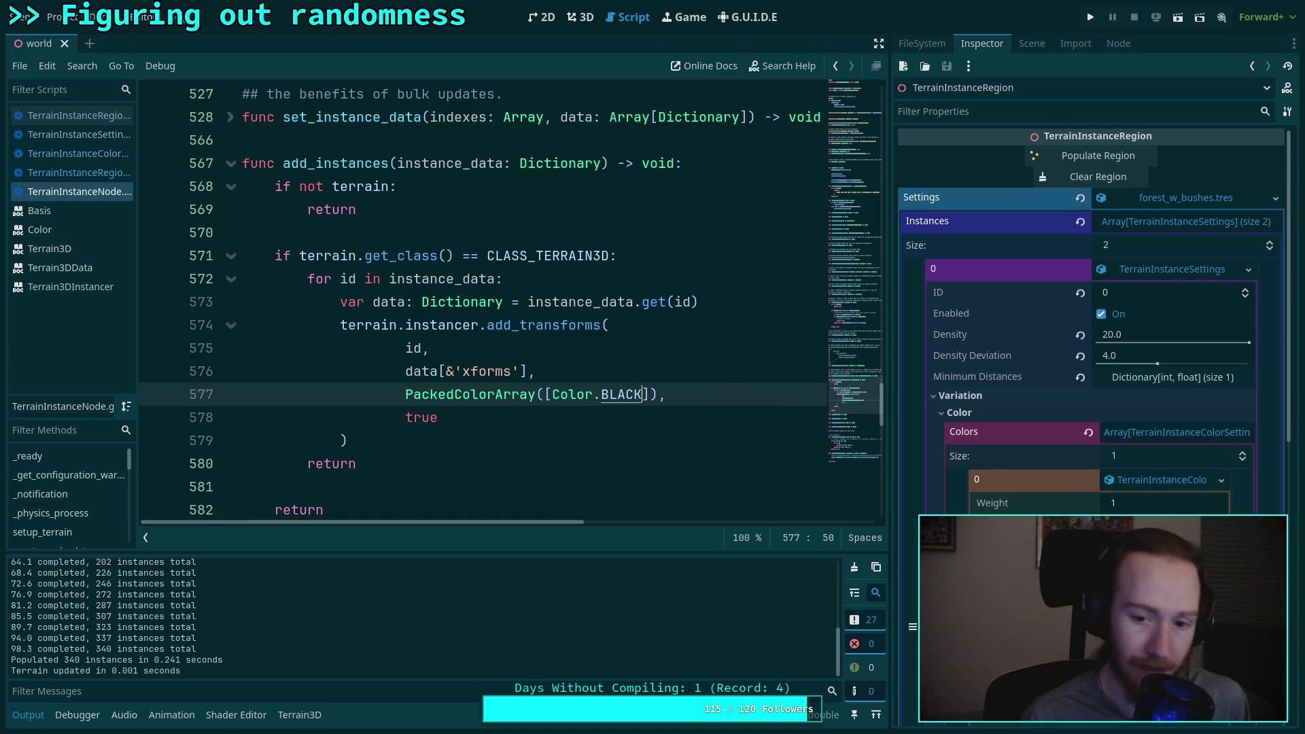
pyautogui.hotkey('ctrl', 'n')
pyautogui.press('Escape')
pyautogui.hotkey('ctrl', 's')
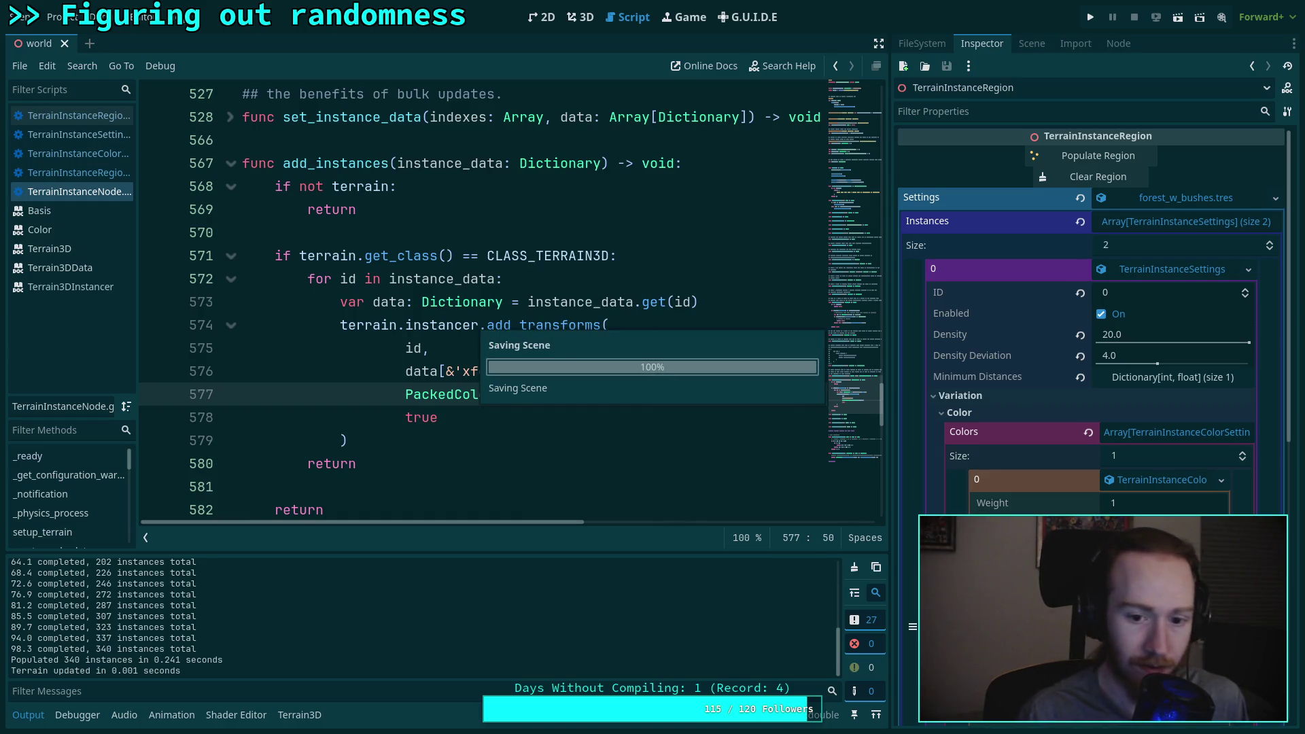
# Step: Clear and repopulate the region, then fly over the 341 resulting dark posts
pyautogui.click(580, 17)
pyautogui.click(1097, 178)
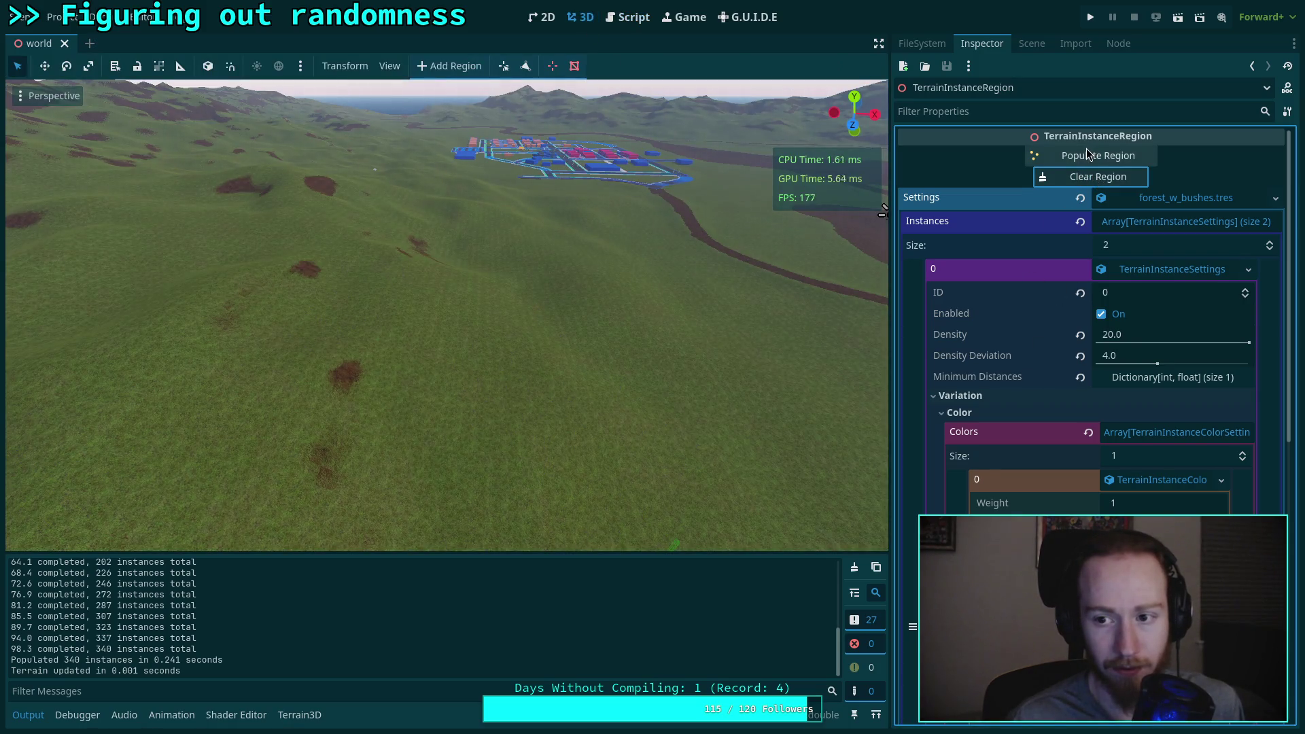
pyautogui.click(1078, 158)
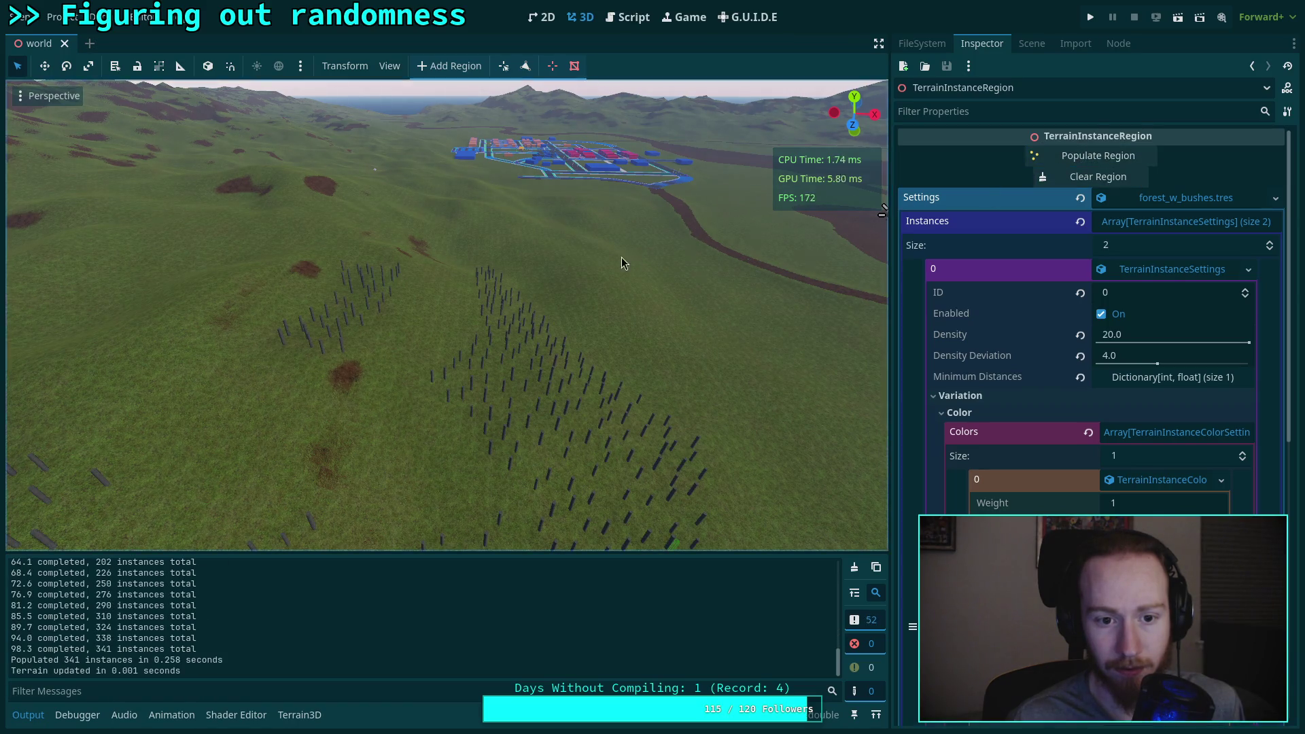
pyautogui.press('w')
pyautogui.press('w')
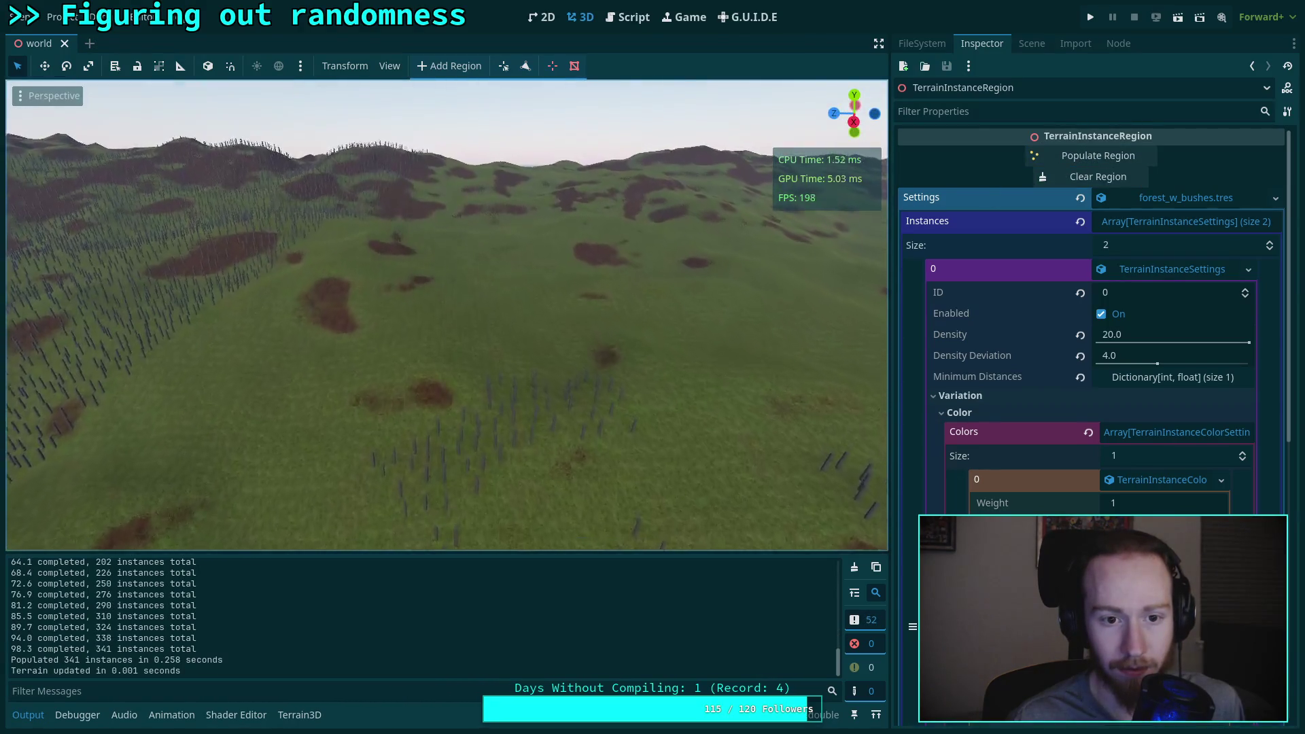
pyautogui.press('w')
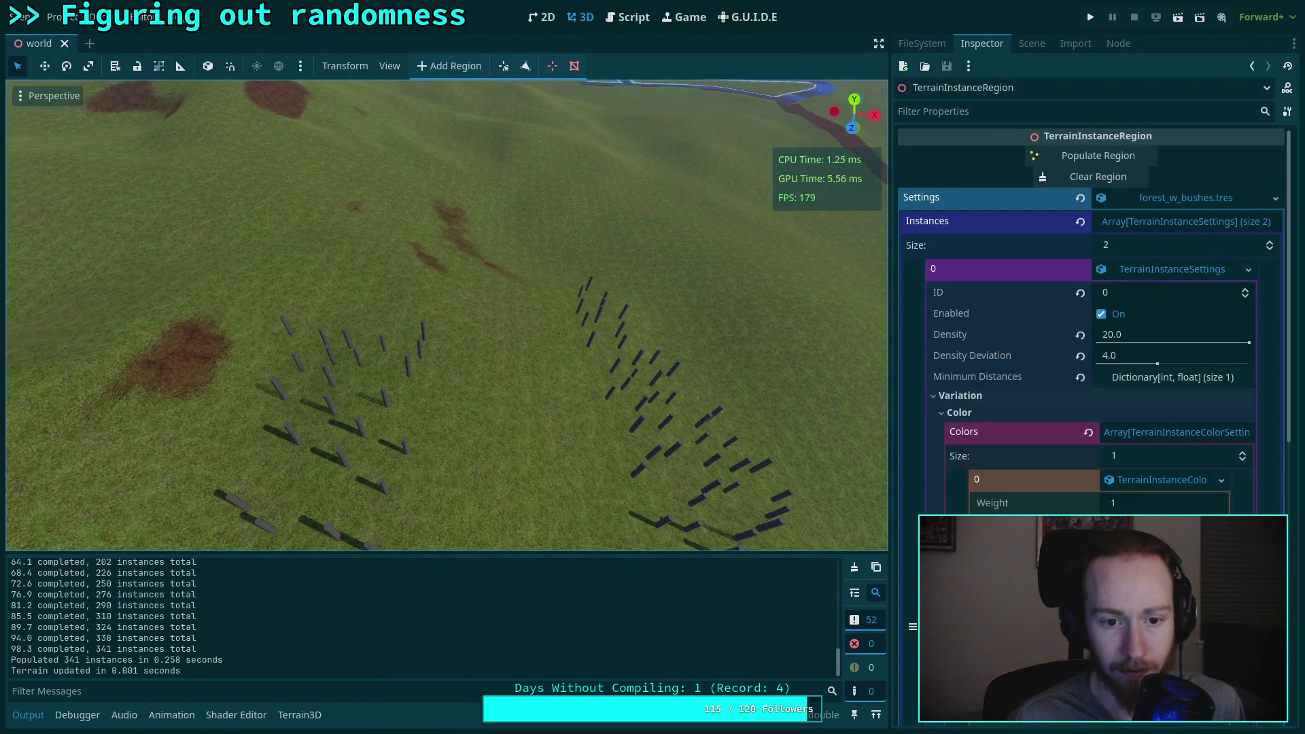
pyautogui.press('d')
pyautogui.press('s')
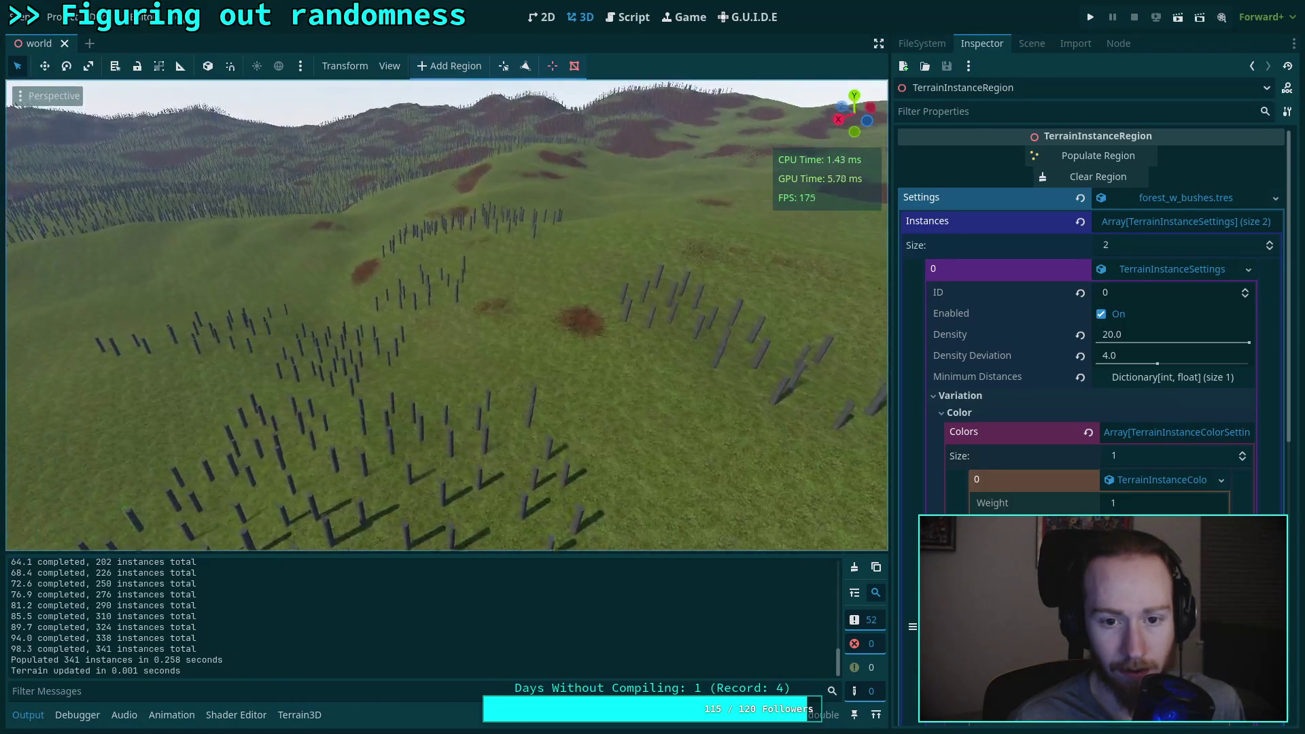
pyautogui.press('w')
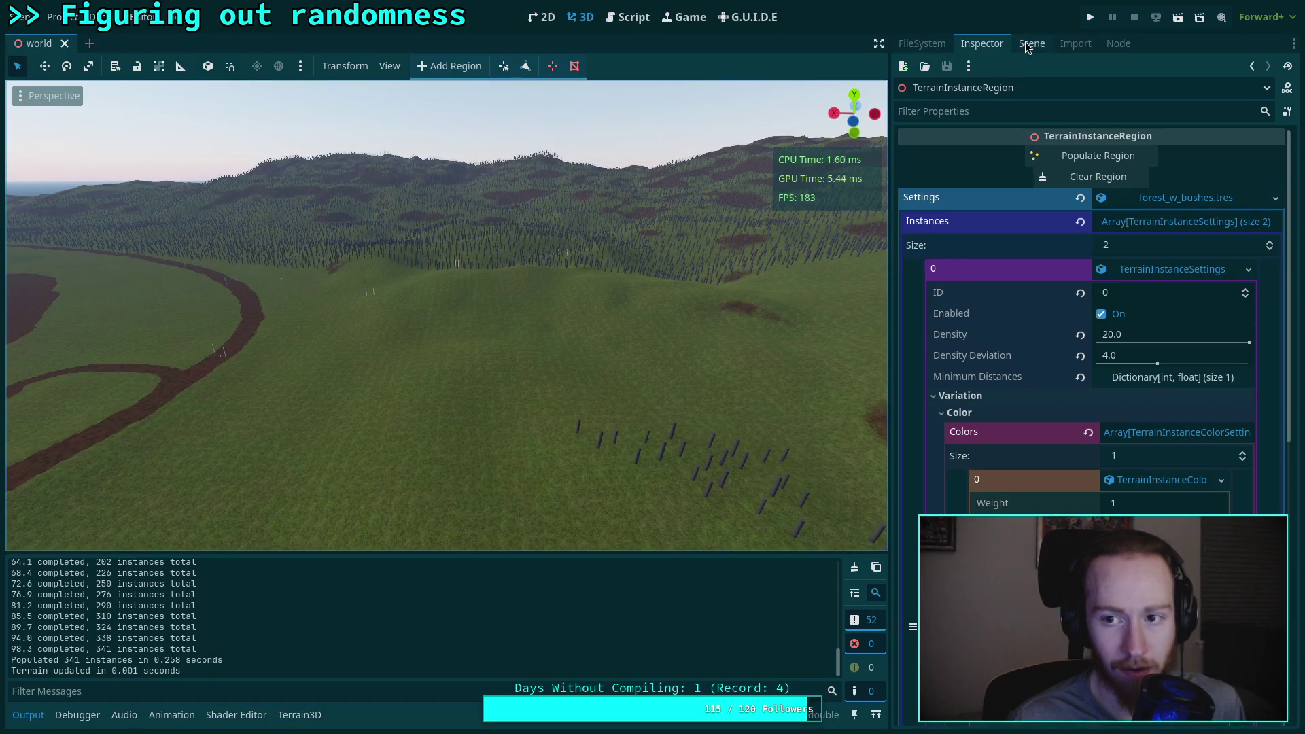
pyautogui.click(1064, 43)
# Step: Clear the instances from TerrainInstanceRegion3 and TerrainInstanceRegion, leaving the hills bare
pyautogui.click(1032, 43)
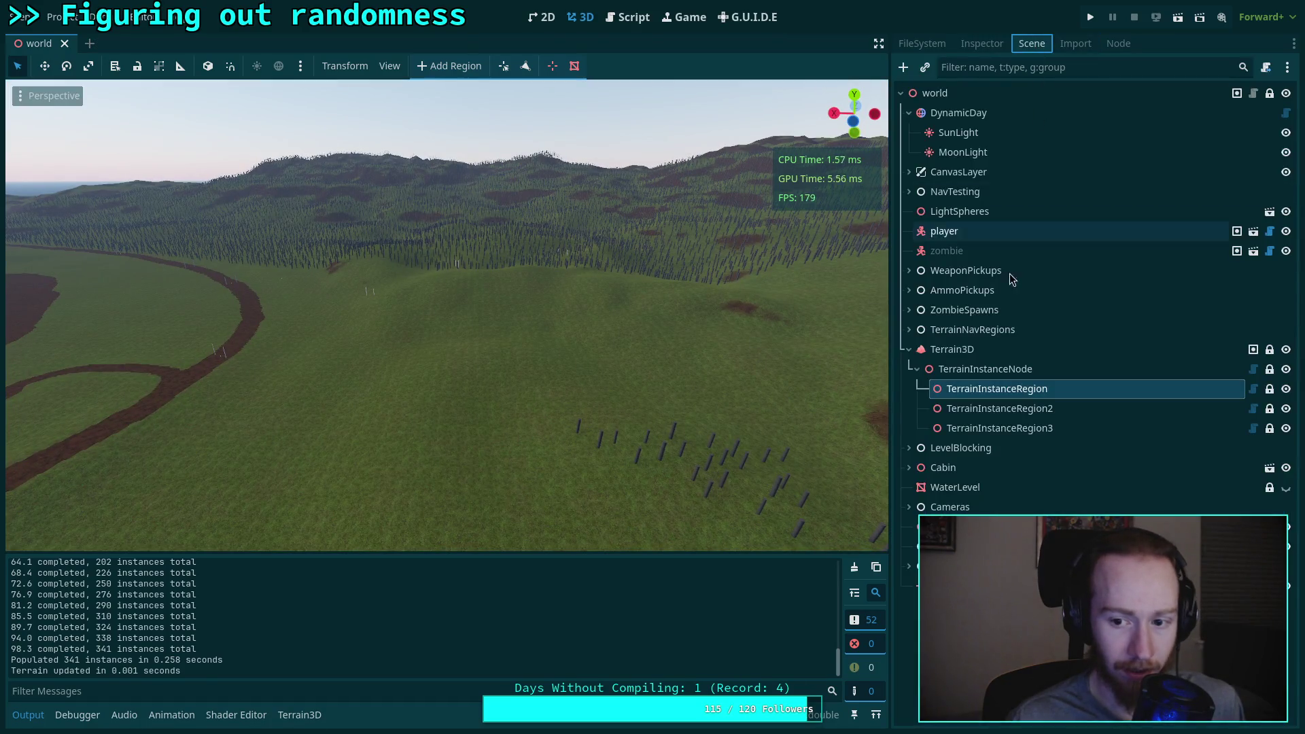
pyautogui.click(1006, 410)
pyautogui.click(1006, 428)
pyautogui.click(982, 43)
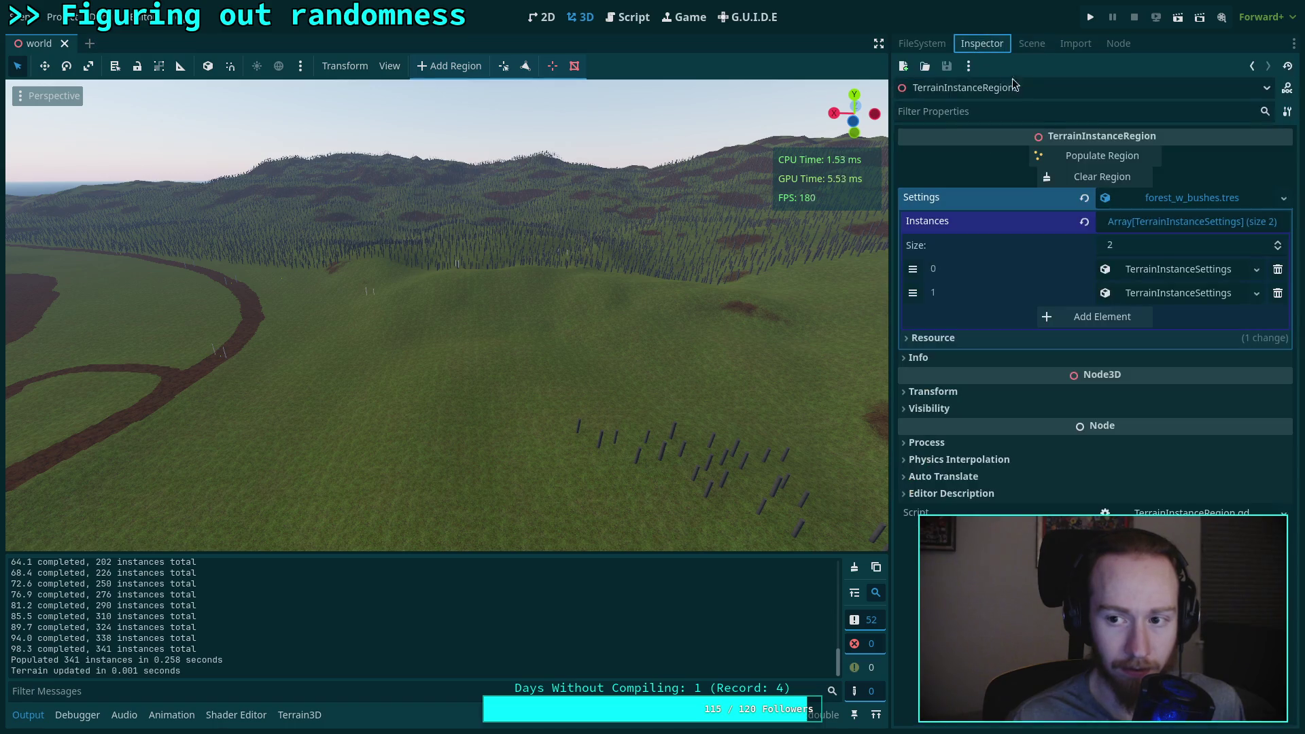
pyautogui.click(1098, 178)
pyautogui.click(1032, 44)
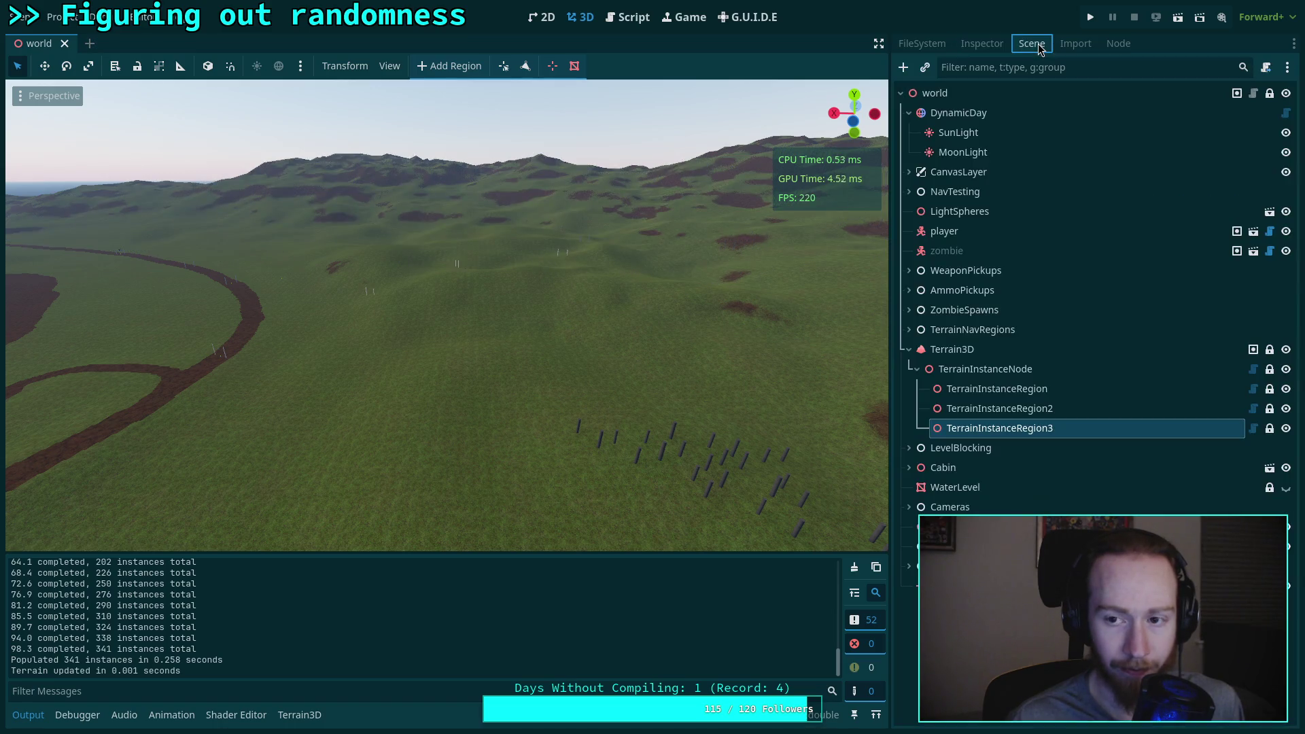
pyautogui.click(1045, 394)
pyautogui.click(982, 44)
pyautogui.click(1102, 177)
pyautogui.moveTo(684, 356); pyautogui.dragTo(629, 380)
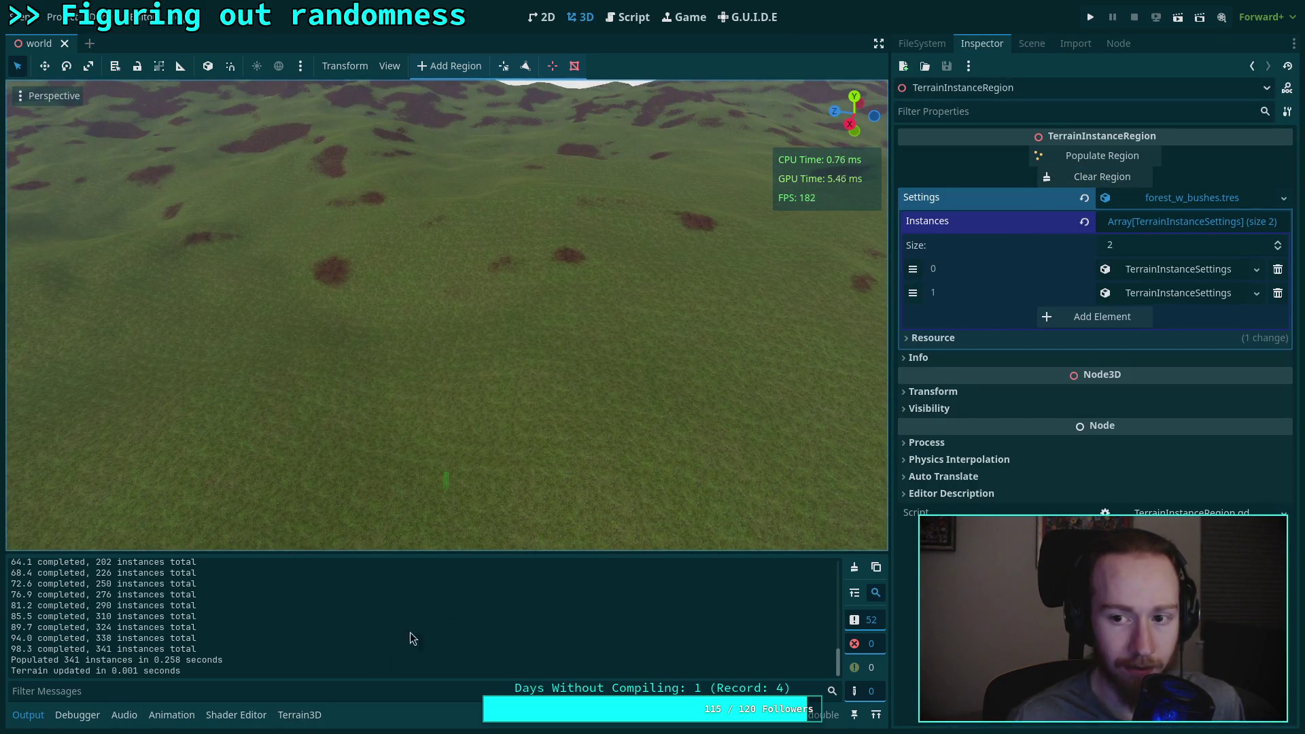
# Step: Select the Terrain3D node and activate a sculpting tool (10 m brush, 100% strength)
pyautogui.click(1032, 43)
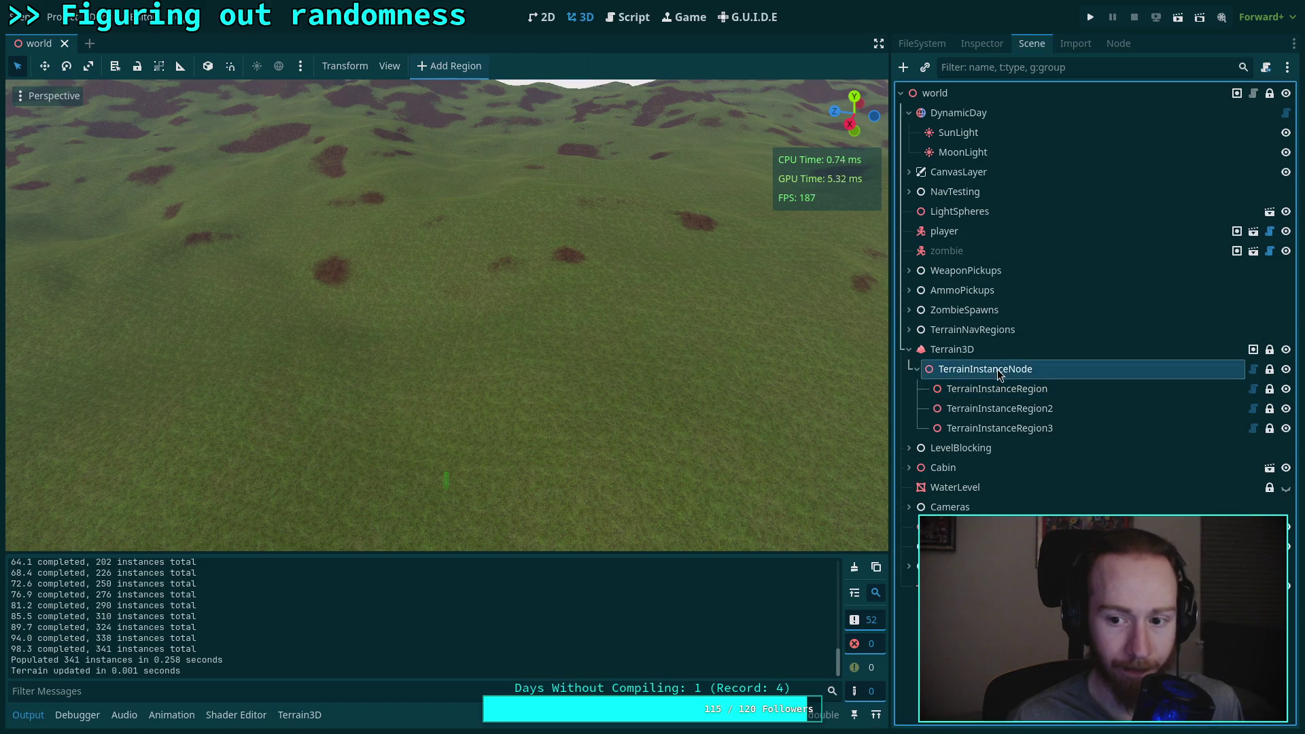
pyautogui.click(990, 352)
pyautogui.click(16, 356)
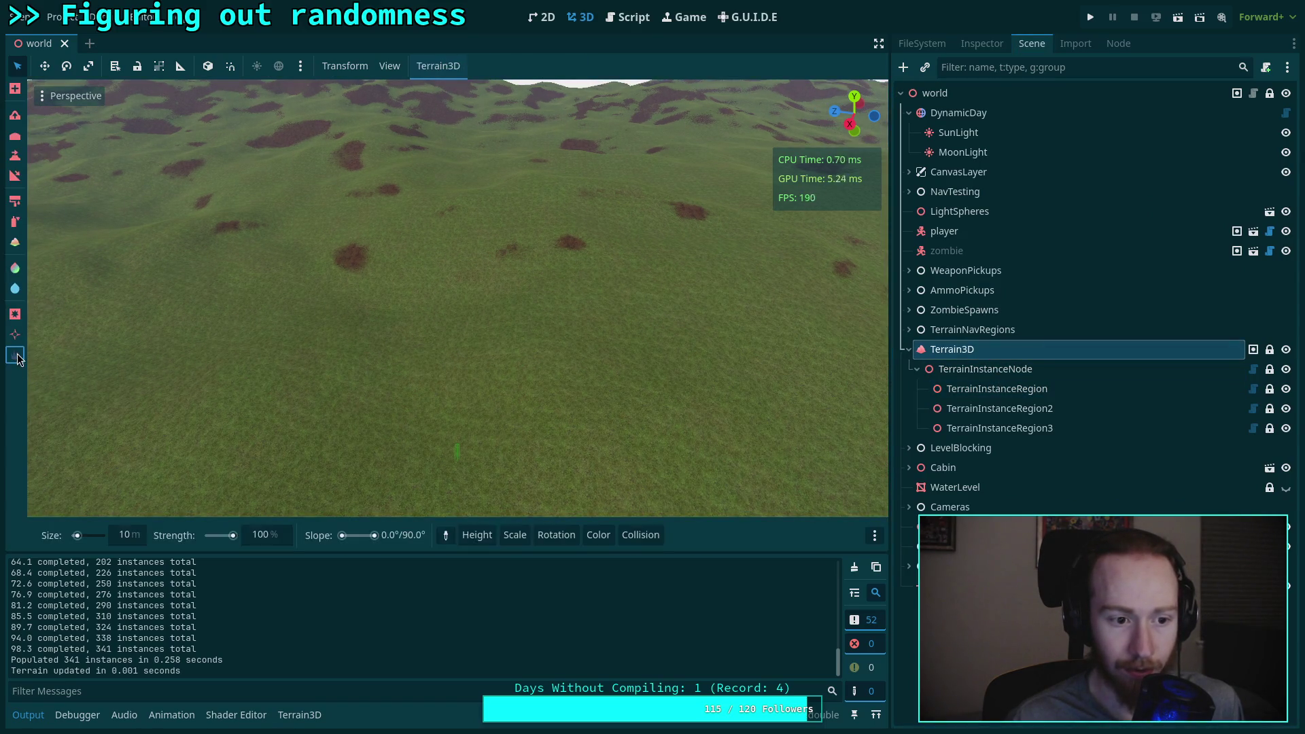
# Step: Select the Test Tree mesh asset in the Terrain3D Meshes dock and show its properties
pyautogui.click(299, 714)
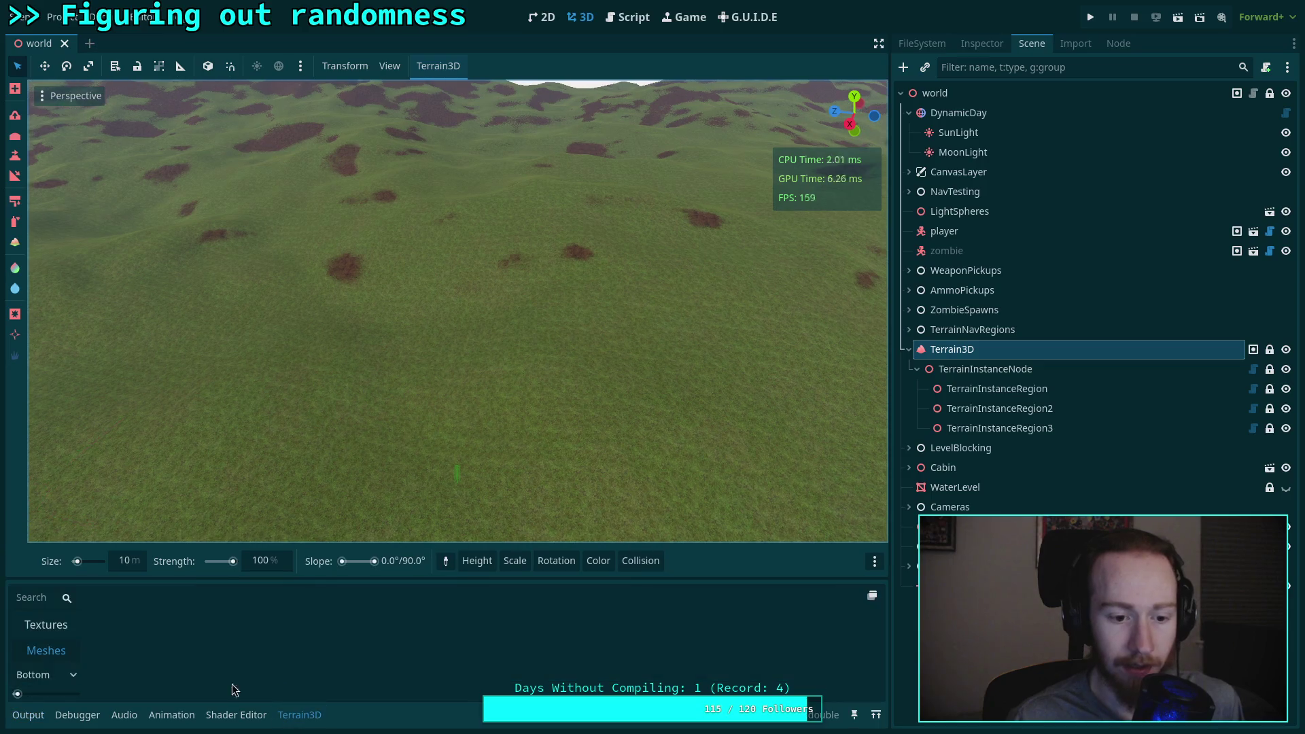
pyautogui.click(299, 715)
pyautogui.click(46, 651)
pyautogui.click(299, 715)
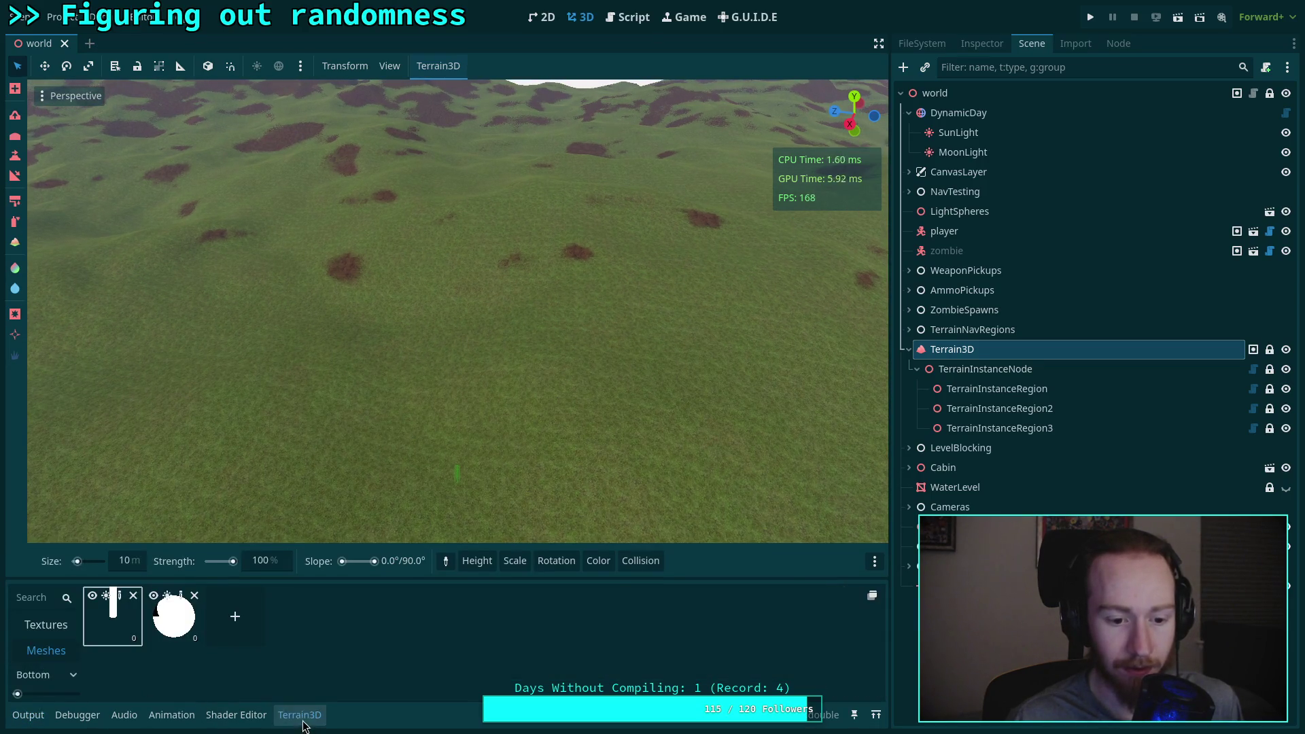
pyautogui.click(120, 597)
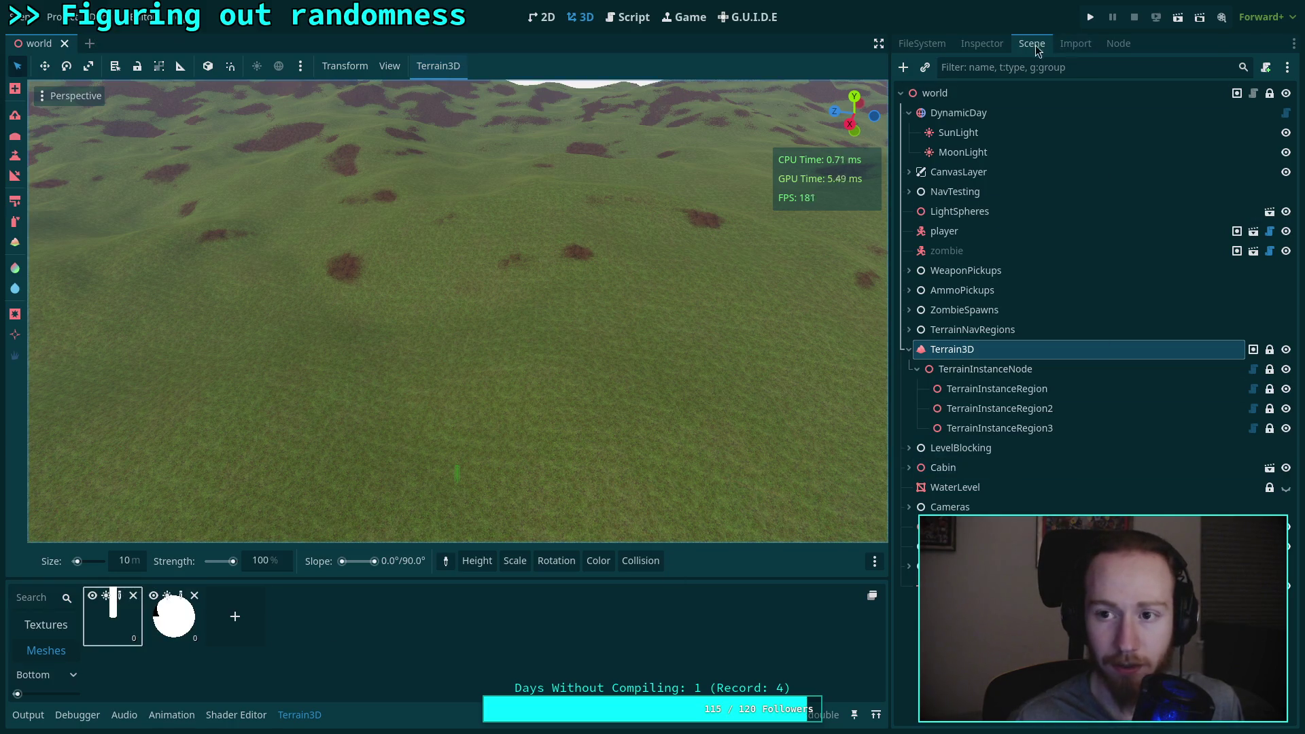
pyautogui.click(982, 44)
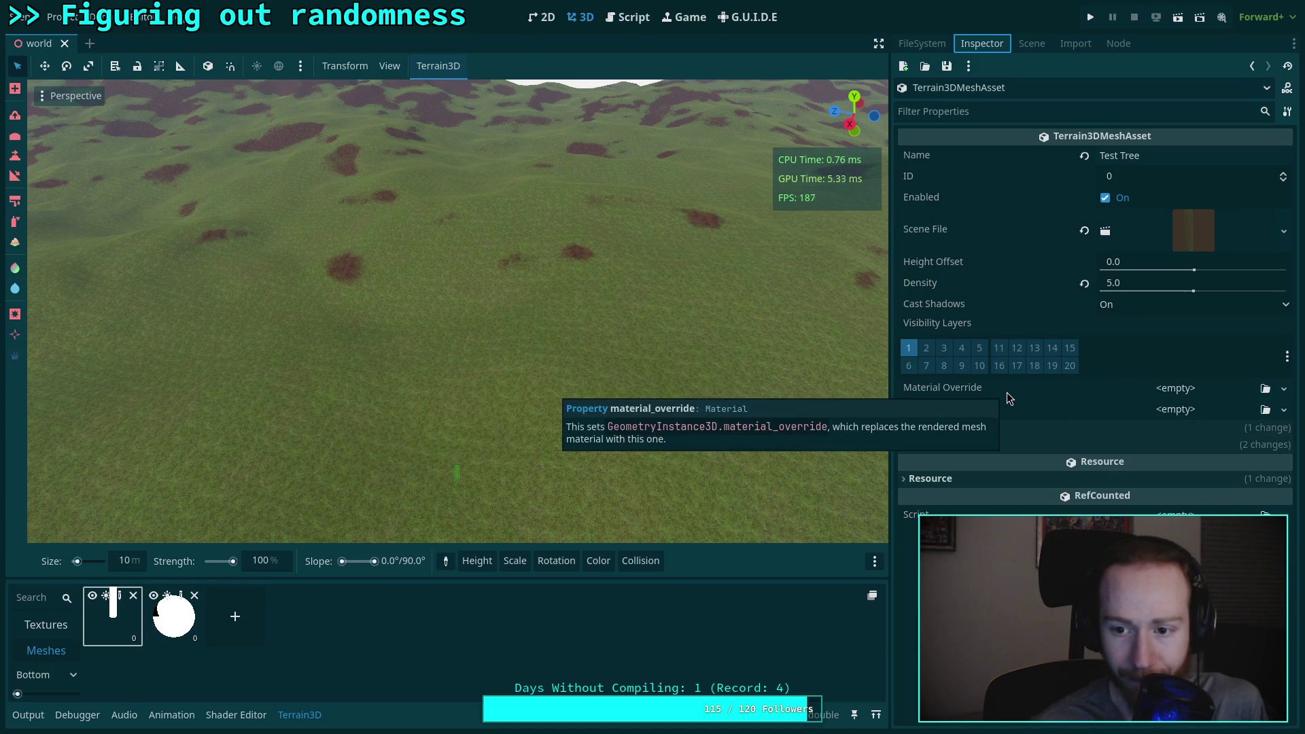
# Step: Check Test Tree's LODs and Instance Collision settings, then move to Neovim and the browser
pyautogui.click(1063, 432)
pyautogui.click(1063, 432)
pyautogui.click(1049, 446)
pyautogui.click(1049, 446)
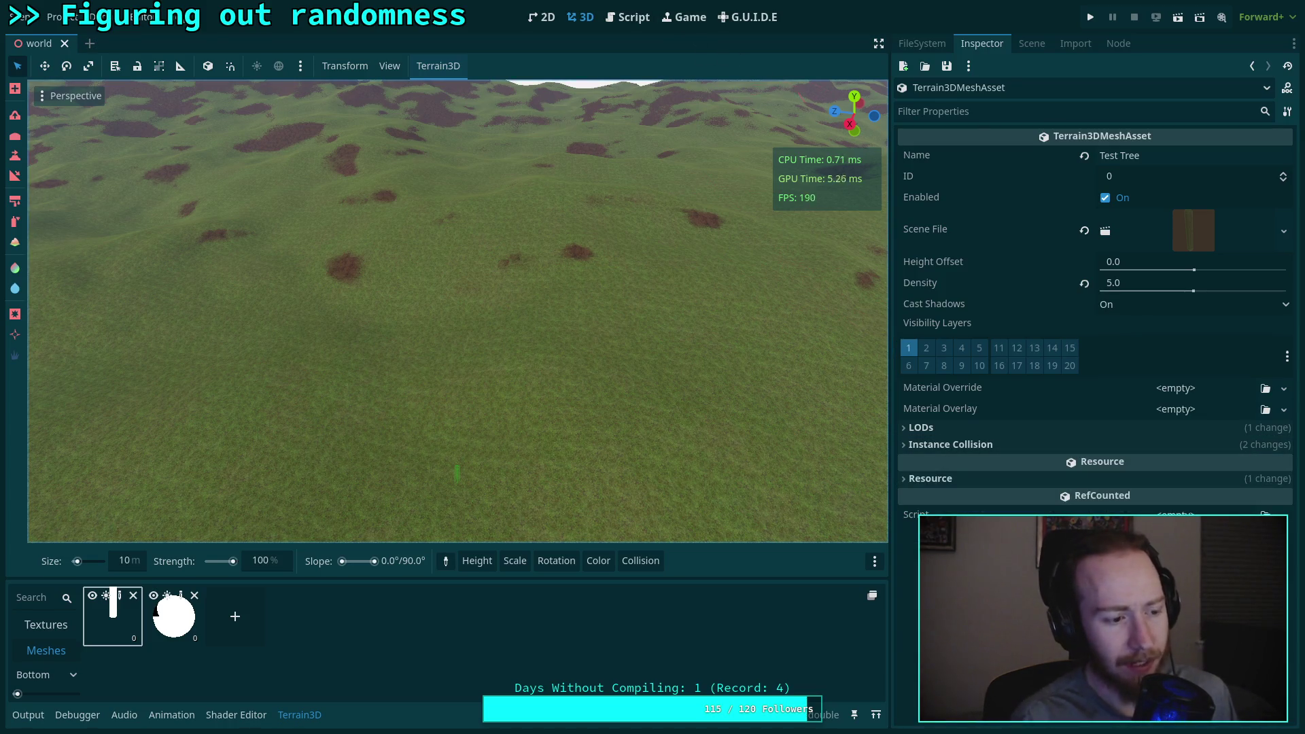
pyautogui.press('super+2')
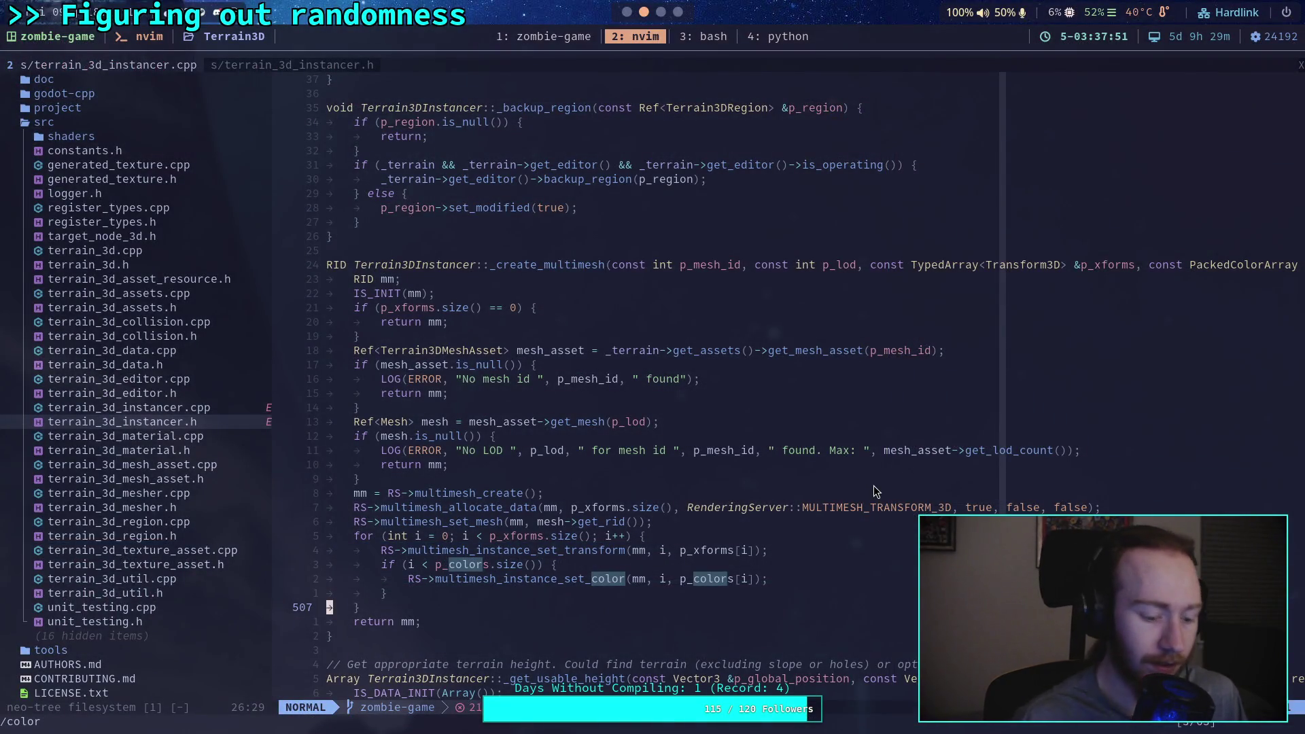
pyautogui.press('super+1')
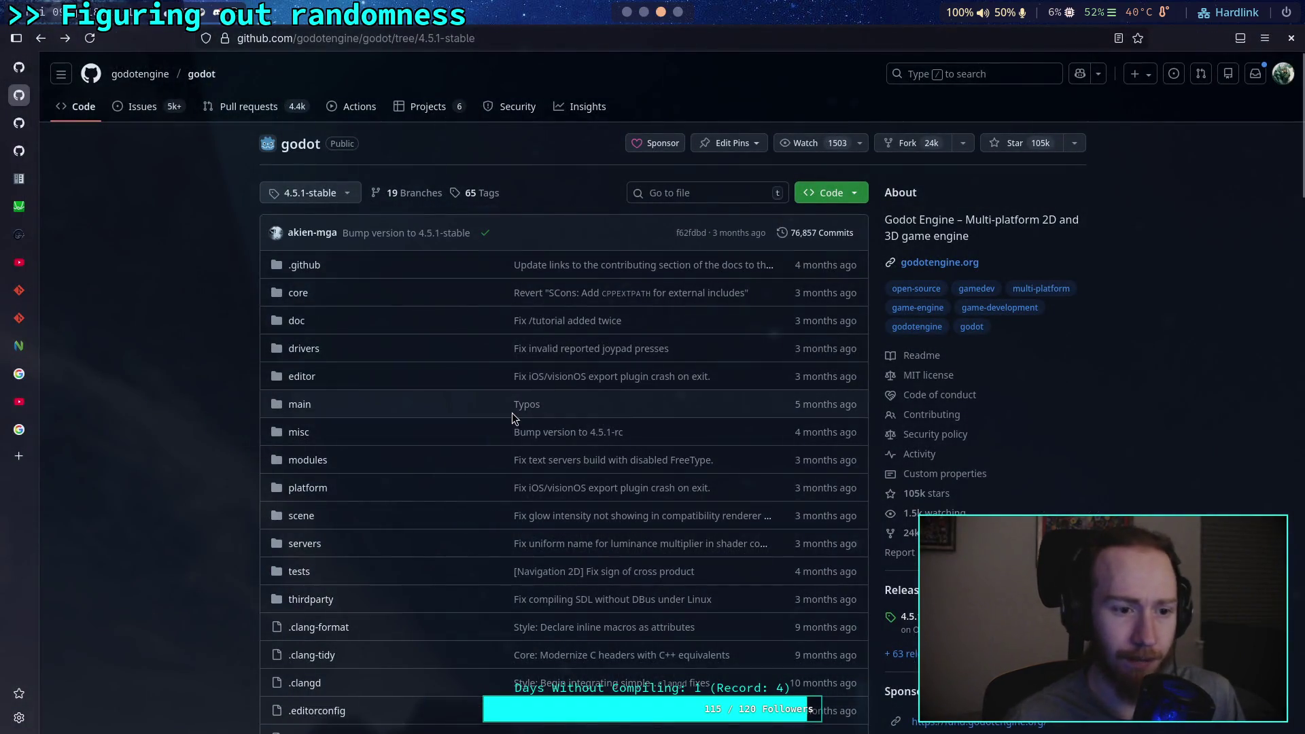
# Step: Open the Godot documentation and run a search from its search field
pyautogui.click(22, 457)
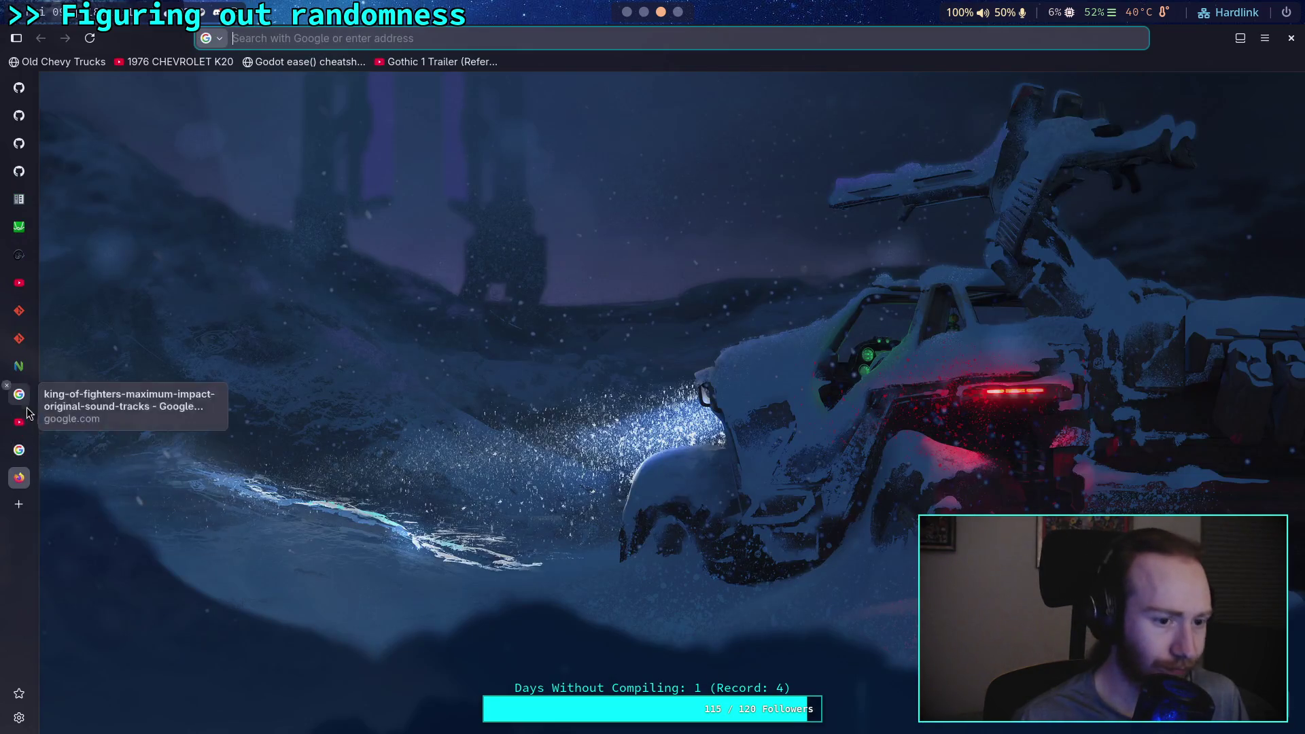
pyautogui.click(6, 475)
pyautogui.click(19, 179)
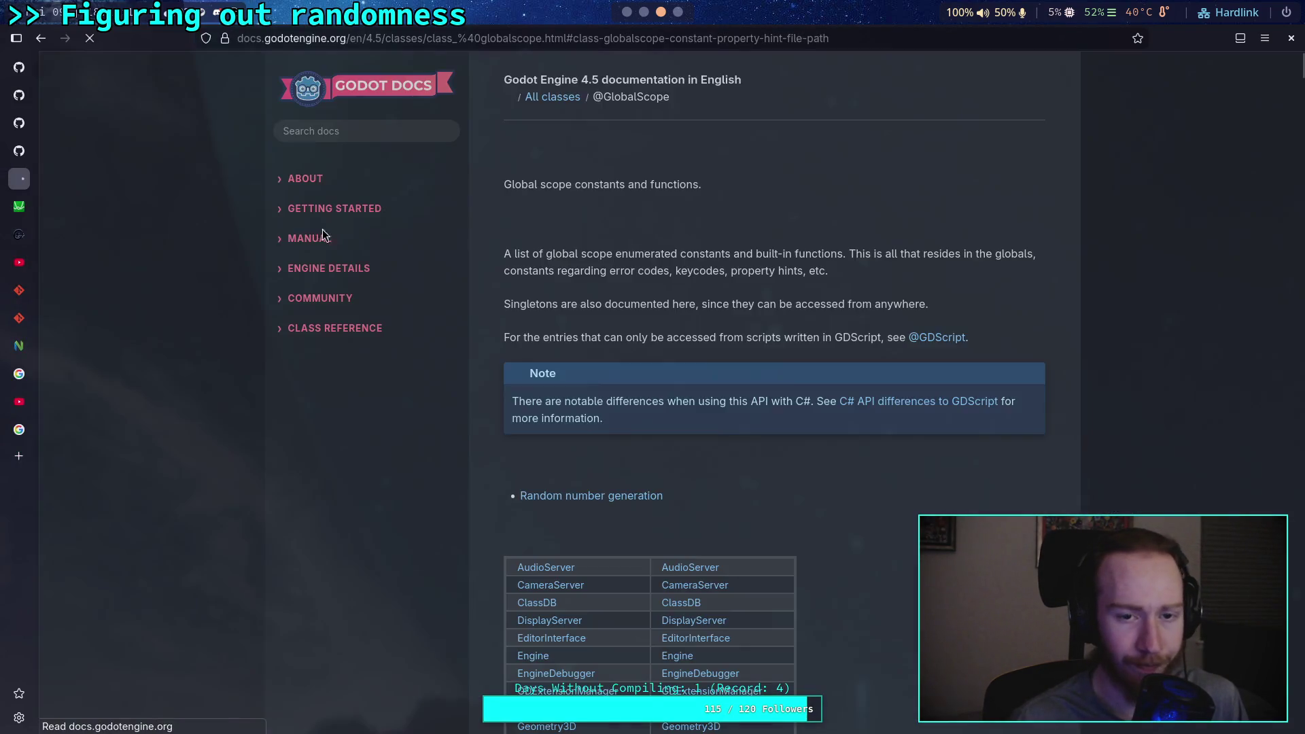
pyautogui.click(390, 72)
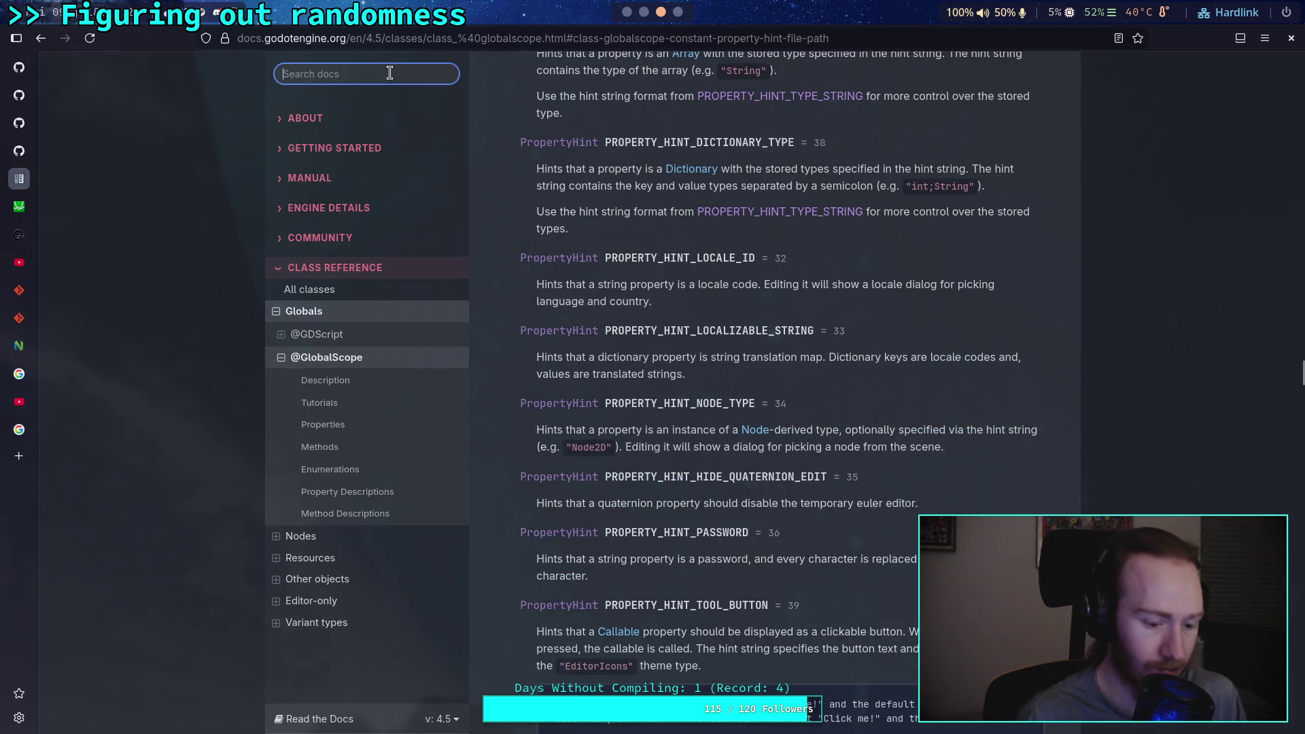
pyautogui.write('Render')
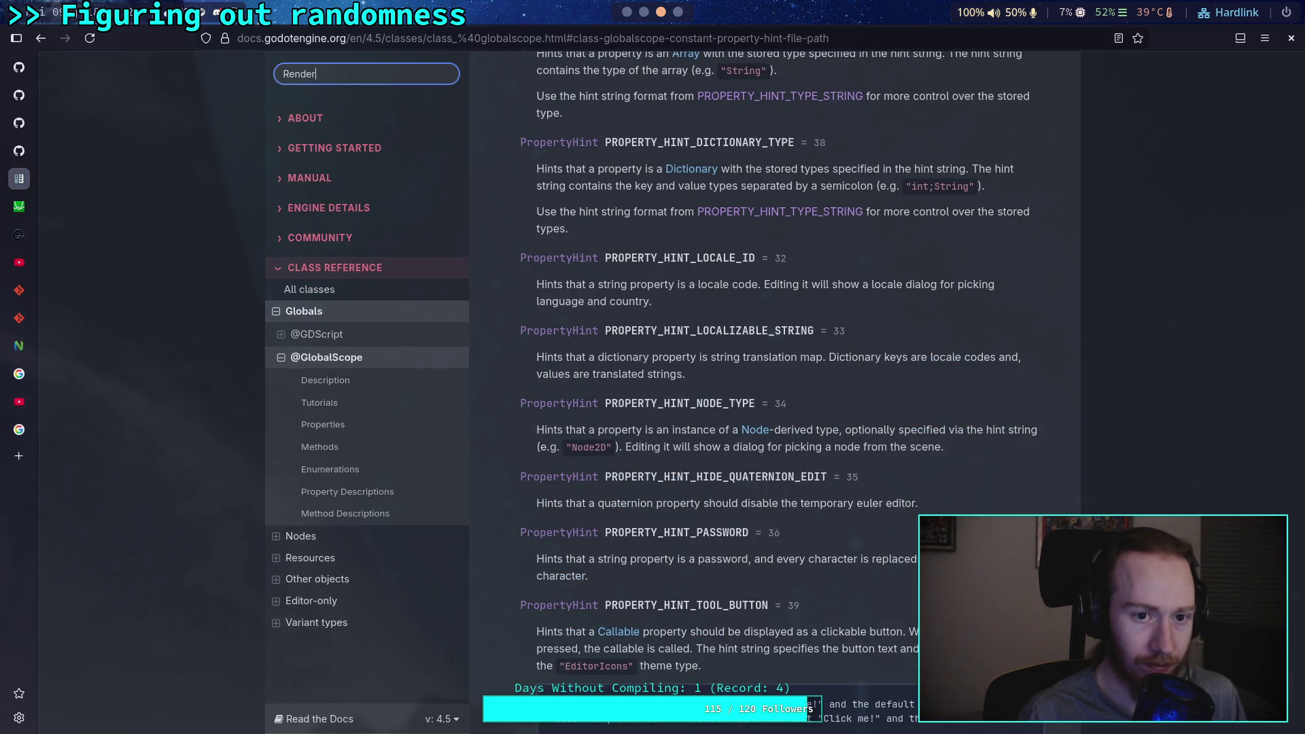
pyautogui.press('Return')
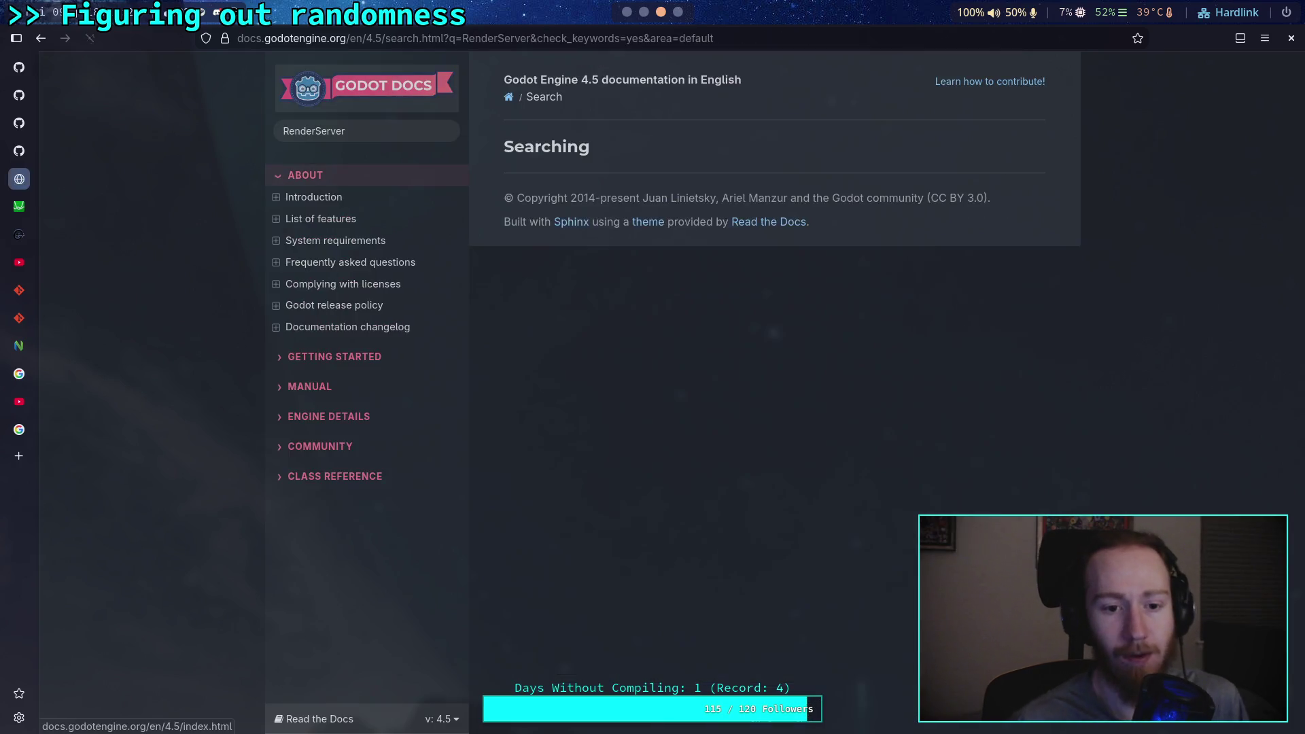
# Step: Expand the Class Reference sidebar and open its Other objects group
pyautogui.click(333, 447)
pyautogui.click(332, 401)
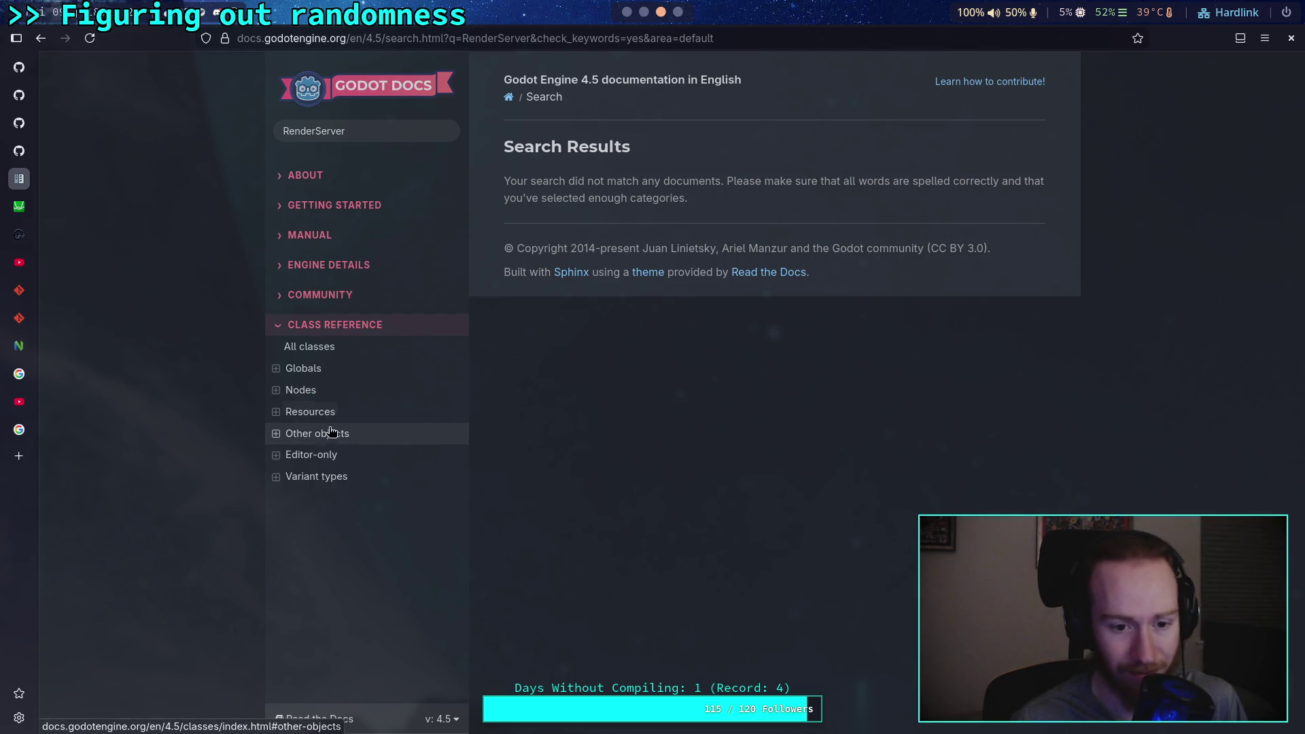
pyautogui.click(324, 462)
pyautogui.scroll(4, 272, 401)
pyautogui.click(275, 398)
pyautogui.click(276, 419)
pyautogui.click(276, 419)
pyautogui.click(269, 379)
# Step: Scroll the Other objects list down to RenderingServer and open its class page
pyautogui.scroll(-10, 367, 387)
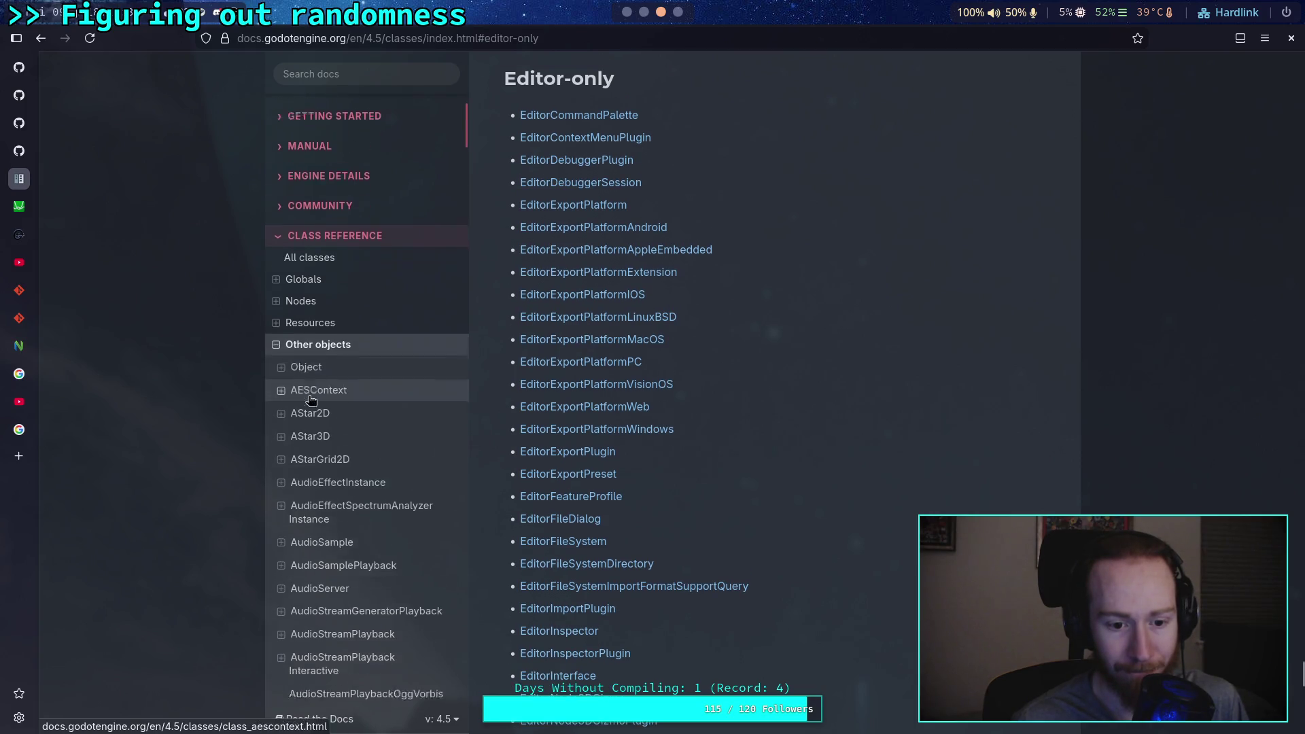
pyautogui.scroll(-20, 367, 386)
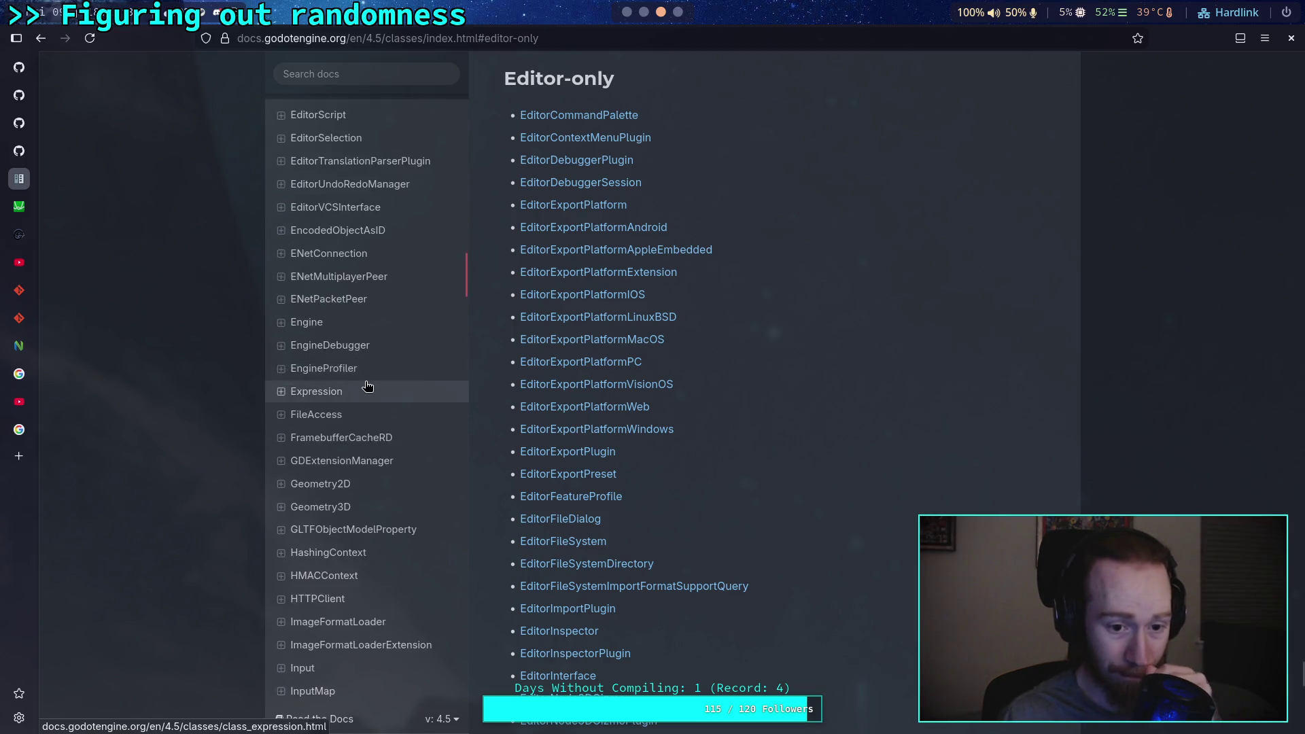
pyautogui.scroll(-20, 367, 386)
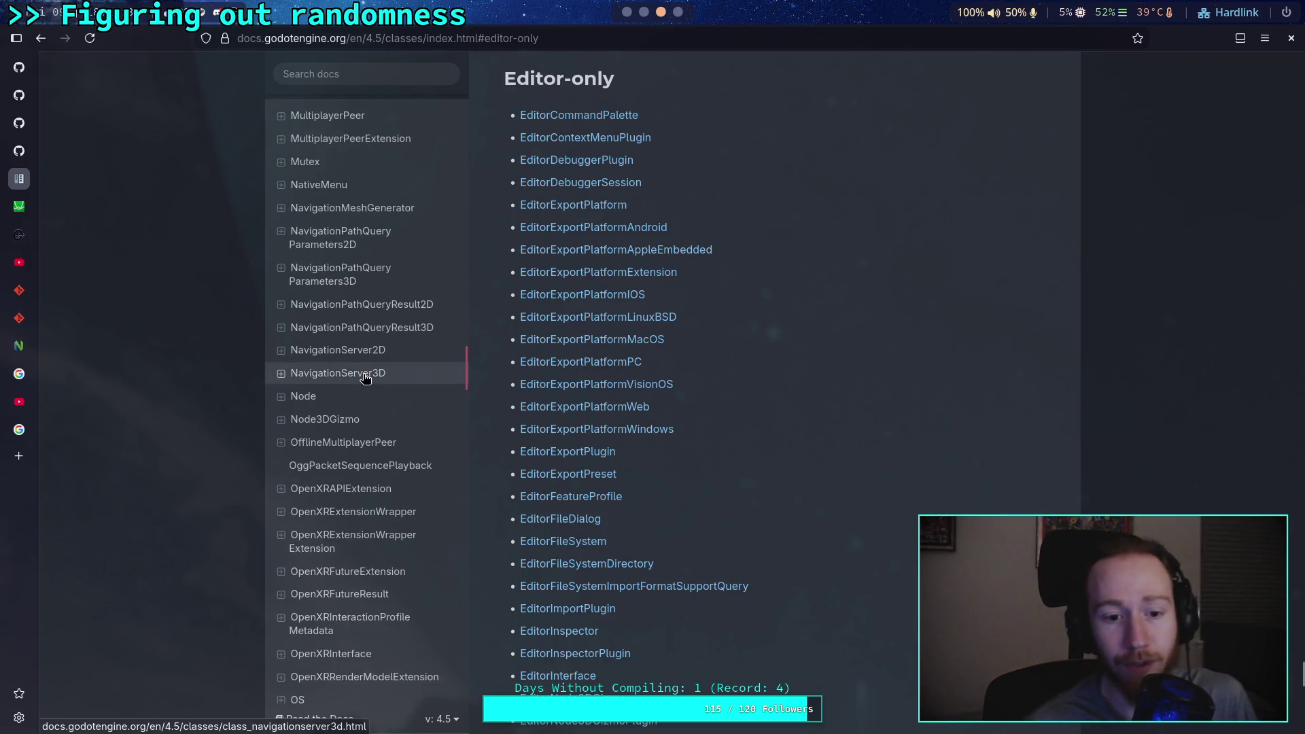
pyautogui.scroll(-15, 367, 386)
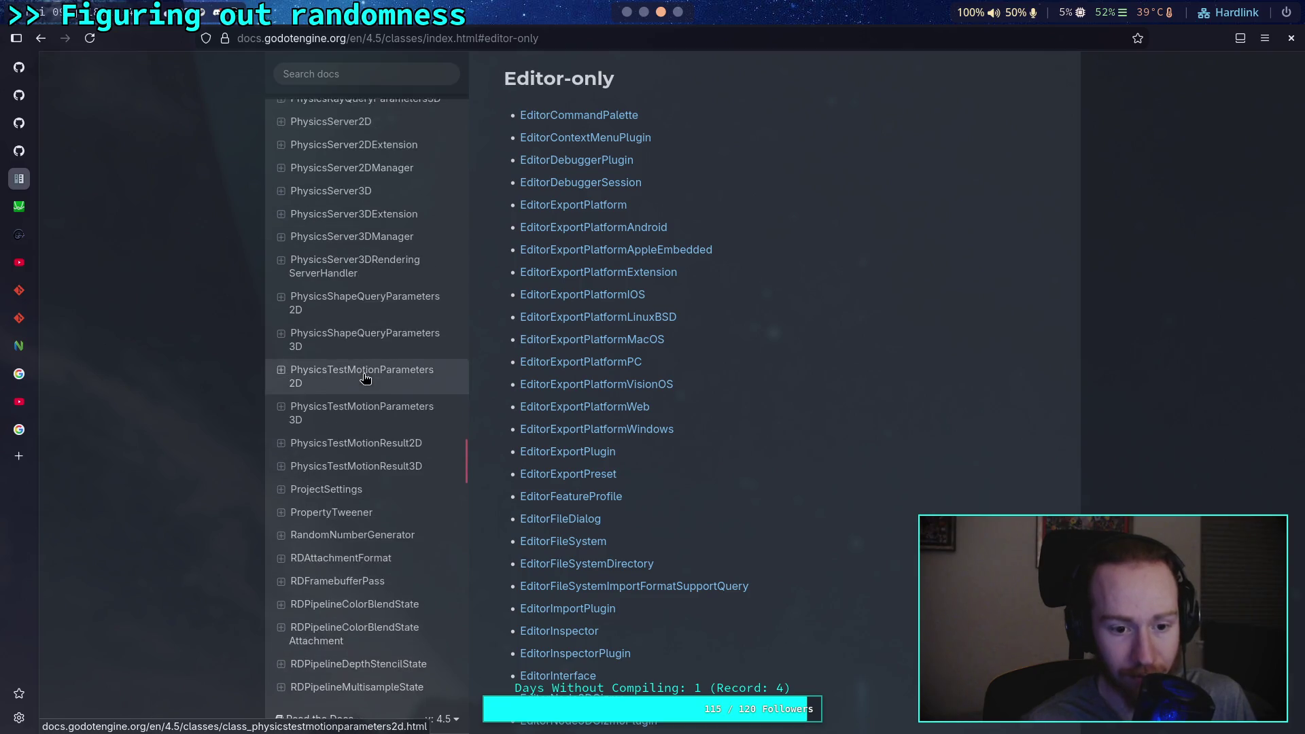
pyautogui.scroll(-5, 385, 416)
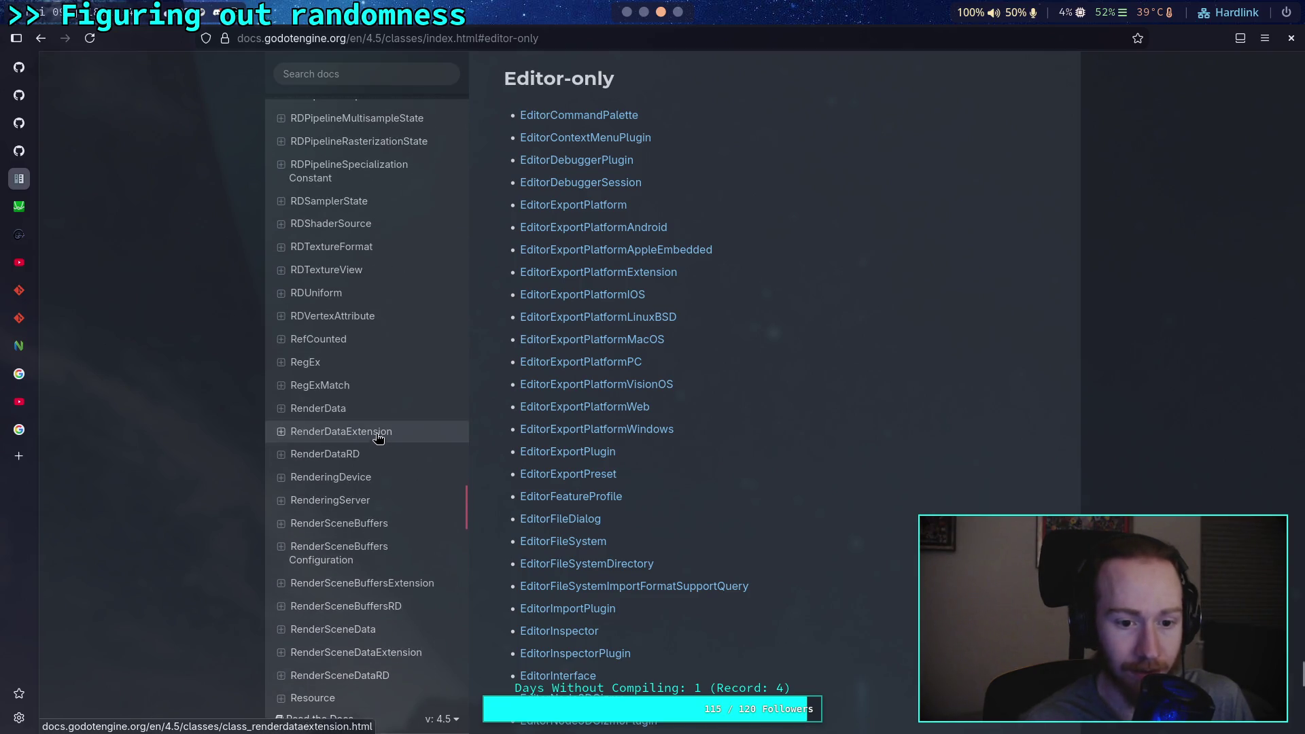
pyautogui.click(385, 499)
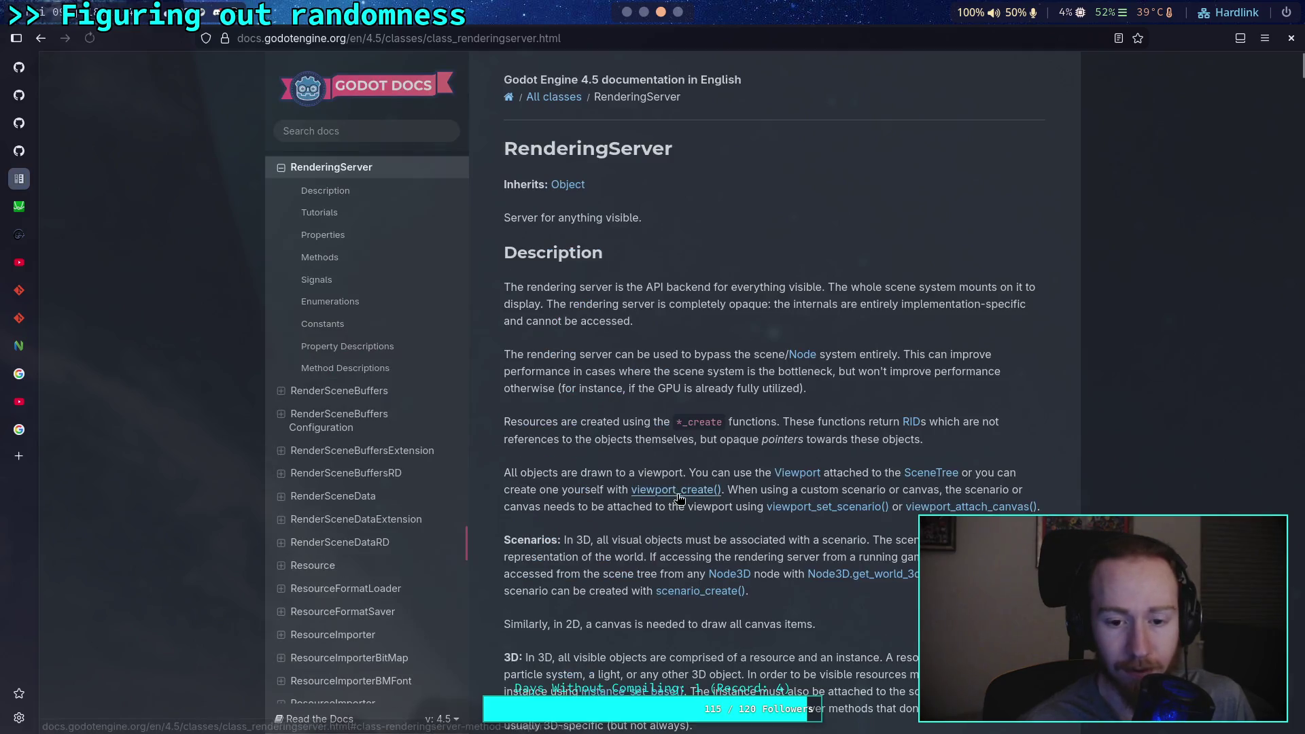
# Step: Find multimesh_instance_set_color in the RenderingServer methods table and read its description
pyautogui.click(385, 257)
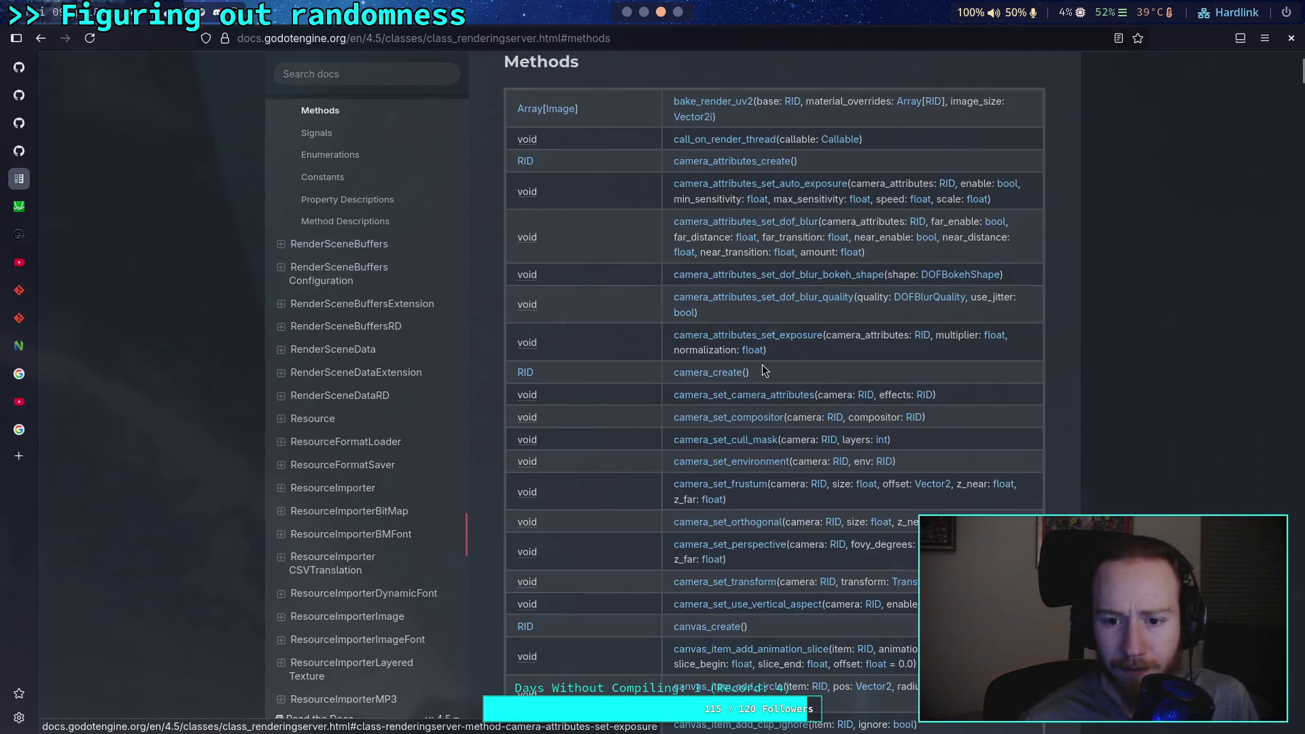
pyautogui.scroll(-15, 761, 365)
pyautogui.scroll(-20, 762, 365)
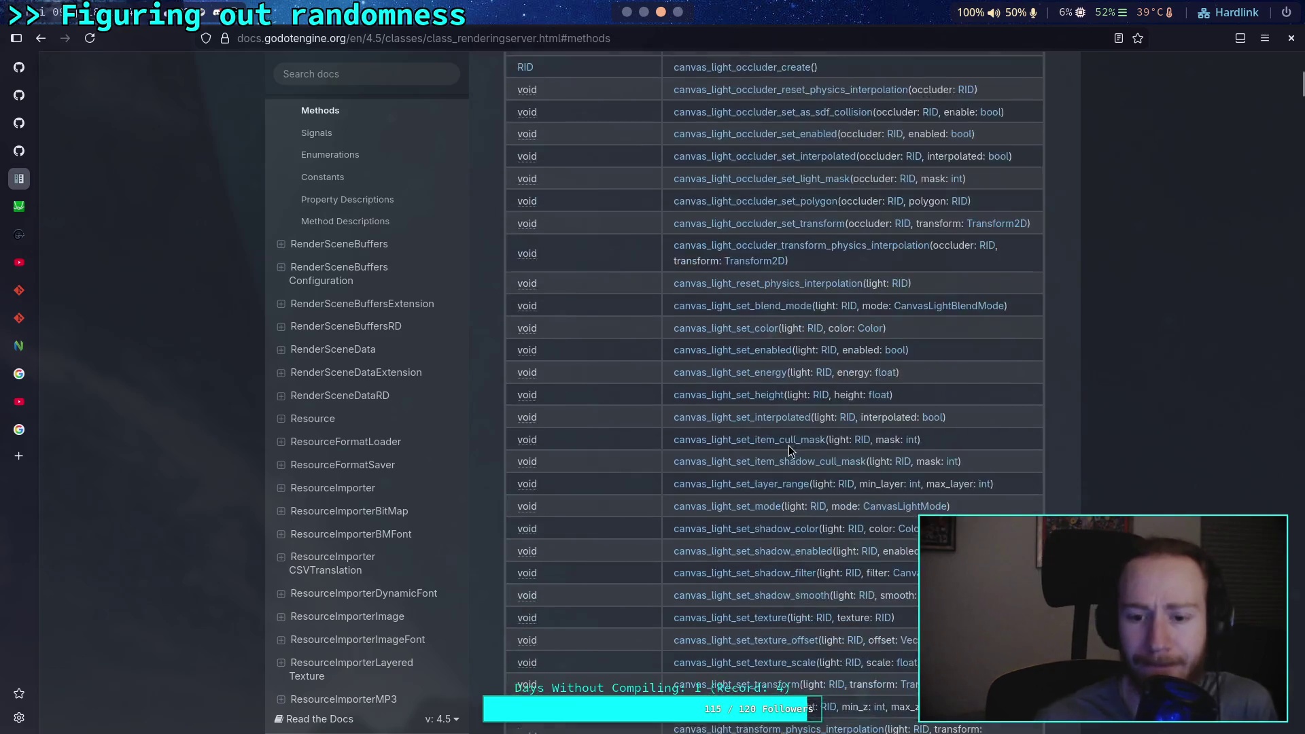
pyautogui.scroll(-20, 807, 433)
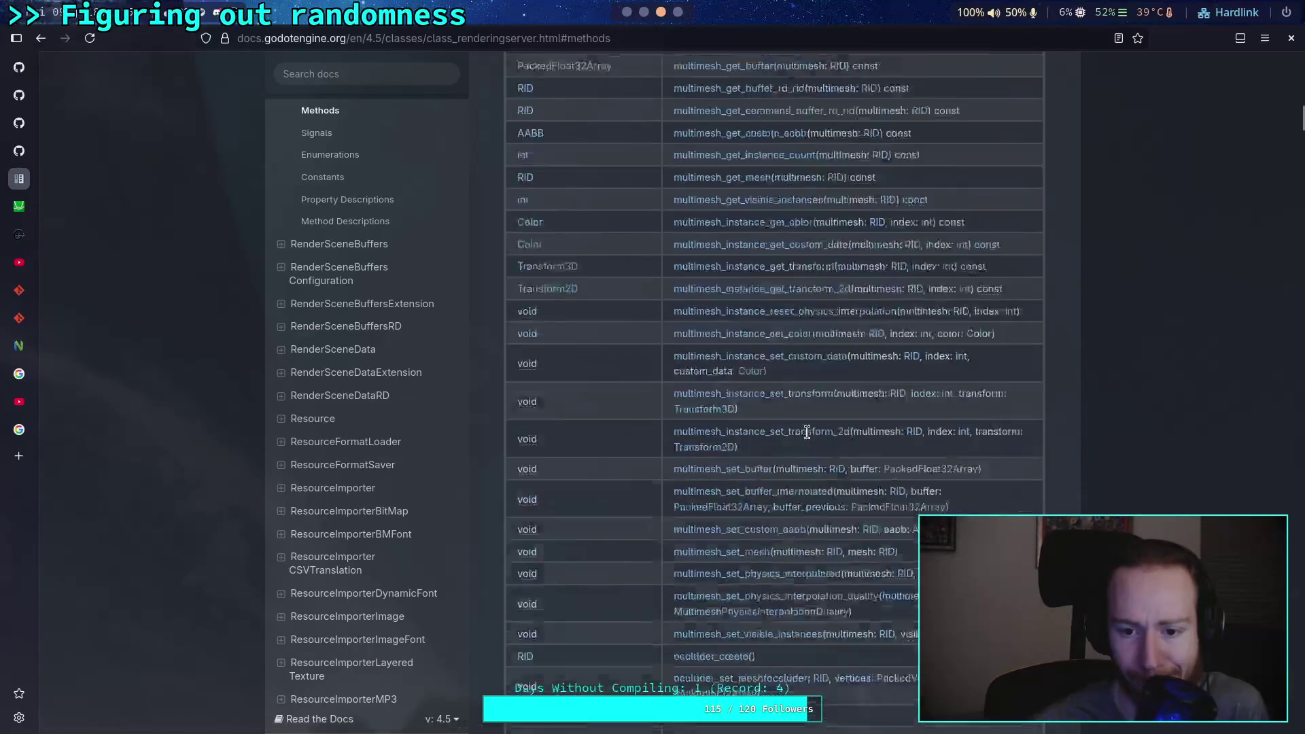
pyautogui.scroll(-5, 806, 435)
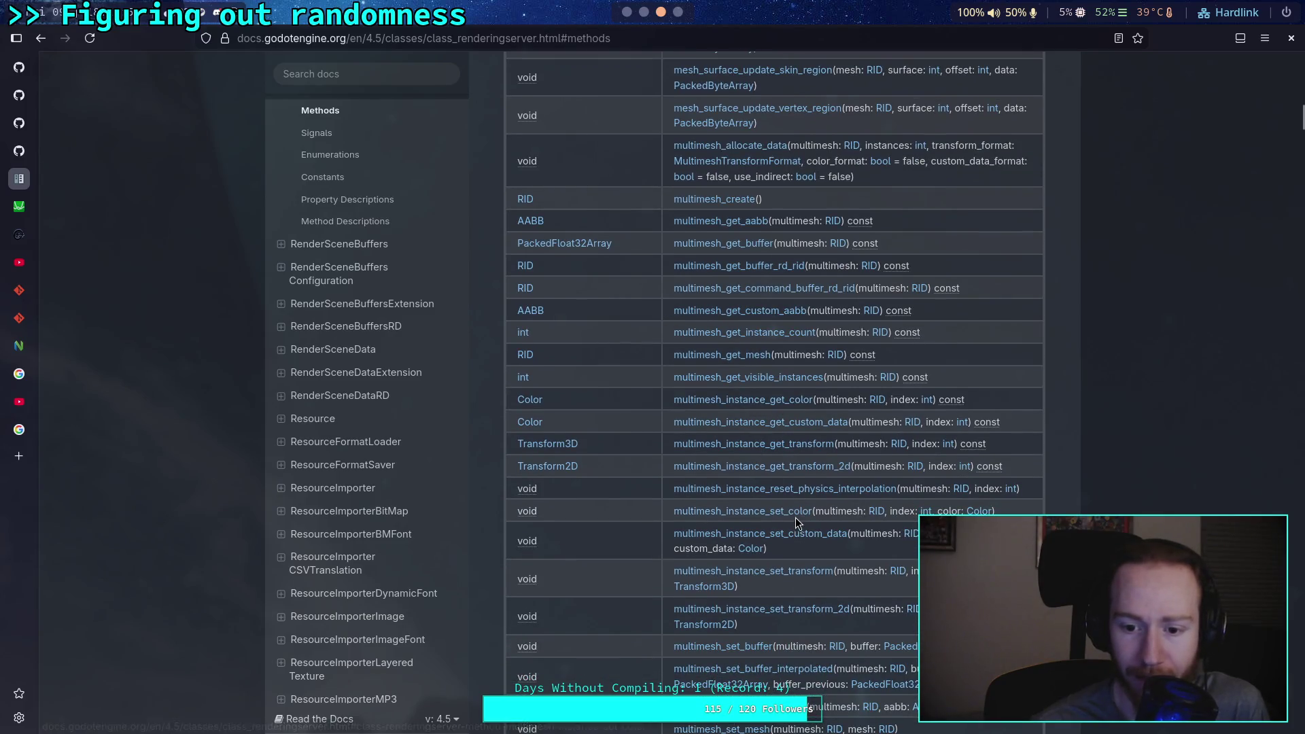
pyautogui.click(792, 517)
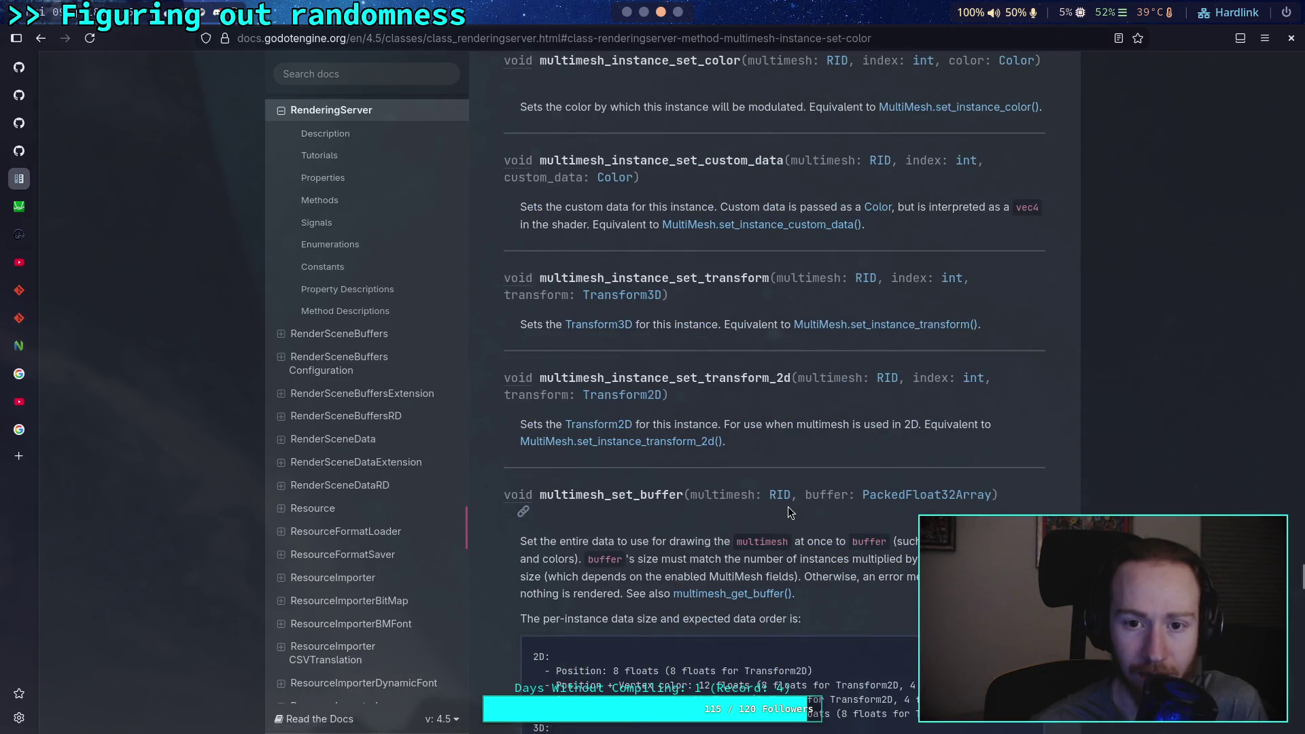
pyautogui.scroll(1, 783, 500)
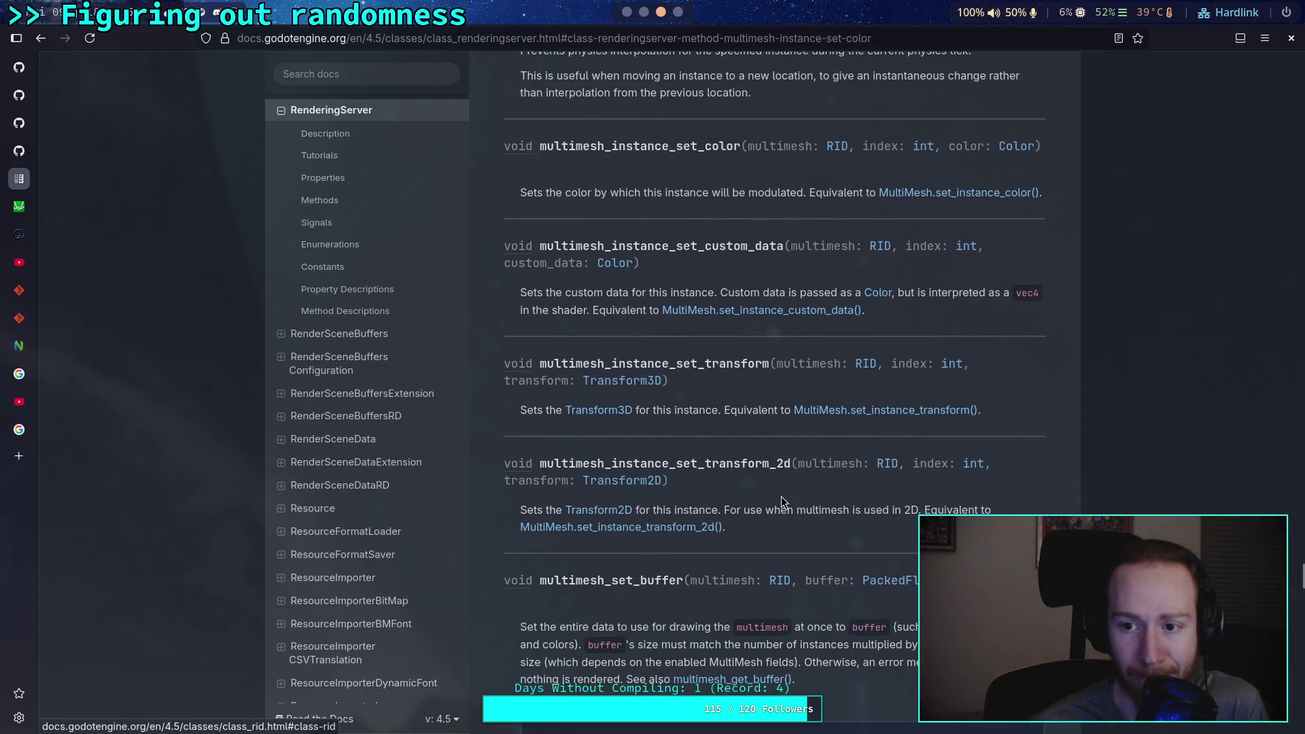
# Step: Read the linked MultiMesh.set_instance_color documentation, then return to the Godot editor
pyautogui.click(960, 196)
pyautogui.scroll(1, 773, 332)
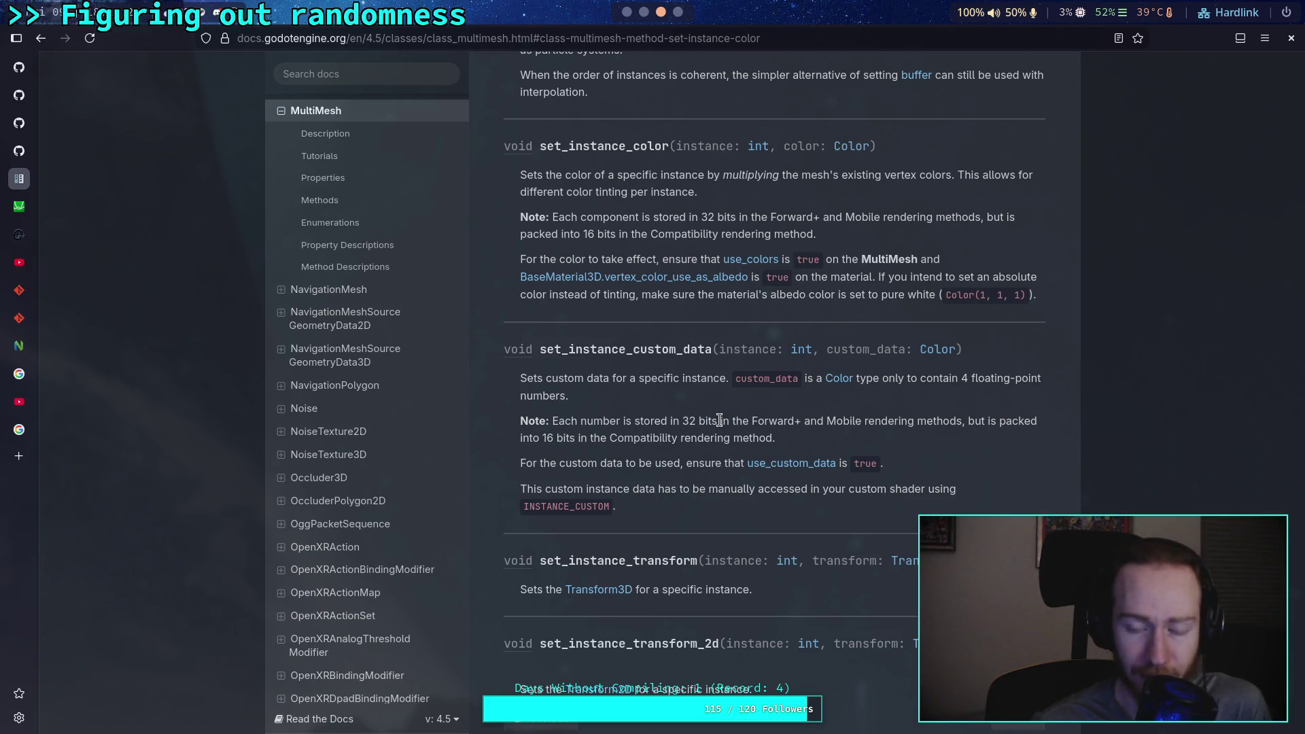
pyautogui.click(637, 15)
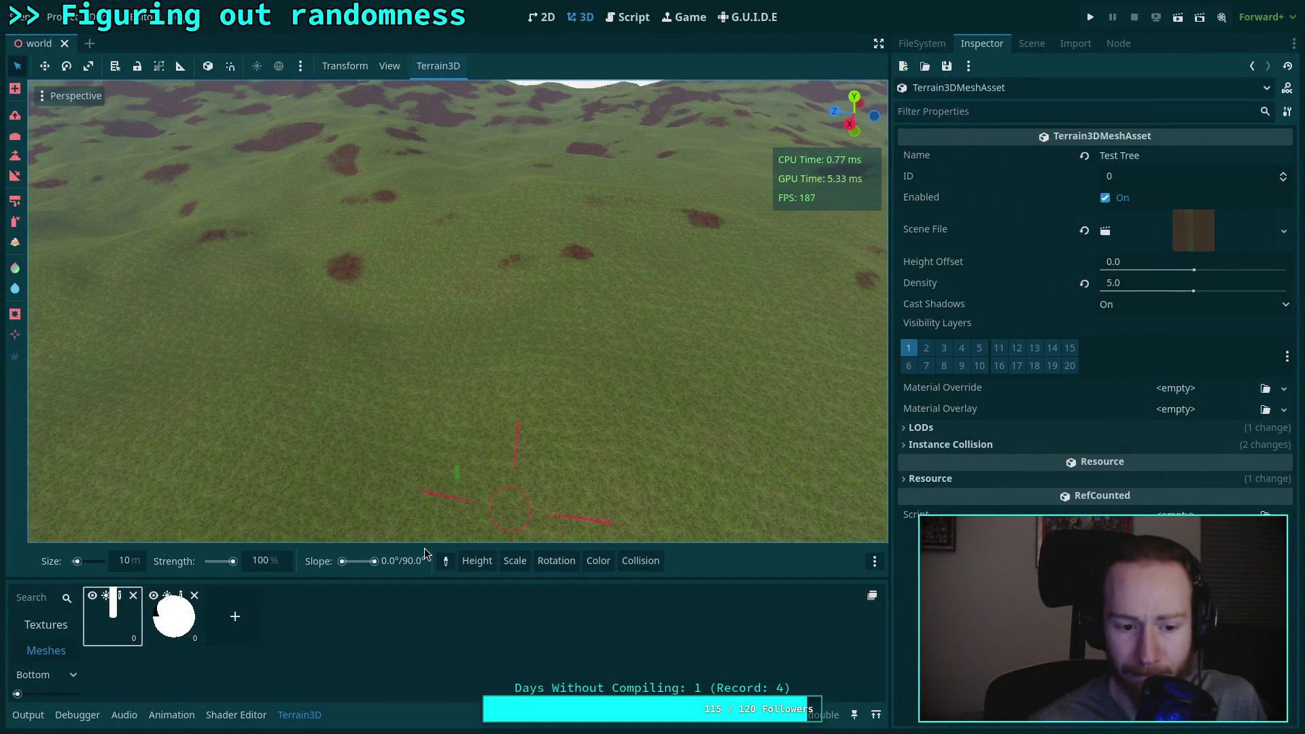
# Step: Open the tree_test scene and set the viewport to normal textured display
pyautogui.click(1107, 235)
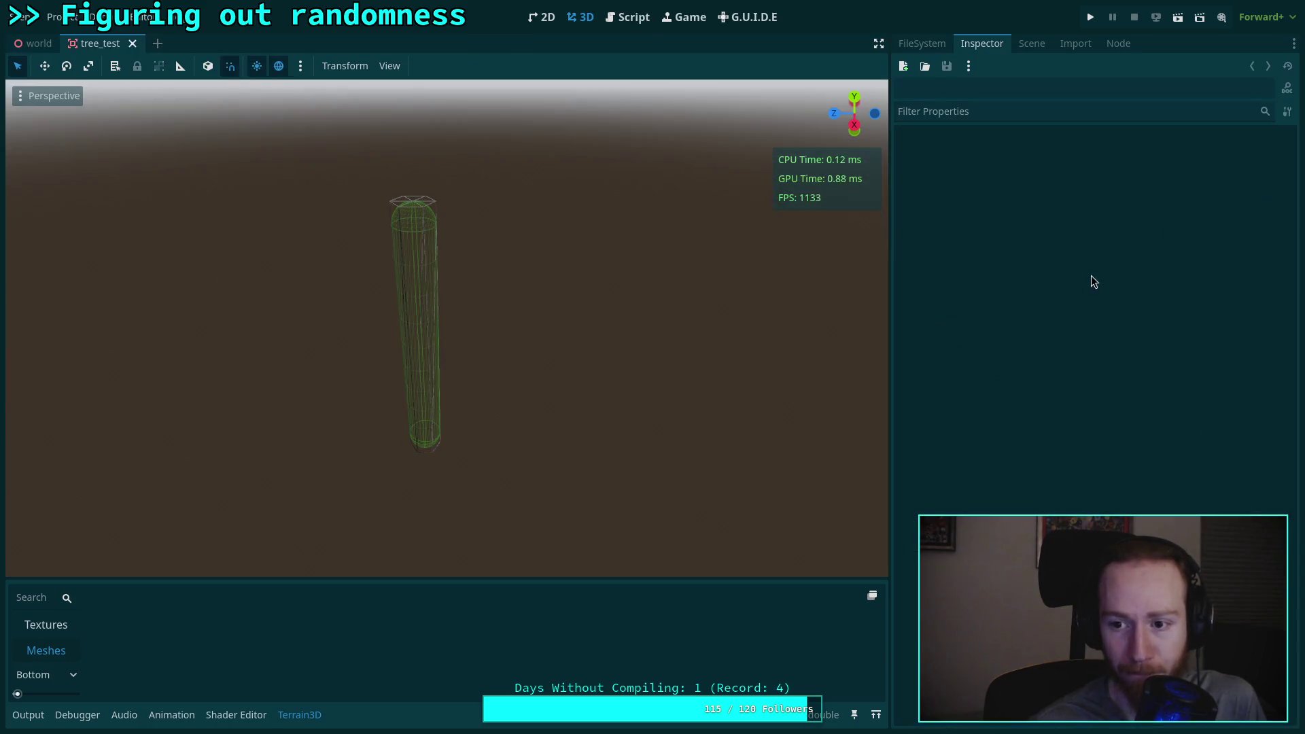
pyautogui.click(1032, 43)
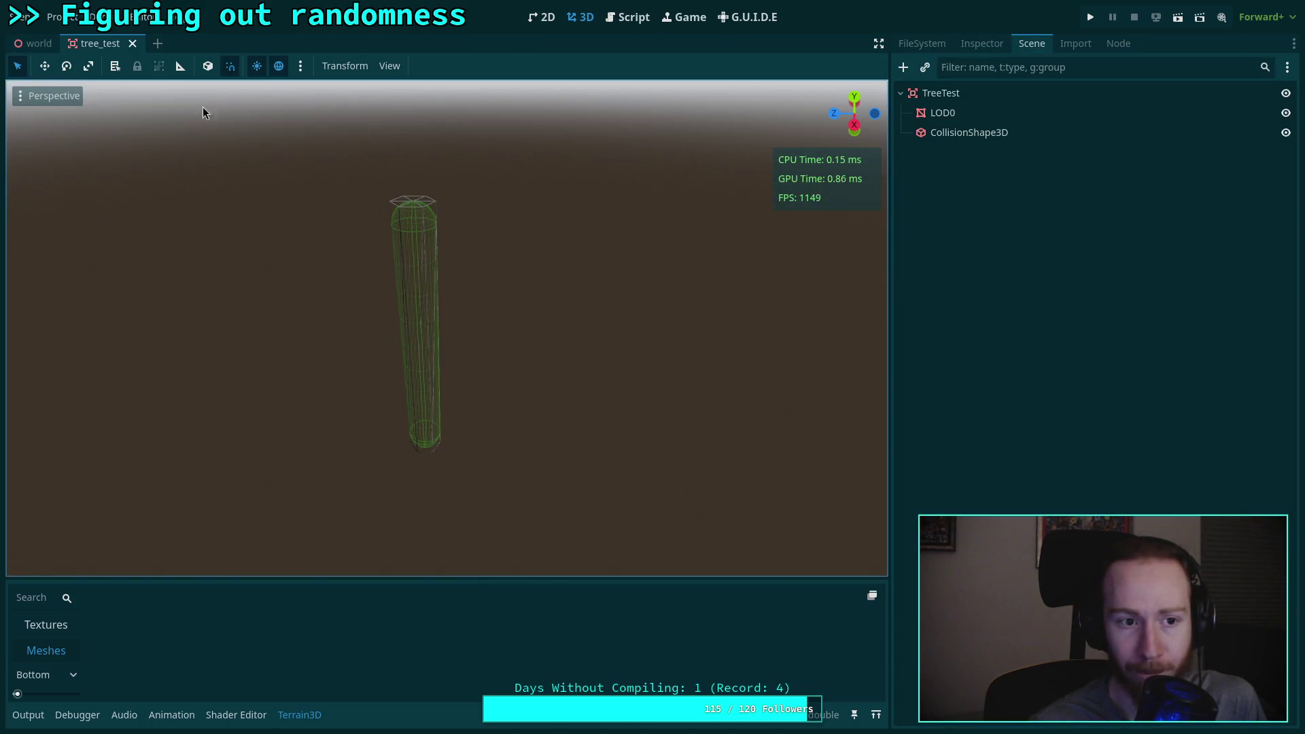
pyautogui.click(48, 95)
pyautogui.click(54, 324)
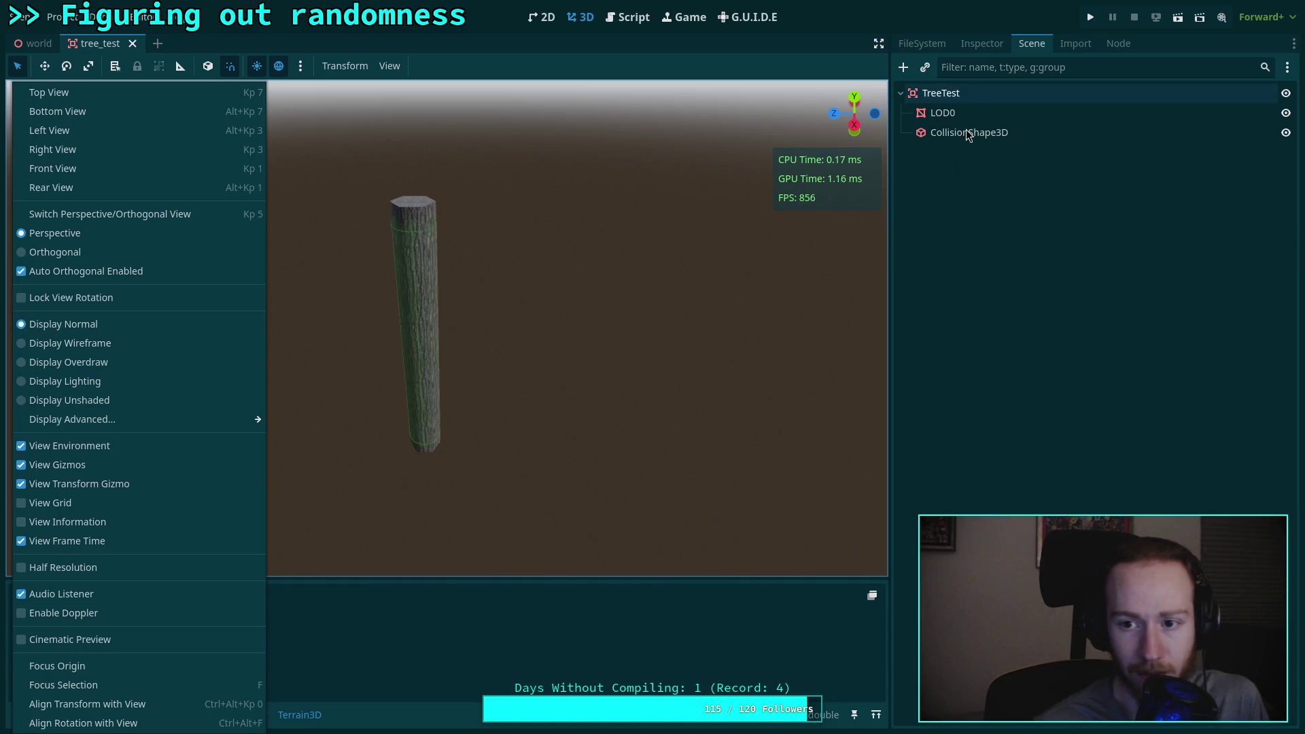
# Step: Select LOD0 and inspect its material's shader parameters, including the white Albedo
pyautogui.click(943, 113)
pyautogui.click(997, 49)
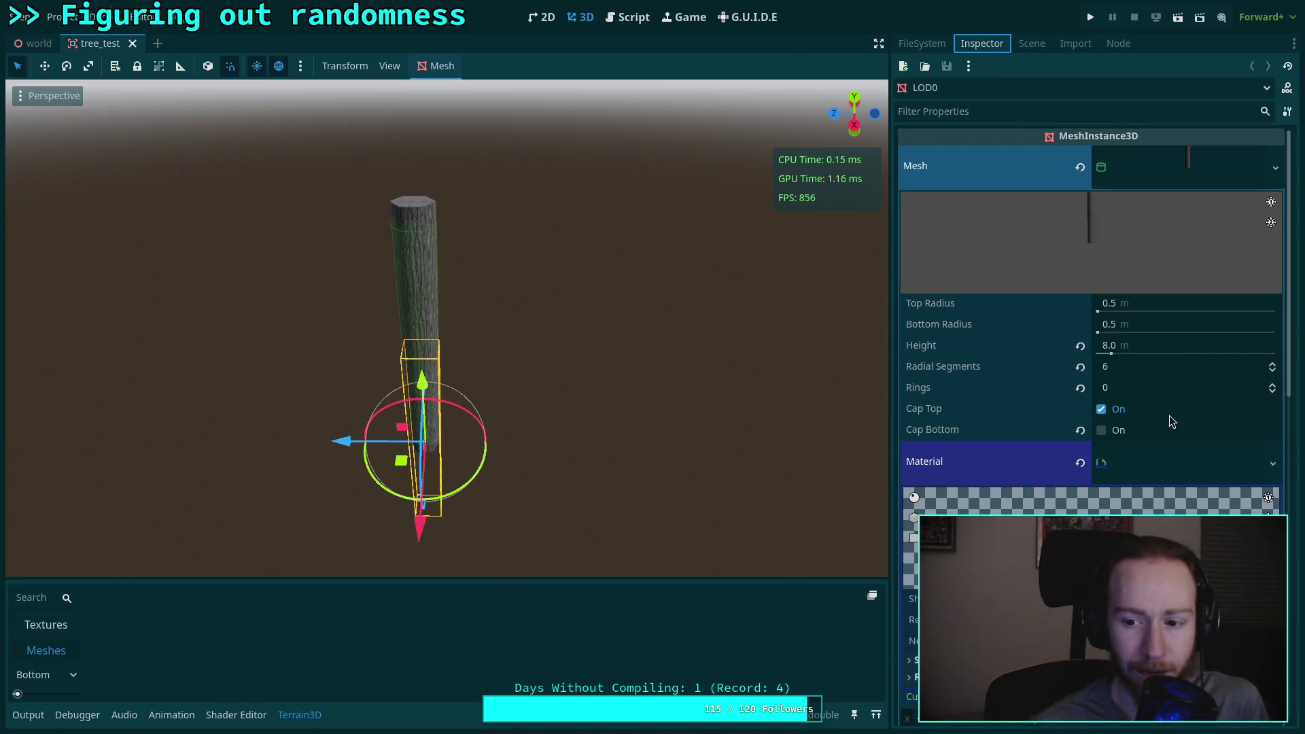
pyautogui.scroll(-3, 1109, 423)
pyautogui.click(1107, 435)
pyautogui.scroll(-5, 1087, 434)
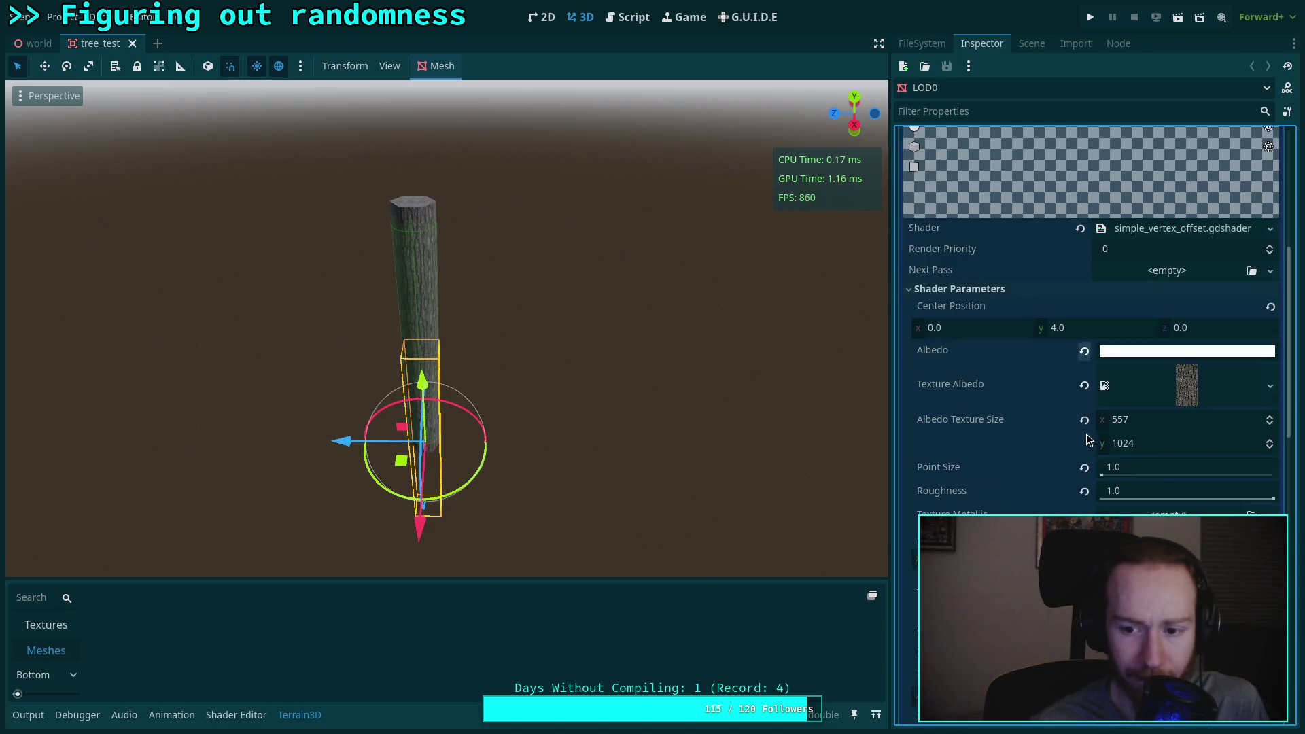
pyautogui.scroll(-2, 1036, 457)
pyautogui.scroll(5, 1038, 453)
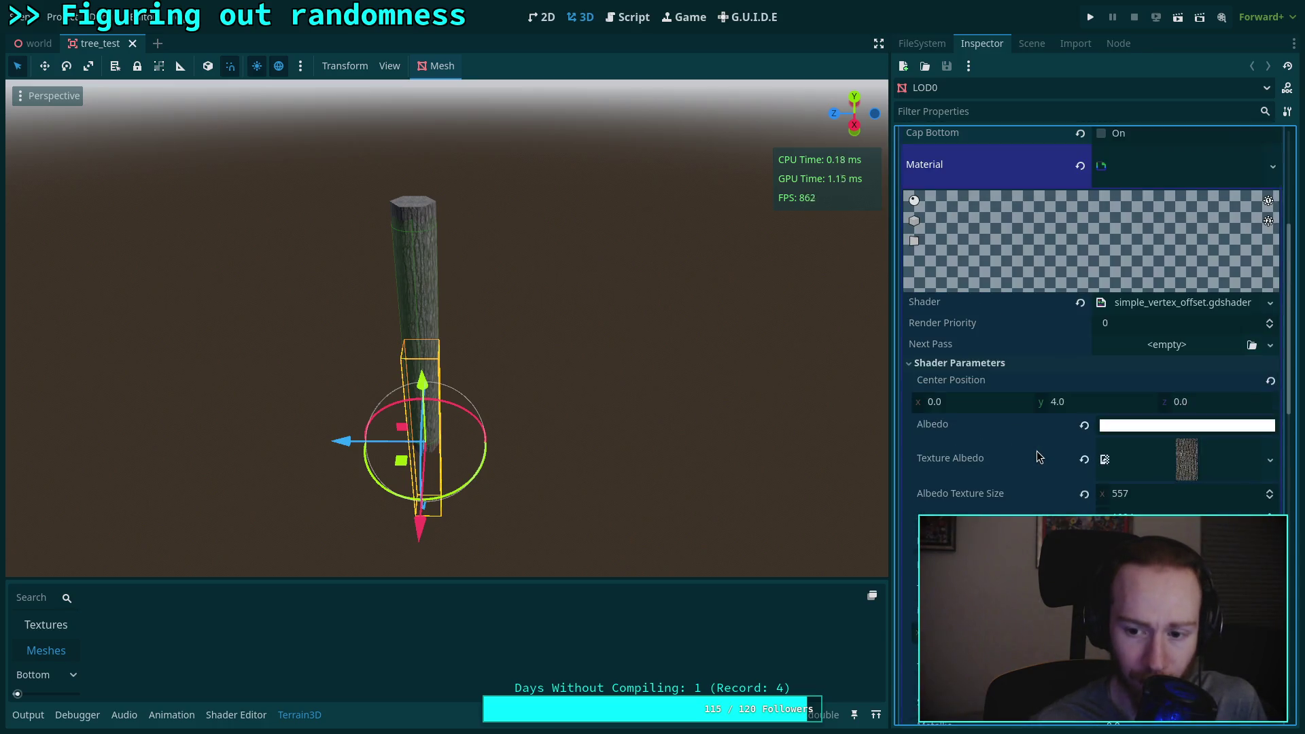
pyautogui.moveTo(1136, 428)
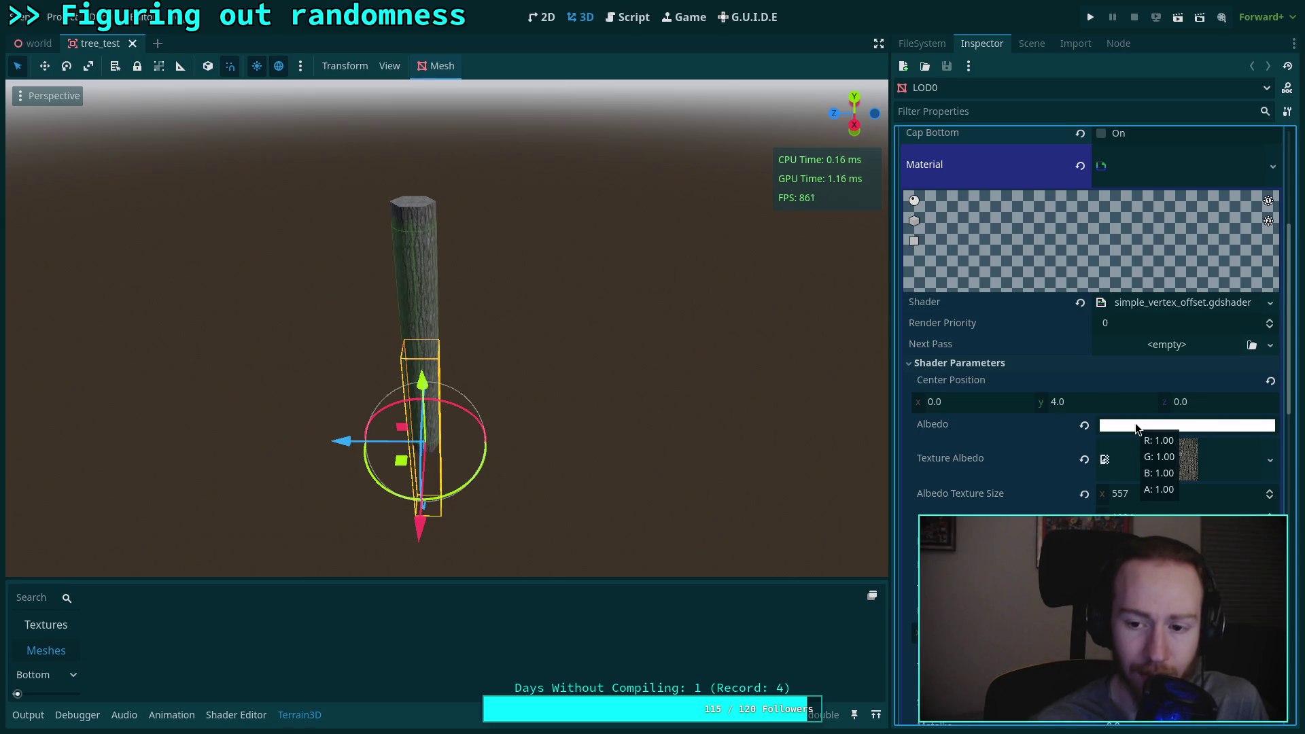
pyautogui.scroll(-4, 1020, 456)
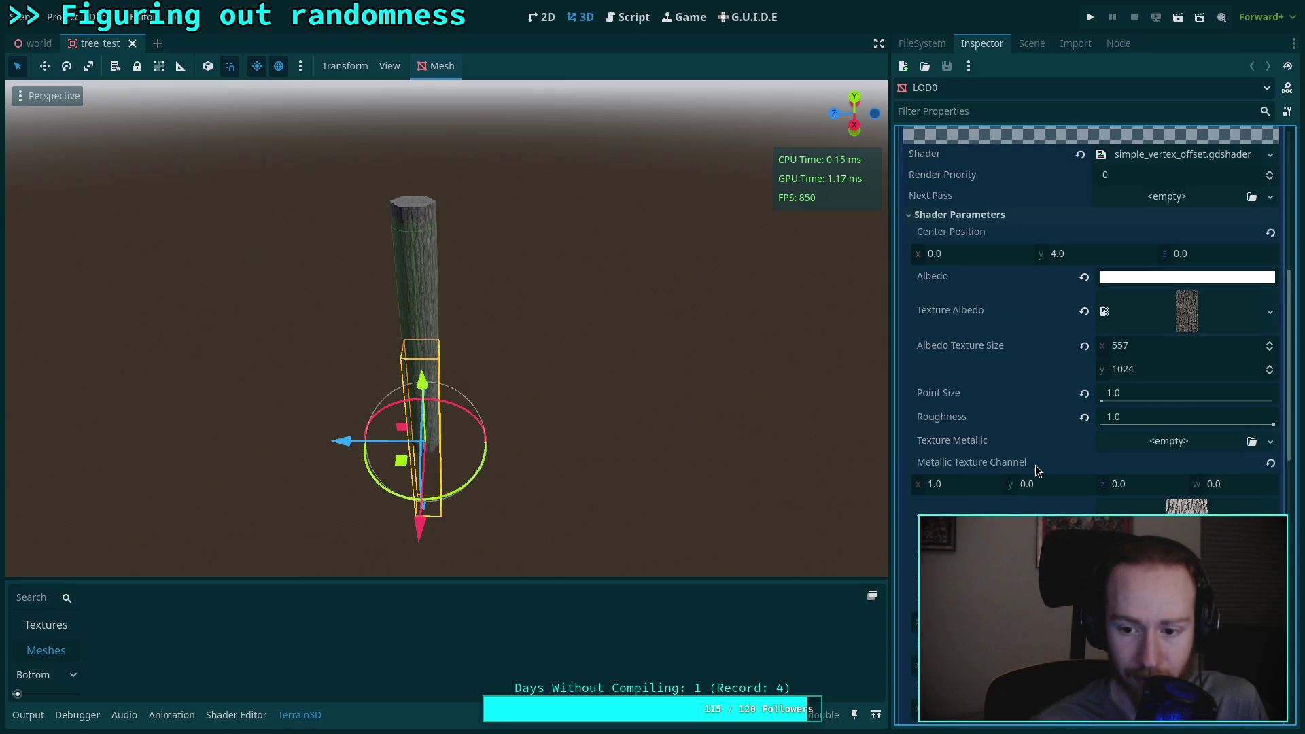
pyautogui.scroll(4, 1027, 442)
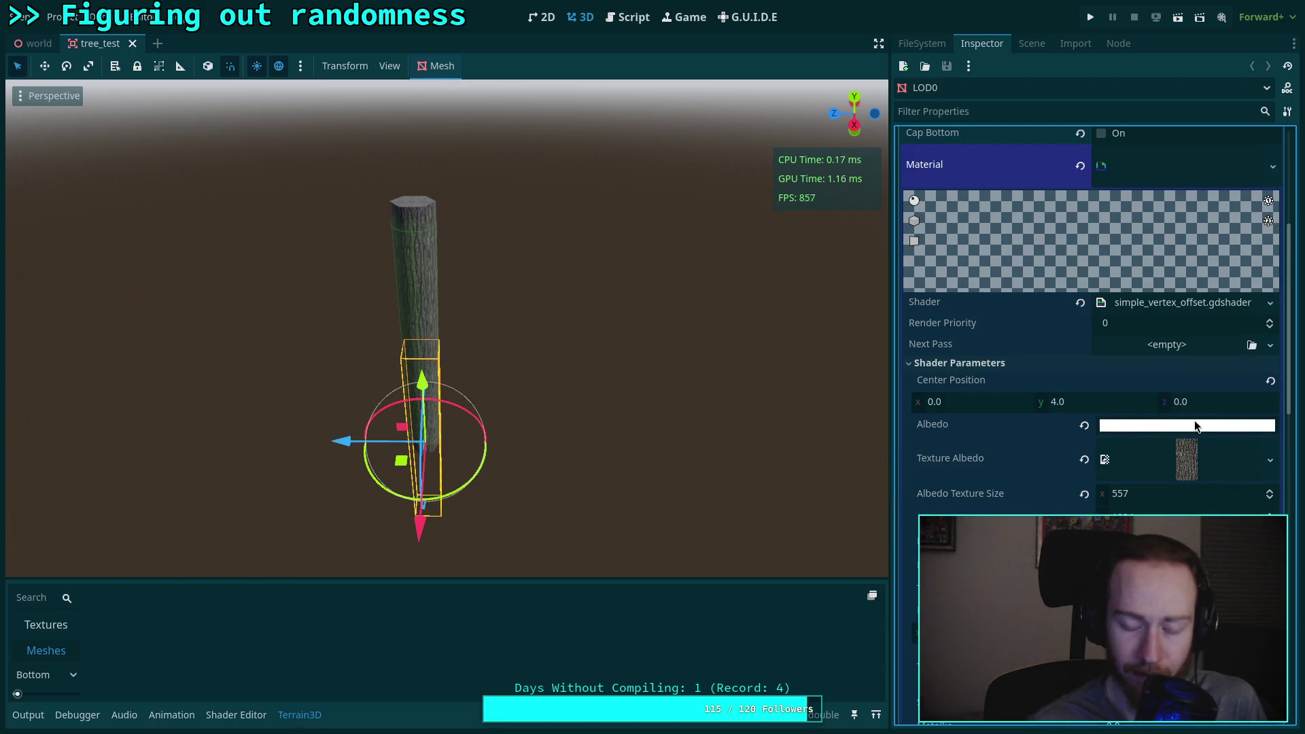
pyautogui.moveTo(1197, 425)
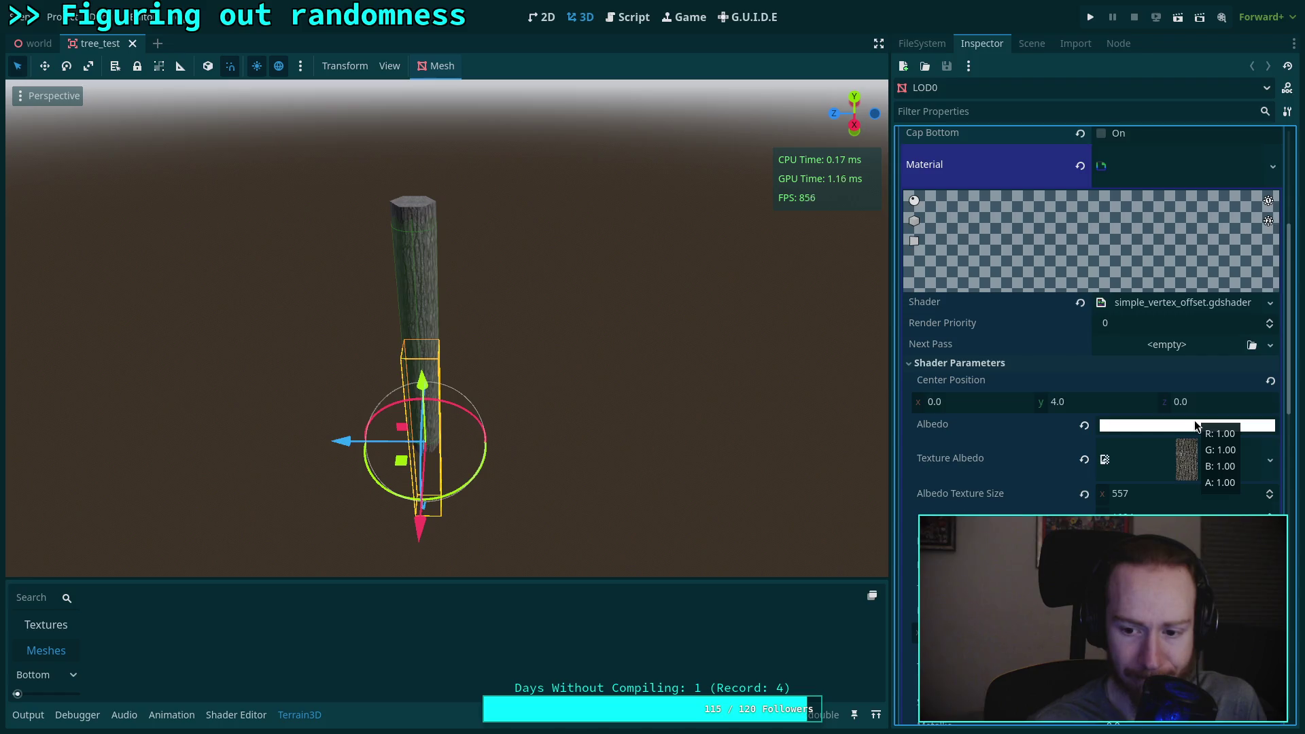
pyautogui.scroll(-2, 1197, 425)
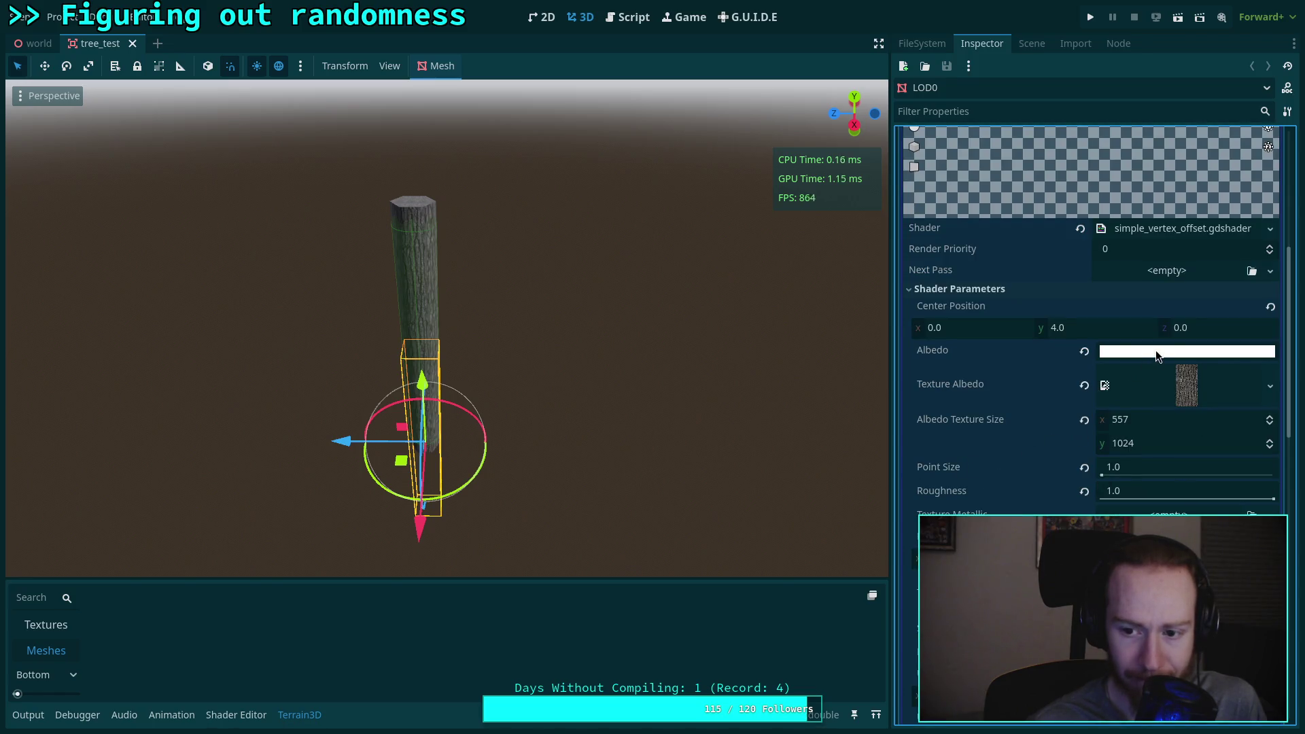
# Step: In simple_vertex_offset.gdshader, delete the unused albedo_texture_size and point_size uniforms
pyautogui.click(1186, 230)
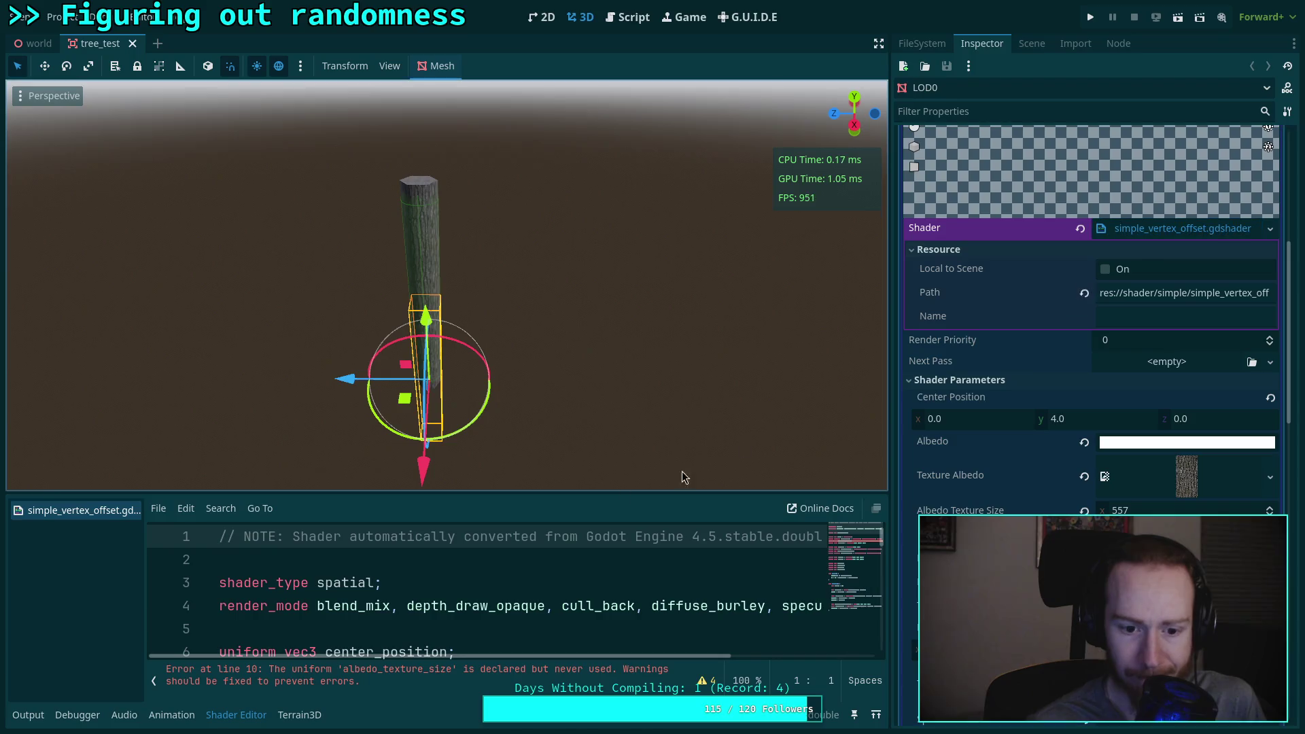
pyautogui.moveTo(500, 501); pyautogui.dragTo(503, 334)
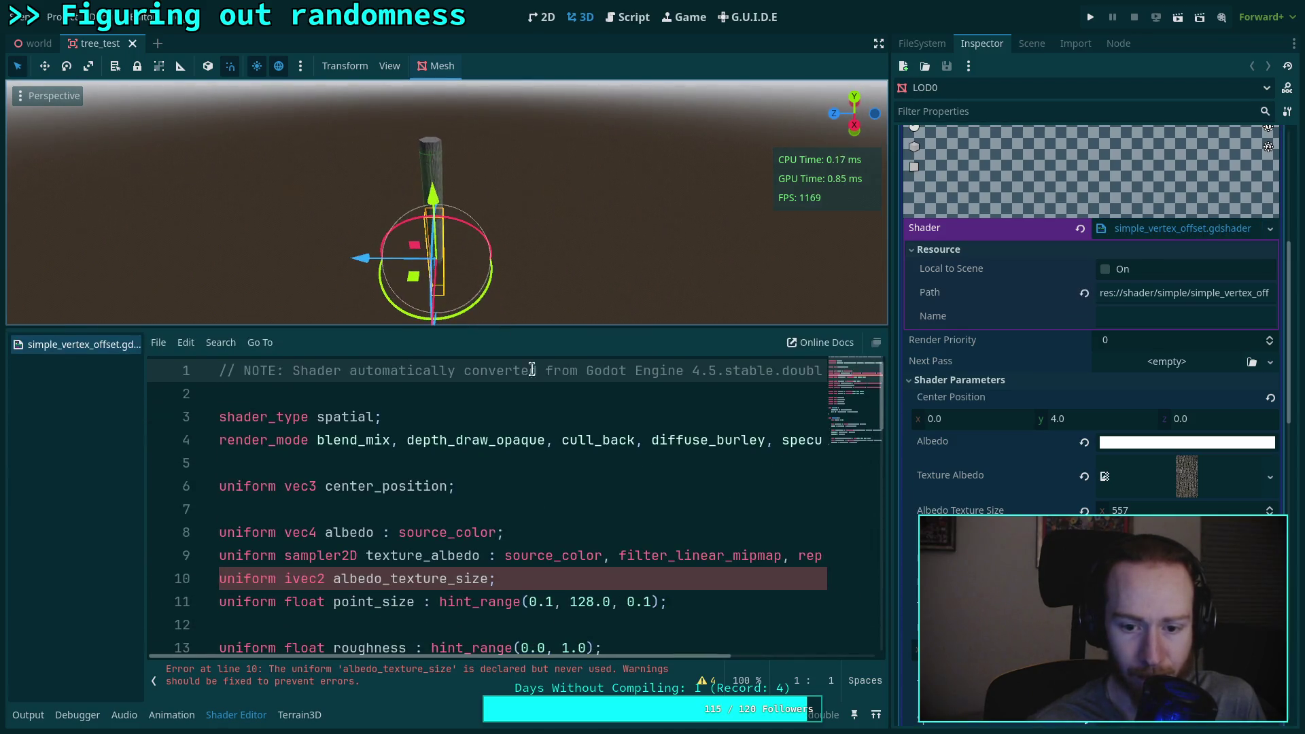
pyautogui.scroll(-2, 533, 467)
pyautogui.scroll(1, 535, 539)
pyautogui.scroll(-8, 534, 539)
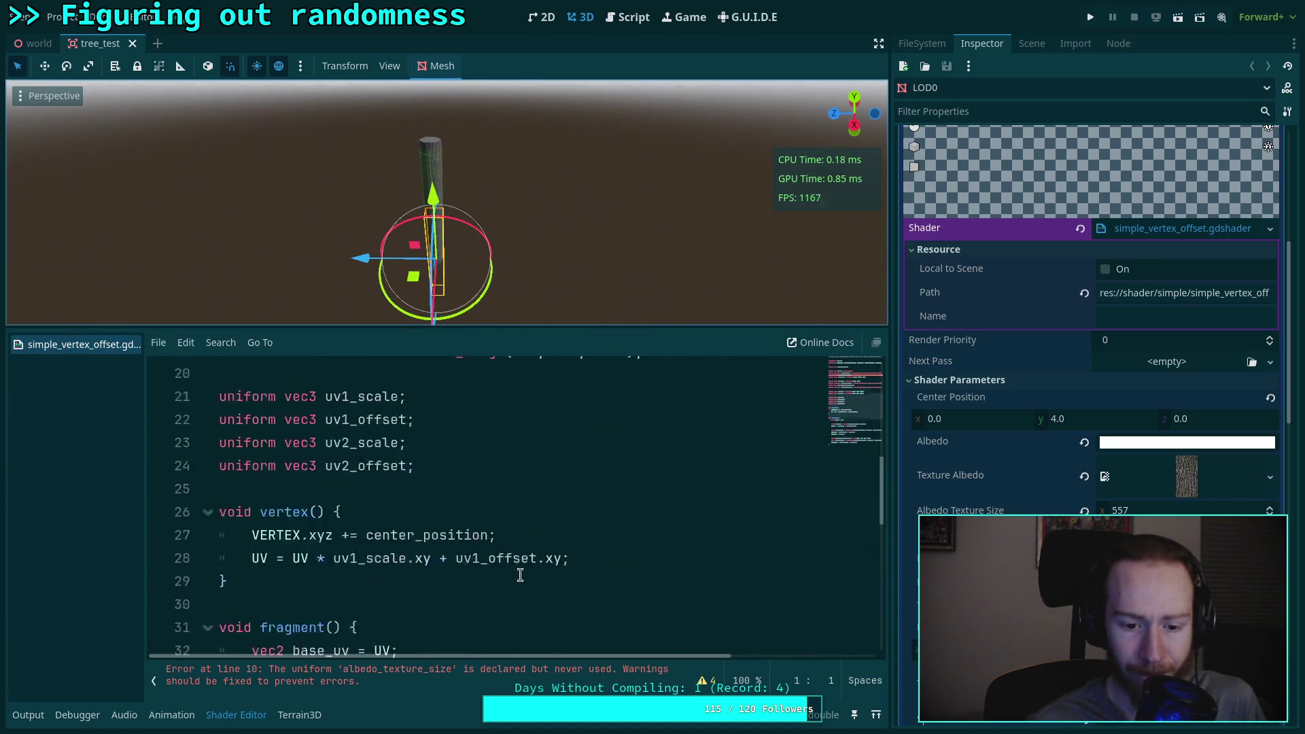
pyautogui.scroll(7, 521, 573)
pyautogui.scroll(3, 522, 573)
pyautogui.moveTo(522, 579); pyautogui.dragTo(138, 573)
pyautogui.press('BackSpace')
pyautogui.press('BackSpace')
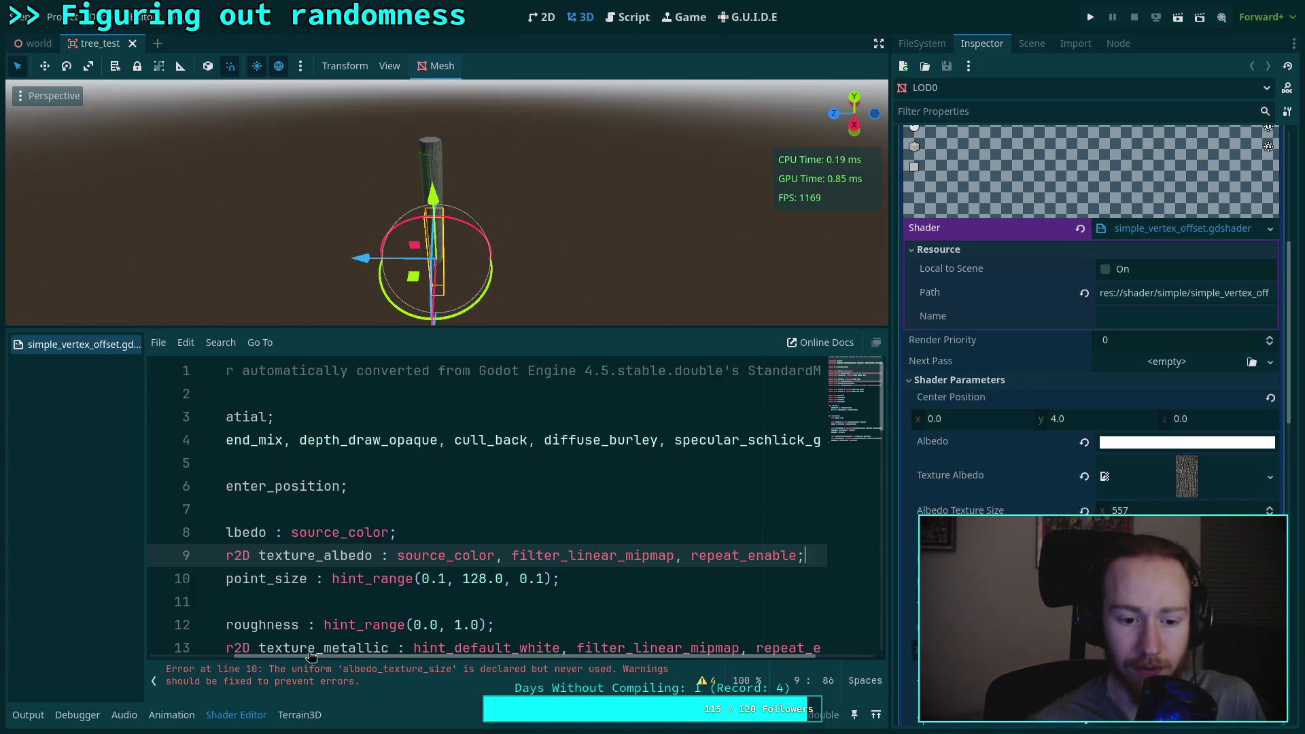
pyautogui.moveTo(605, 554); pyautogui.dragTo(46, 566)
pyautogui.press('BackSpace')
pyautogui.press('BackSpace')
# Step: Delete the unused uv2_scale and uv2_offset uniform lines
pyautogui.scroll(-1, 475, 649)
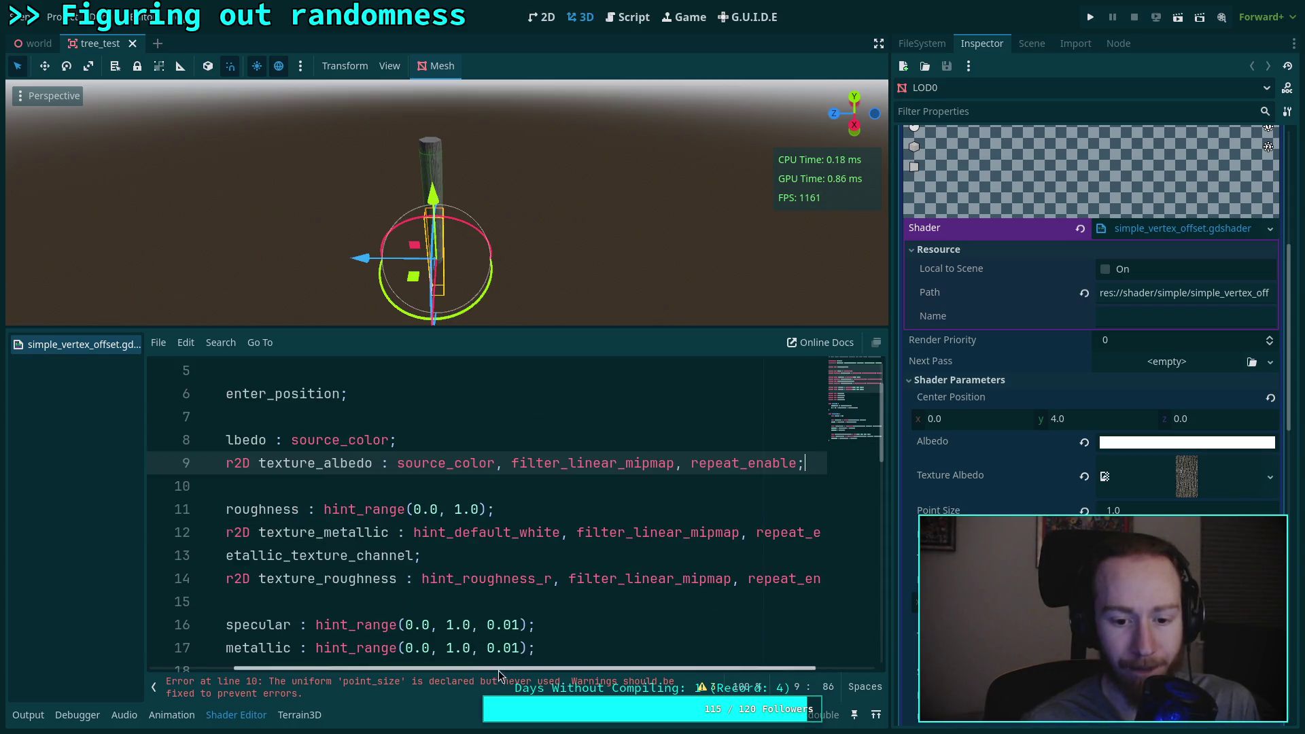
pyautogui.click(378, 530)
pyautogui.scroll(-4, 416, 615)
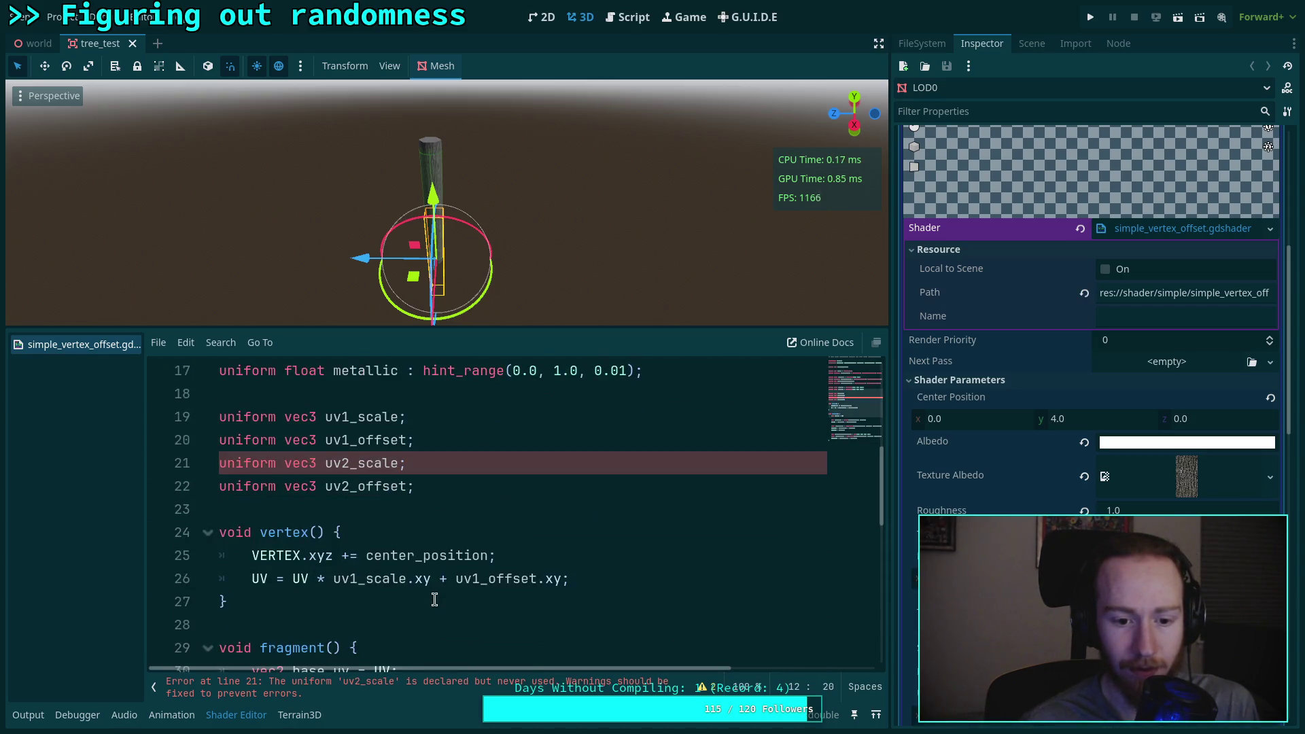
pyautogui.scroll(1, 431, 526)
pyautogui.moveTo(444, 538)
pyautogui.mouseDown()
pyautogui.moveTo(455, 515)
pyautogui.moveTo(431, 533)
pyautogui.moveTo(452, 513)
pyautogui.mouseUp()
pyautogui.press('BackSpace')
pyautogui.click(447, 538)
pyautogui.press('BackSpace')
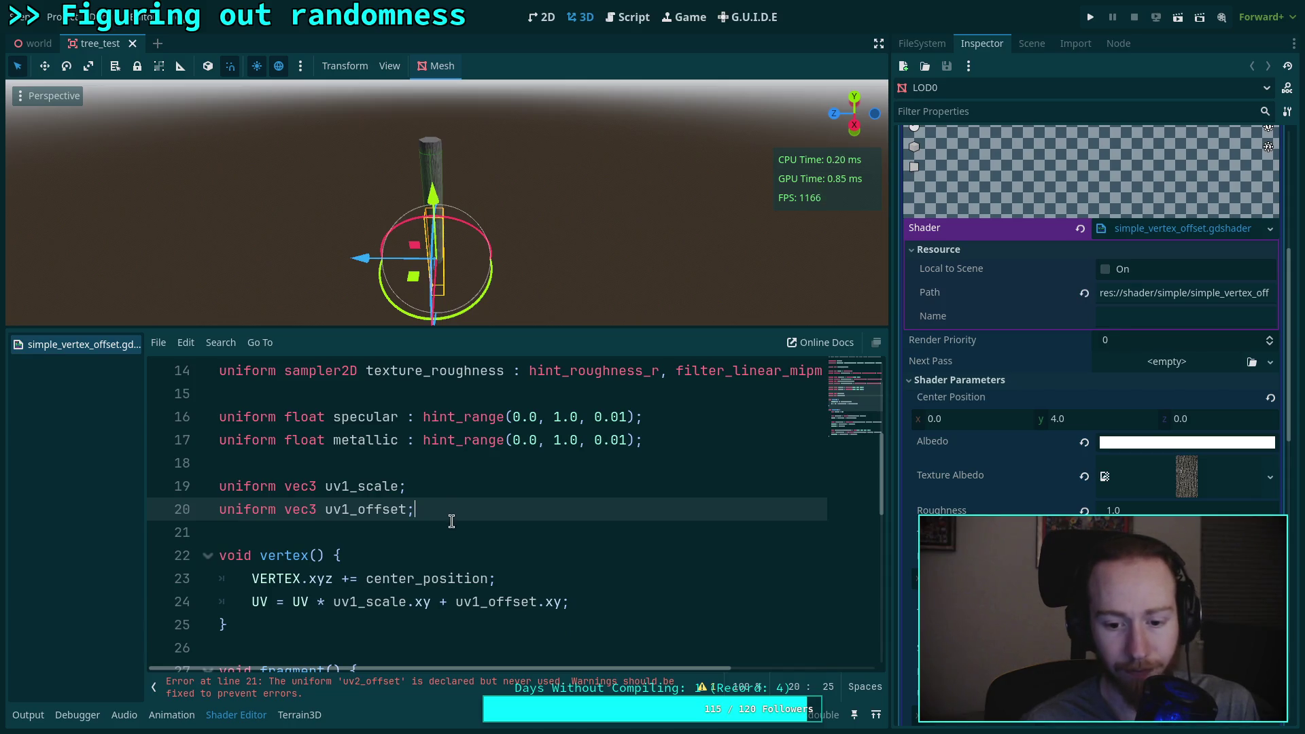
pyautogui.click(451, 521)
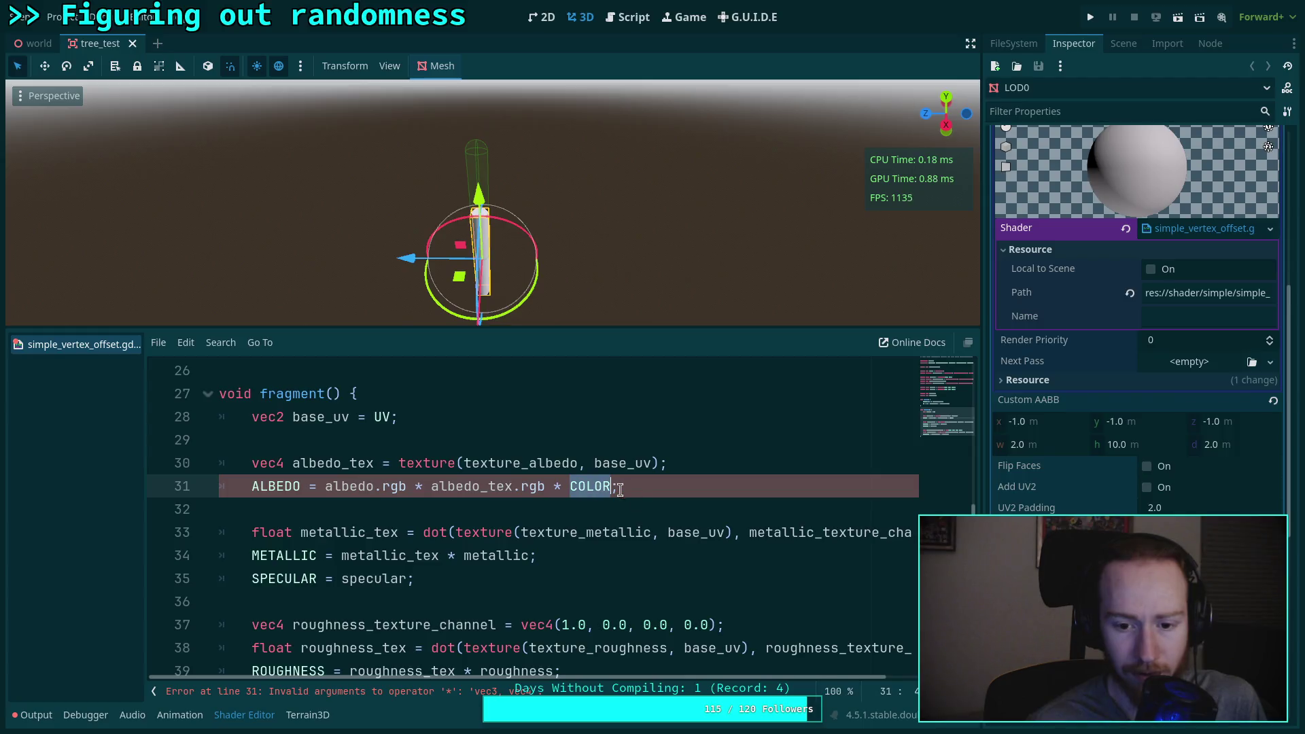
# Step: Remove the invalid COLOR term from line 31 and the stray COLOR line in vertex()
pyautogui.press('BackSpace')
pyautogui.press('BackSpace')
pyautogui.scroll(5, 652, 529)
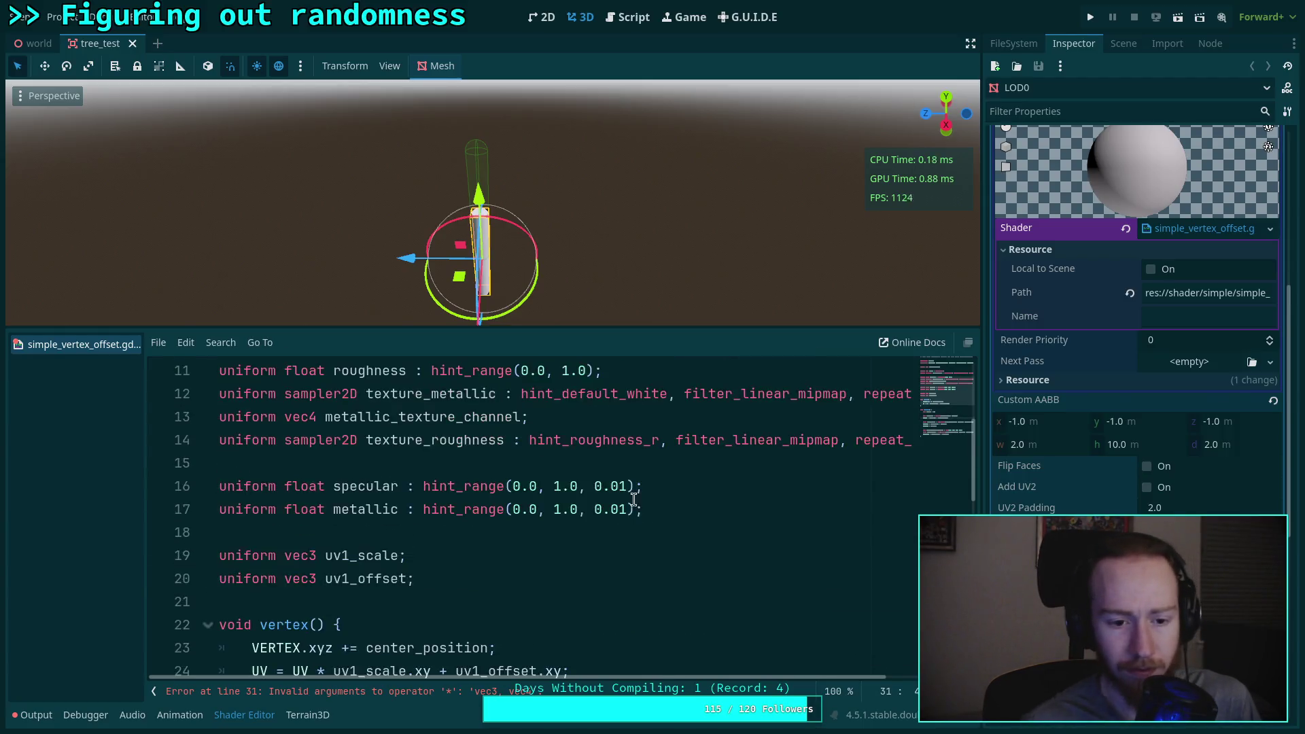
pyautogui.scroll(-2, 653, 529)
pyautogui.click(652, 532)
pyautogui.press('Return')
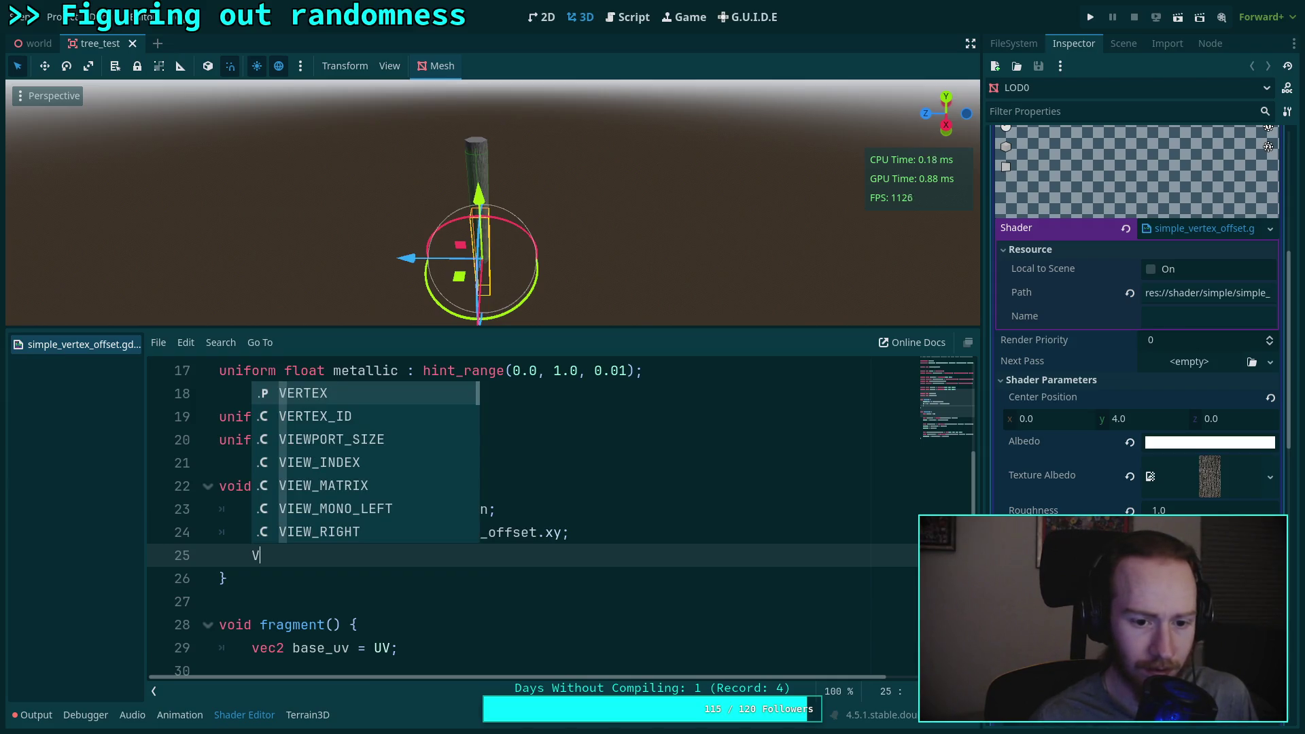
pyautogui.write('ERT')
pyautogui.press('BackSpace')
pyautogui.press('BackSpace')
pyautogui.press('BackSpace')
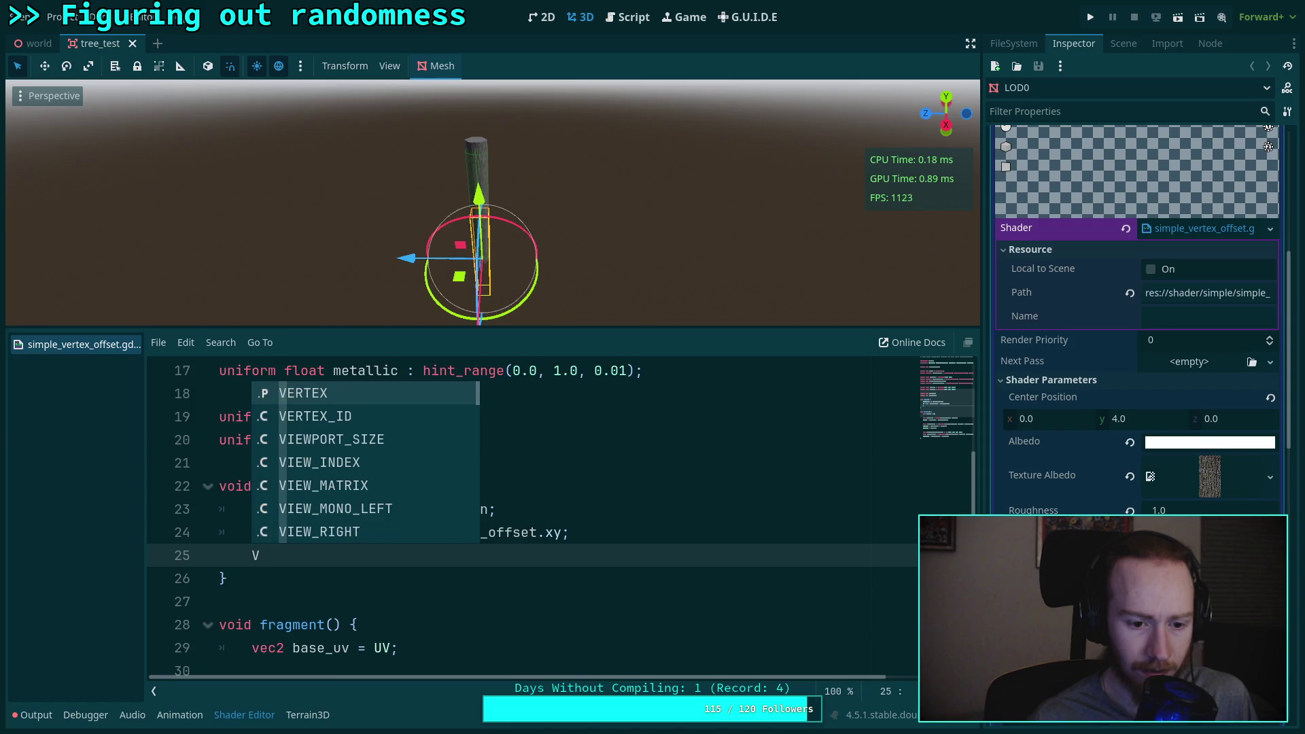
pyautogui.write('COLOR')
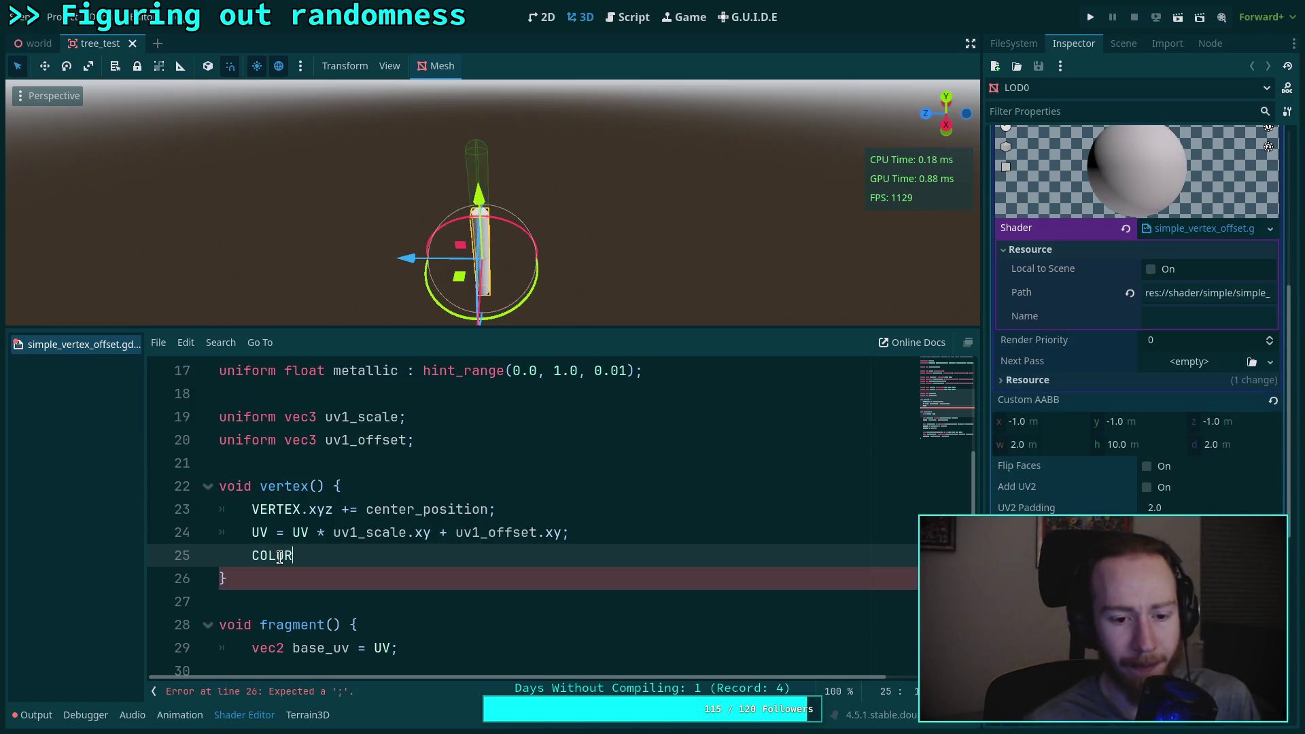
pyautogui.moveTo(294, 557); pyautogui.dragTo(158, 556)
pyautogui.press('BackSpace')
pyautogui.press('BackSpace')
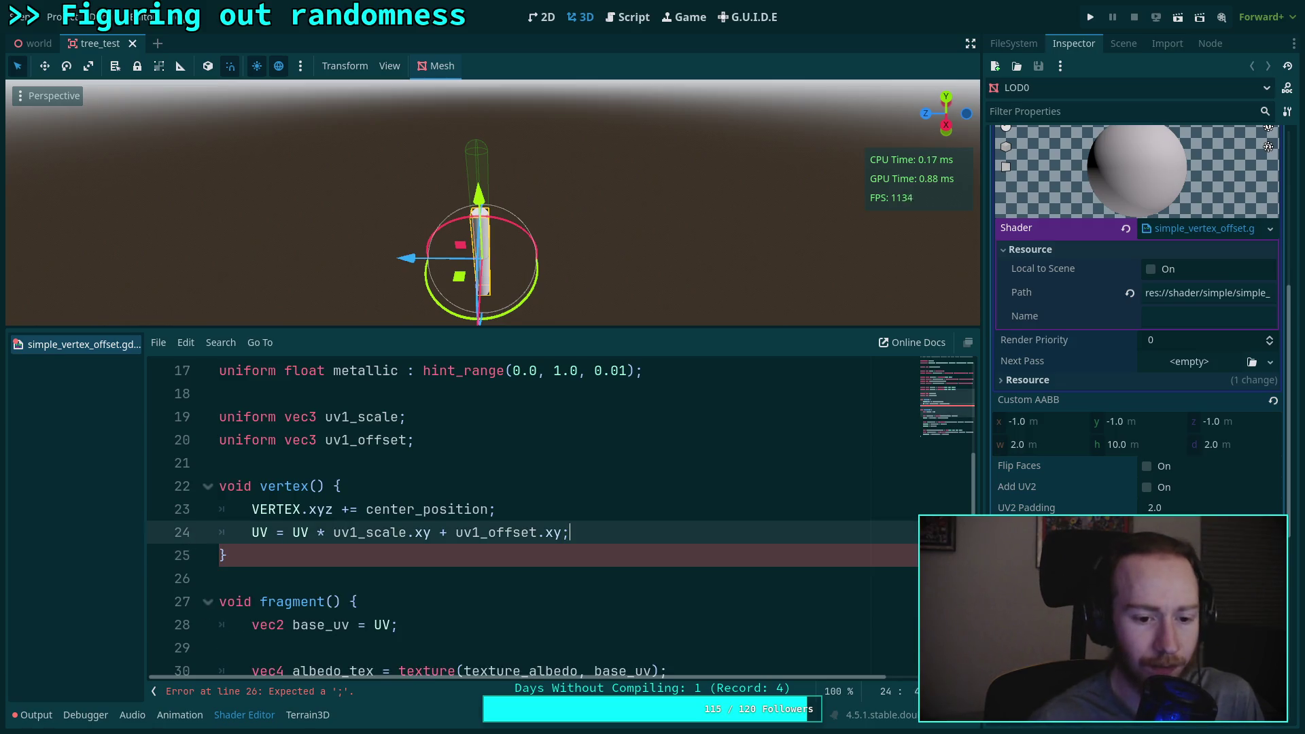
# Step: Multiply line 31's ALBEDO by COLOR.rgb and save the shader
pyautogui.scroll(-3, 527, 559)
pyautogui.scroll(1, 526, 559)
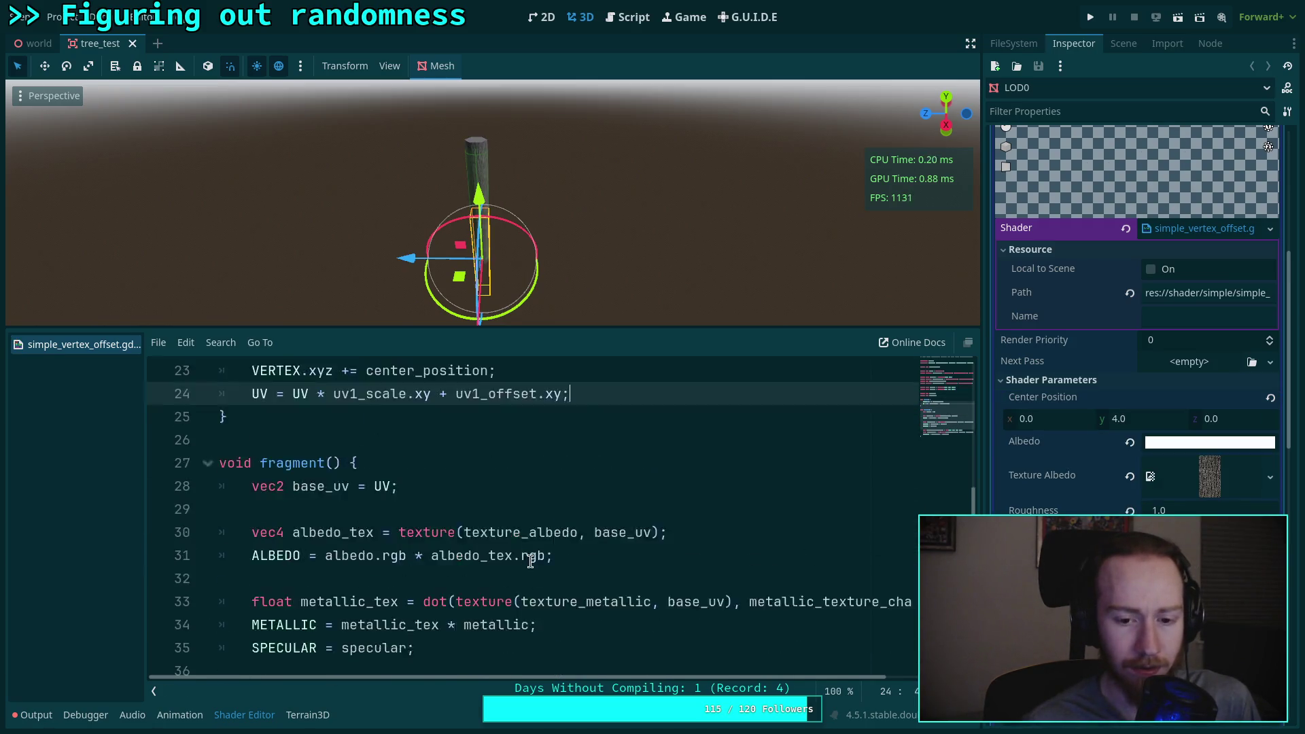
pyautogui.scroll(1, 527, 559)
pyautogui.click(546, 625)
pyautogui.write('* COLOR')
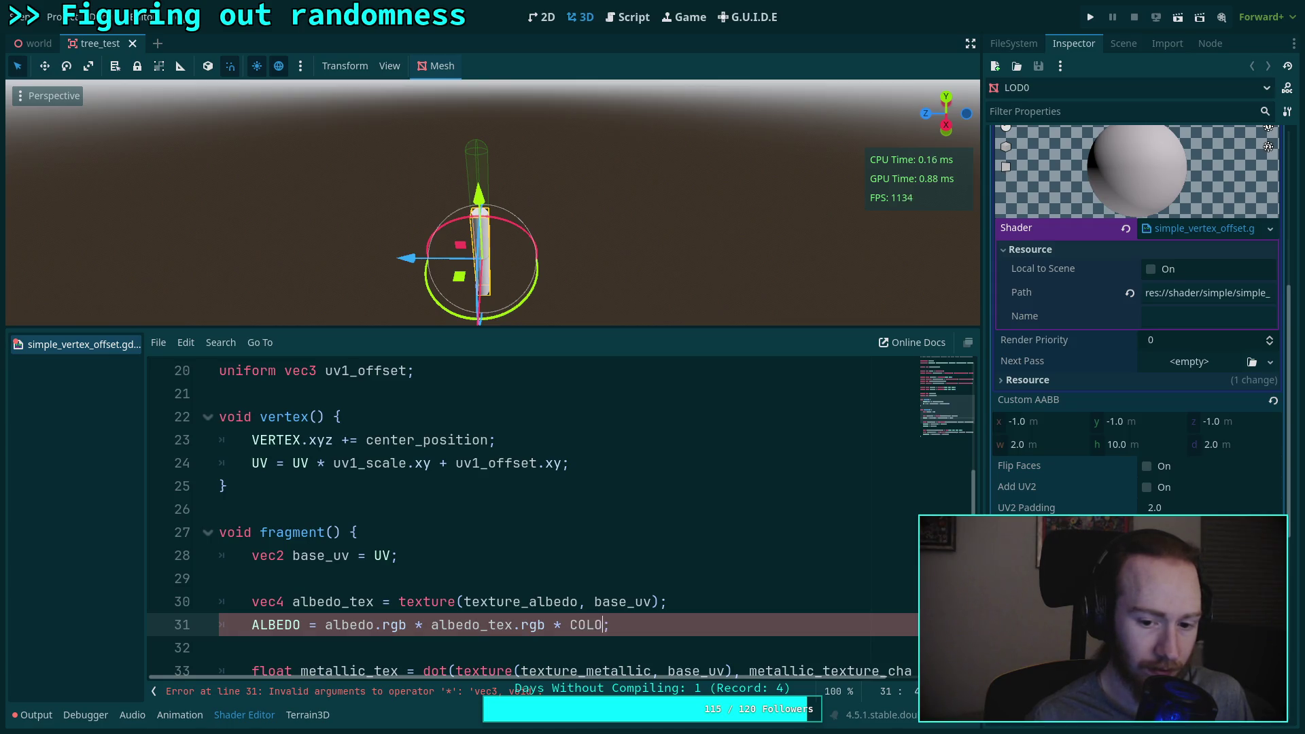
pyautogui.write('.rgd')
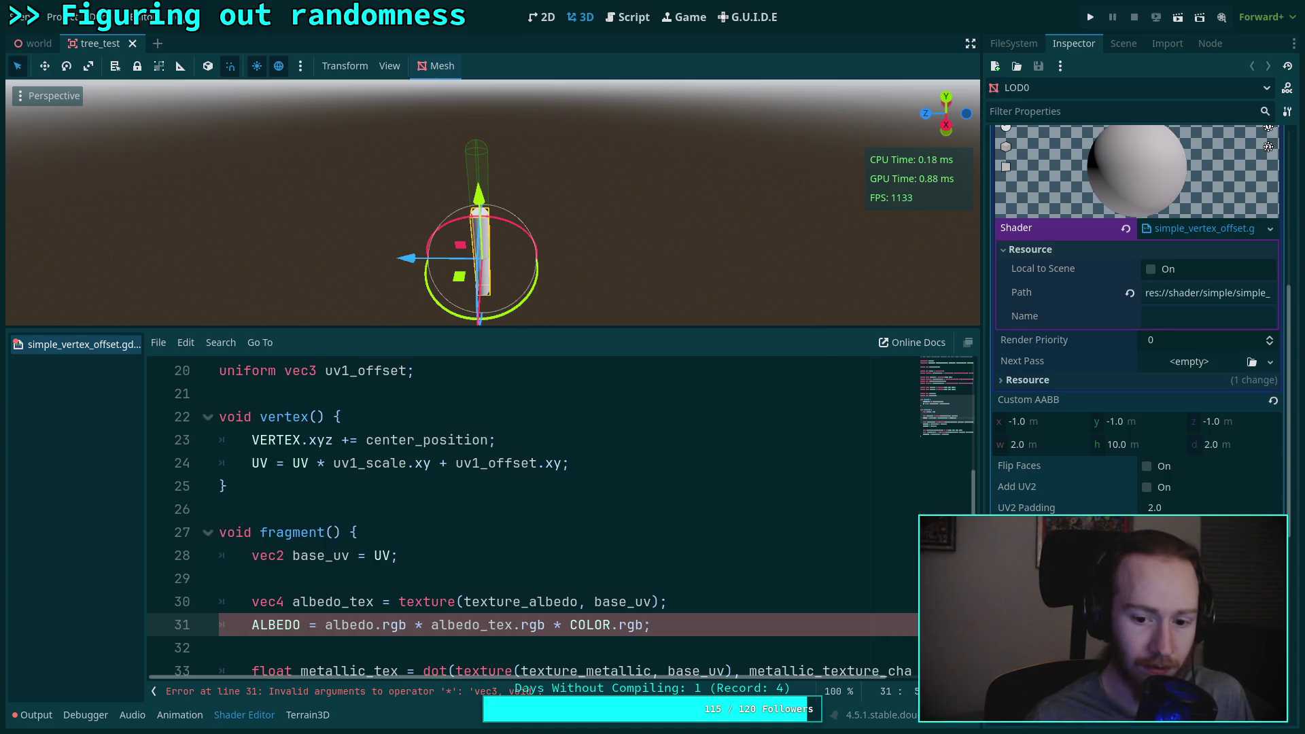
pyautogui.hotkey('ctrl', 's')
pyautogui.click(719, 593)
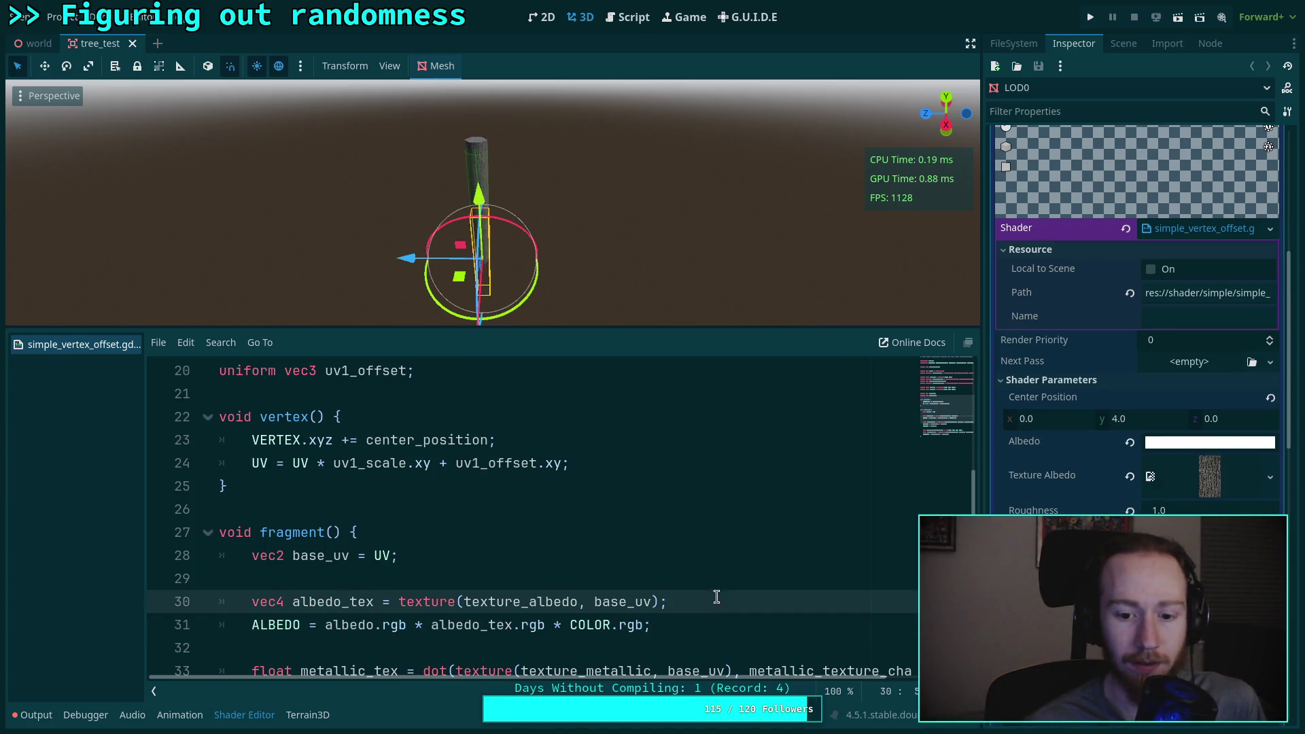
pyautogui.scroll(-1, 677, 611)
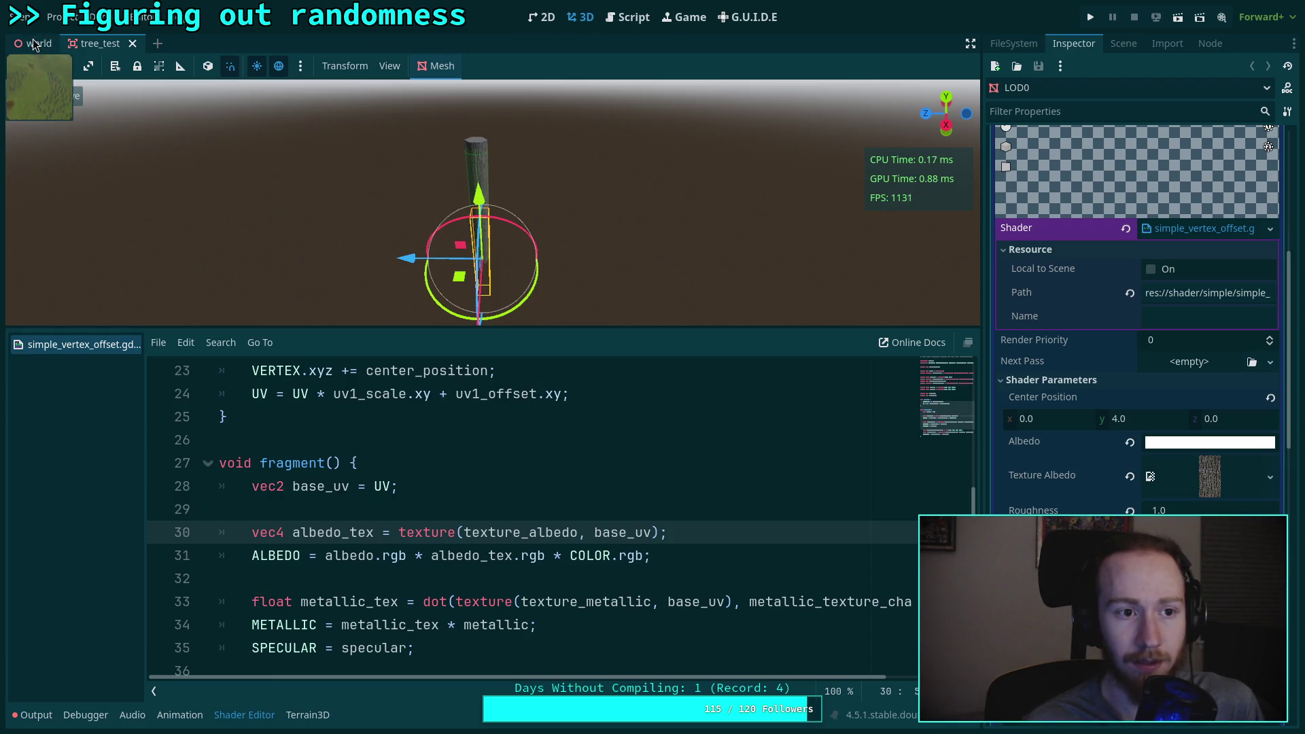
pyautogui.click(34, 43)
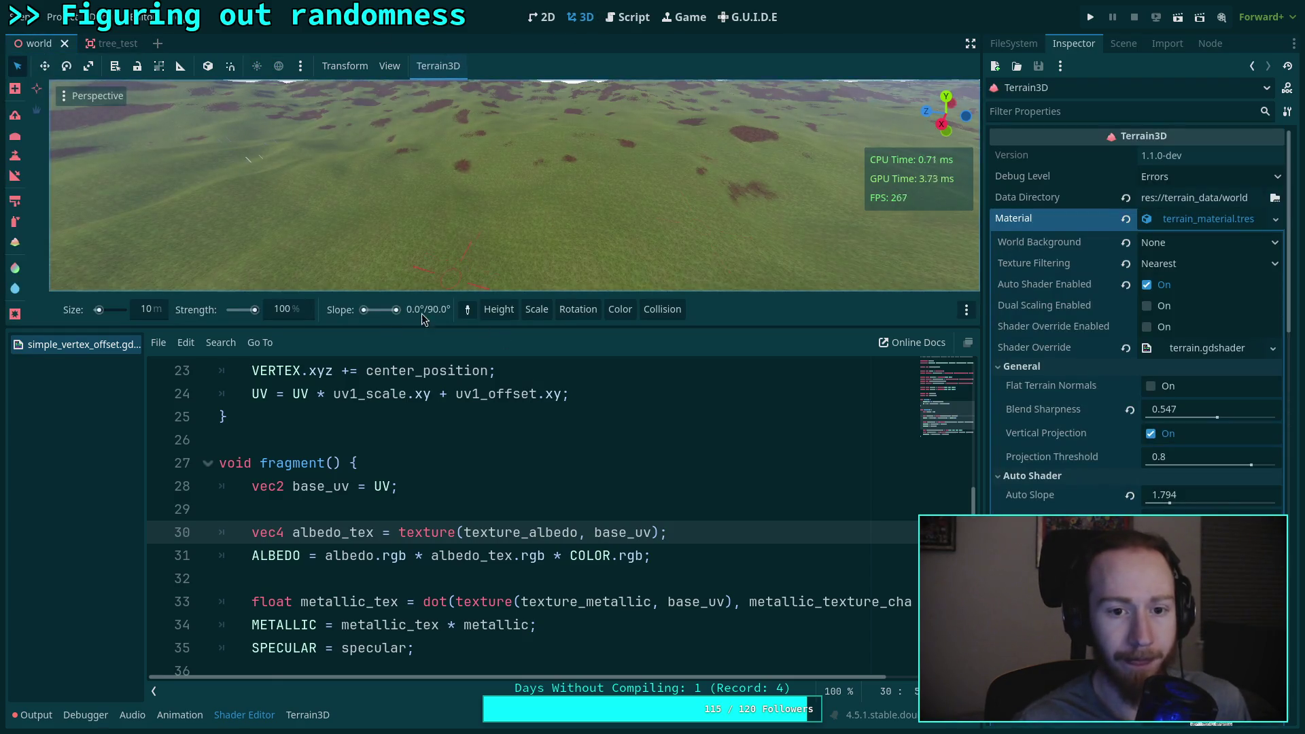
# Step: Enlarge the 3D viewport, select TerrainInstanceRegion and repopulate it with instances
pyautogui.moveTo(440, 329); pyautogui.dragTo(441, 495)
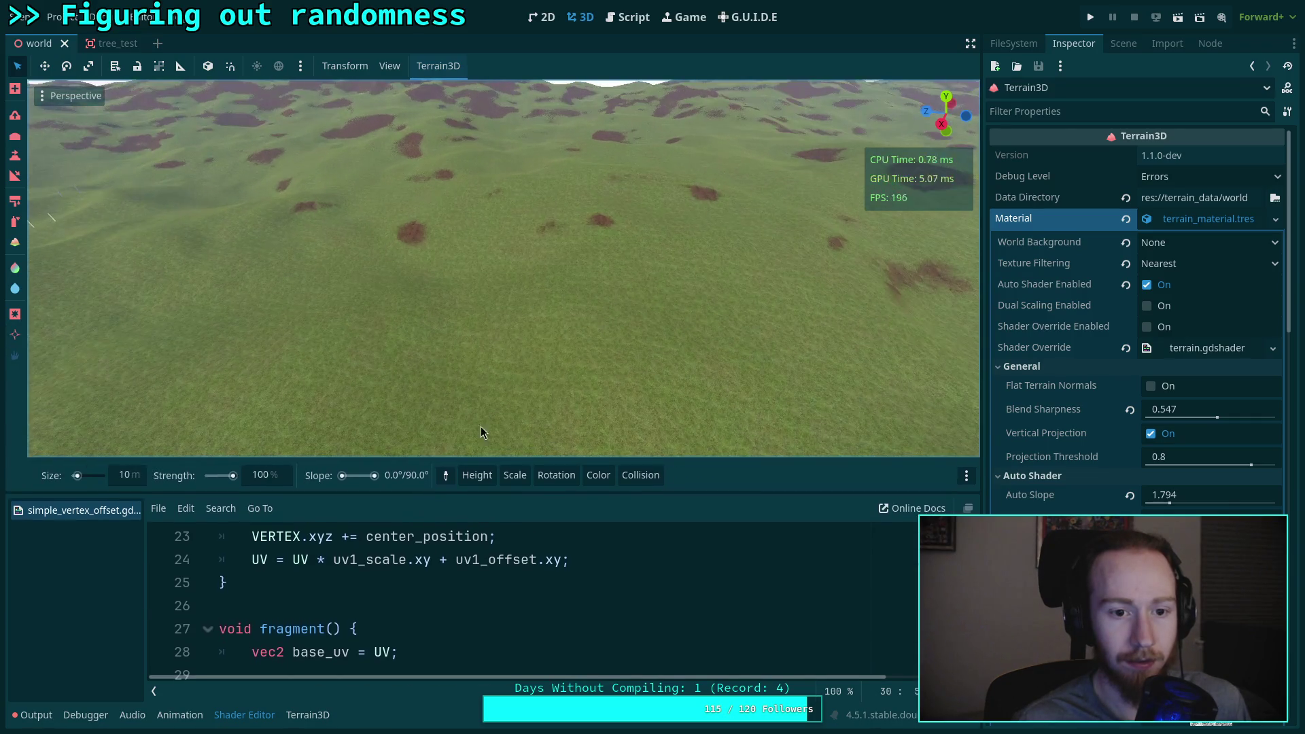
pyautogui.scroll(-10, 556, 432)
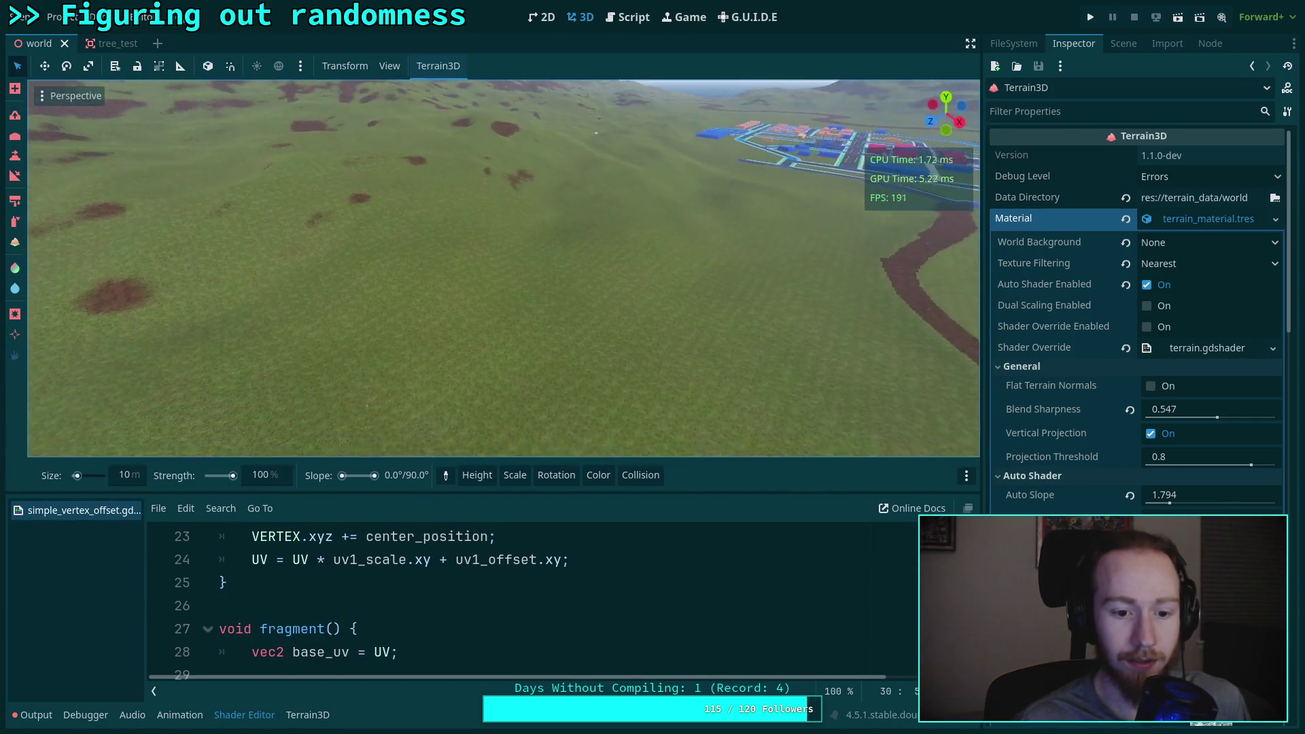
pyautogui.click(1124, 43)
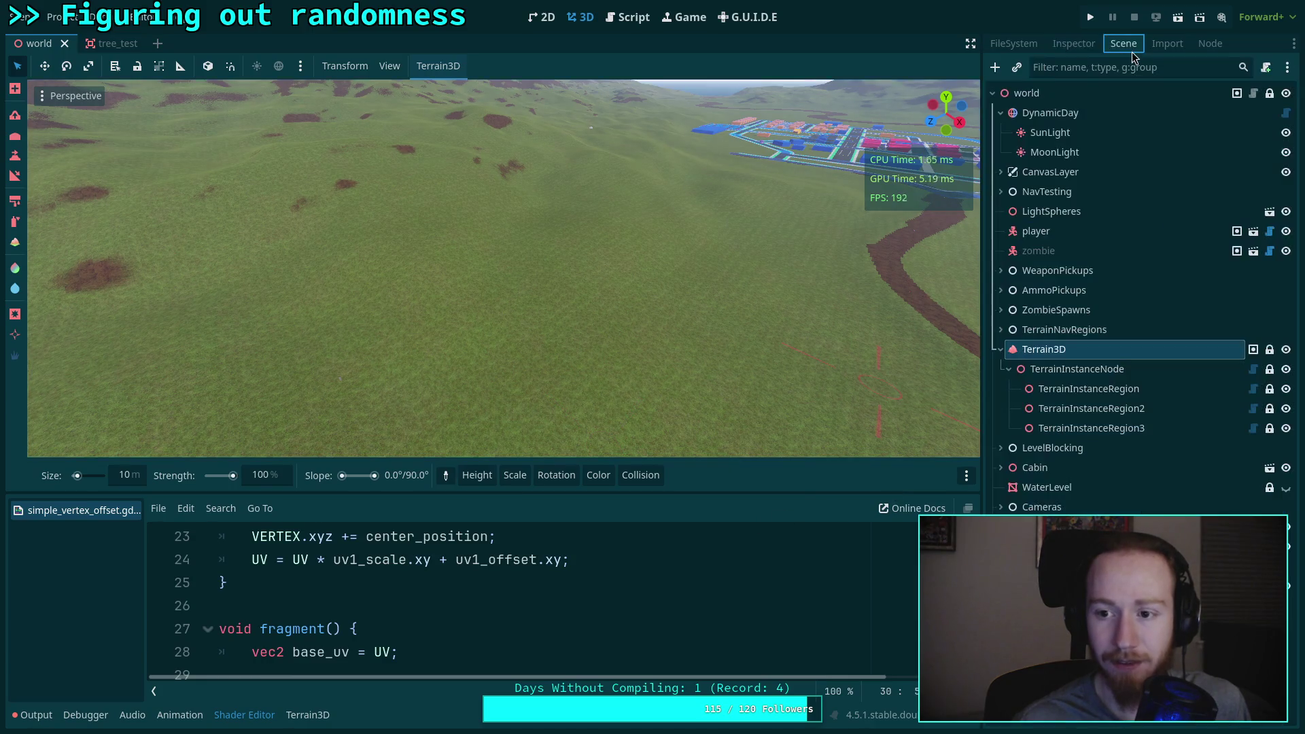
pyautogui.click(1135, 428)
pyautogui.click(1138, 410)
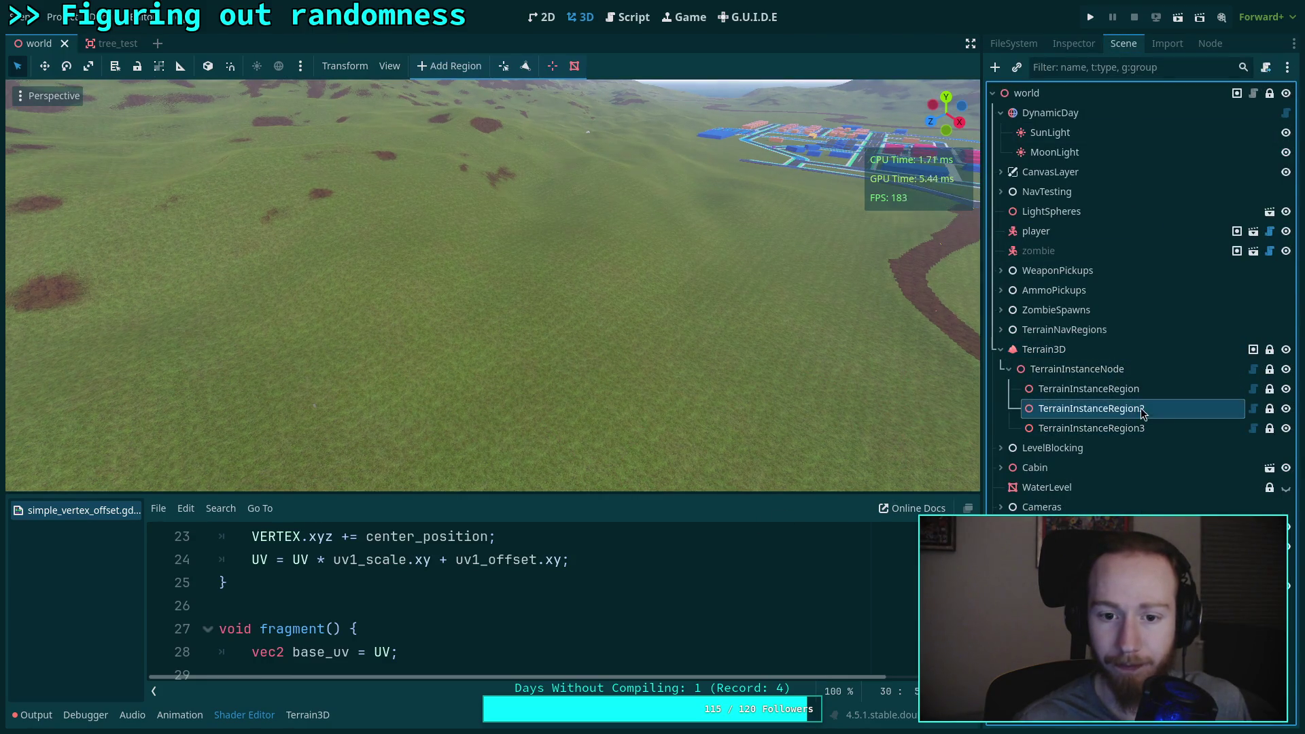
pyautogui.click(1134, 395)
pyautogui.click(1069, 45)
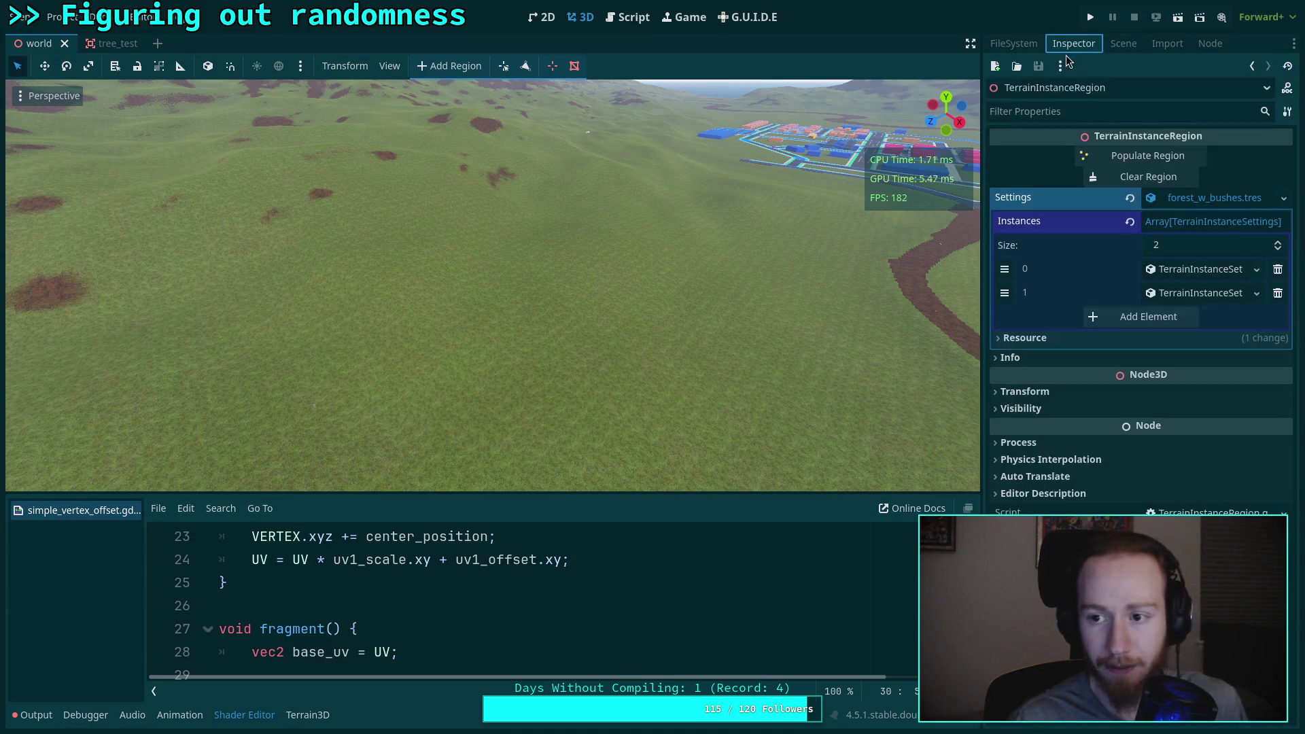
pyautogui.click(1148, 156)
# Step: Fly the camera over the populated posts, close the shader file and show the output log
pyautogui.rightClick(564, 357)
pyautogui.press('w')
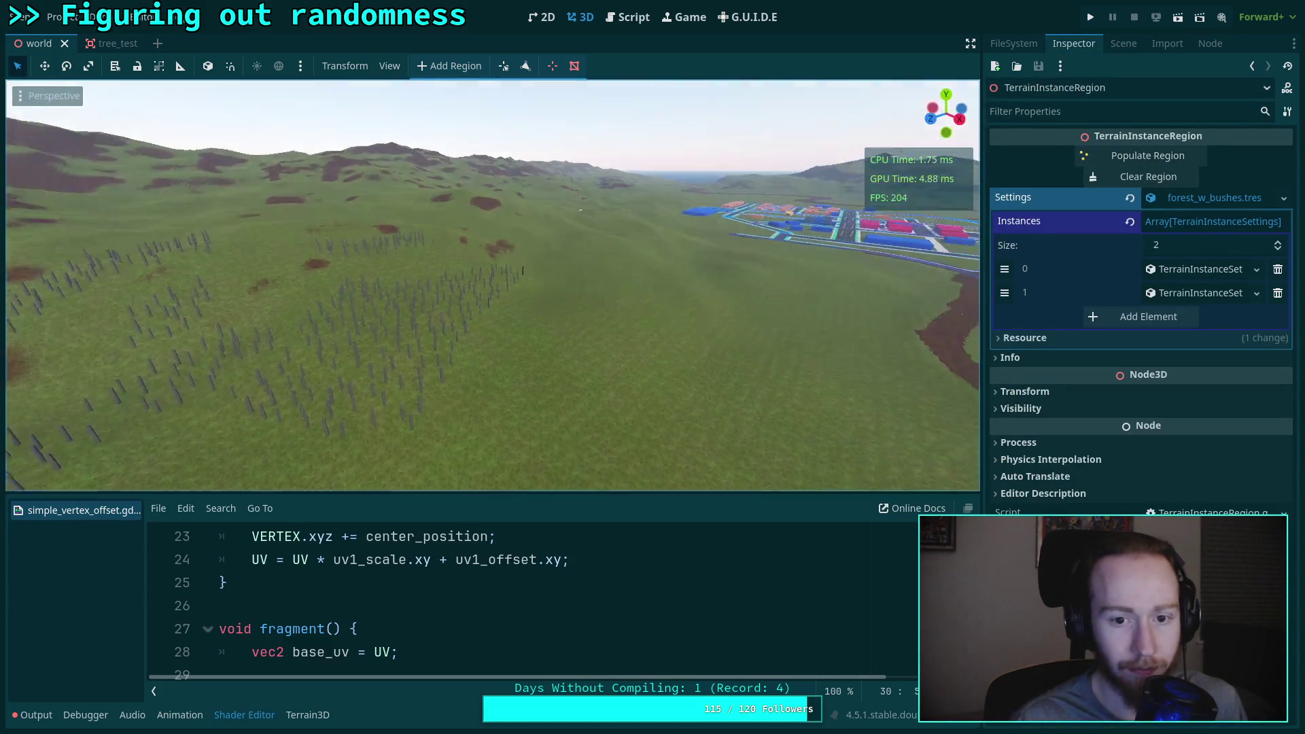
pyautogui.press('w')
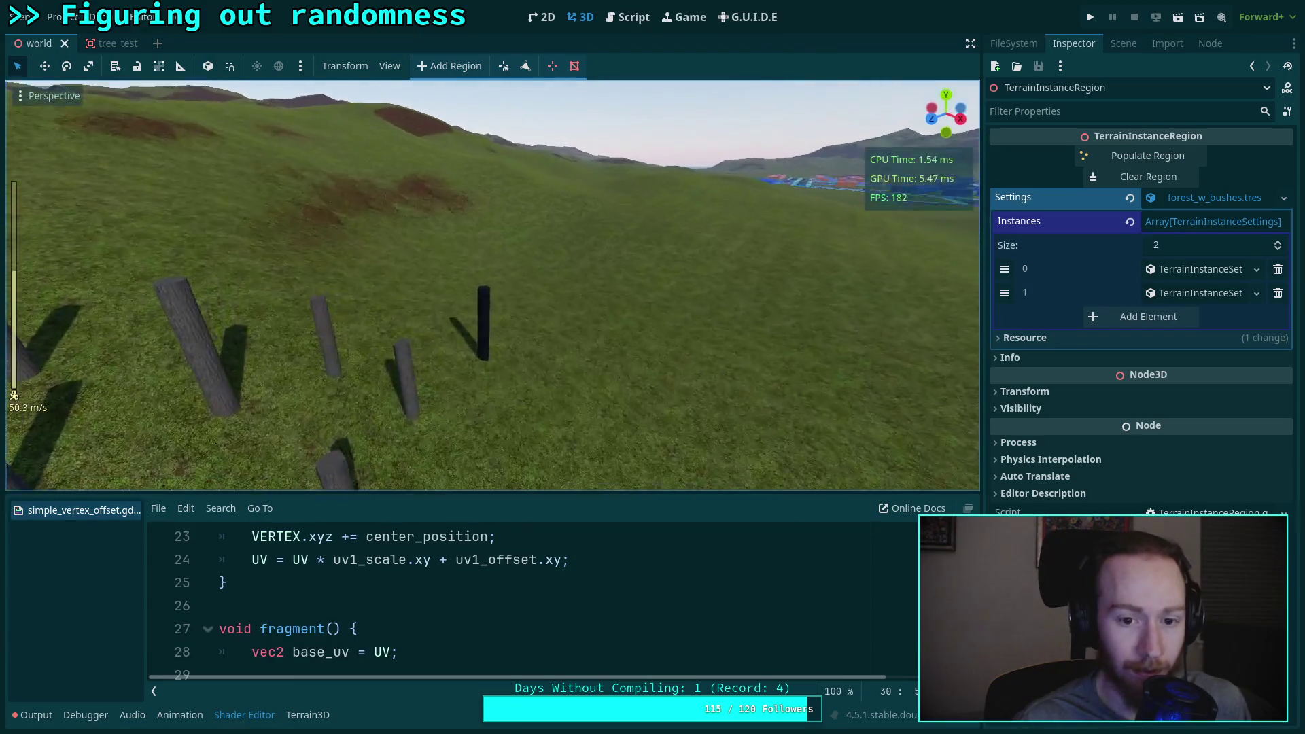
pyautogui.press('s')
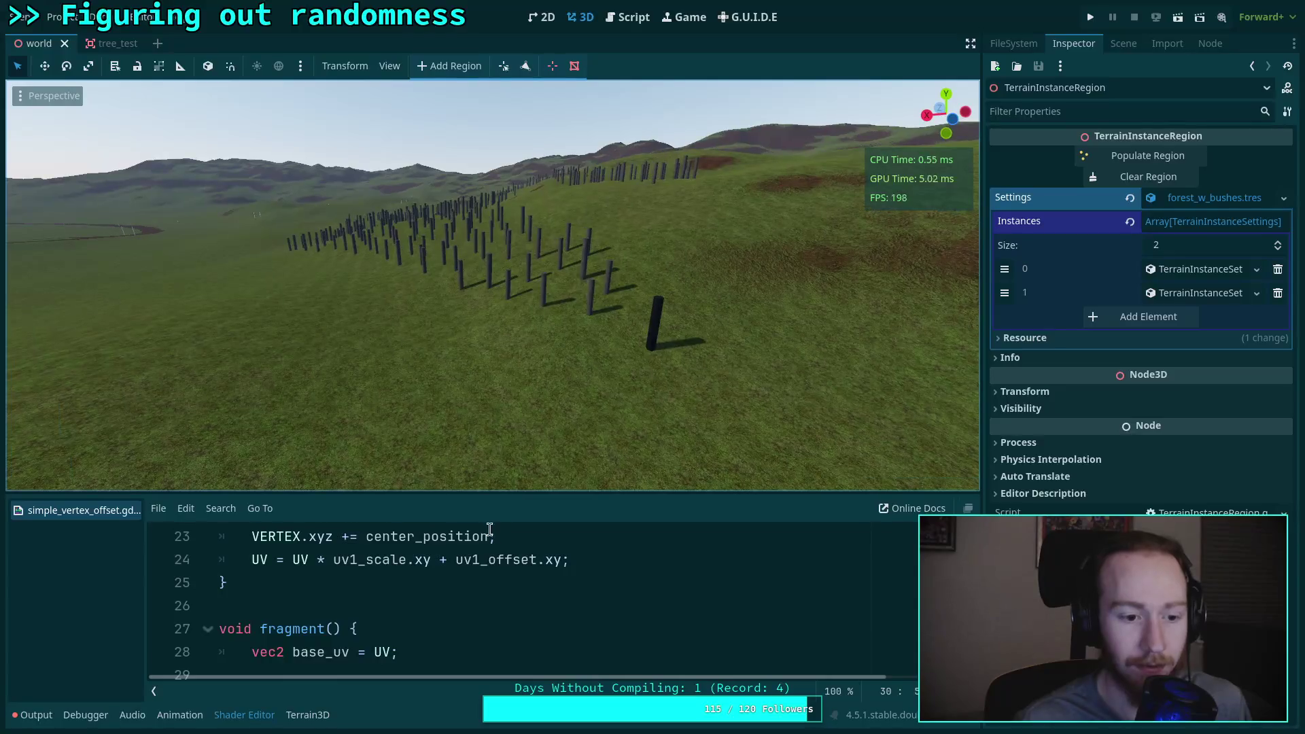
pyautogui.rightClick(99, 512)
pyautogui.click(119, 563)
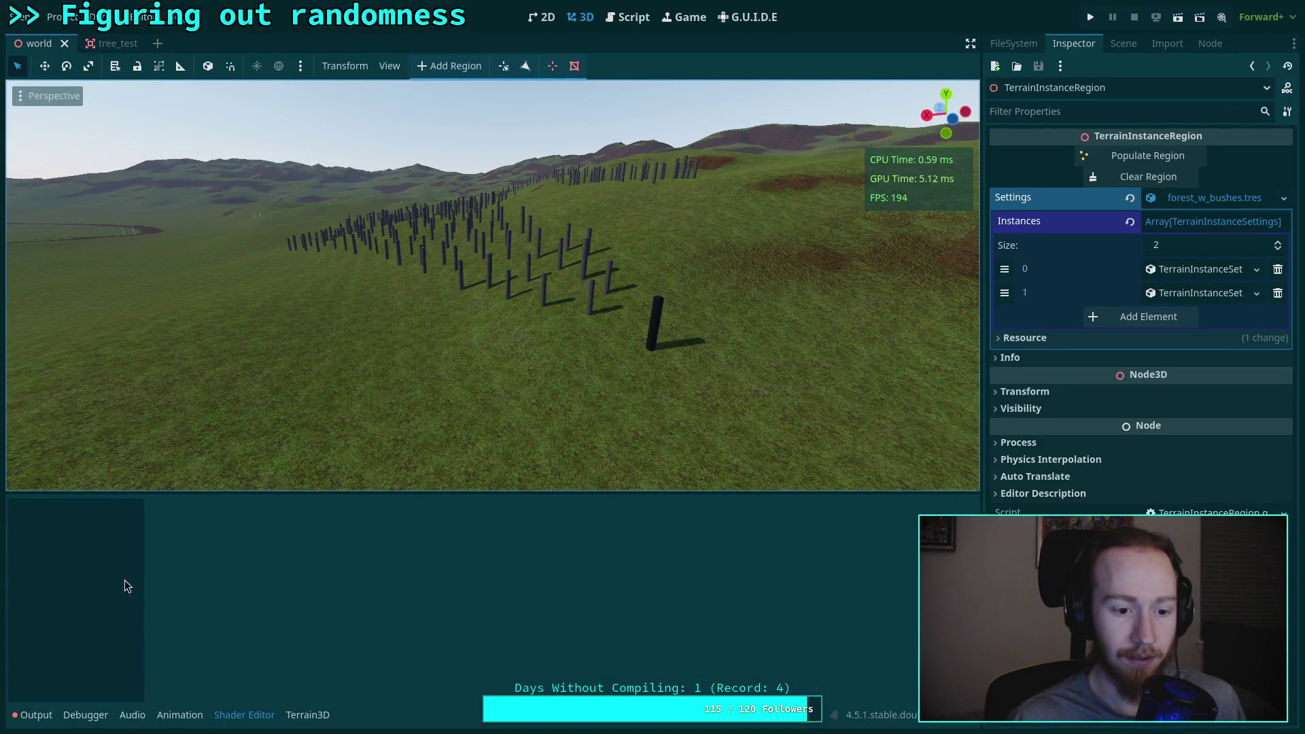
pyautogui.click(32, 715)
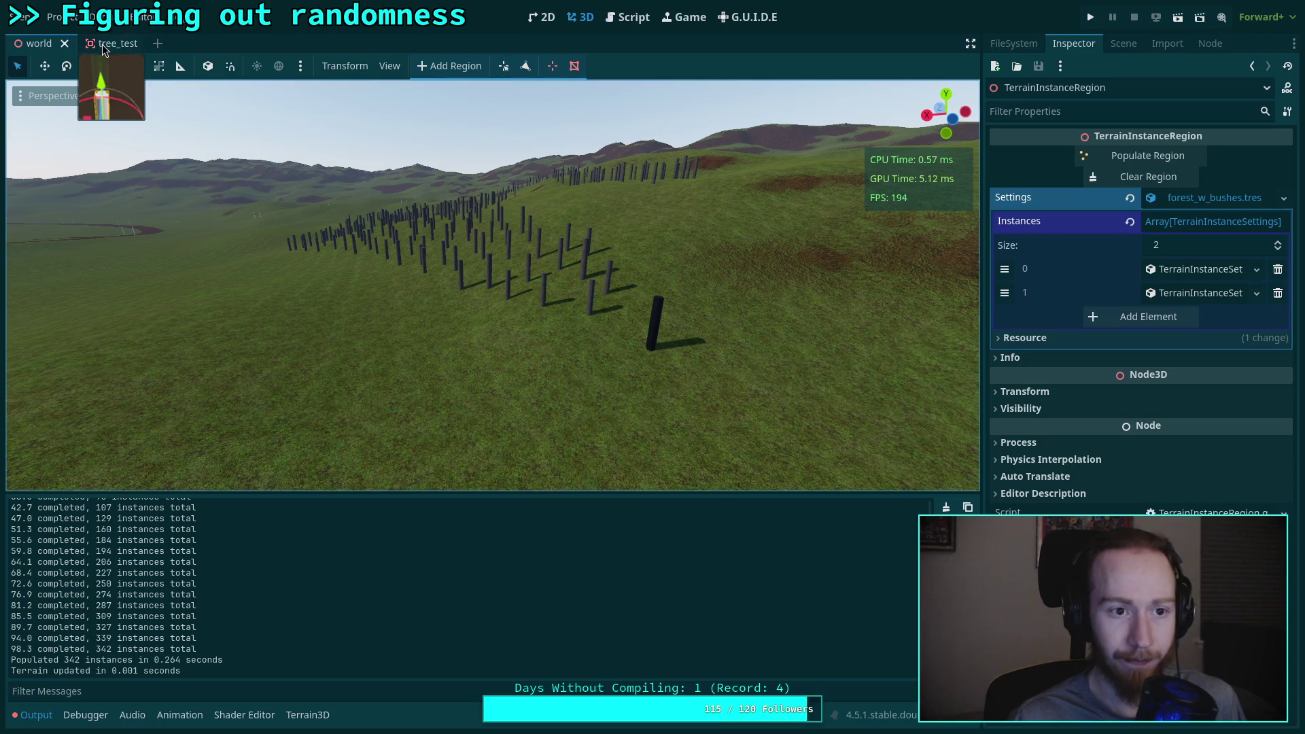
pyautogui.click(104, 45)
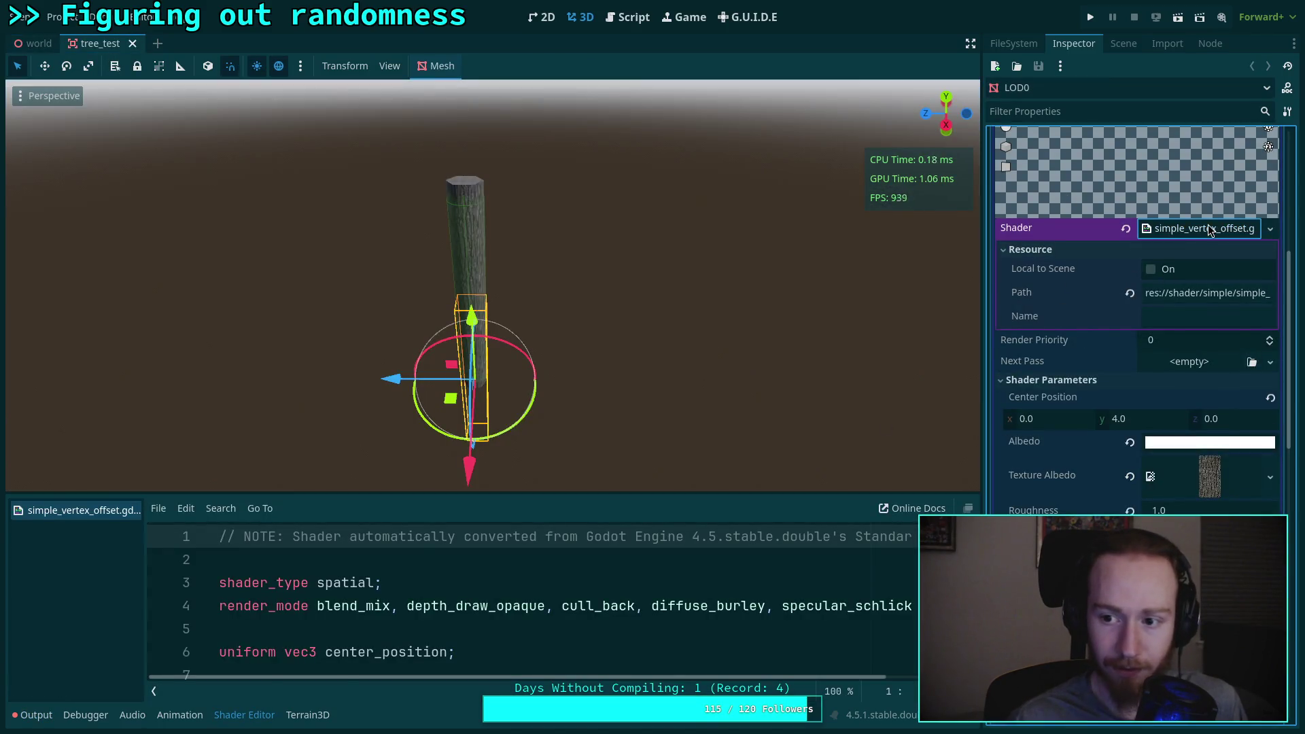
# Step: Close all open shader files, clear the Output log, and drag the splitter to enlarge the 3D view
pyautogui.scroll(10, 1088, 272)
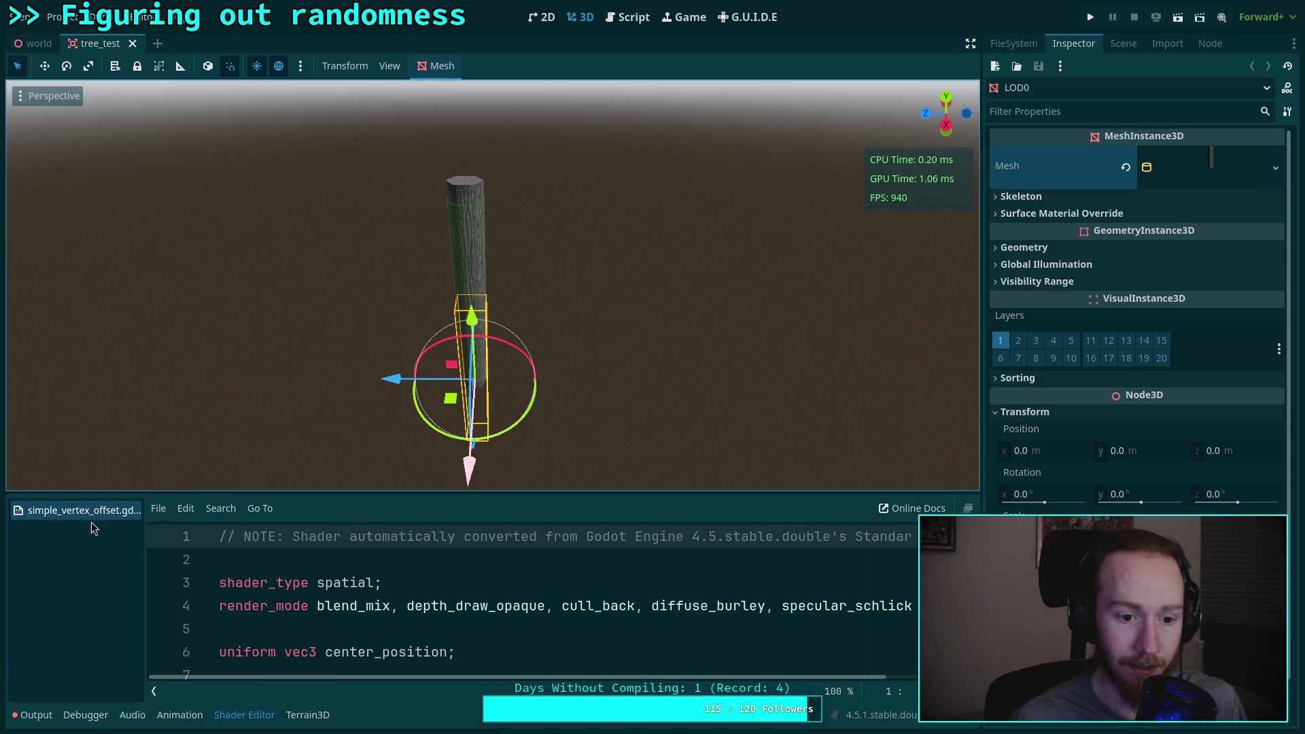
pyautogui.rightClick(102, 527)
pyautogui.click(105, 584)
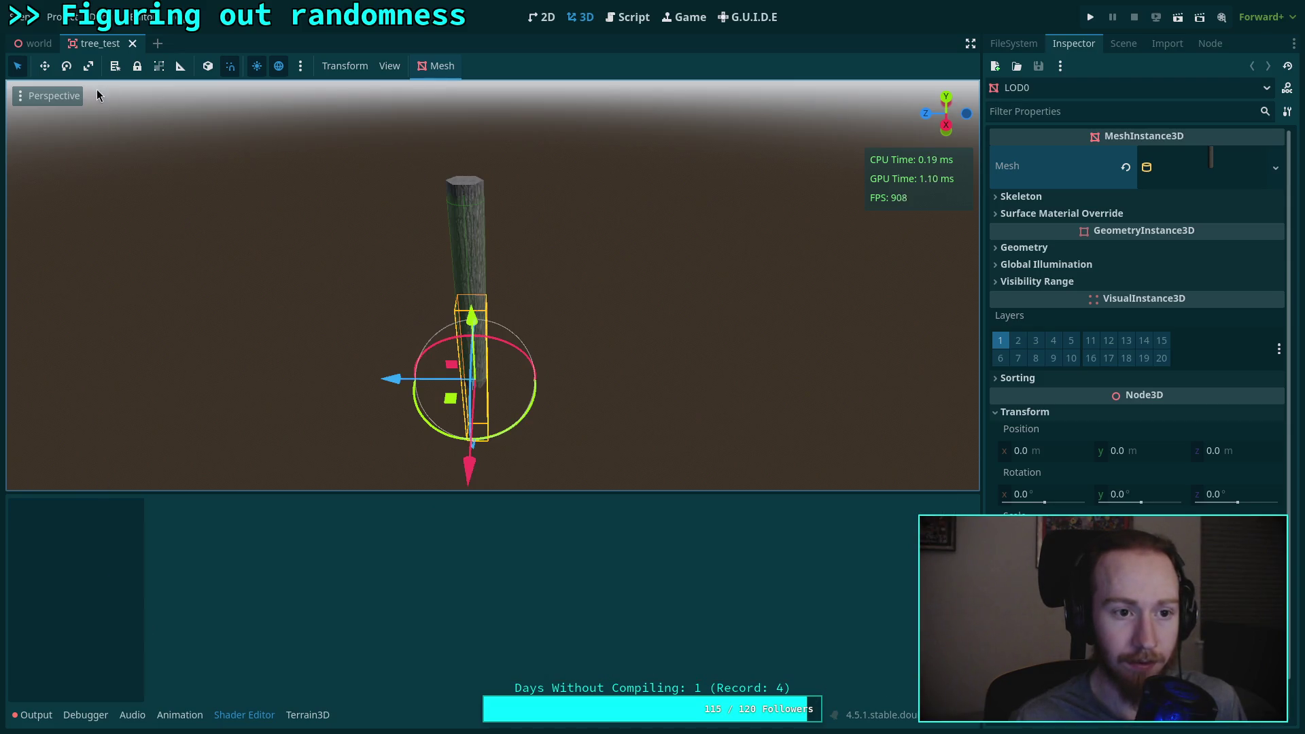
pyautogui.click(38, 714)
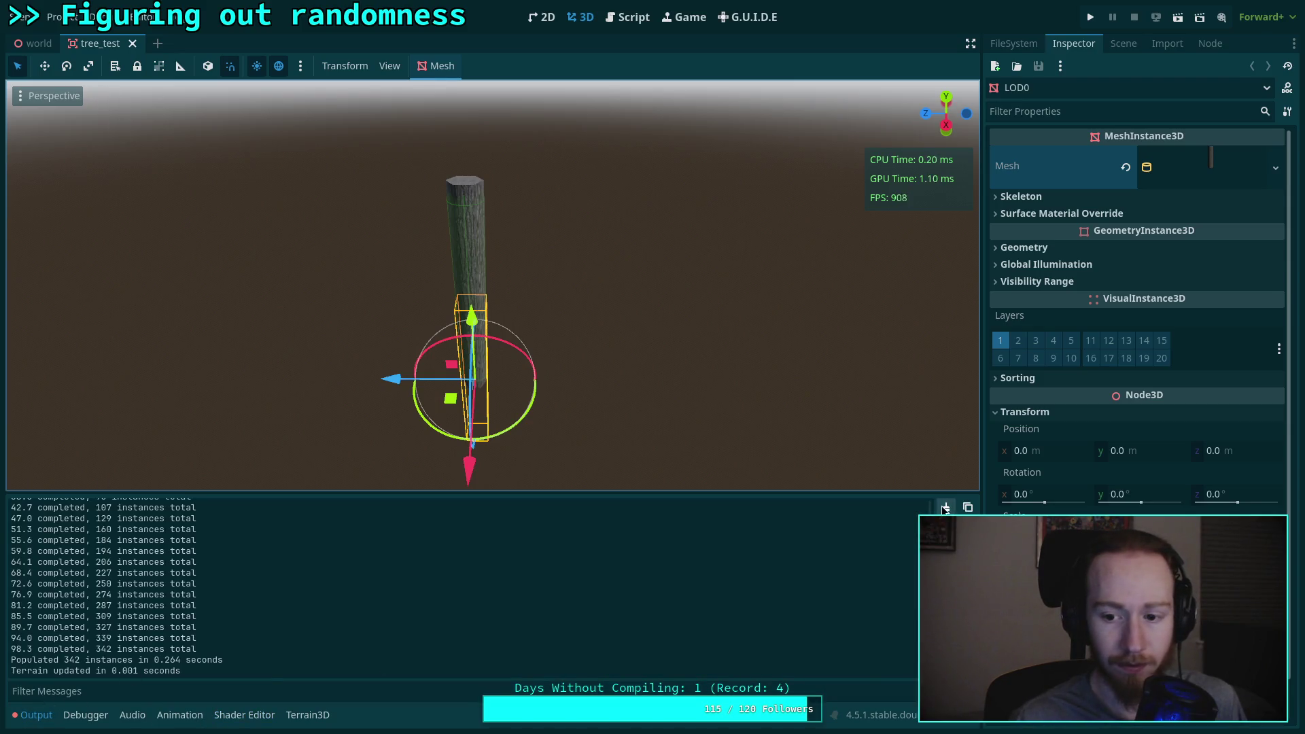
pyautogui.click(945, 509)
pyautogui.moveTo(932, 493); pyautogui.dragTo(933, 553)
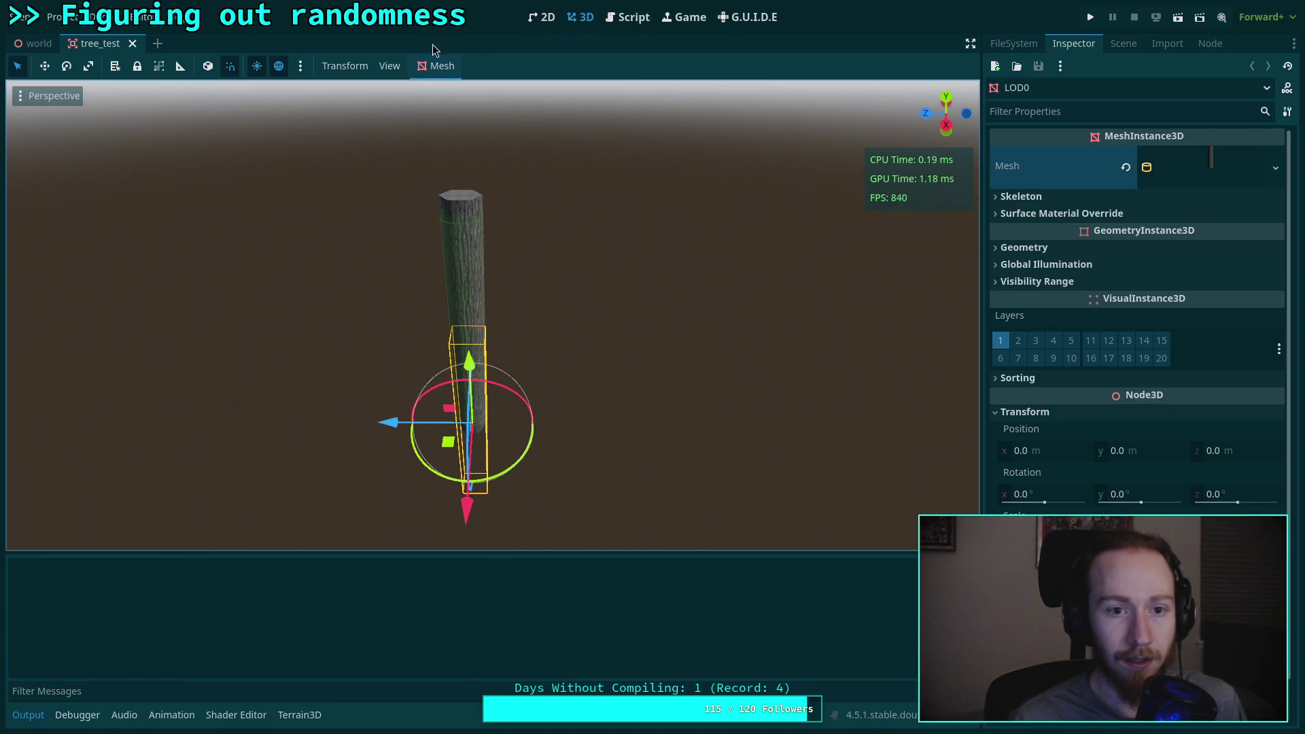
pyautogui.click(133, 43)
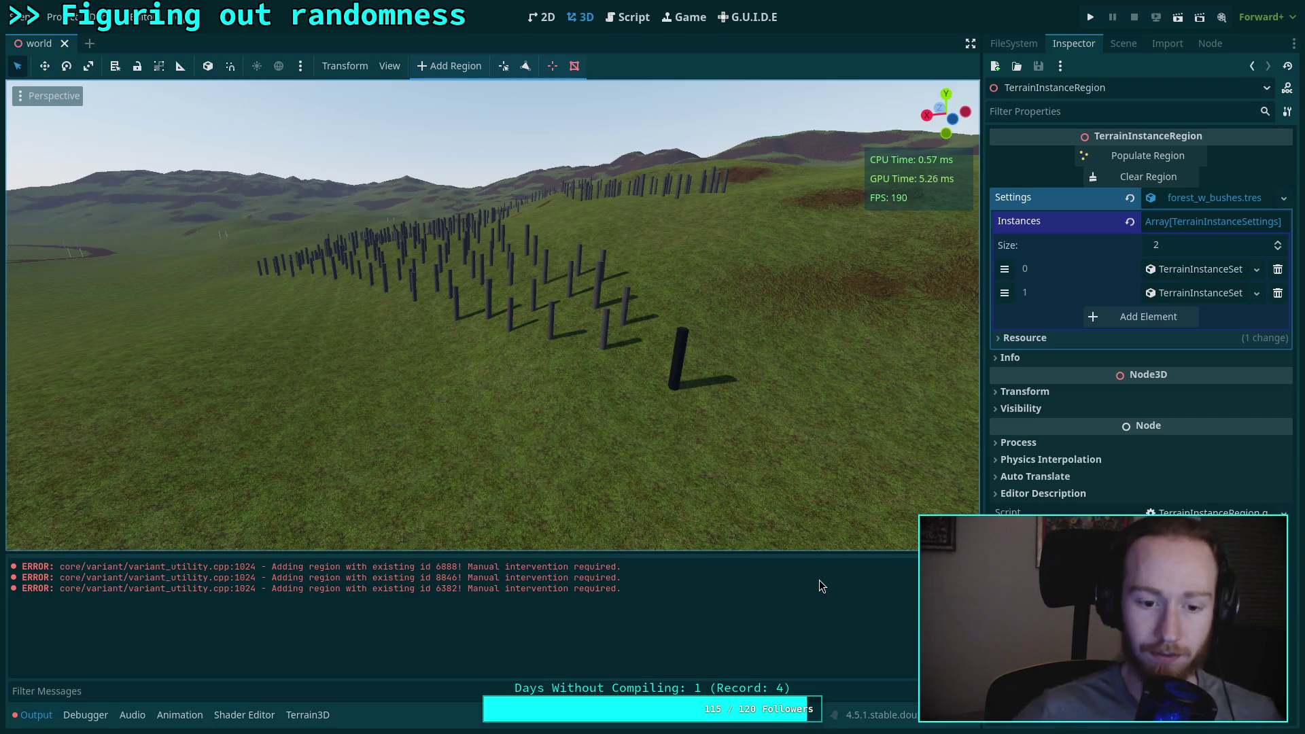
# Step: Clear the log errors with Ctrl+Alt+K, view the posts from above, and expand Instances element 0
pyautogui.hotkey('ctrl', 'alt', 'k')
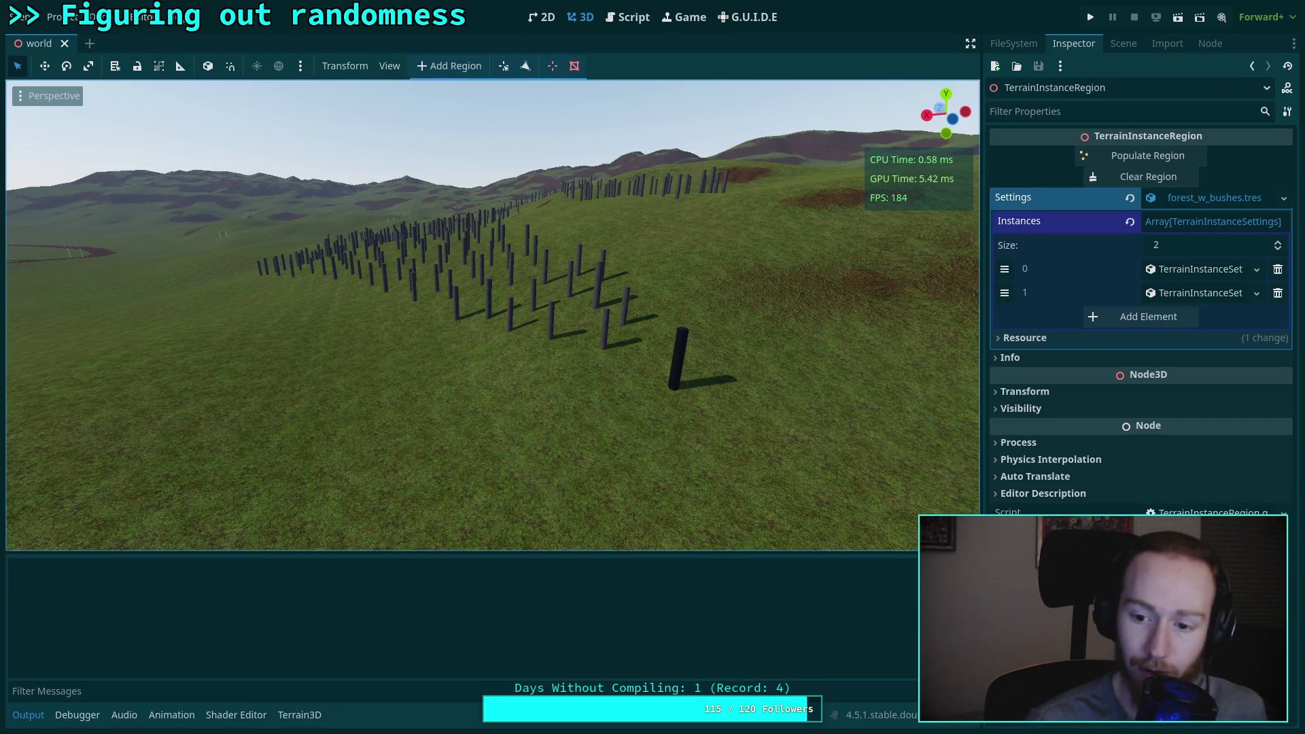
pyautogui.moveTo(555, 504)
pyautogui.mouseDown()
pyautogui.moveTo(598, 565)
pyautogui.moveTo(725, 312)
pyautogui.mouseUp()
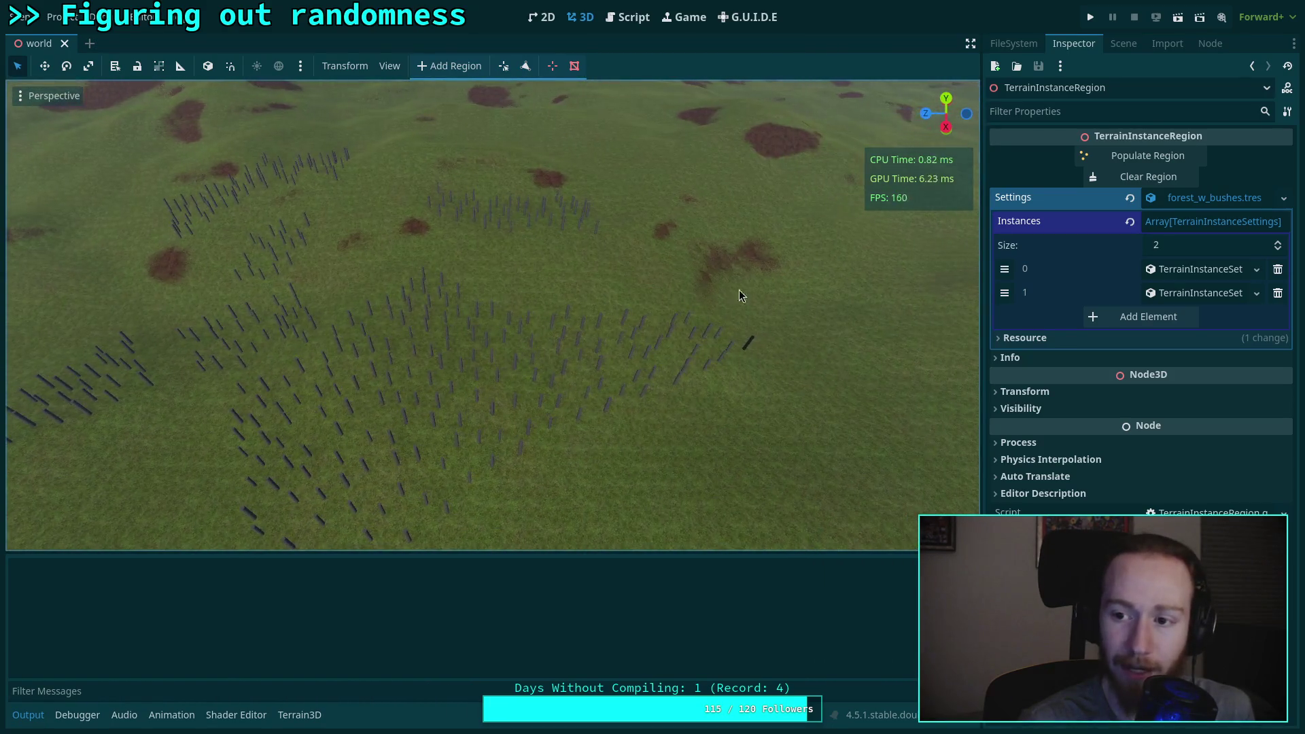
pyautogui.click(1177, 271)
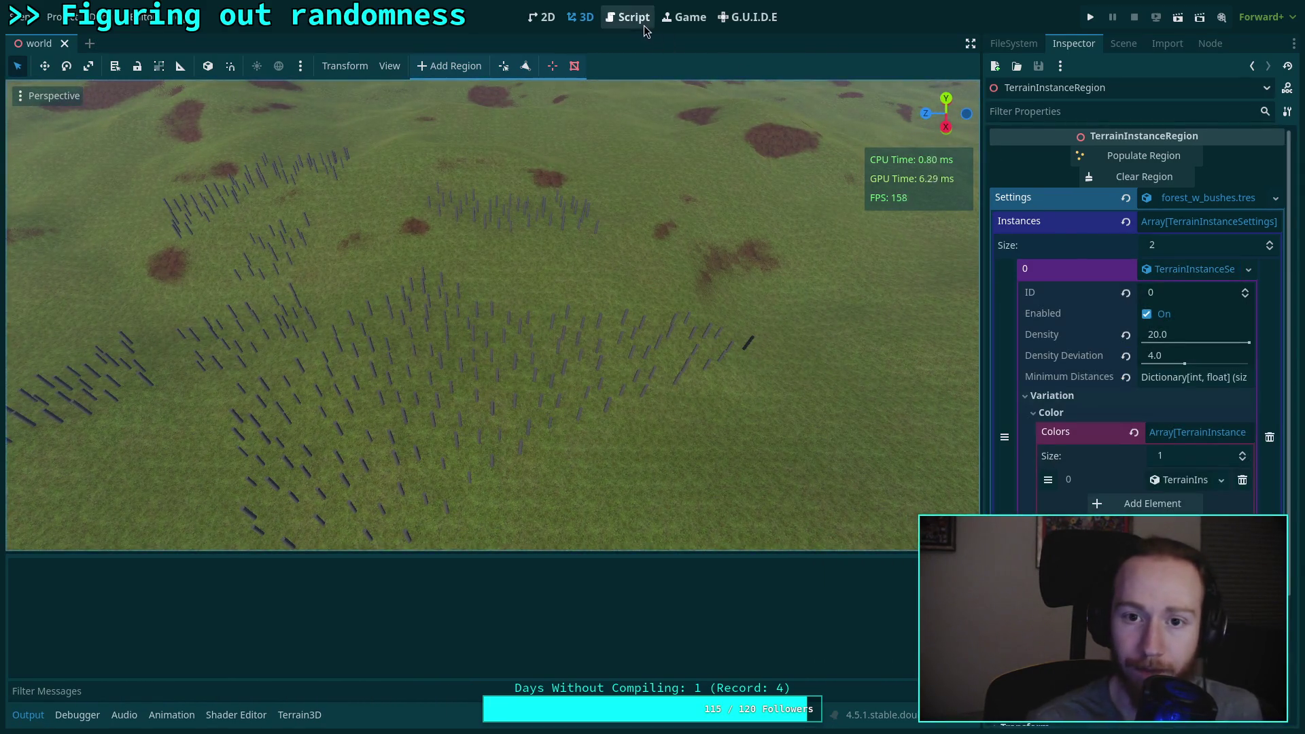
pyautogui.click(636, 18)
# Step: Replace PackedColorArray([Color.BLACK]) with data[&'colors'] on line 577
pyautogui.moveTo(658, 391); pyautogui.dragTo(406, 394)
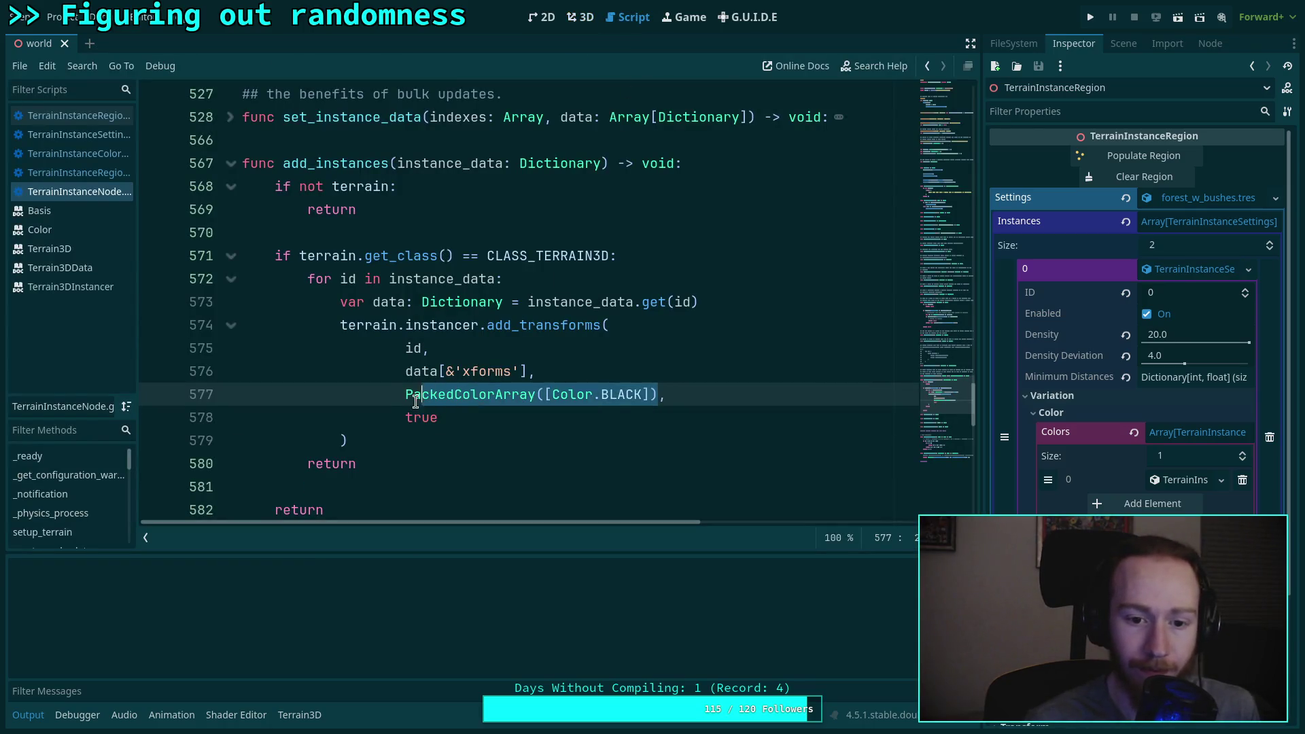
pyautogui.write('data,')
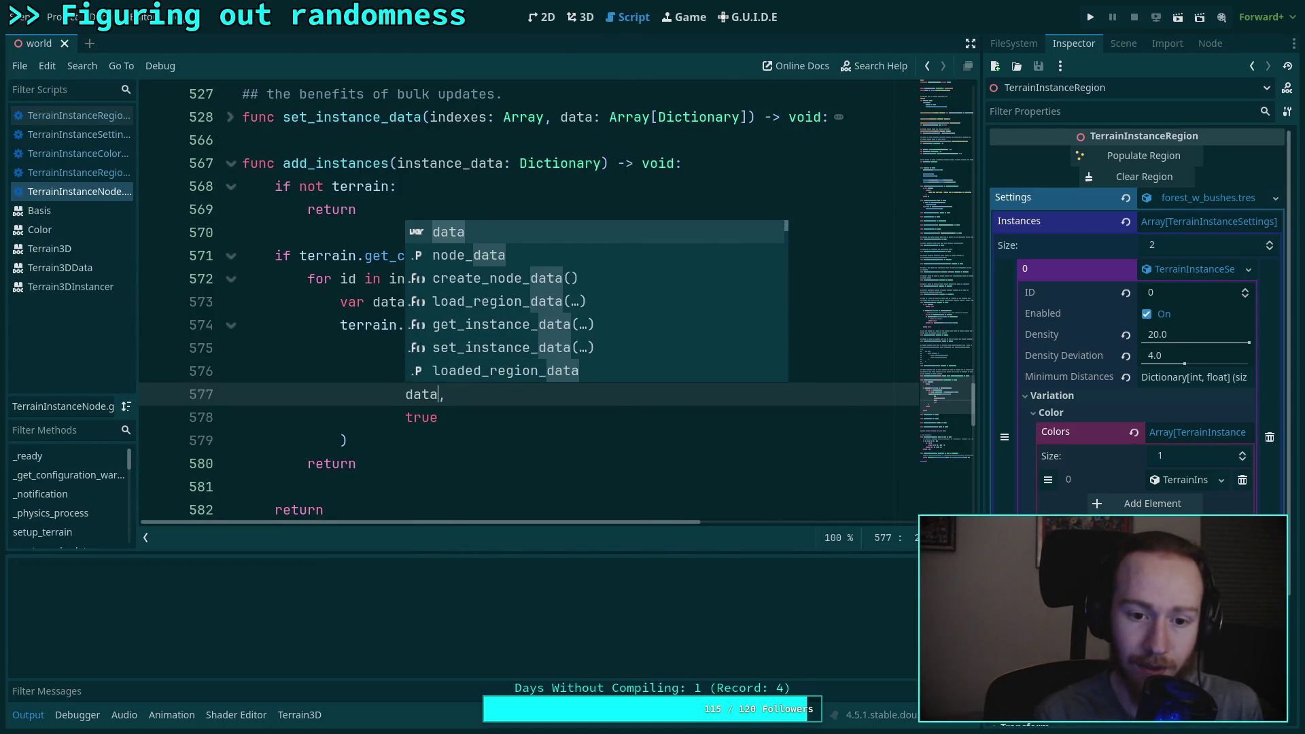
pyautogui.write("[&'color")
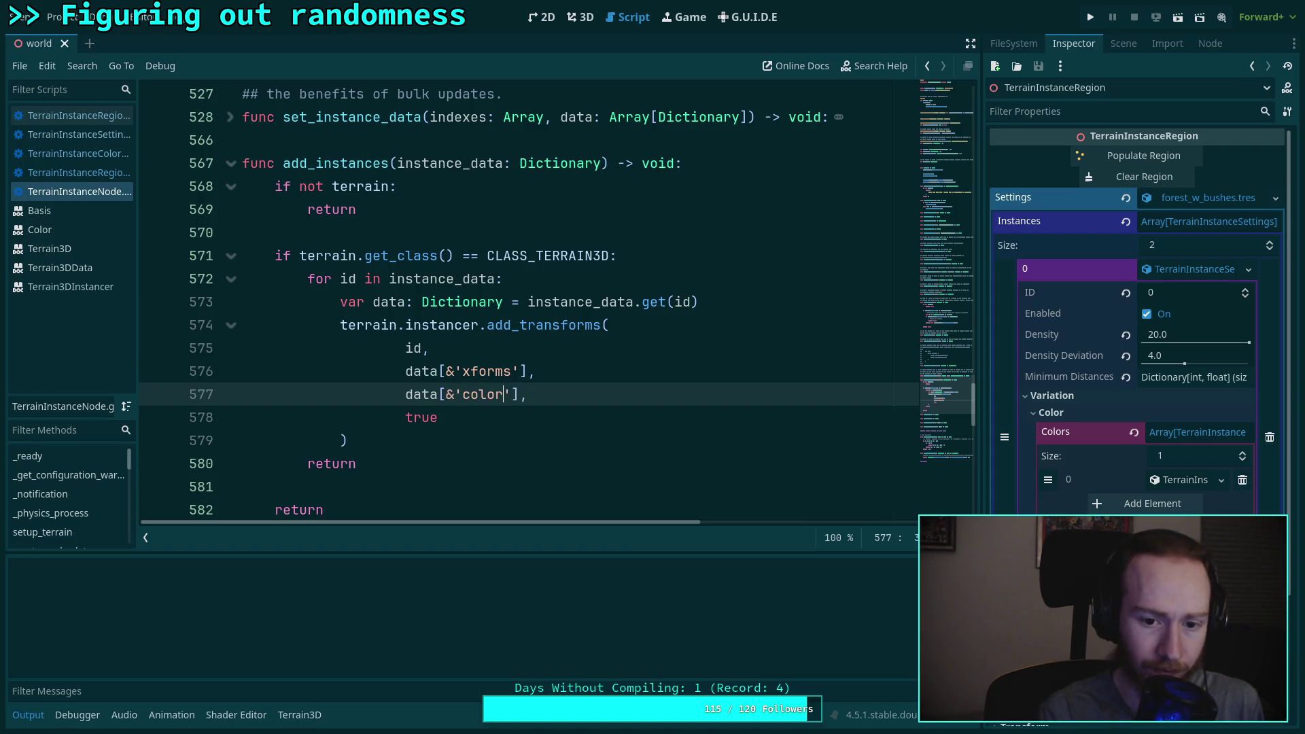
pyautogui.write('s')
pyautogui.press('Escape')
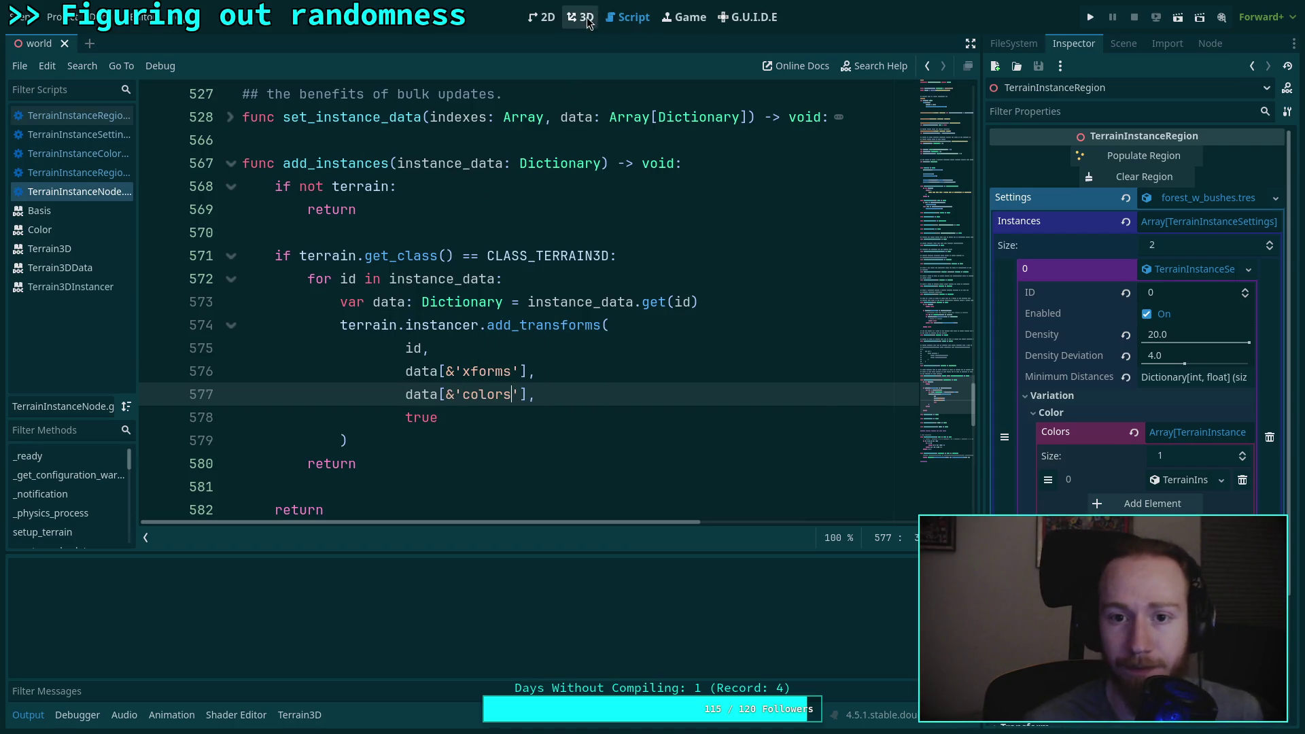
# Step: Clear the terrain region's instances and repopulate it in the 3D view
pyautogui.click(585, 18)
pyautogui.click(1130, 180)
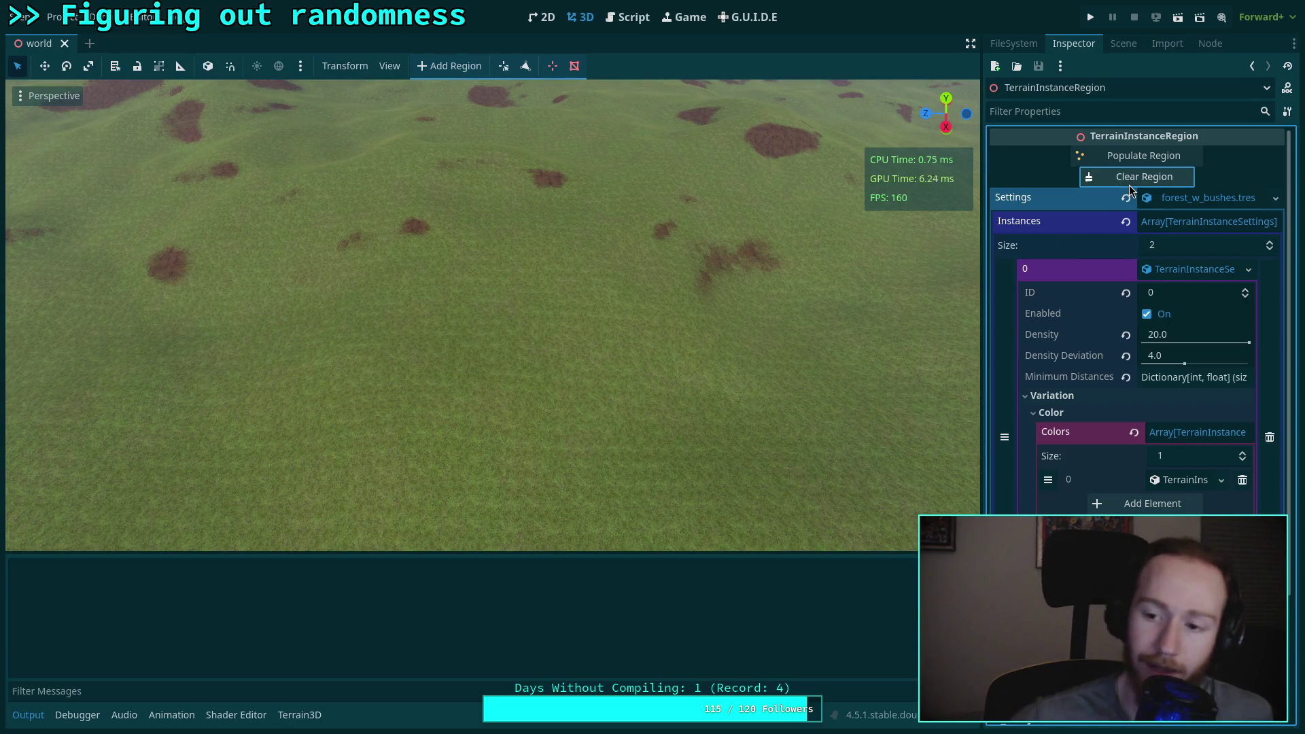
pyautogui.click(1087, 155)
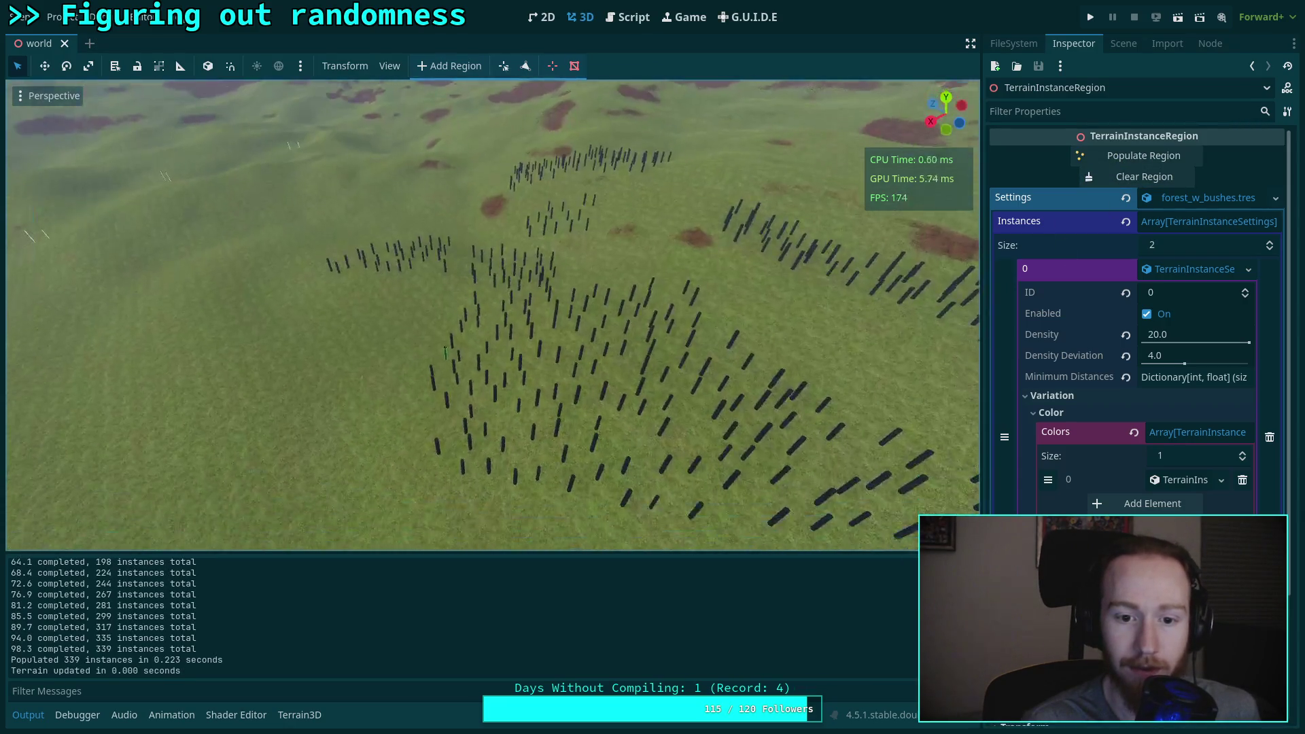
pyautogui.click(628, 17)
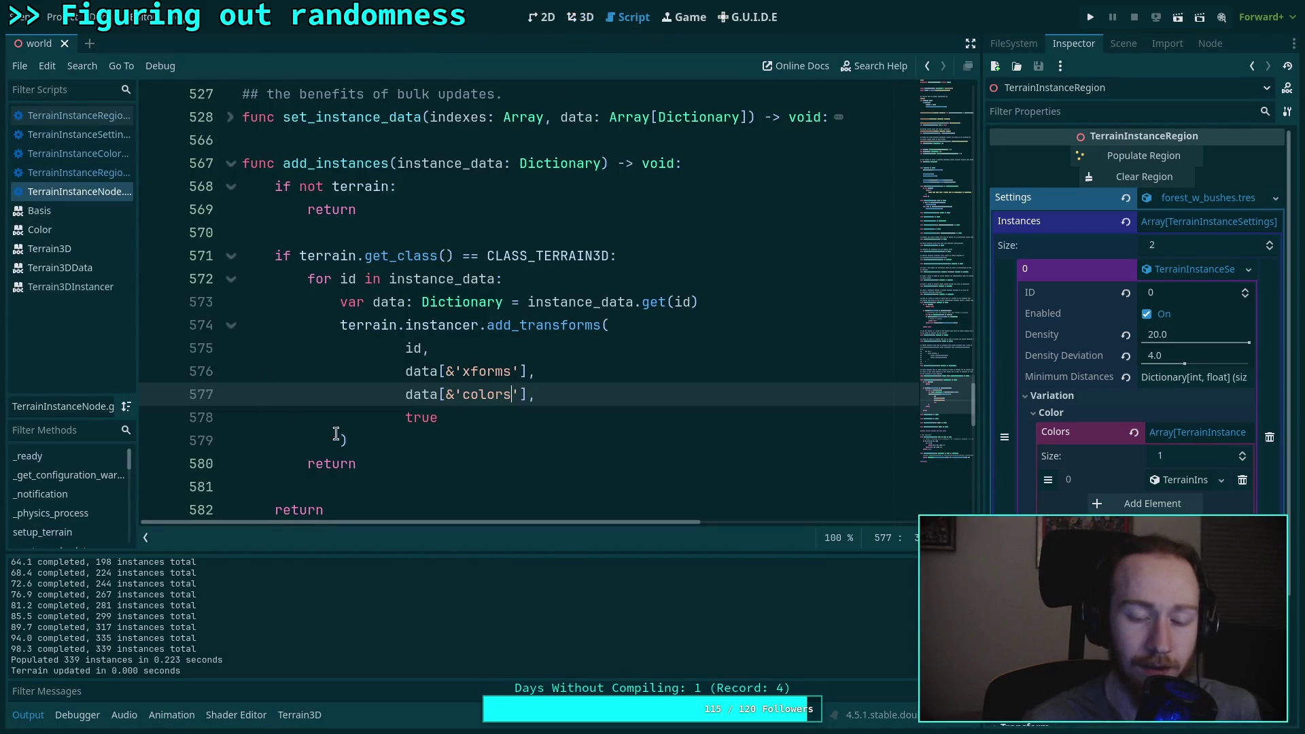
# Step: Delete the early 'return Color.BLACK' line from _vary_color in TerrainInstanceRegion and save
pyautogui.click(102, 134)
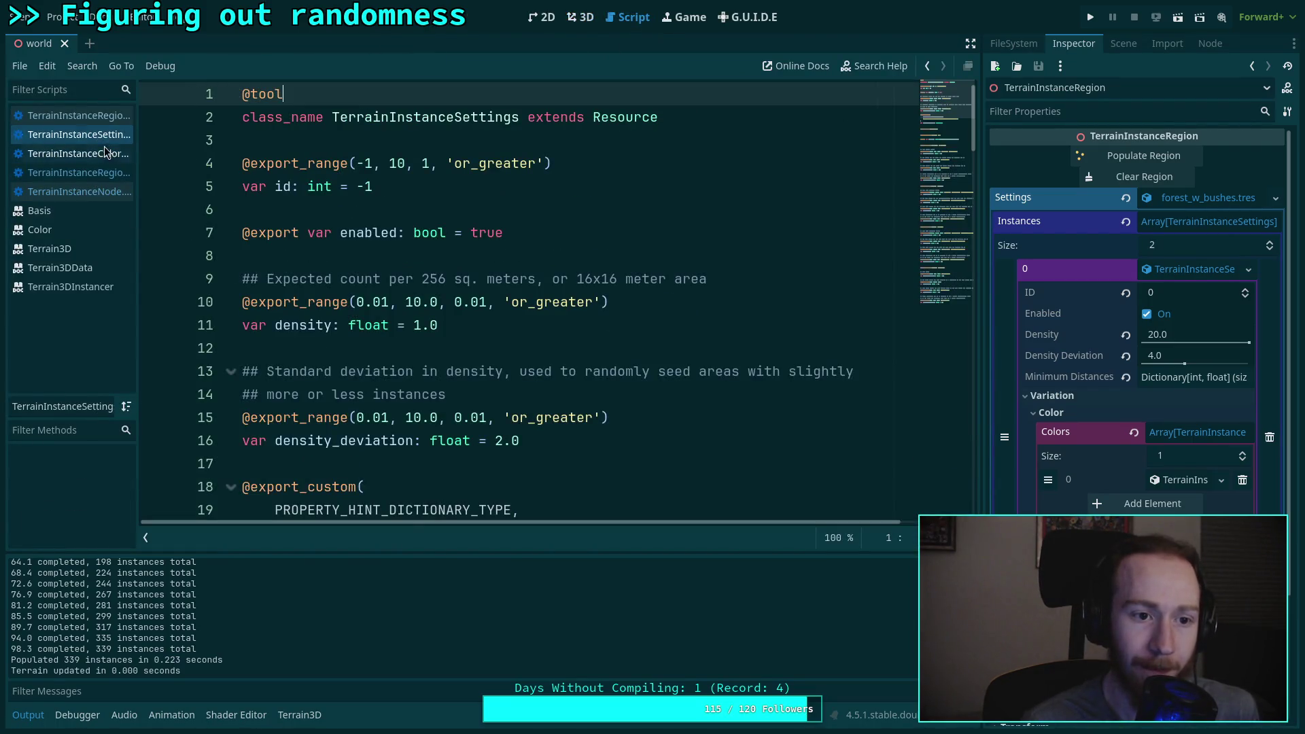
pyautogui.click(102, 154)
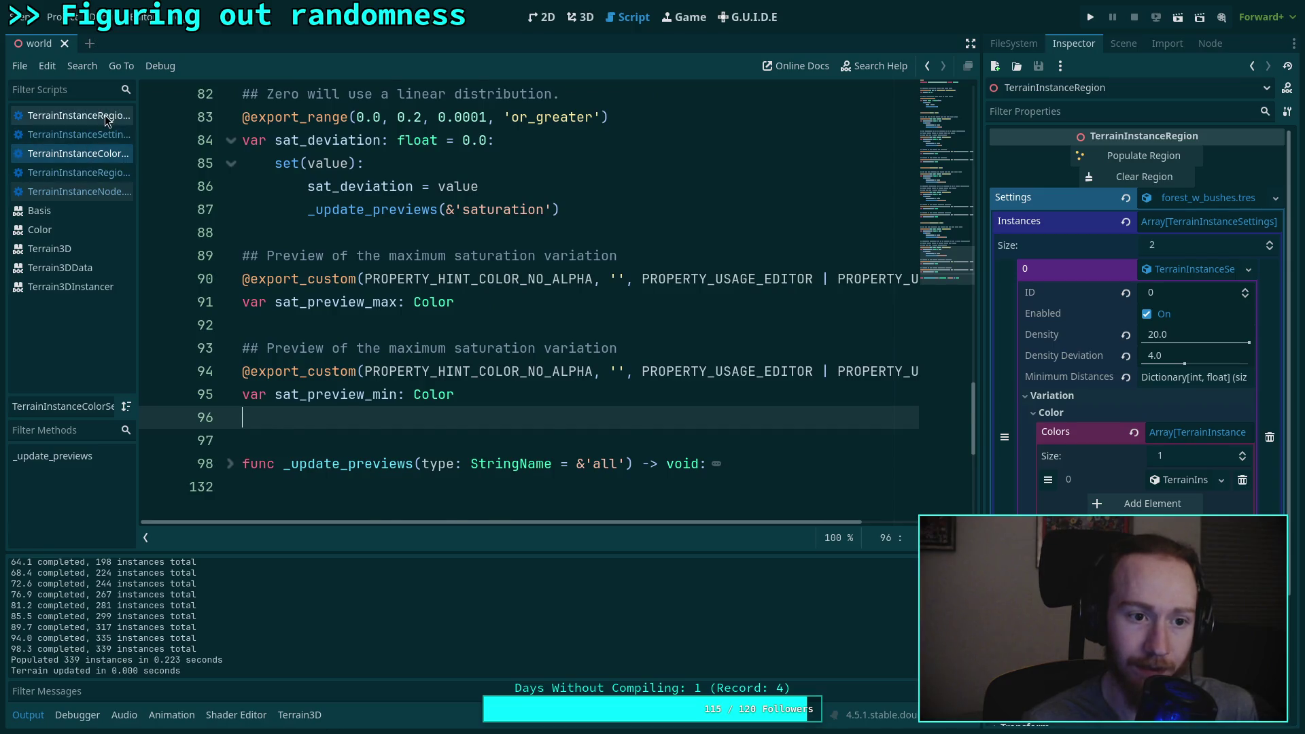
pyautogui.click(107, 117)
pyautogui.press('Up')
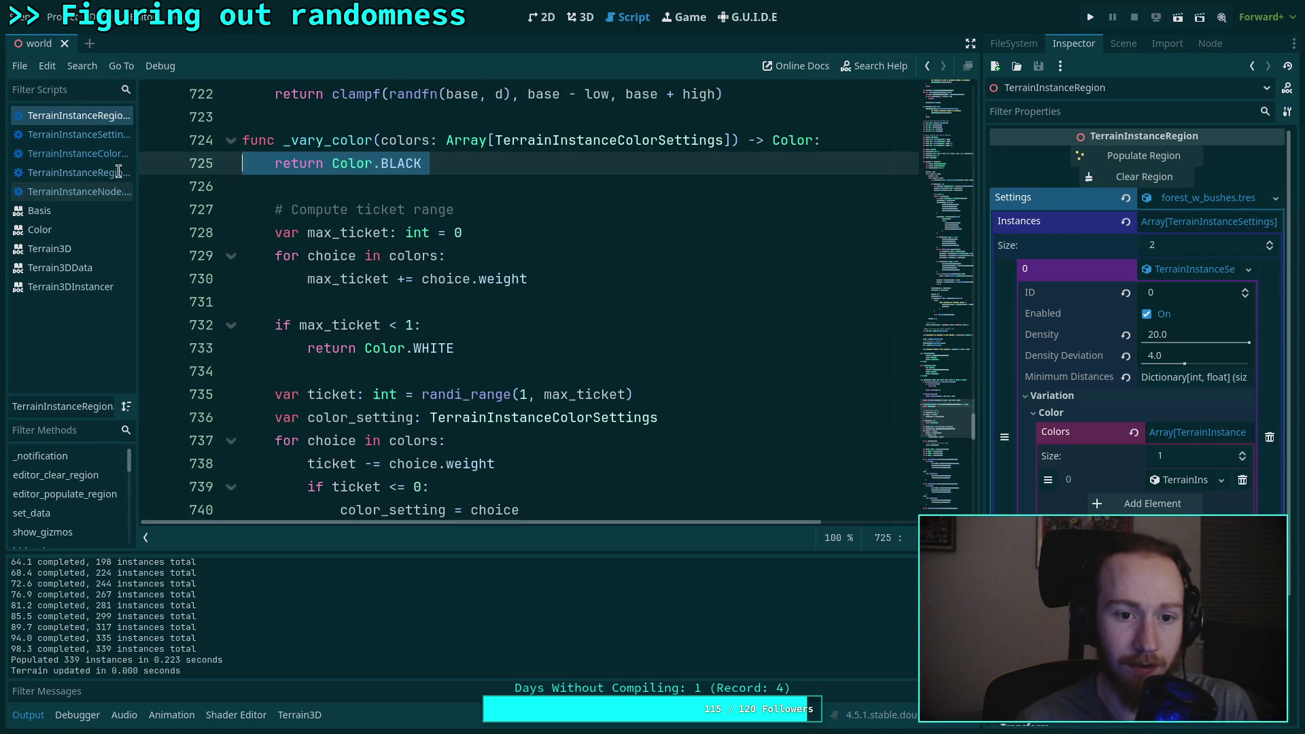
pyautogui.hotkey('ctrl', 'shift', 'k')
pyautogui.press('BackSpace')
pyautogui.hotkey('ctrl', 's')
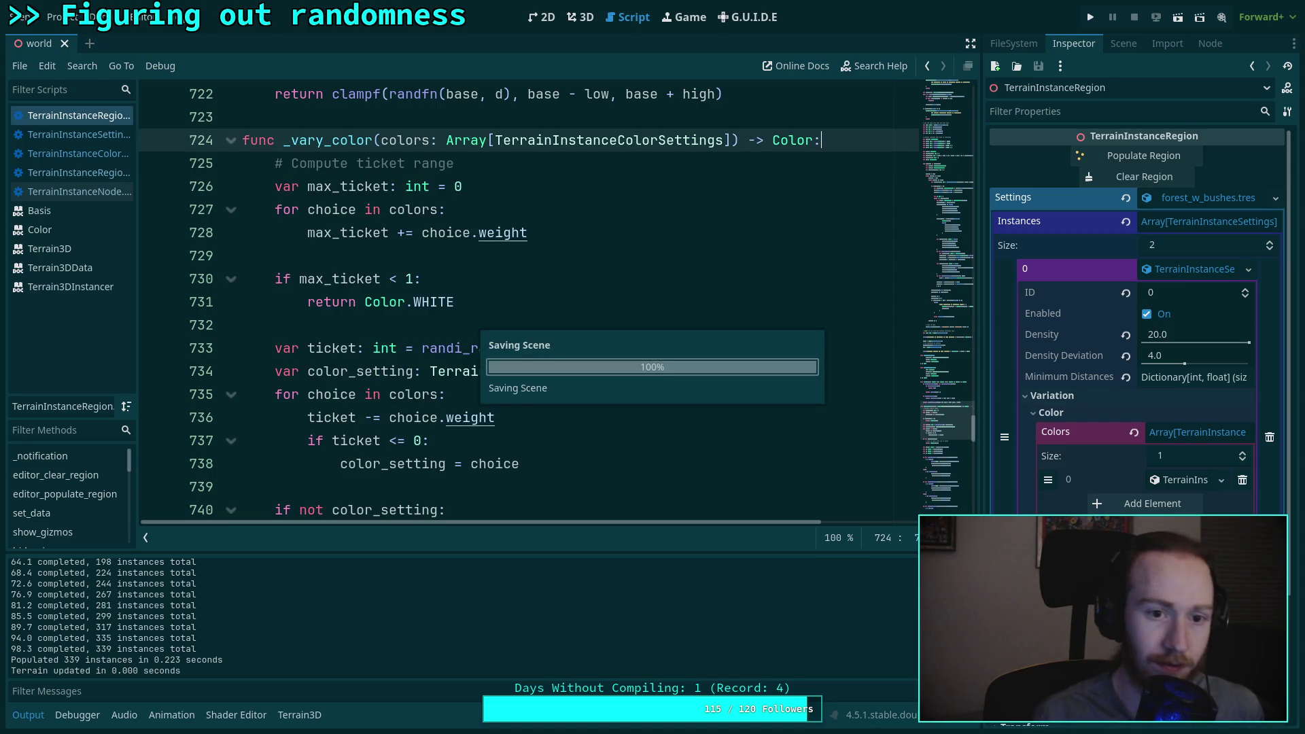
# Step: Clear and repopulate the region in 3D, giving 332 posts in varied purple and grey
pyautogui.click(580, 17)
pyautogui.click(1144, 176)
pyautogui.click(1144, 155)
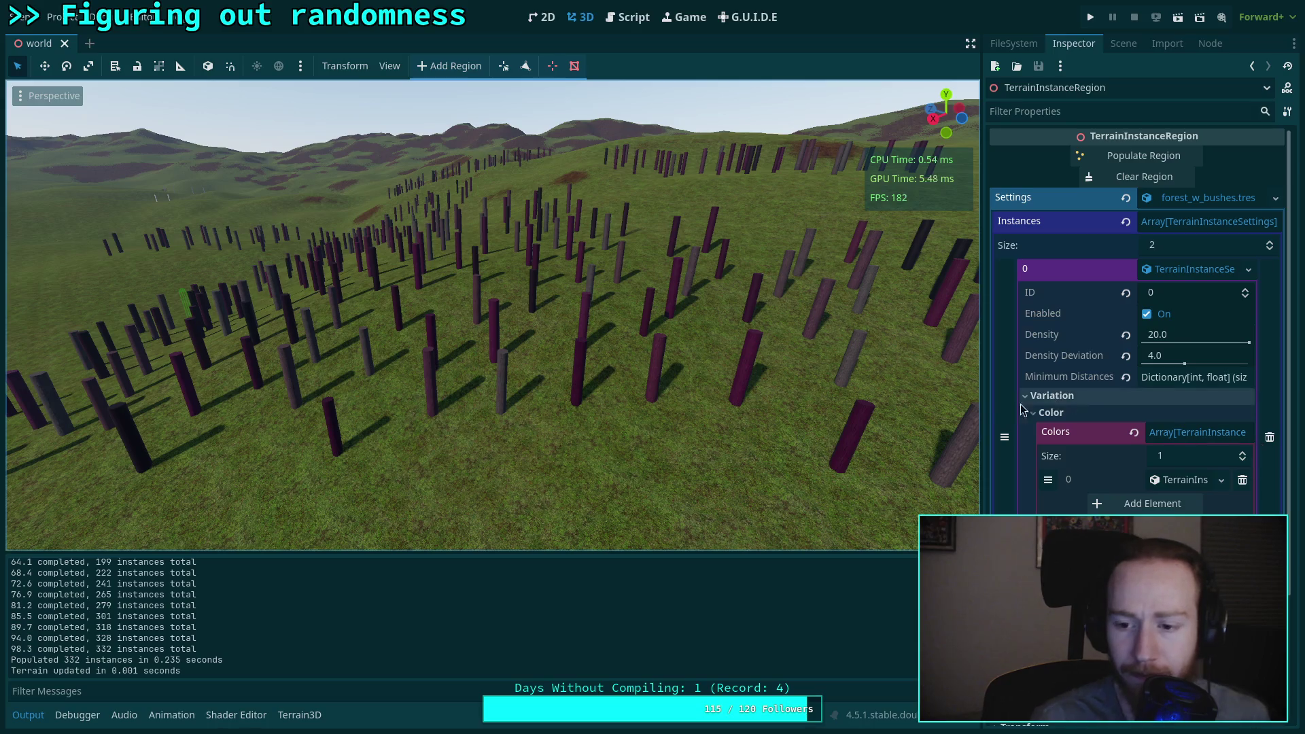
# Step: Widen the Inspector, expand the first colour entry and lower its lightness variation toward zero
pyautogui.moveTo(980, 416); pyautogui.dragTo(892, 418)
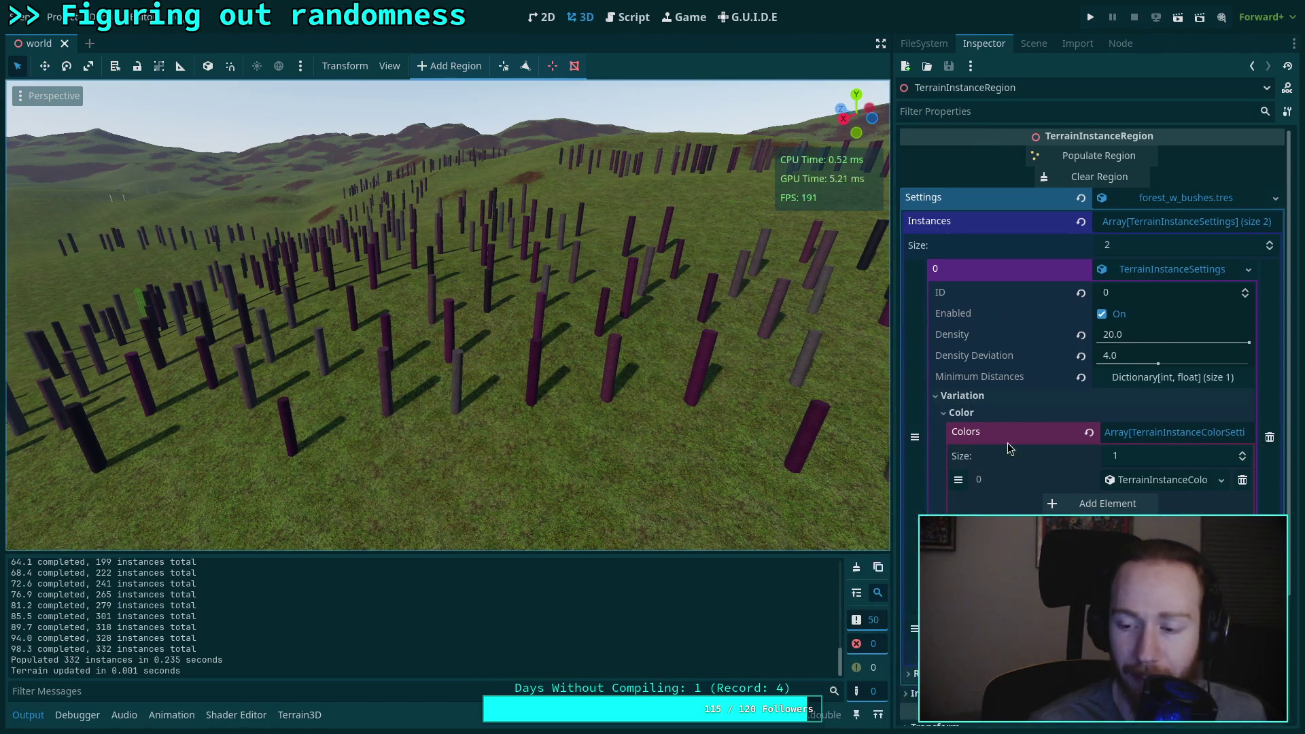
pyautogui.click(1163, 479)
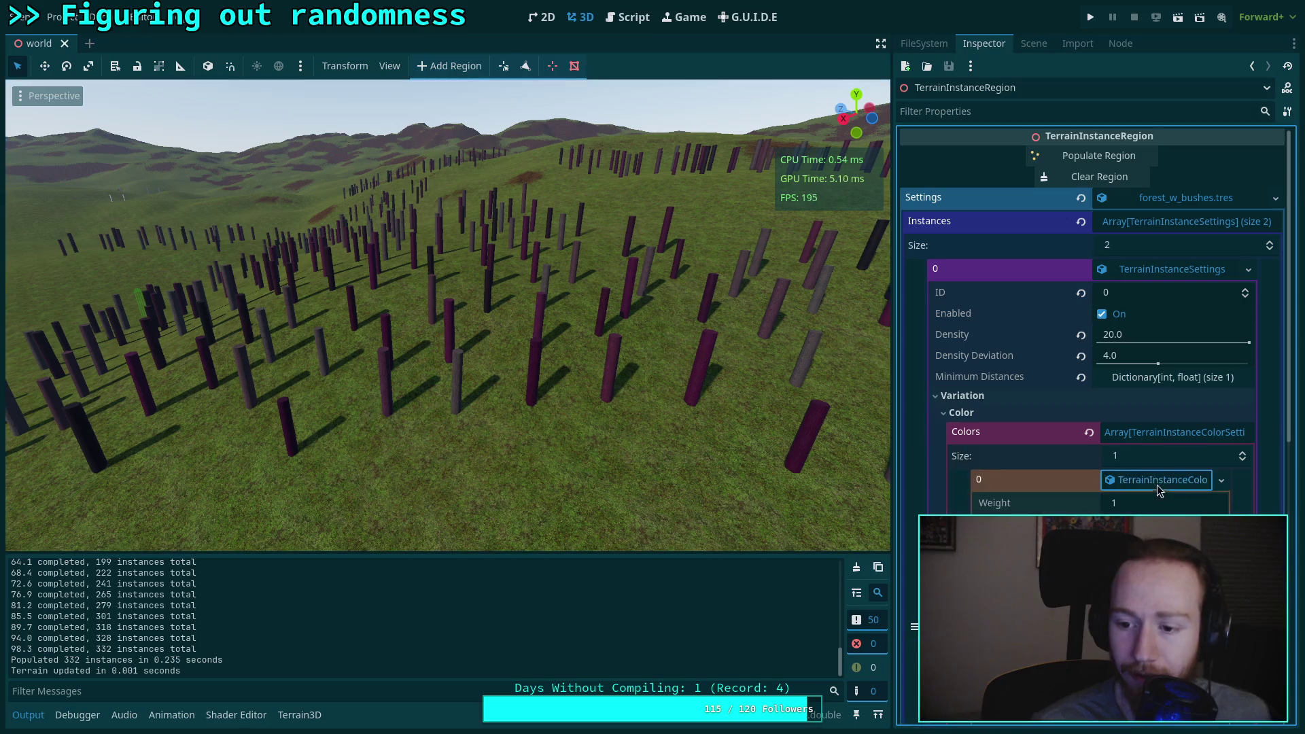
pyautogui.moveTo(1215, 380); pyautogui.dragTo(1072, 380)
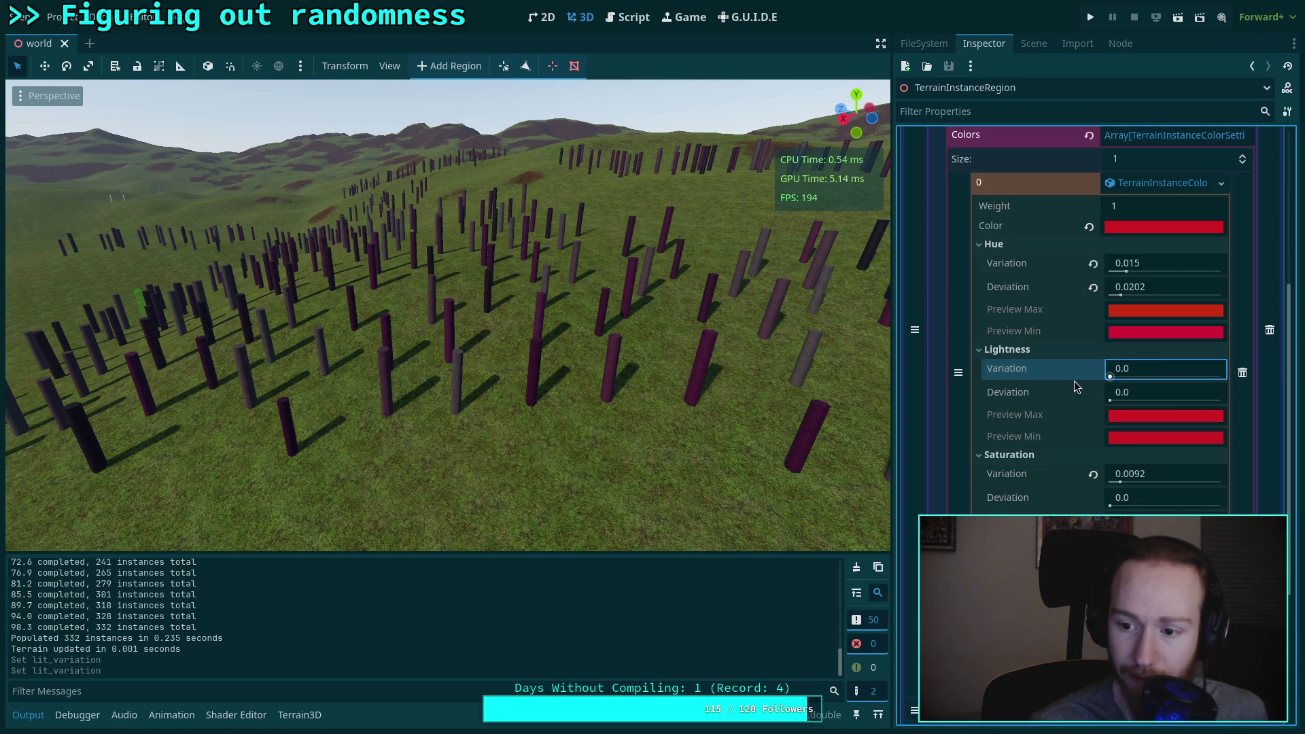
# Step: Clear and repopulate the region, then fly the camera up and down to inspect the cylinders
pyautogui.scroll(3, 1053, 394)
pyautogui.scroll(2, 1078, 286)
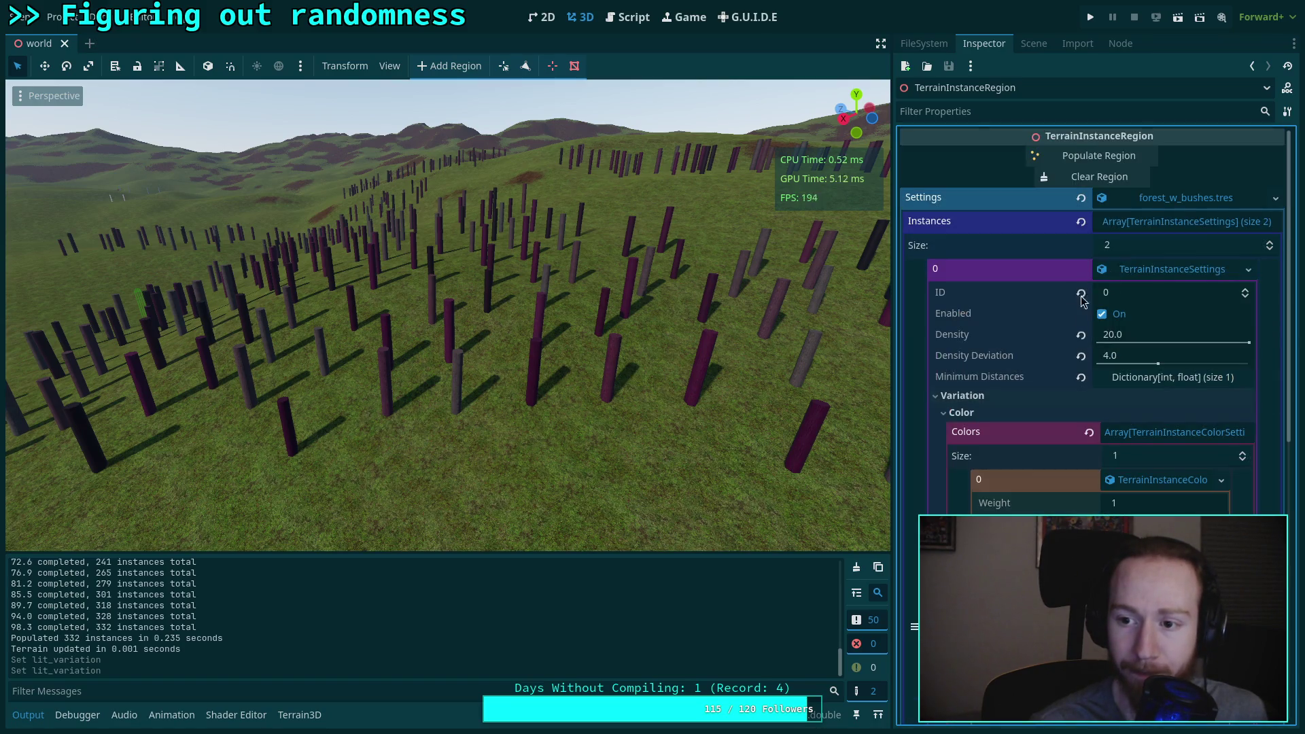
pyautogui.click(1099, 177)
pyautogui.click(1099, 156)
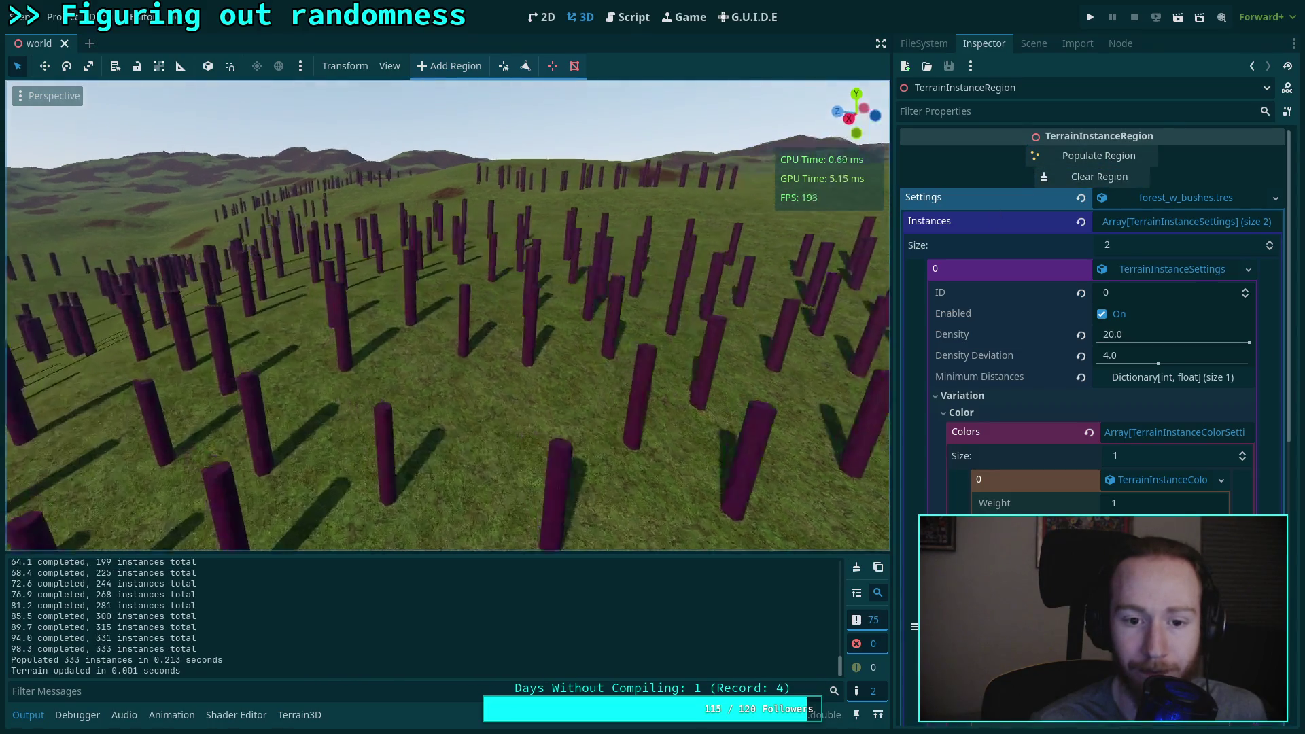
pyautogui.press('e')
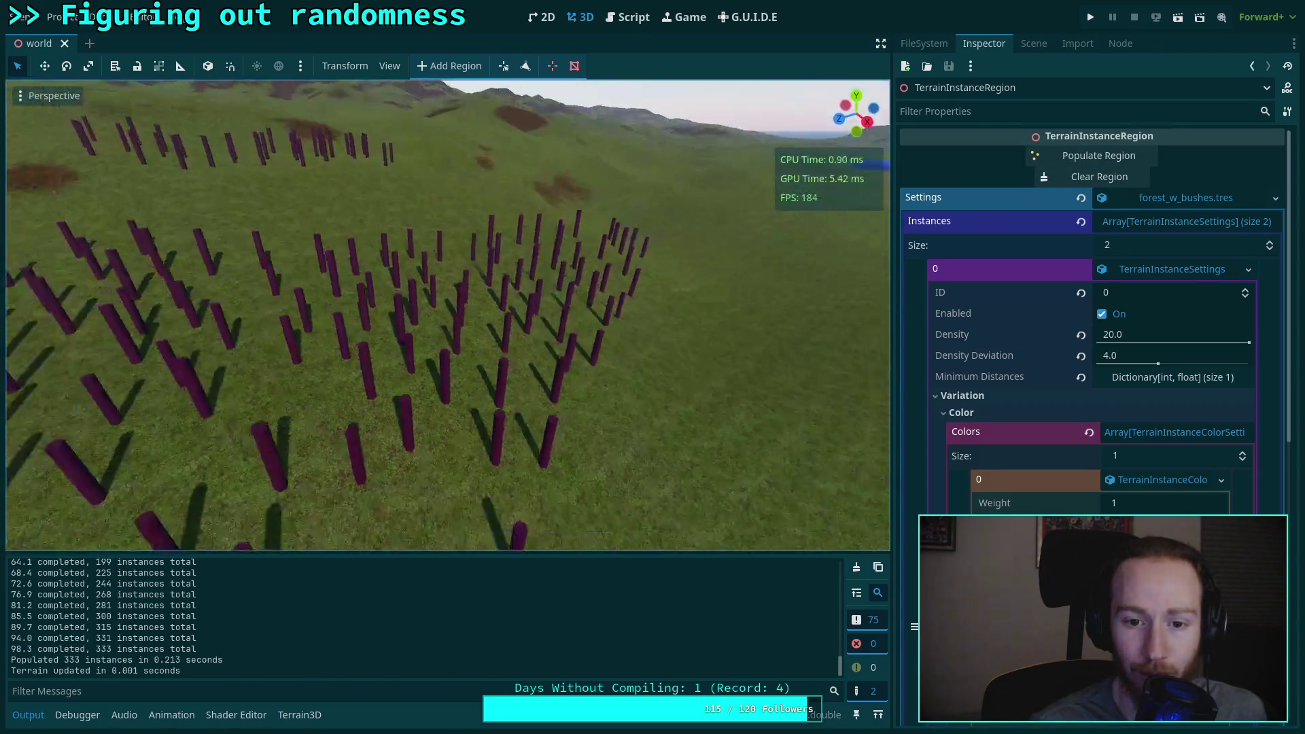
pyautogui.press('q')
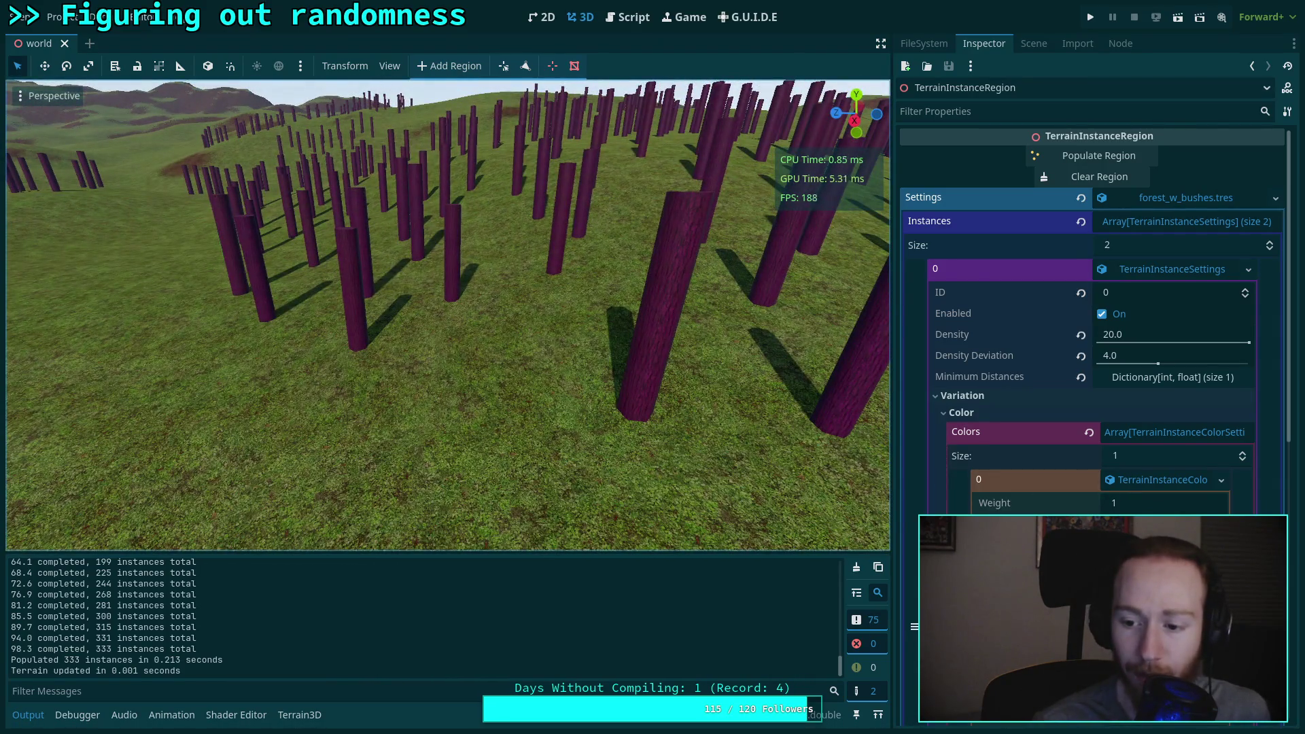
# Step: Raise the instance colour's hue deviation to 0.0427 and clear the region's cylinders
pyautogui.scroll(-2, 1030, 504)
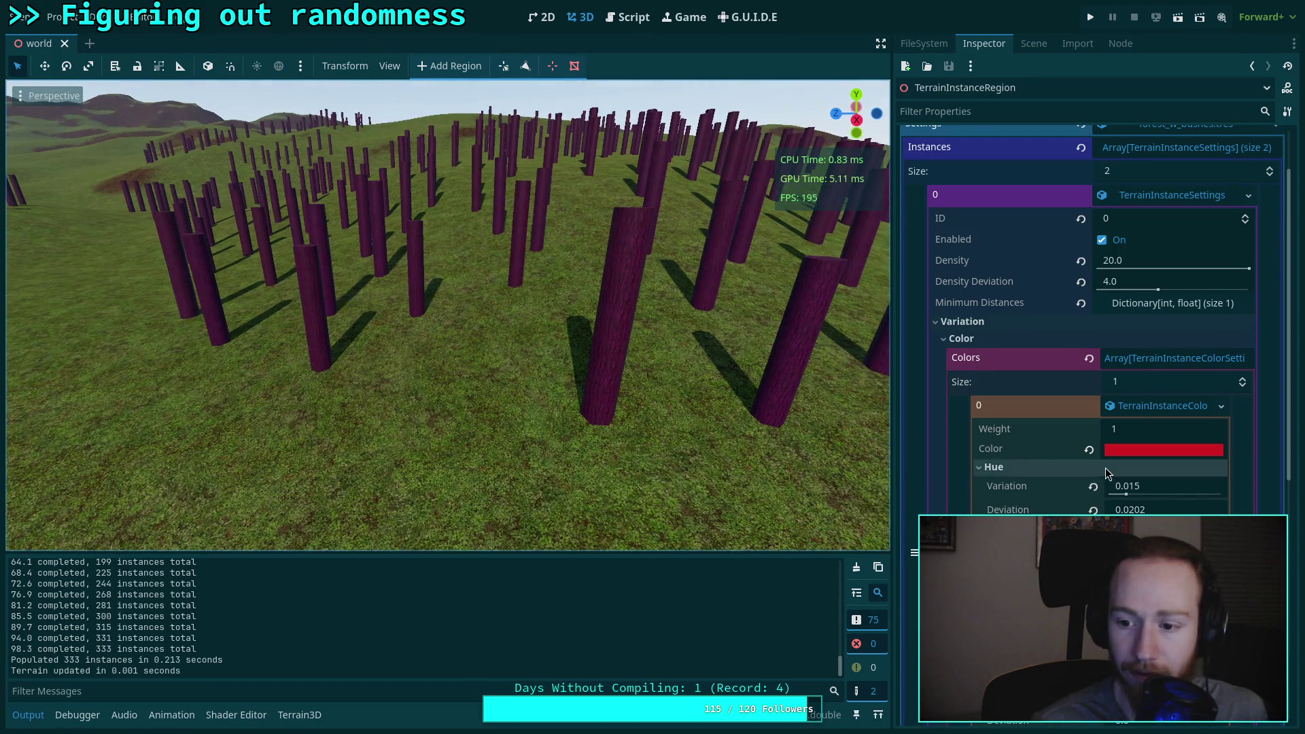
pyautogui.moveTo(1128, 509); pyautogui.dragTo(1155, 509)
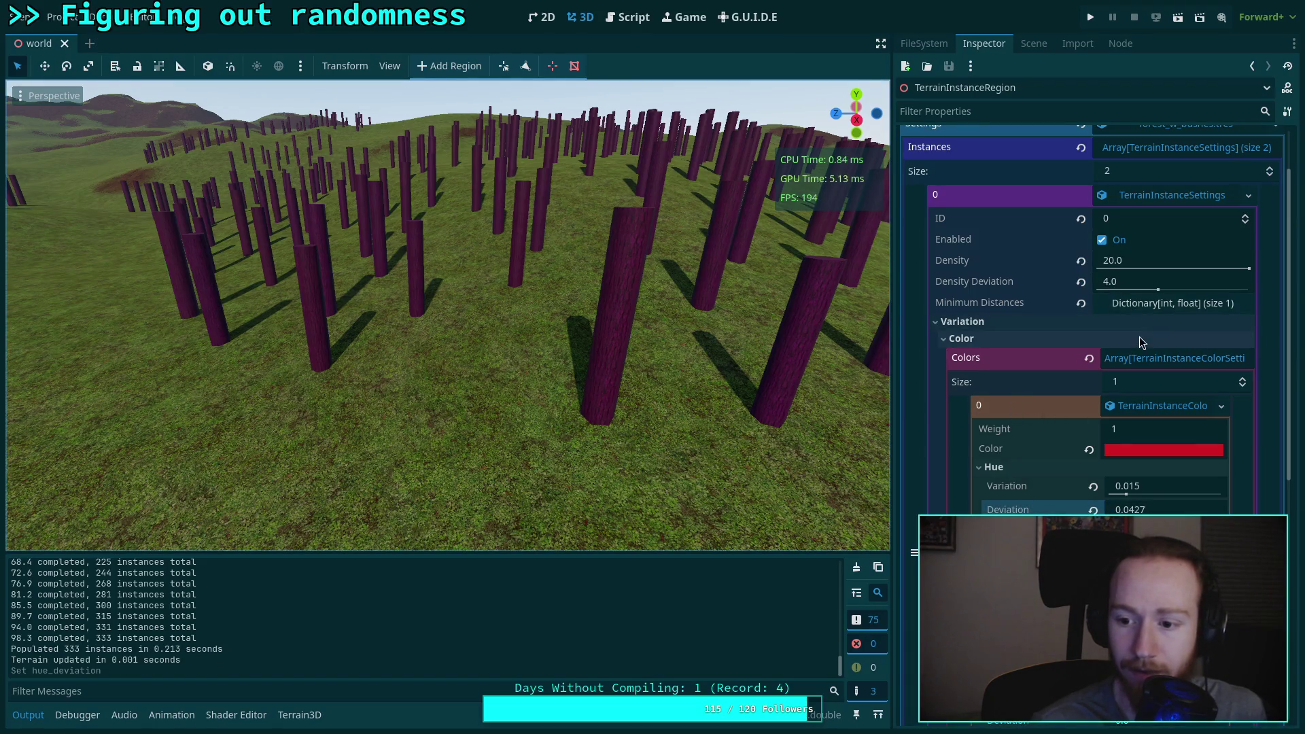
pyautogui.scroll(3, 1151, 280)
pyautogui.click(1099, 177)
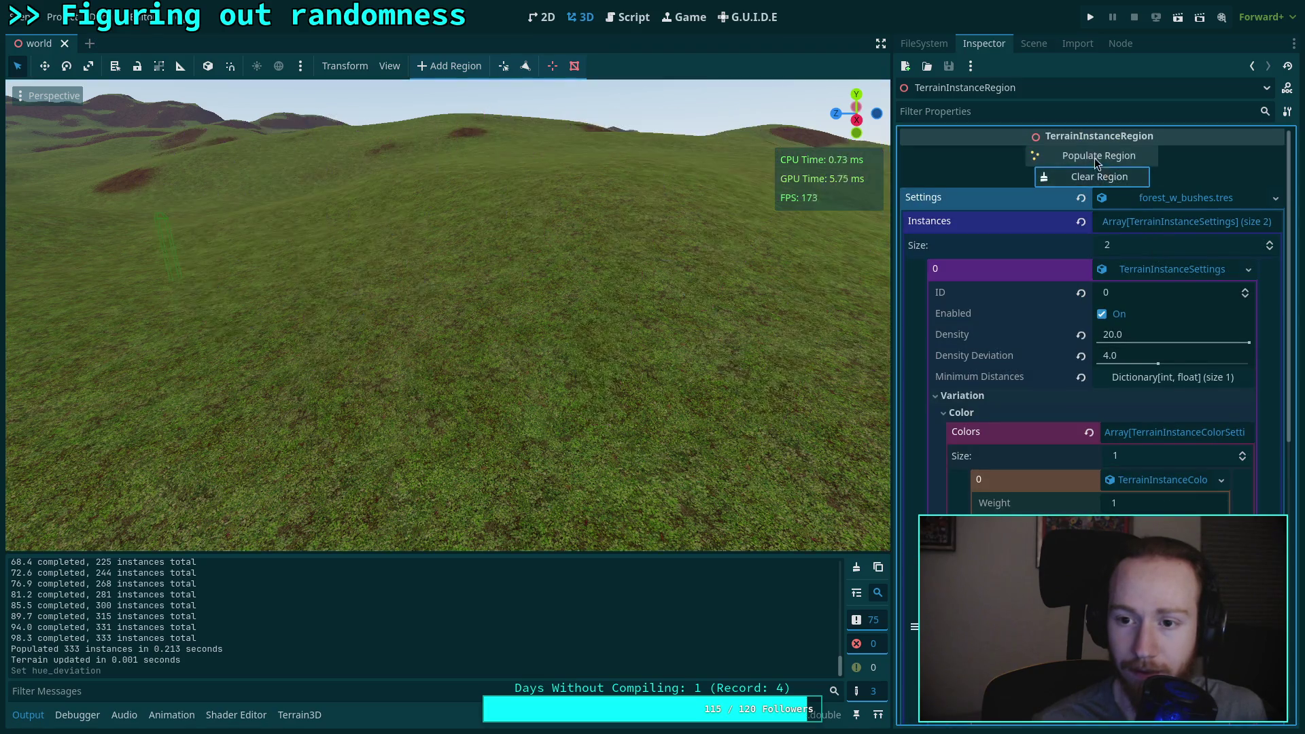
# Step: Populate the region with purple cylinders, then regenerate a fresh random layout and move closer
pyautogui.click(1099, 156)
pyautogui.scroll(-5, 571, 300)
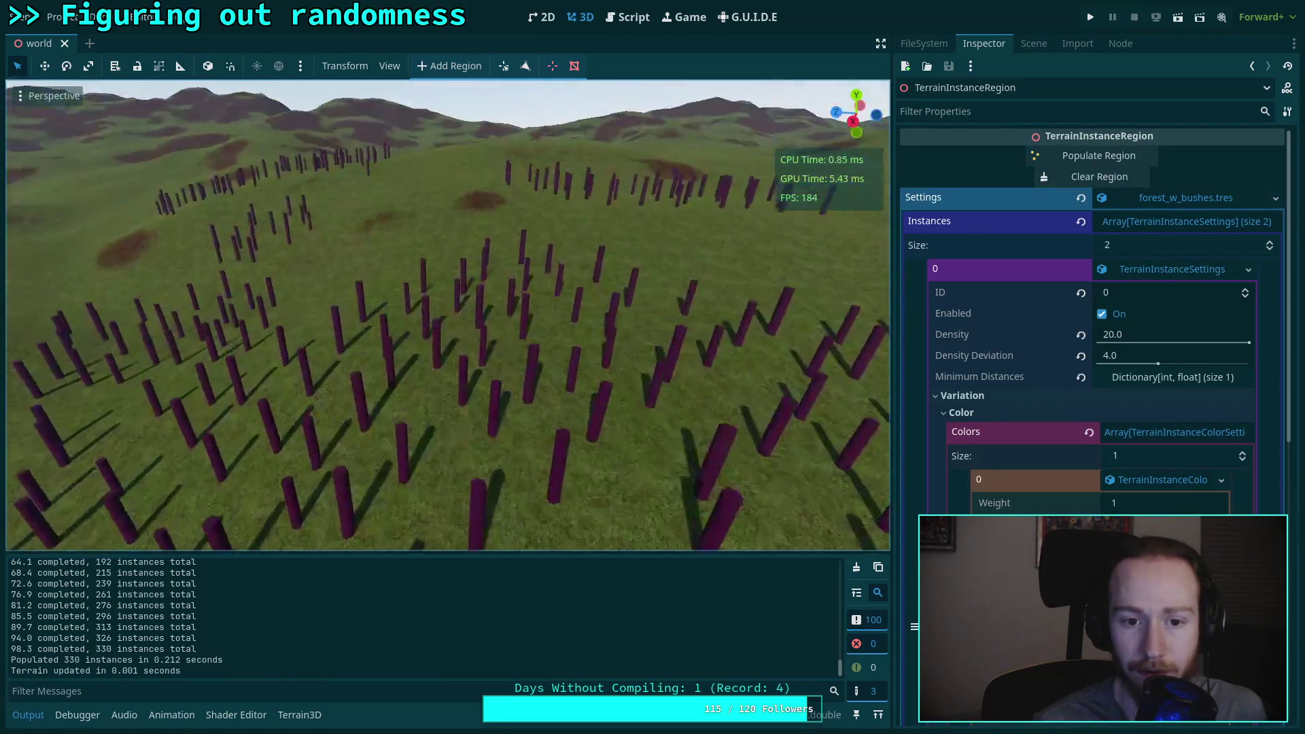
pyautogui.scroll(5, 571, 299)
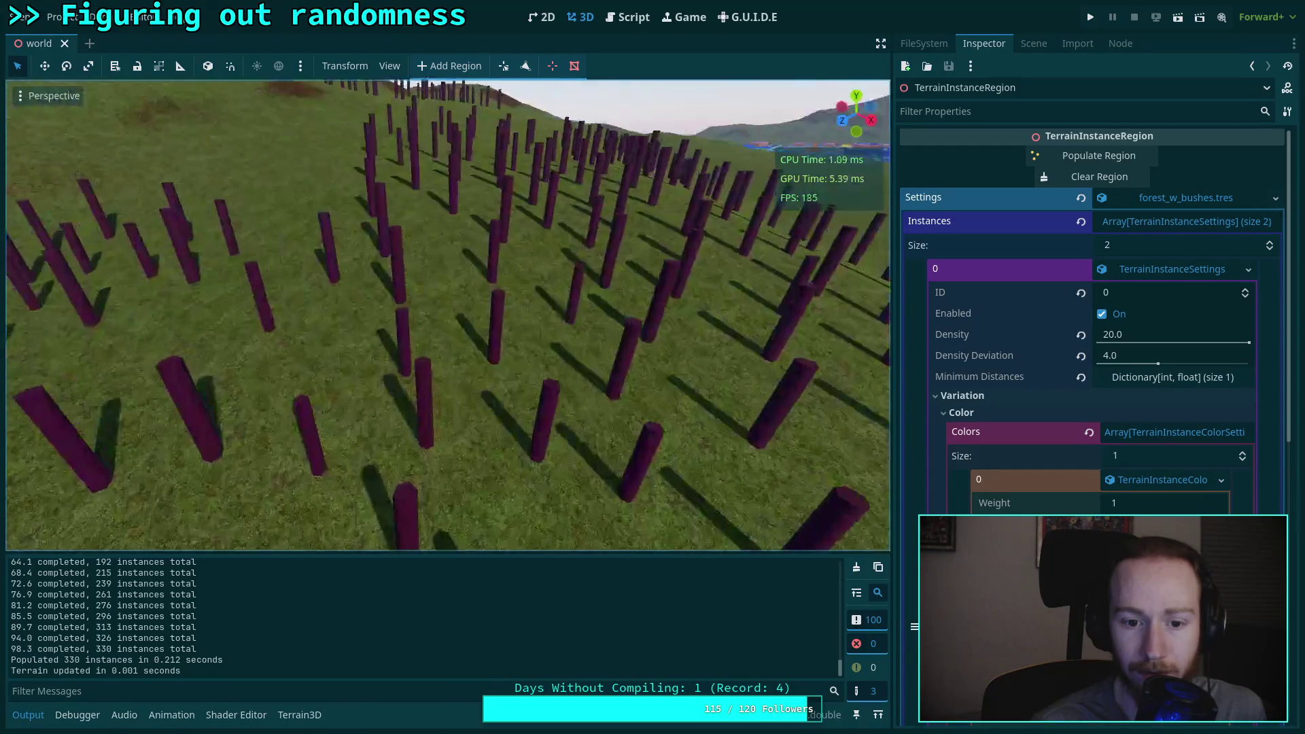
pyautogui.scroll(3, 449, 315)
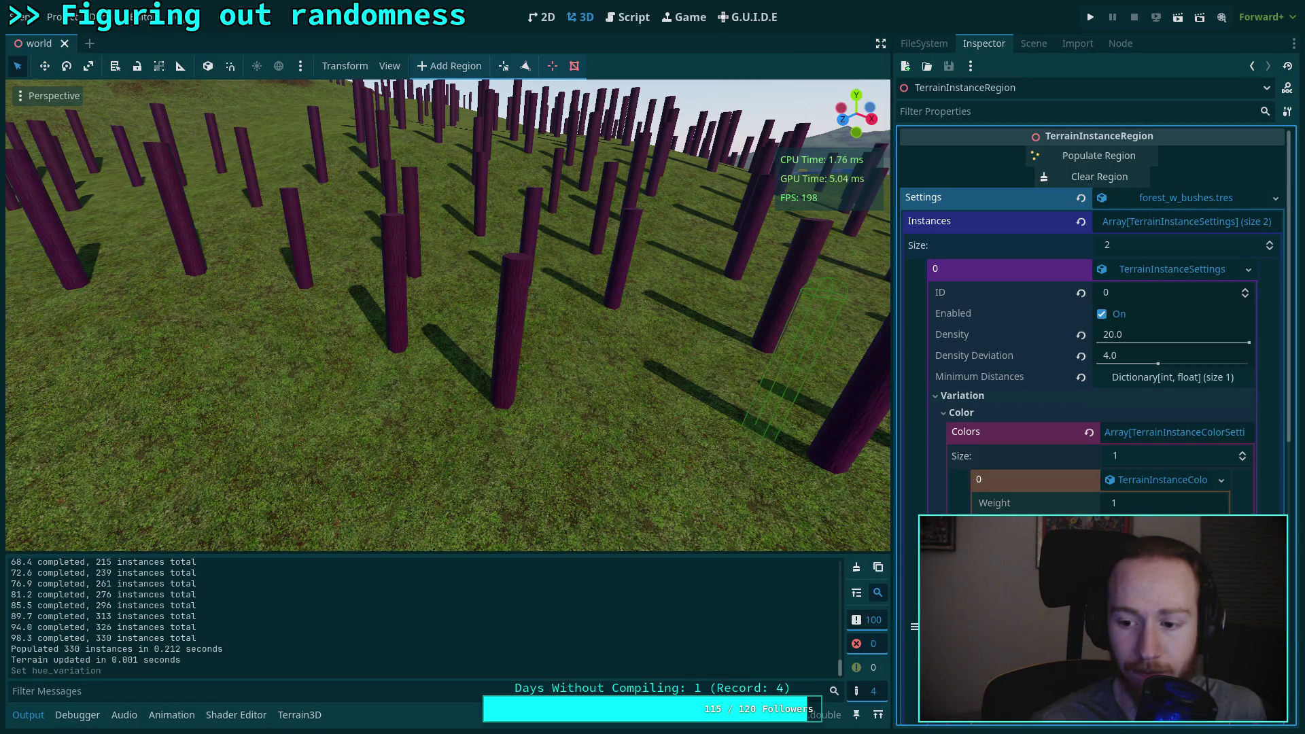
pyautogui.click(1099, 177)
pyautogui.click(1099, 155)
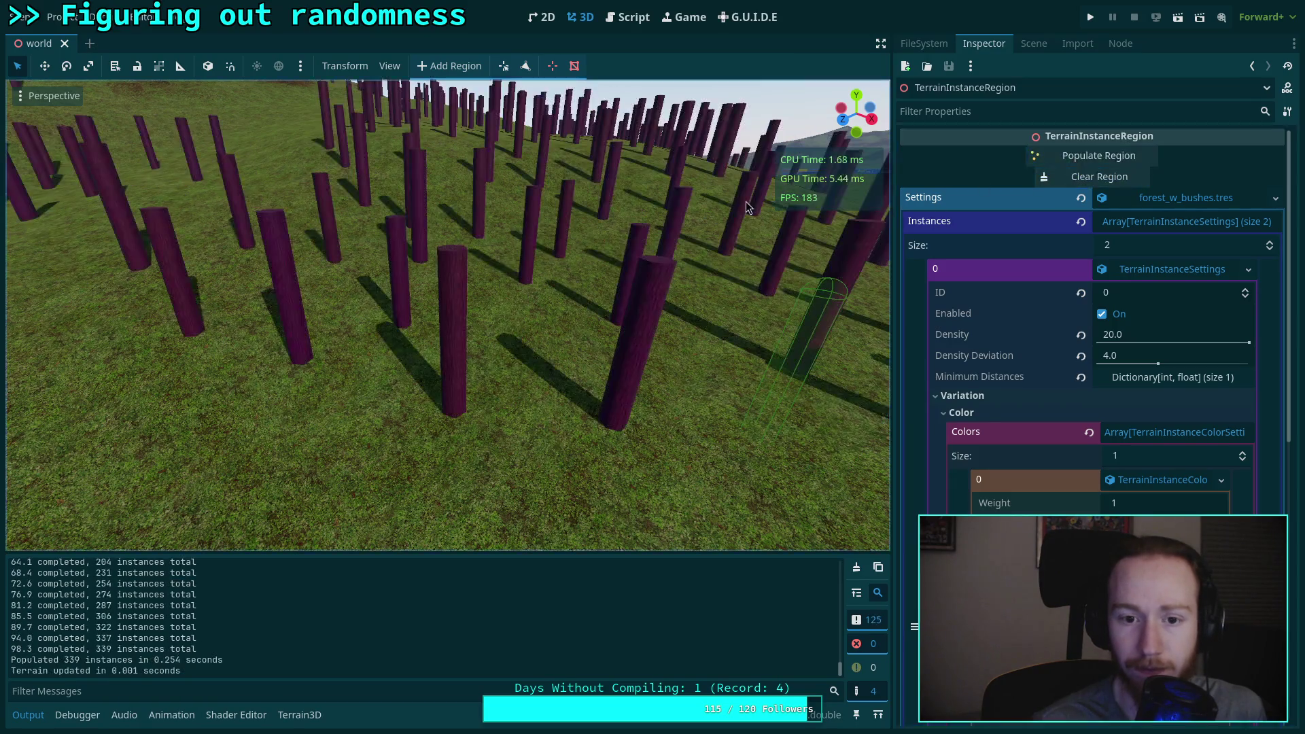
pyautogui.scroll(-5, 625, 251)
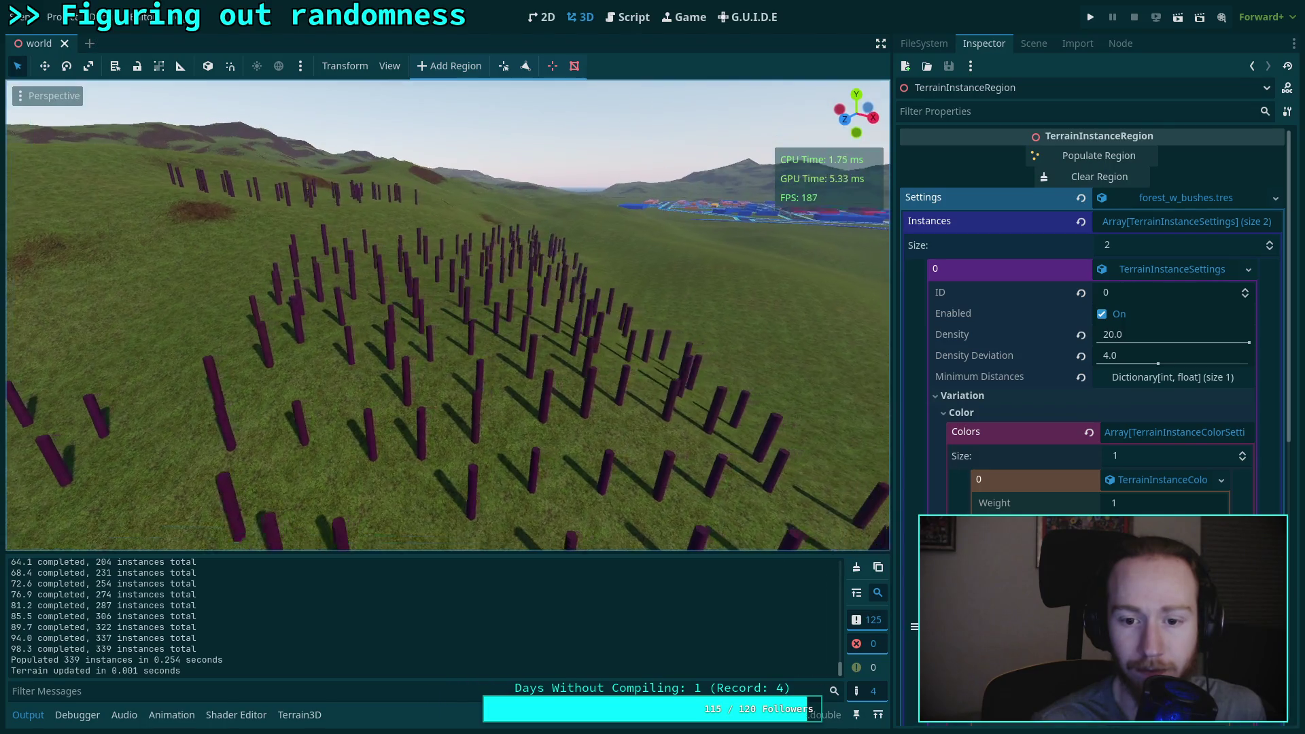
pyautogui.scroll(3, 626, 250)
pyautogui.moveTo(625, 250); pyautogui.dragTo(584, 252)
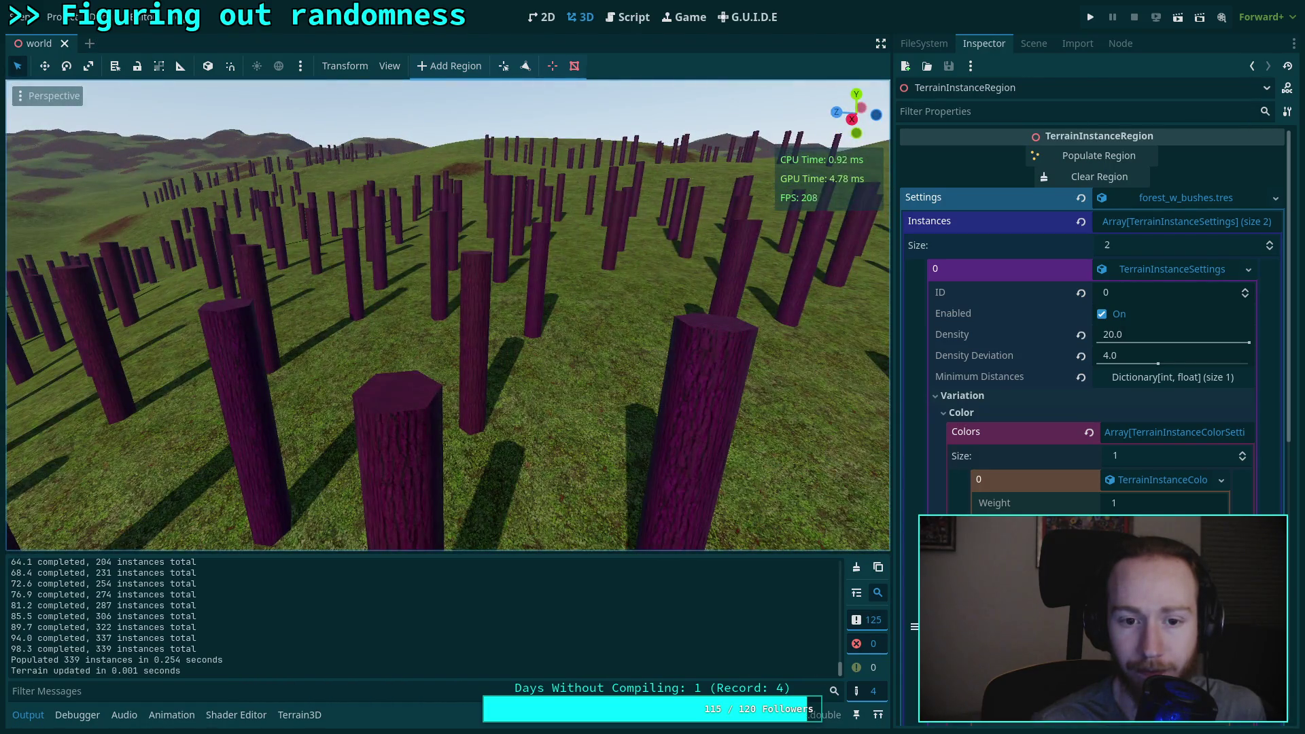
# Step: Set hue variation to 0.065 and hue deviation to 0.0694, then regenerate the region with 340 posts
pyautogui.click(1169, 527)
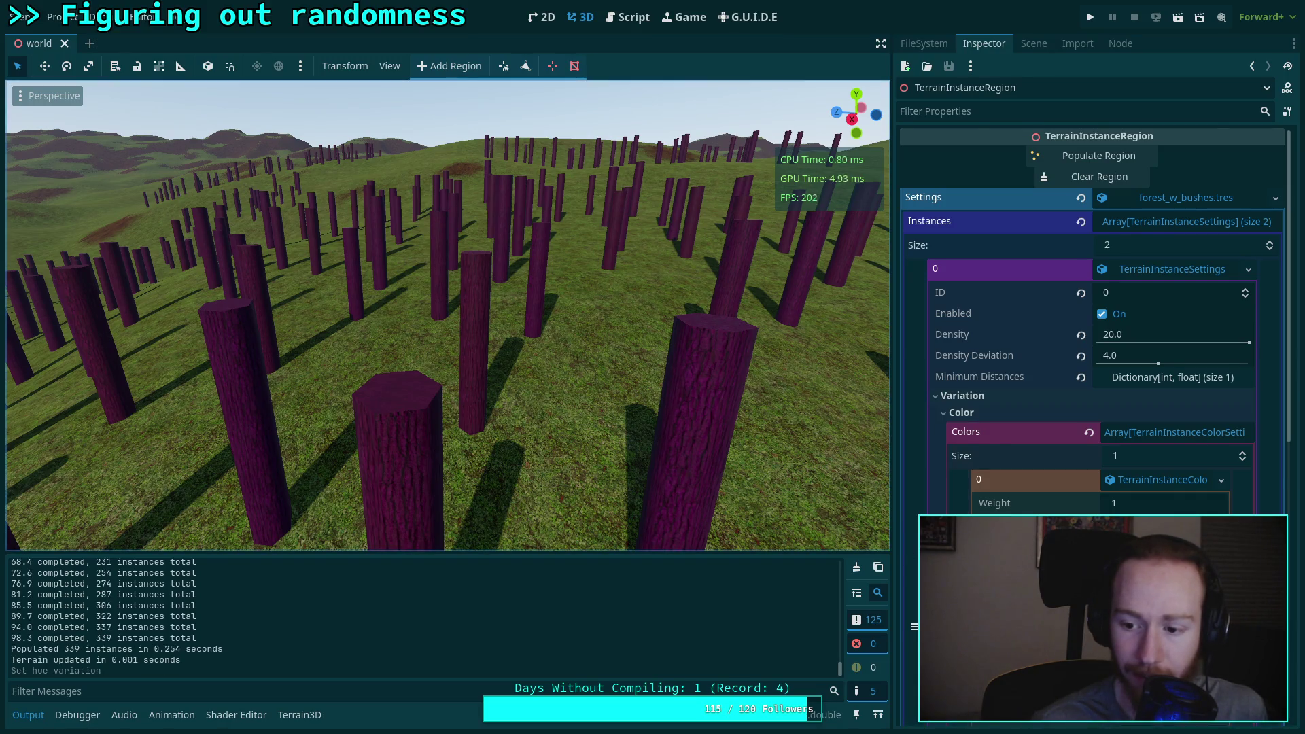
pyautogui.scroll(-4, 1066, 508)
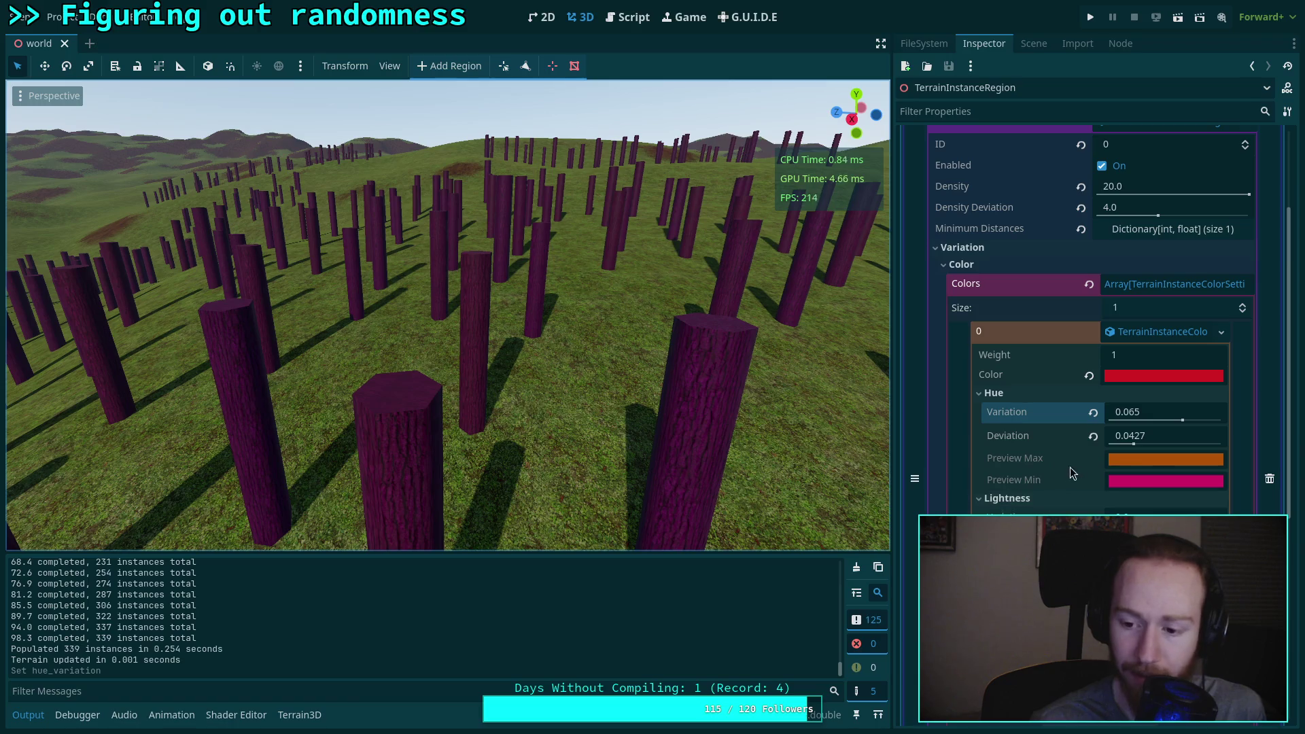
pyautogui.moveTo(1140, 438); pyautogui.dragTo(1135, 439)
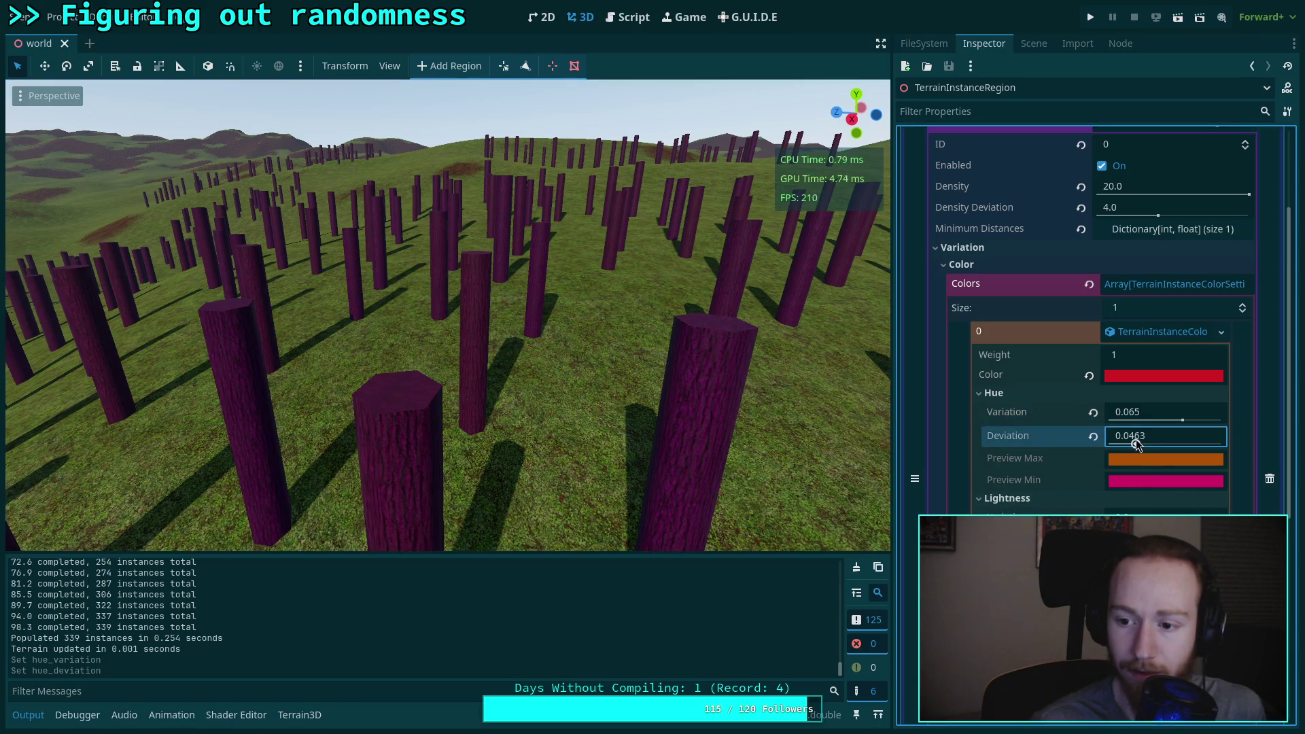
pyautogui.scroll(4, 1040, 435)
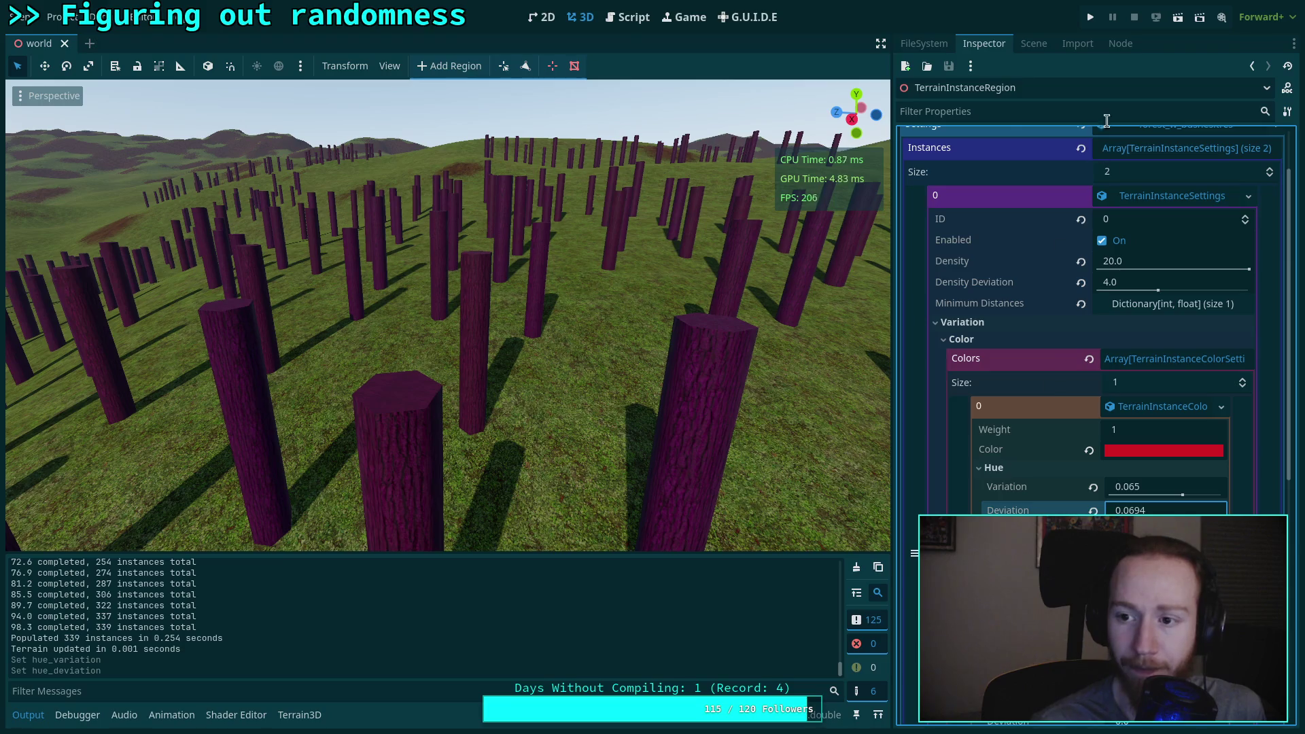
pyautogui.click(1099, 177)
pyautogui.click(1099, 156)
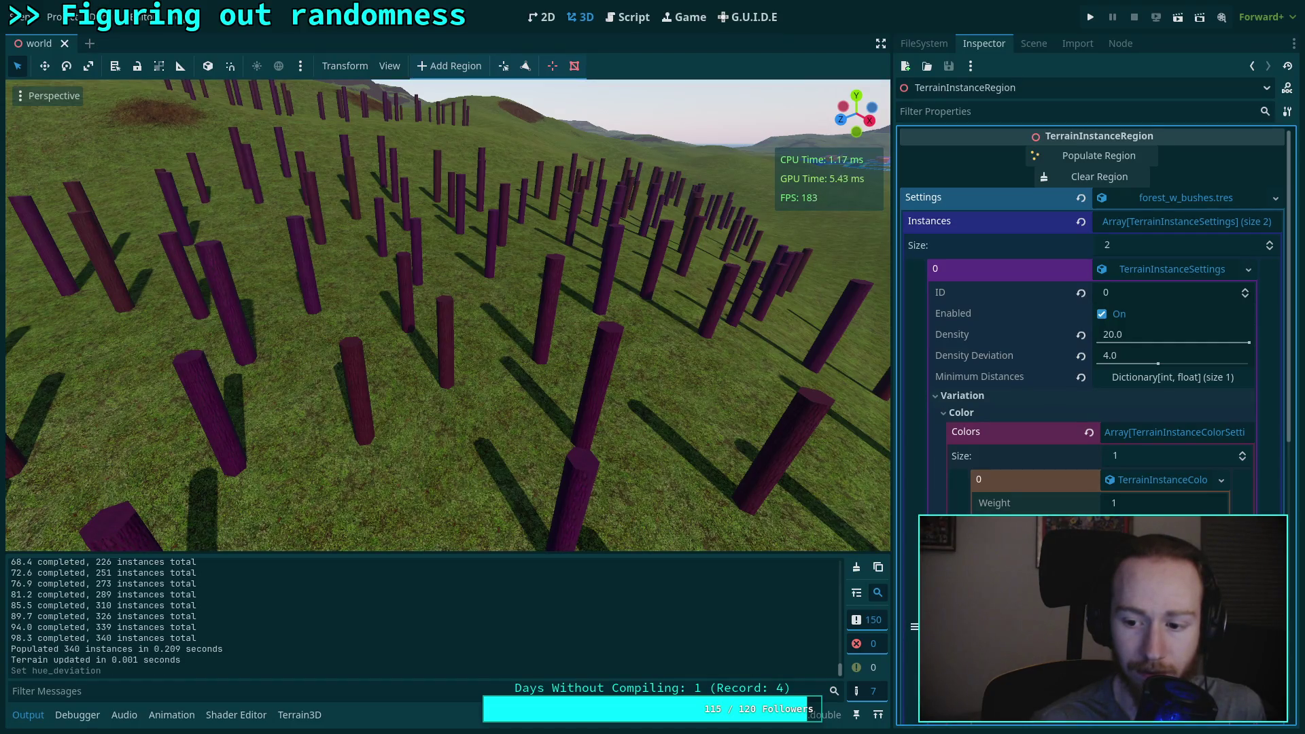
# Step: Populate a fresh layout of 339 purple posts and fly the camera through the field to check colours
pyautogui.click(1099, 156)
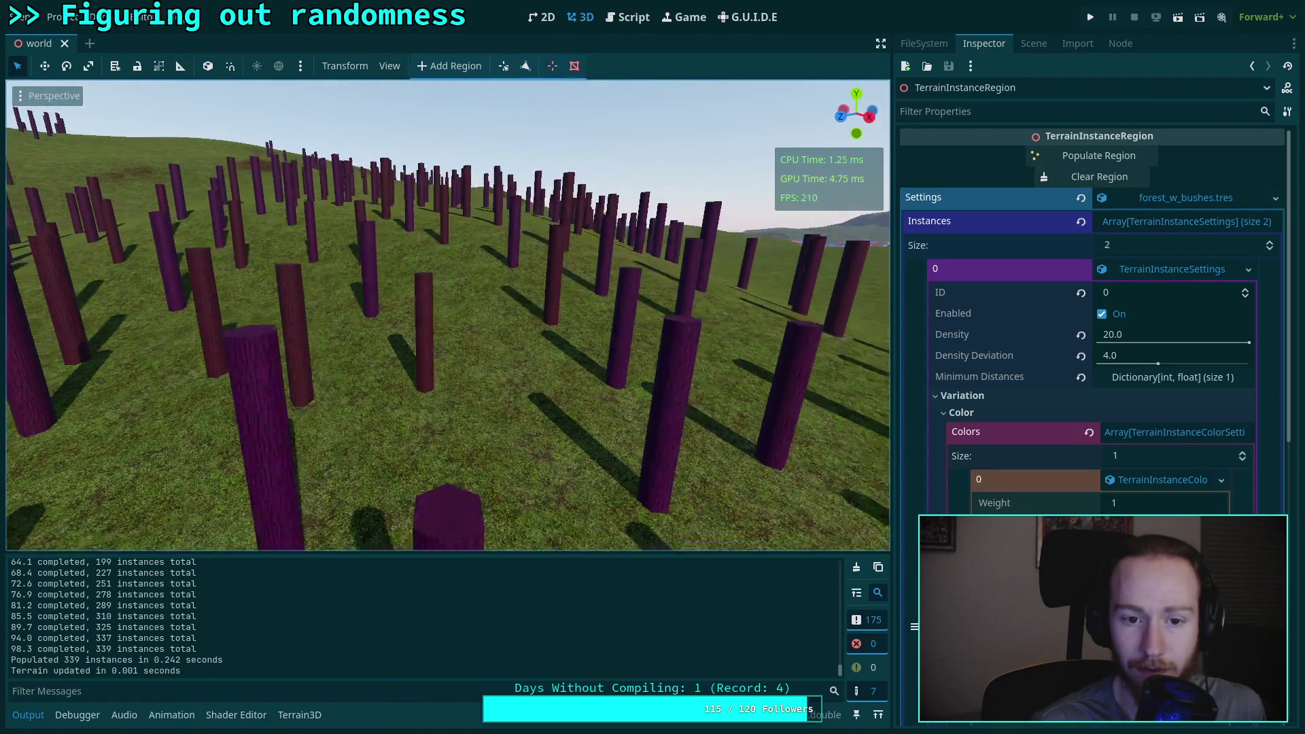
pyautogui.press('w')
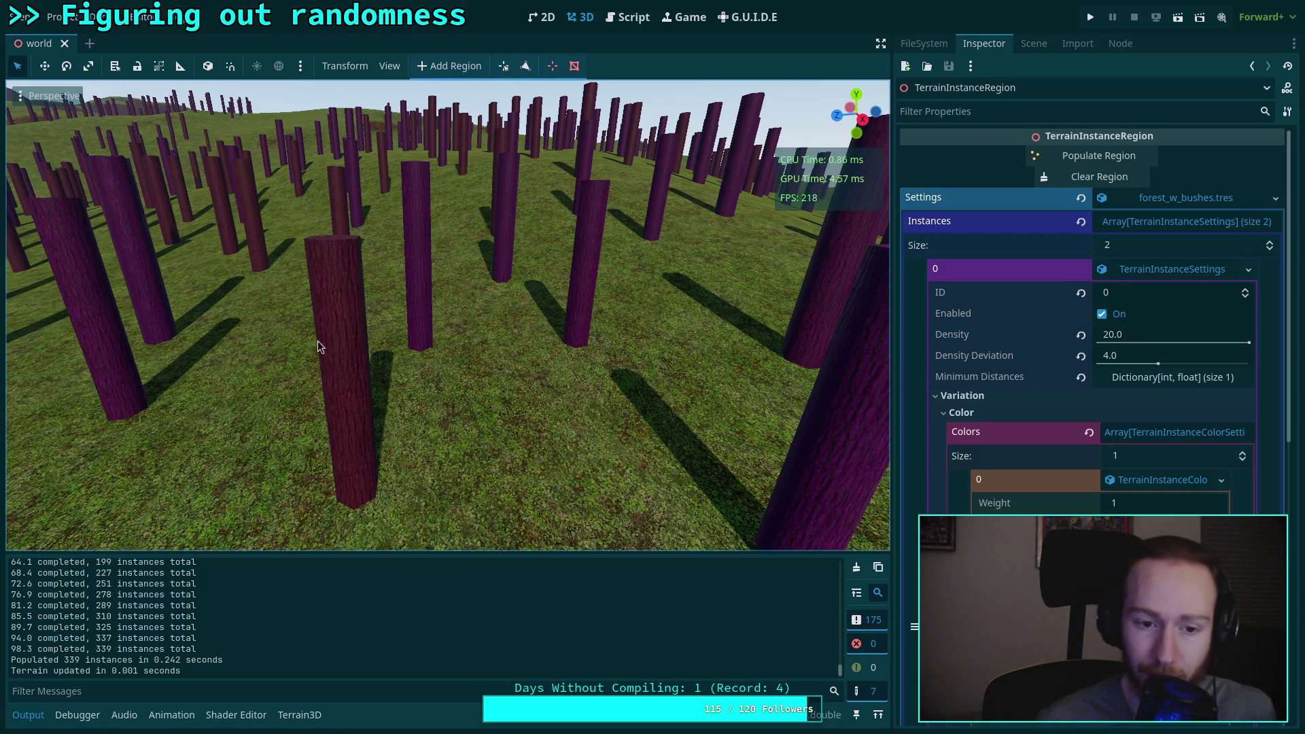
pyautogui.scroll(-5, 315, 357)
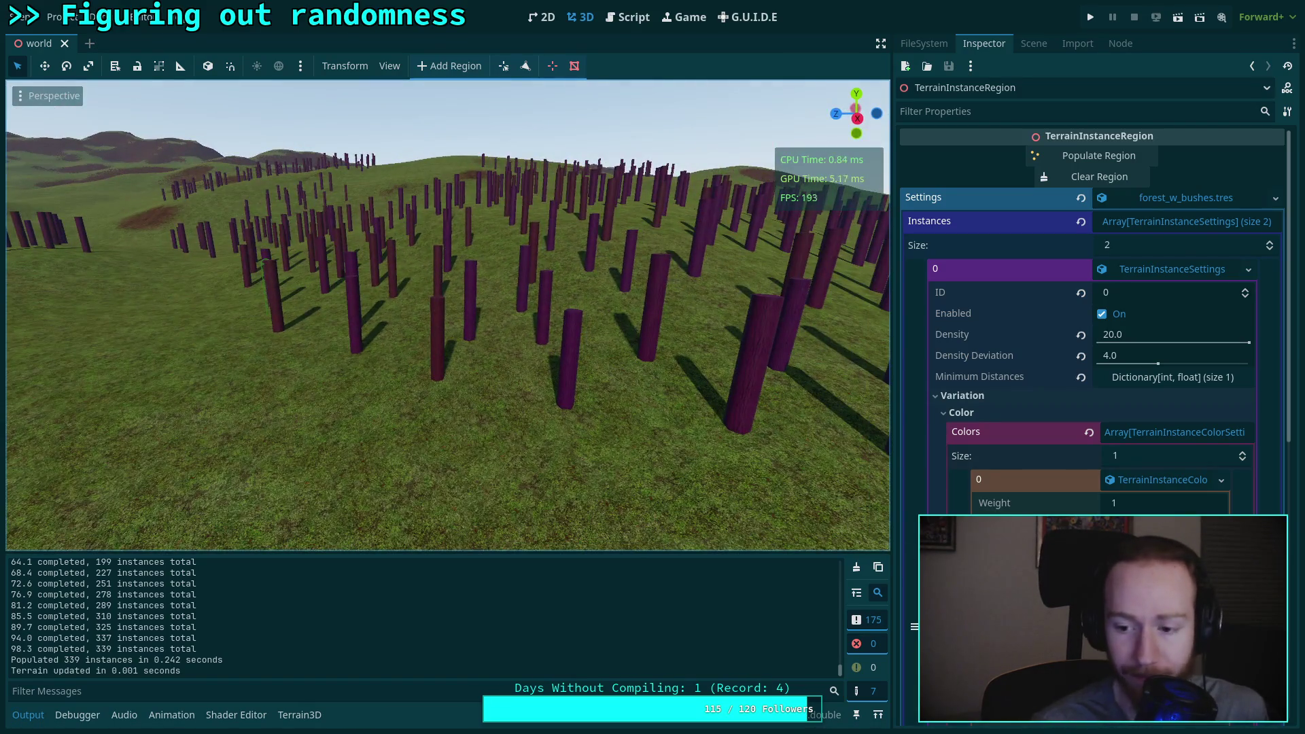
pyautogui.press('w')
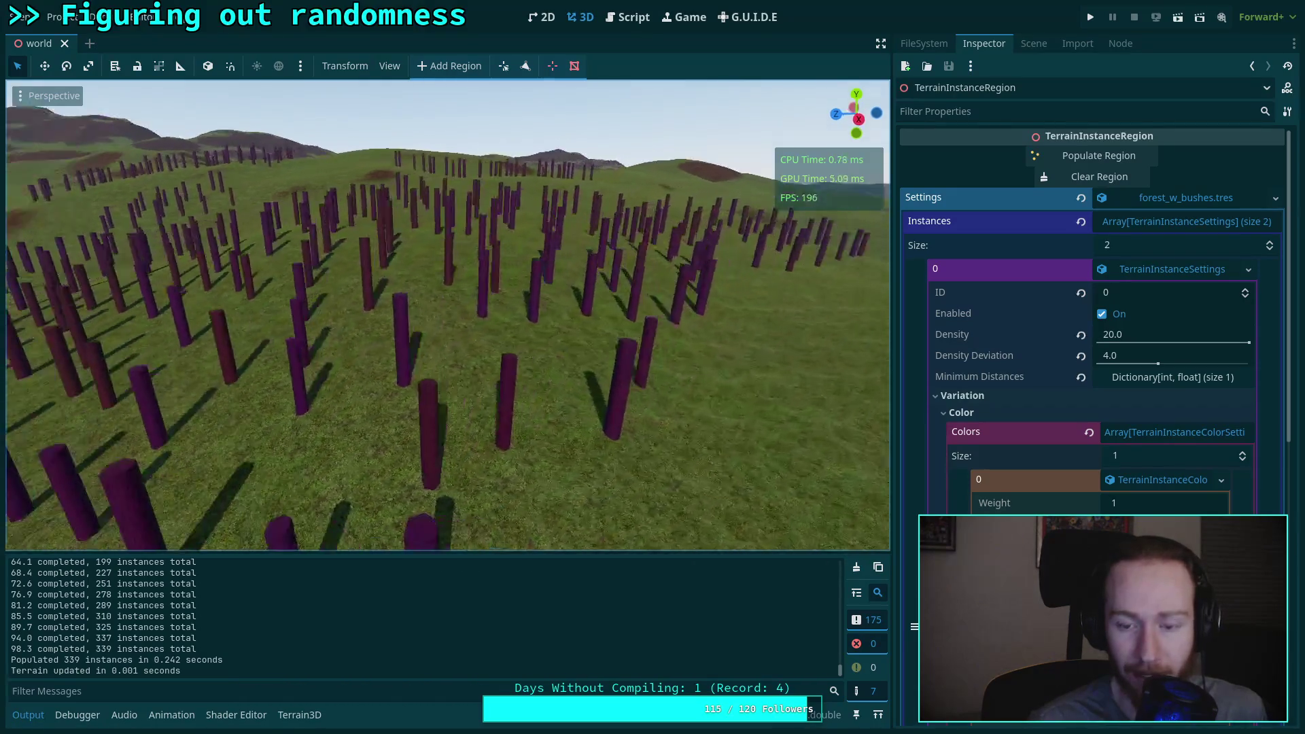
pyautogui.press('s')
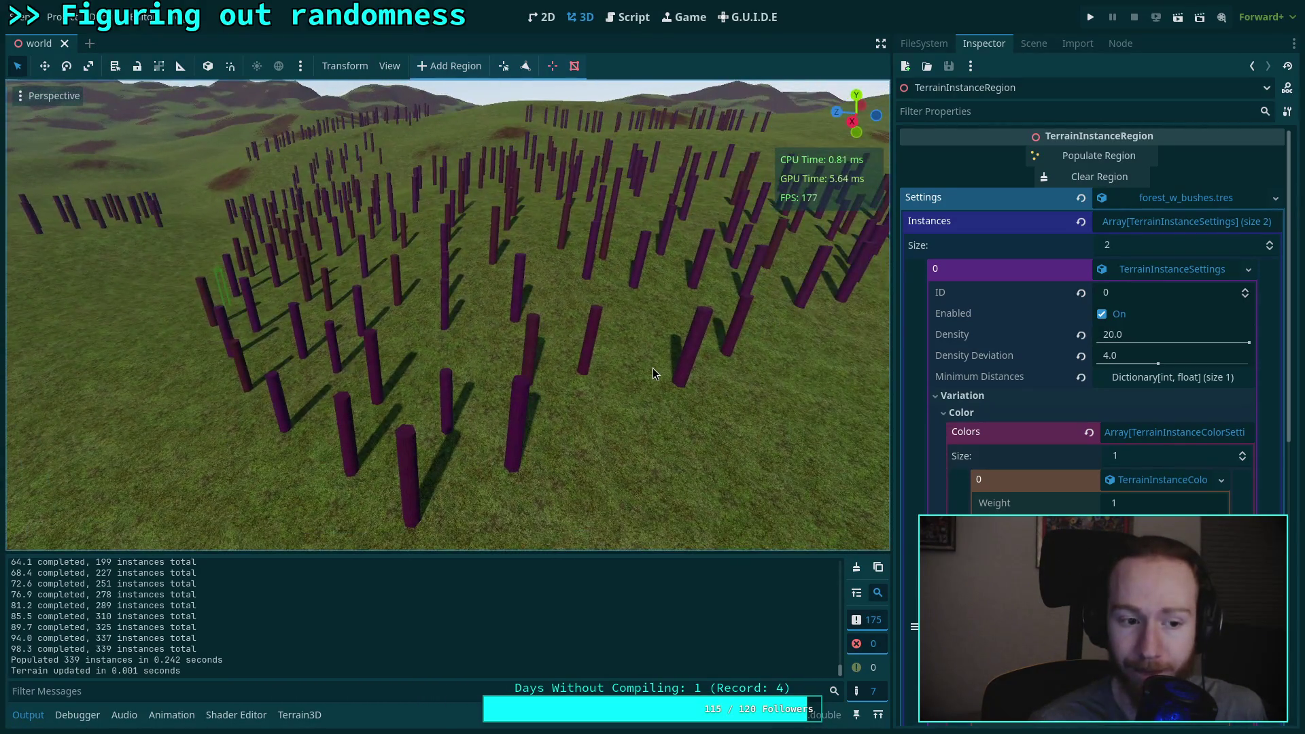
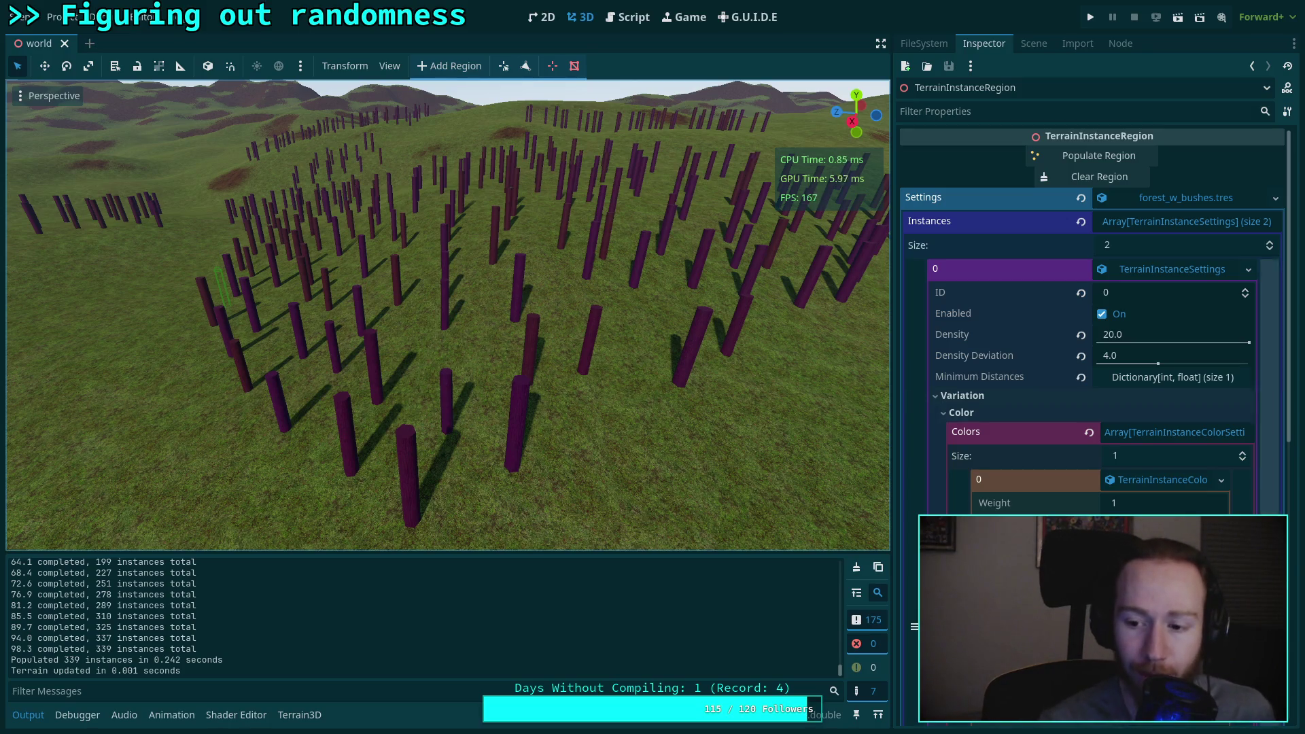
# Step: Apply the hue variation and deviation values, then clear and repopulate the region
pyautogui.press('Return')
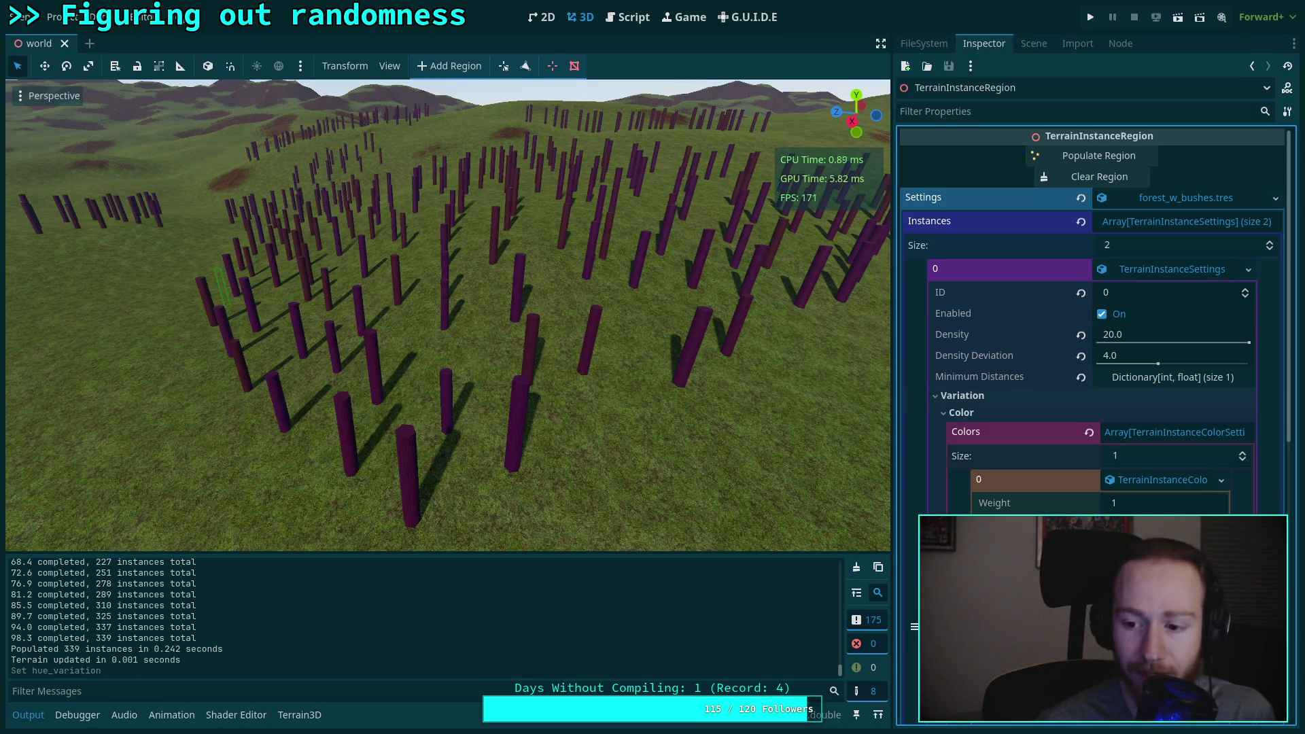
pyautogui.press('Return')
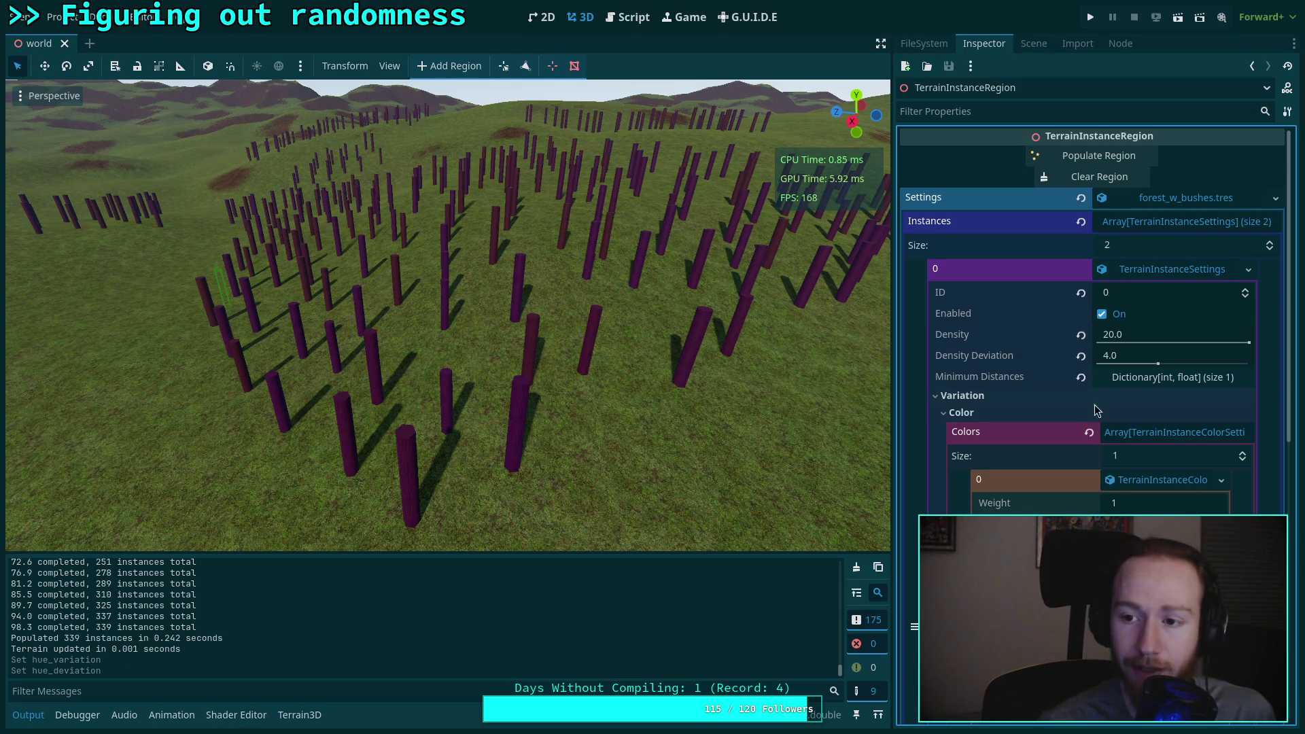
pyautogui.click(1071, 178)
pyautogui.click(1085, 157)
pyautogui.moveTo(693, 387); pyautogui.dragTo(693, 386)
# Step: Lighten the tree colour to pale pink ffdbd6 and regenerate the region with 336 instances
pyautogui.click(1156, 525)
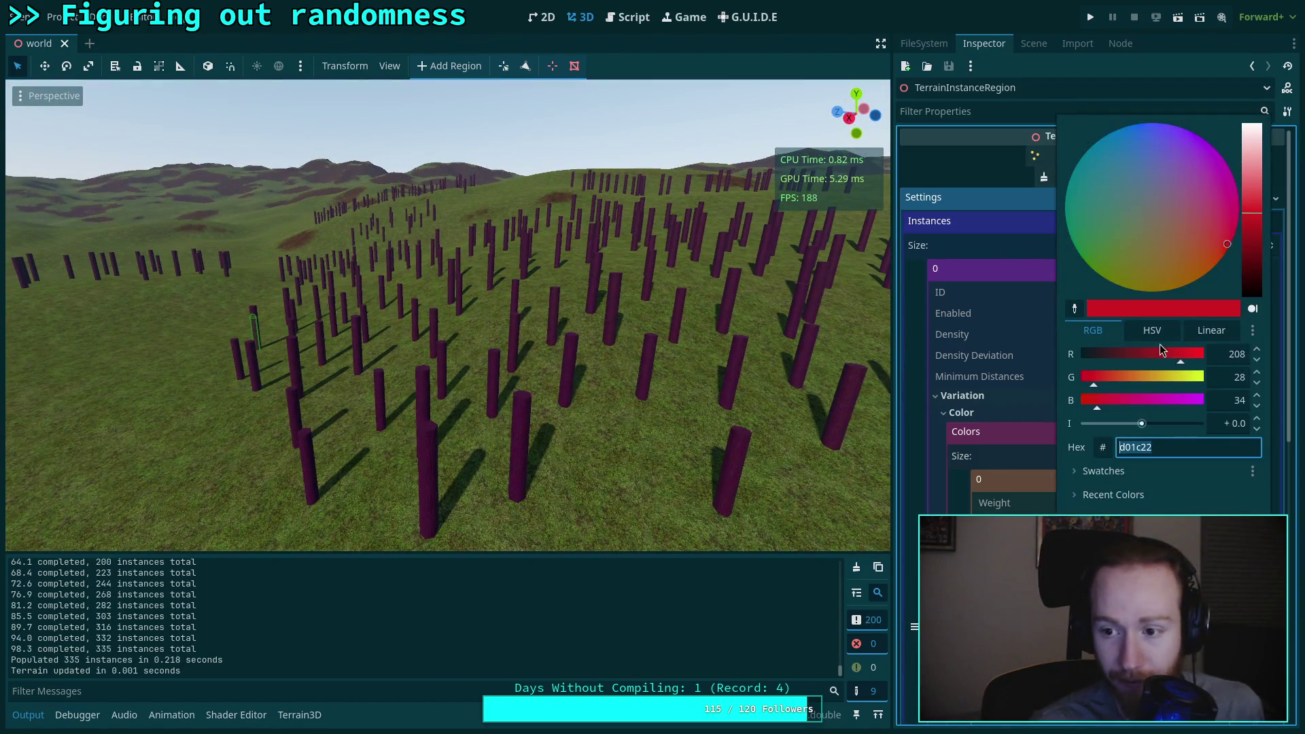
pyautogui.moveTo(1250, 208); pyautogui.dragTo(1251, 142)
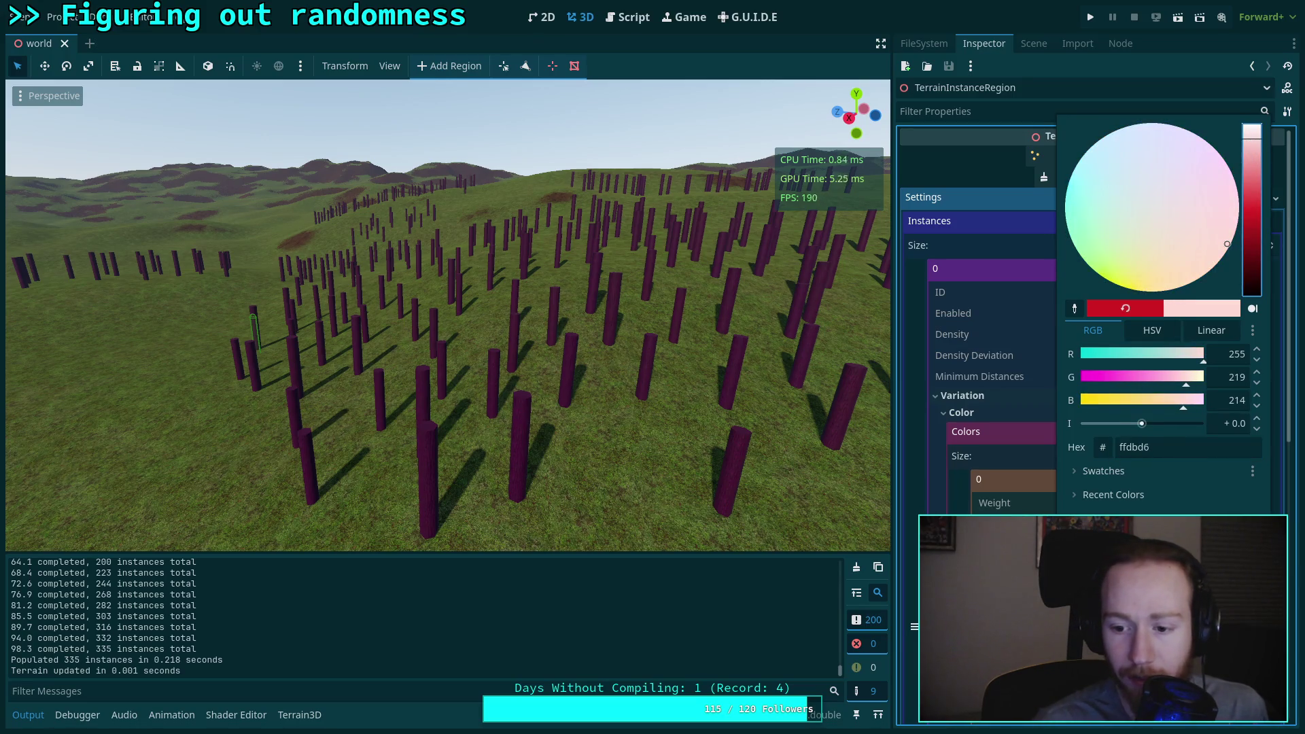
pyautogui.scroll(-3, 1087, 320)
pyautogui.click(1165, 516)
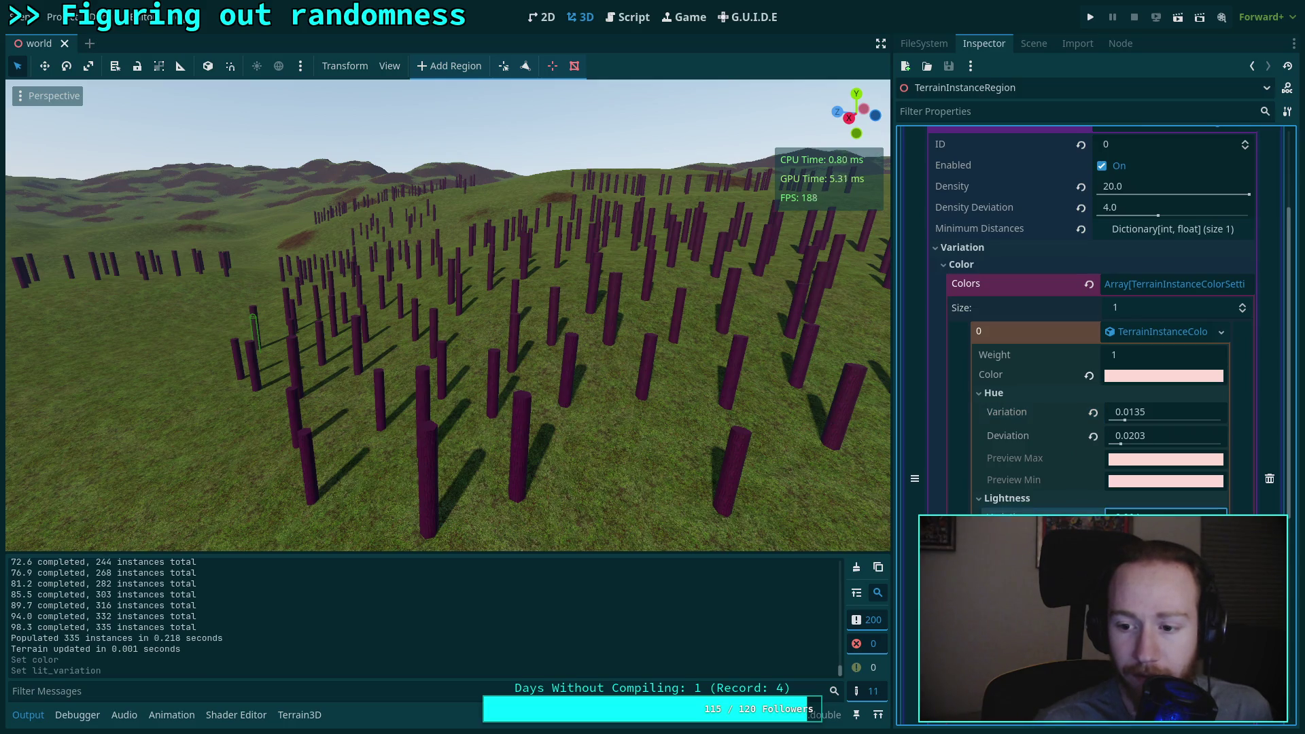
pyautogui.scroll(2, 1072, 291)
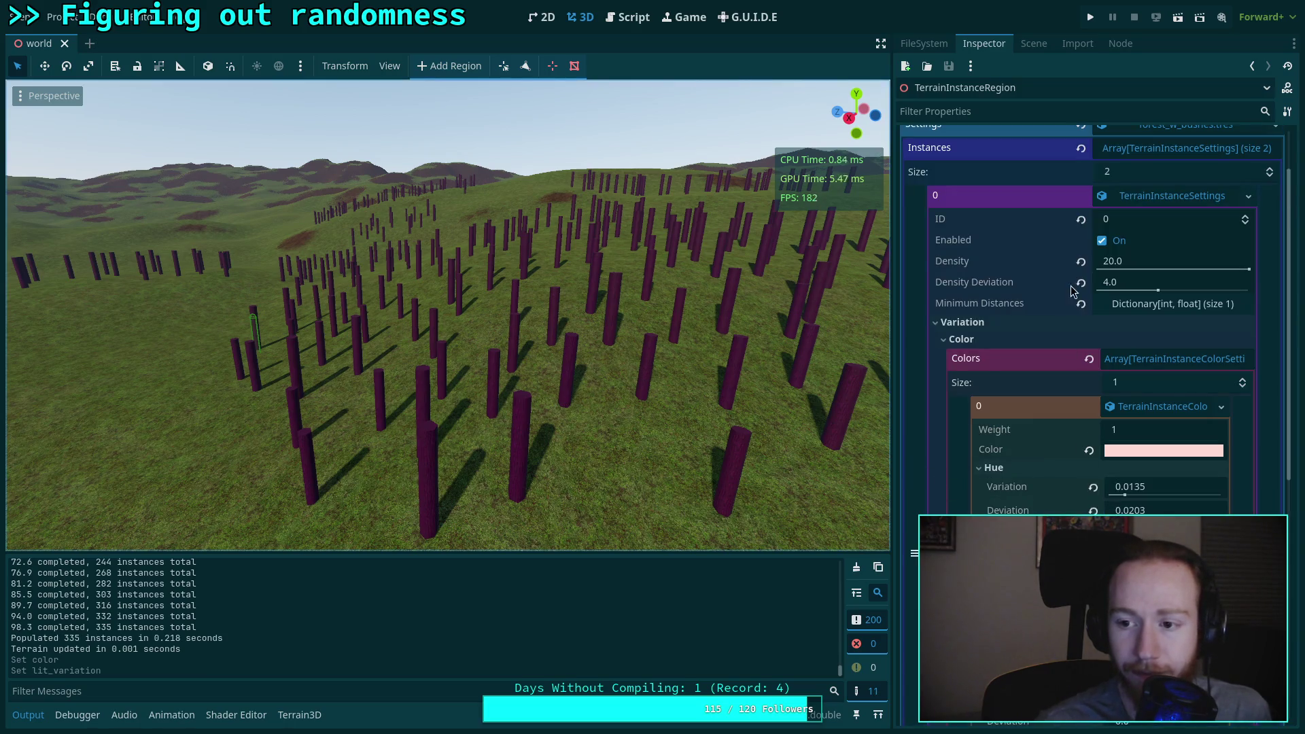
pyautogui.scroll(-6, 1081, 408)
pyautogui.scroll(4, 1073, 509)
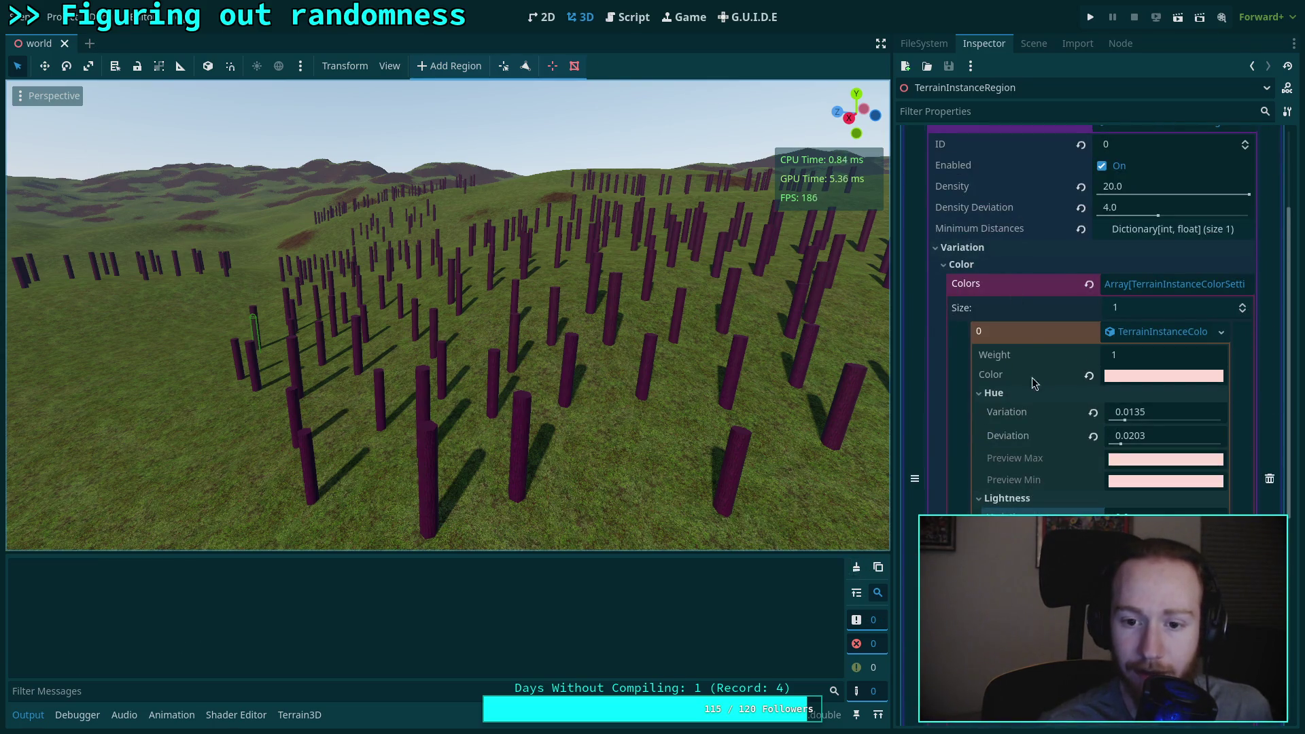
pyautogui.scroll(4, 1054, 371)
pyautogui.click(1087, 177)
pyautogui.click(1087, 155)
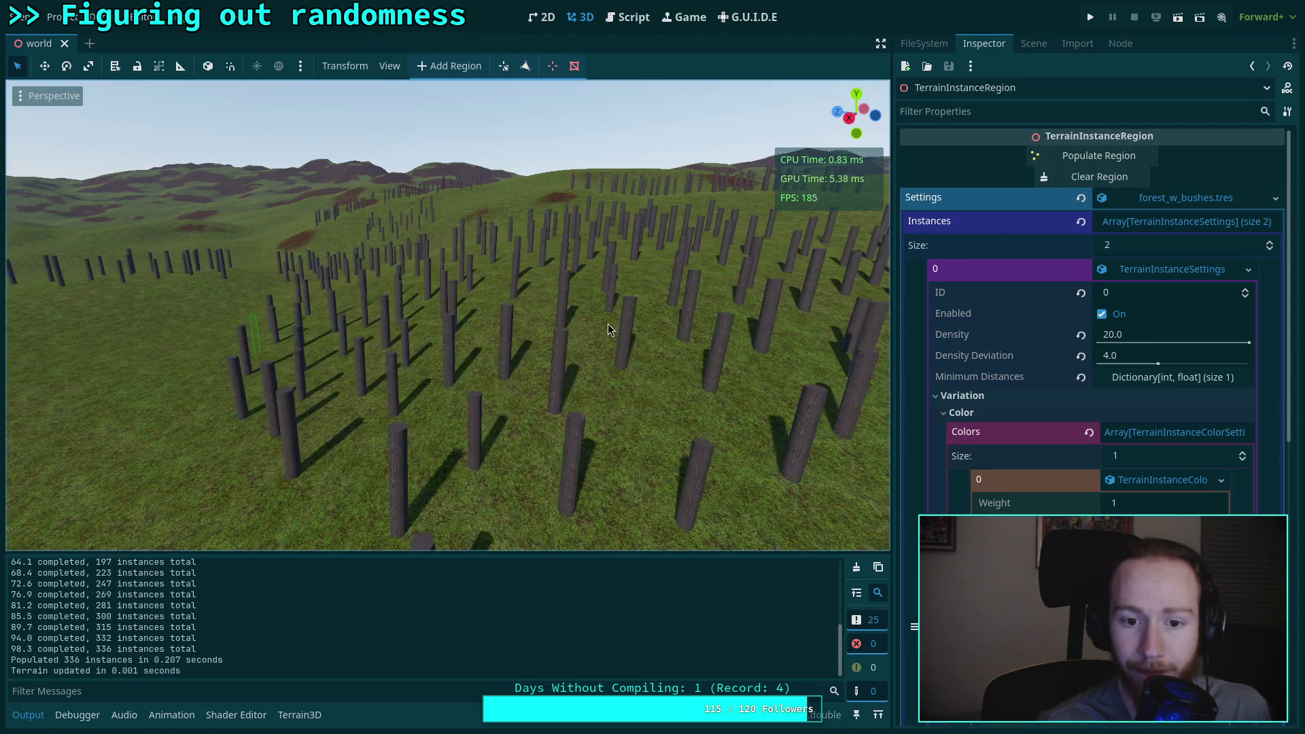
# Step: Fly over the trunk field, then raise hue variation and drop hue deviation to 0
pyautogui.press('w')
pyautogui.press('s')
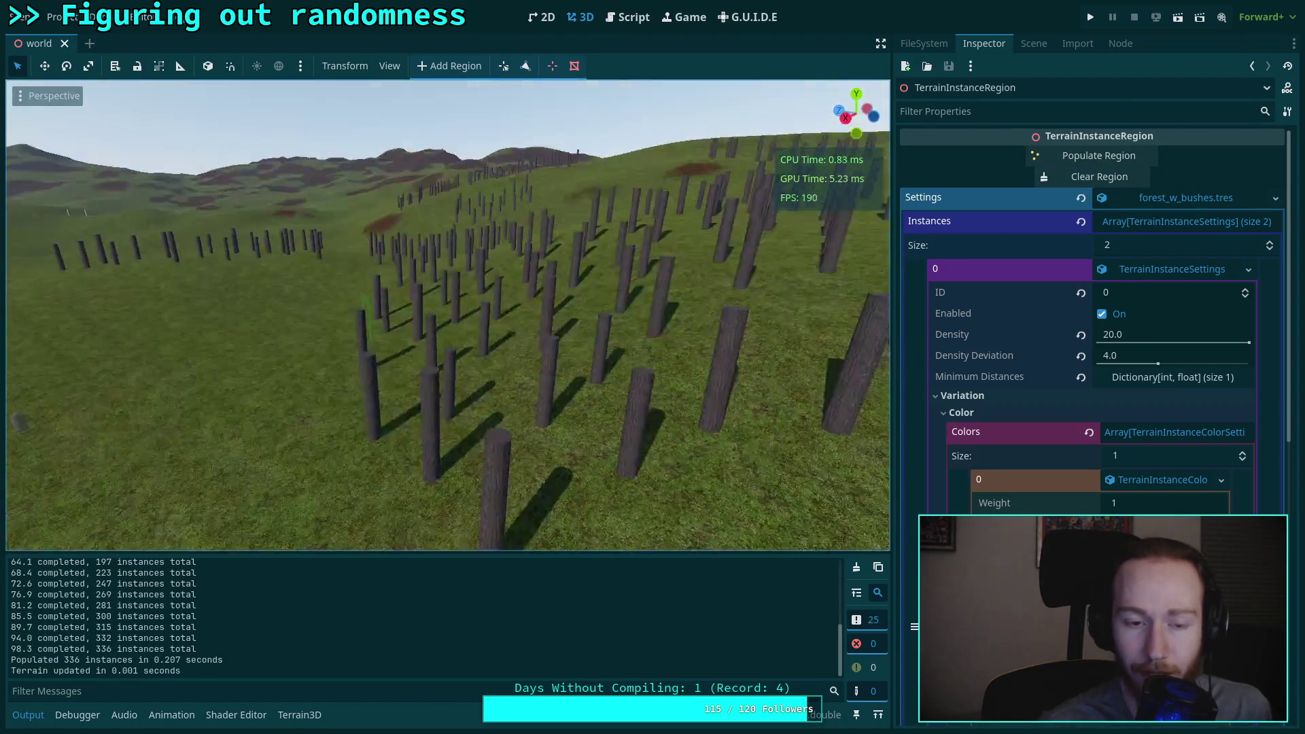
pyautogui.press('a')
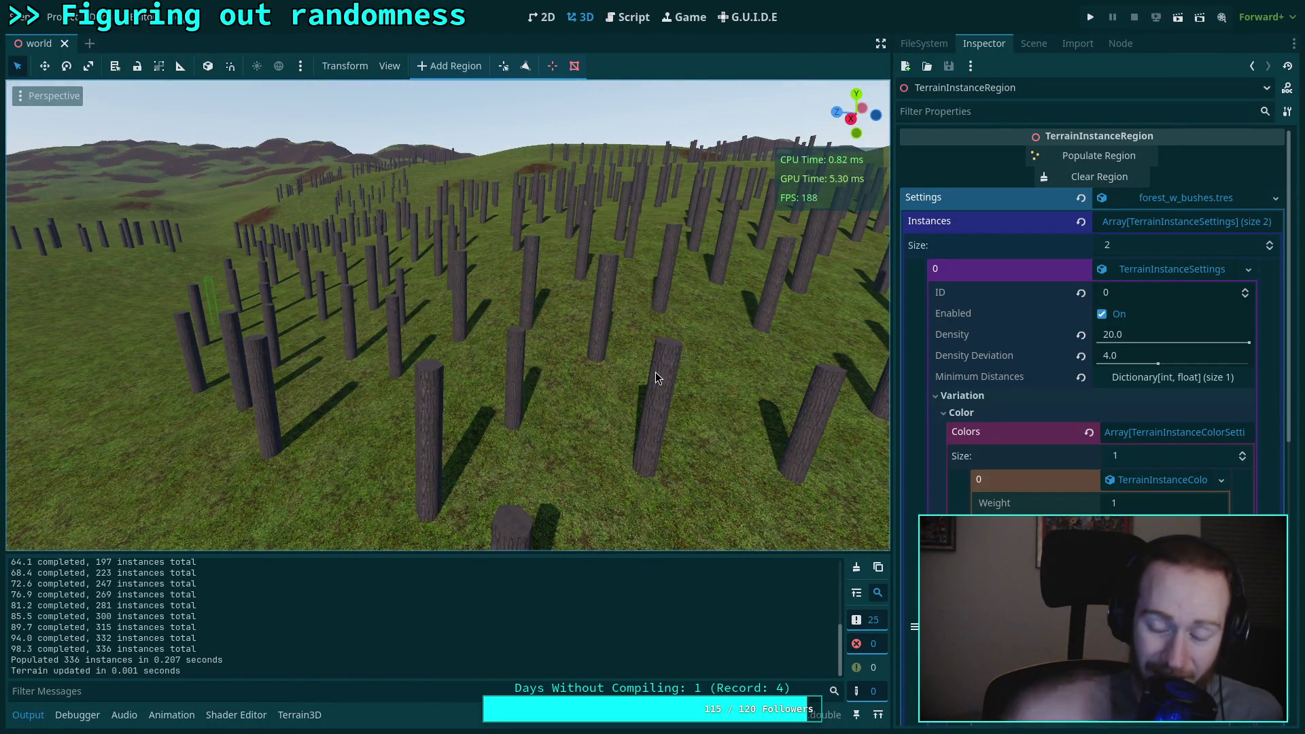
pyautogui.scroll(-3, 1123, 417)
pyautogui.moveTo(1123, 417); pyautogui.dragTo(1211, 417)
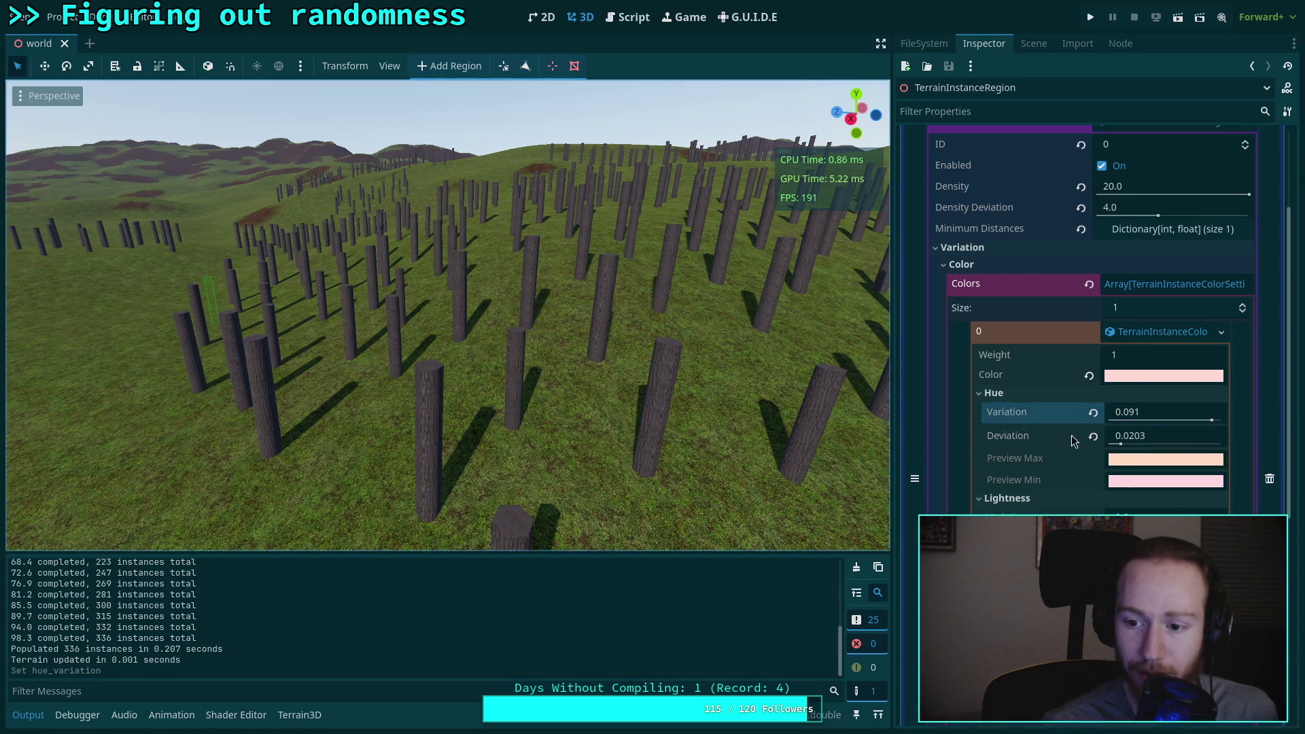
pyautogui.moveTo(1121, 444); pyautogui.dragTo(1091, 444)
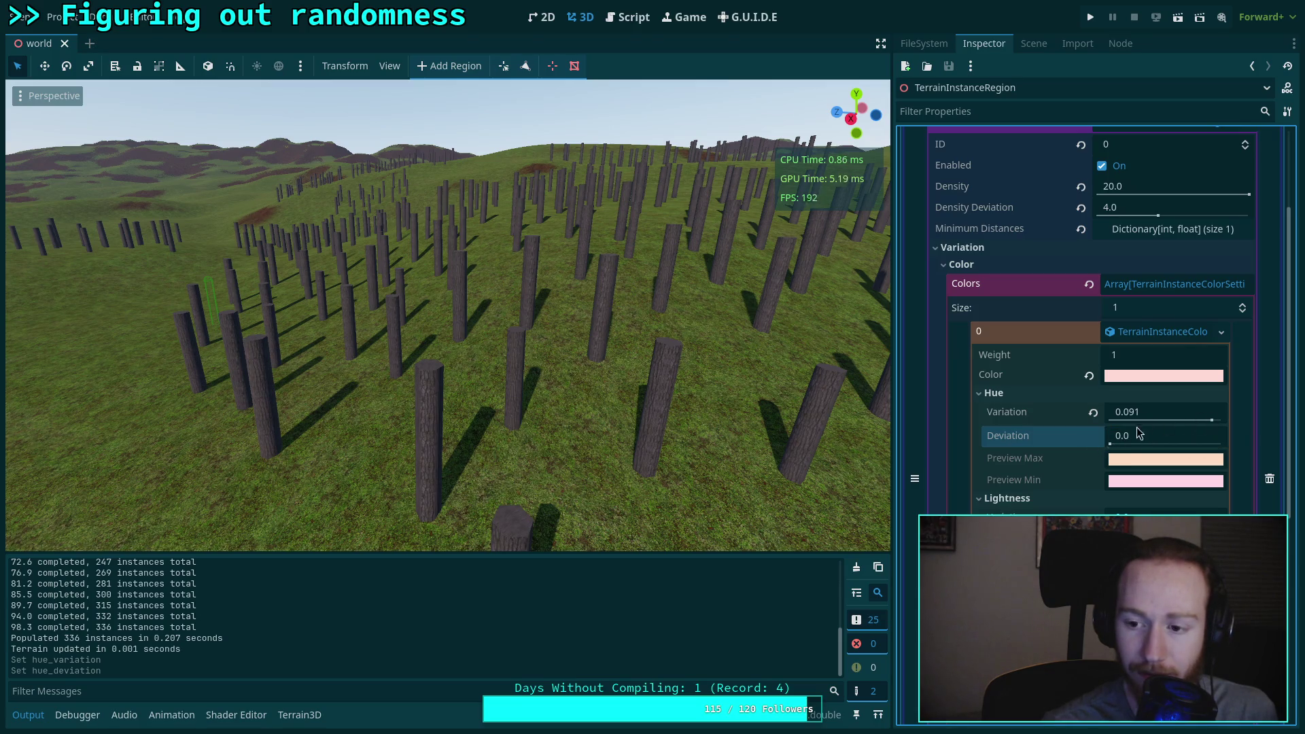
pyautogui.scroll(-2, 1028, 499)
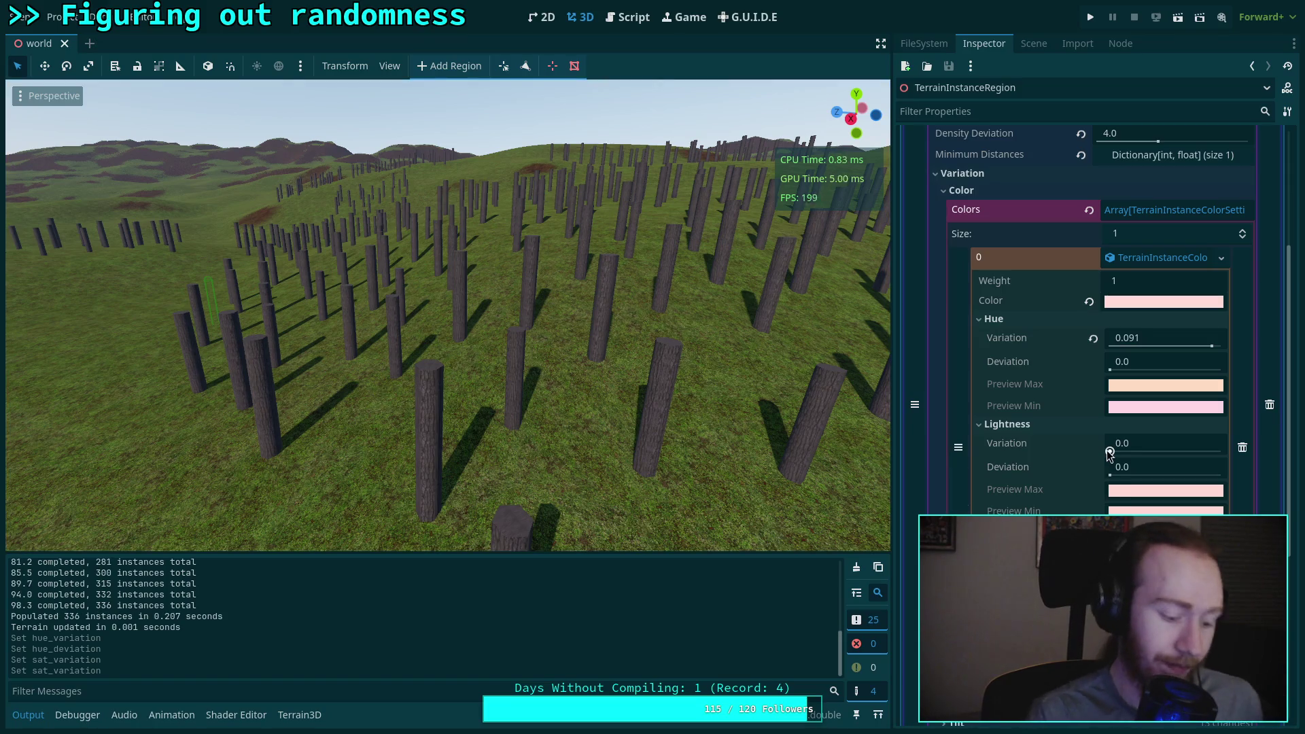
# Step: Set the tree colour to bright green, zero the lightness variation, and set hue variation to 0.0995
pyautogui.click(1139, 302)
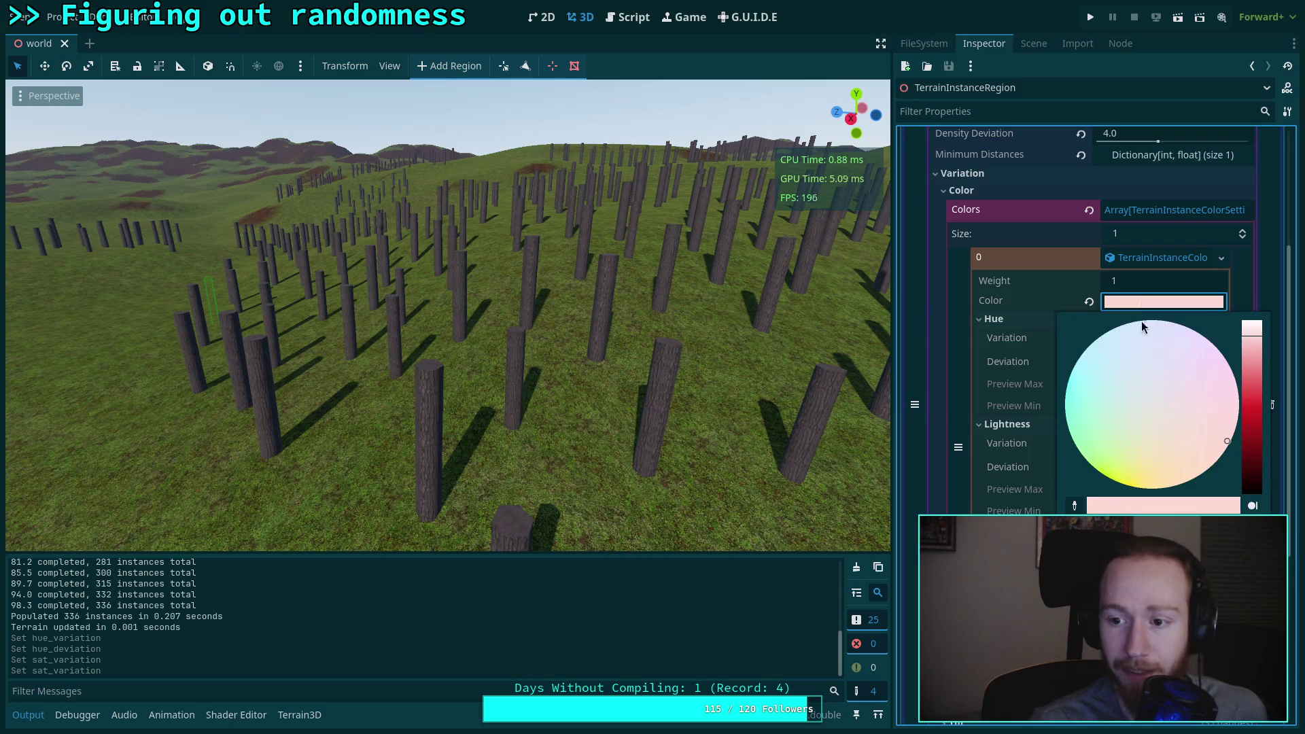
pyautogui.click(1077, 447)
pyautogui.moveTo(1252, 334); pyautogui.dragTo(1252, 346)
pyautogui.press('Escape')
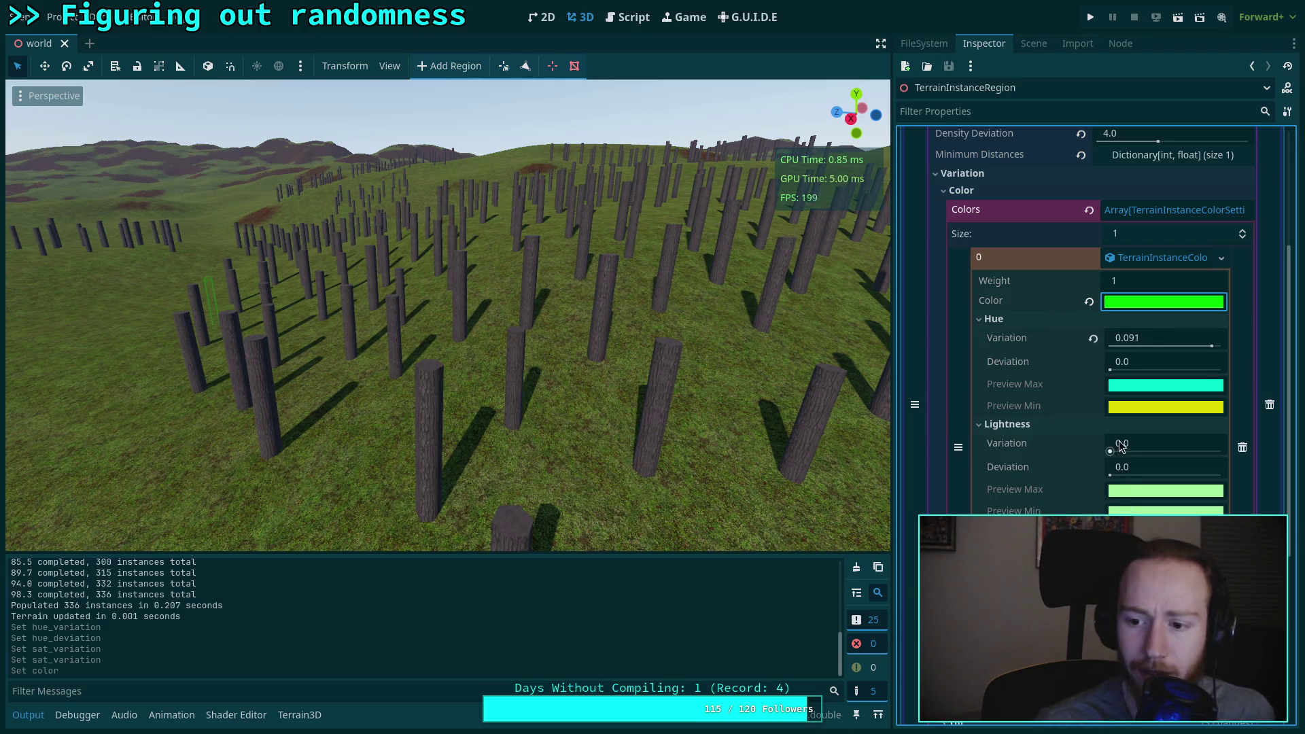
pyautogui.click(1104, 452)
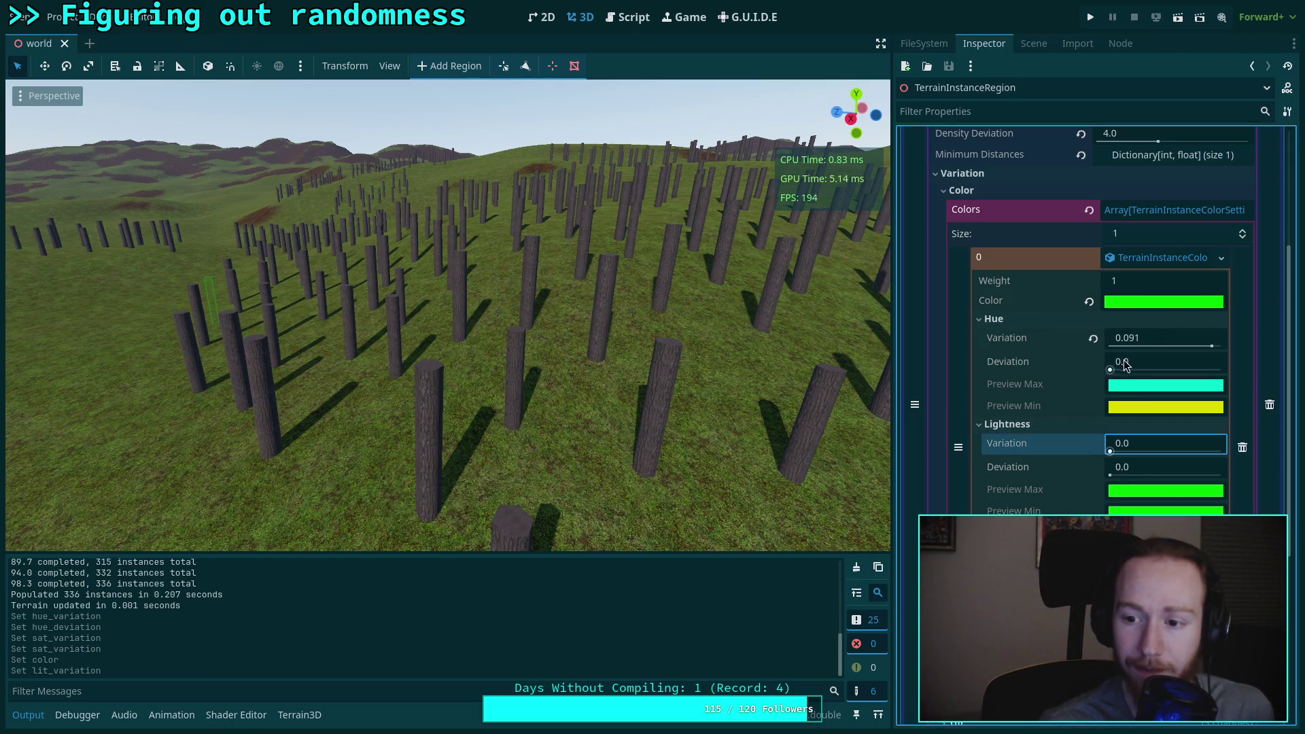
pyautogui.moveTo(1211, 346); pyautogui.dragTo(1222, 348)
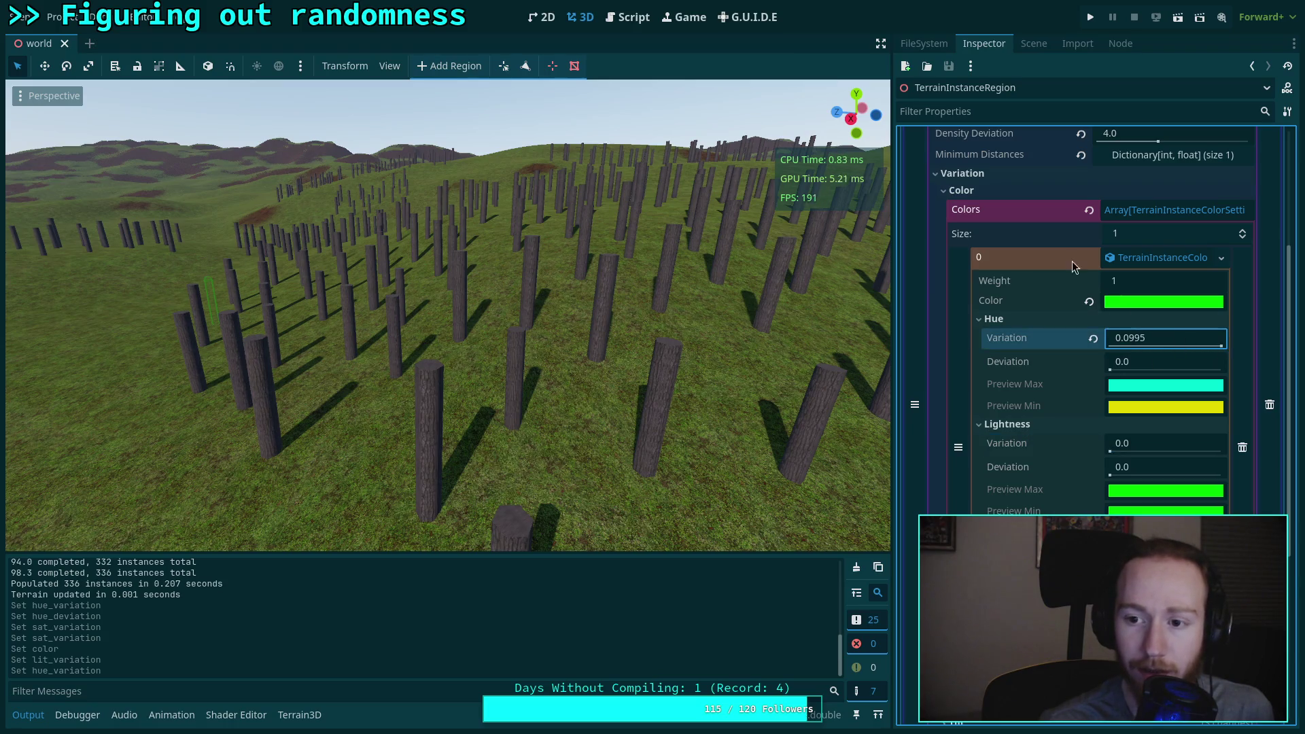
pyautogui.scroll(5, 1074, 299)
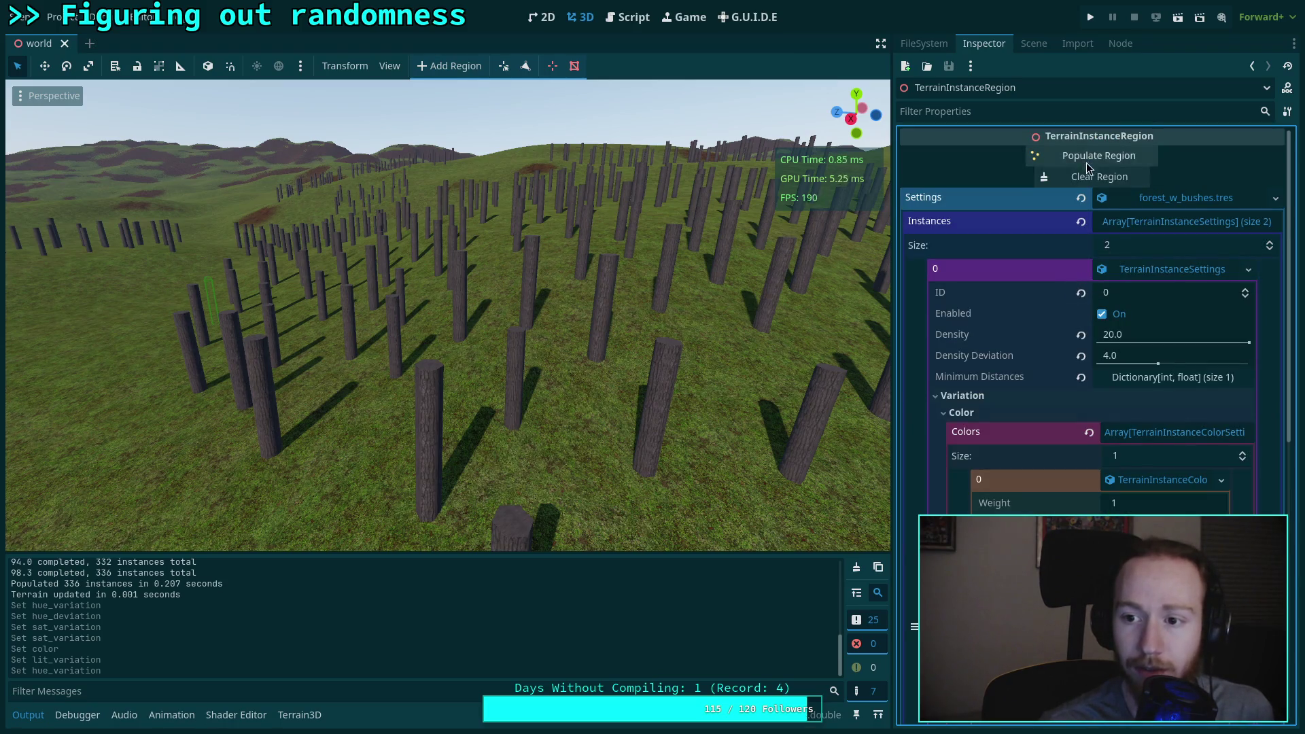
# Step: Regenerate the region and fly around to inspect the teal and olive tinted trunks
pyautogui.click(1115, 172)
pyautogui.click(1115, 161)
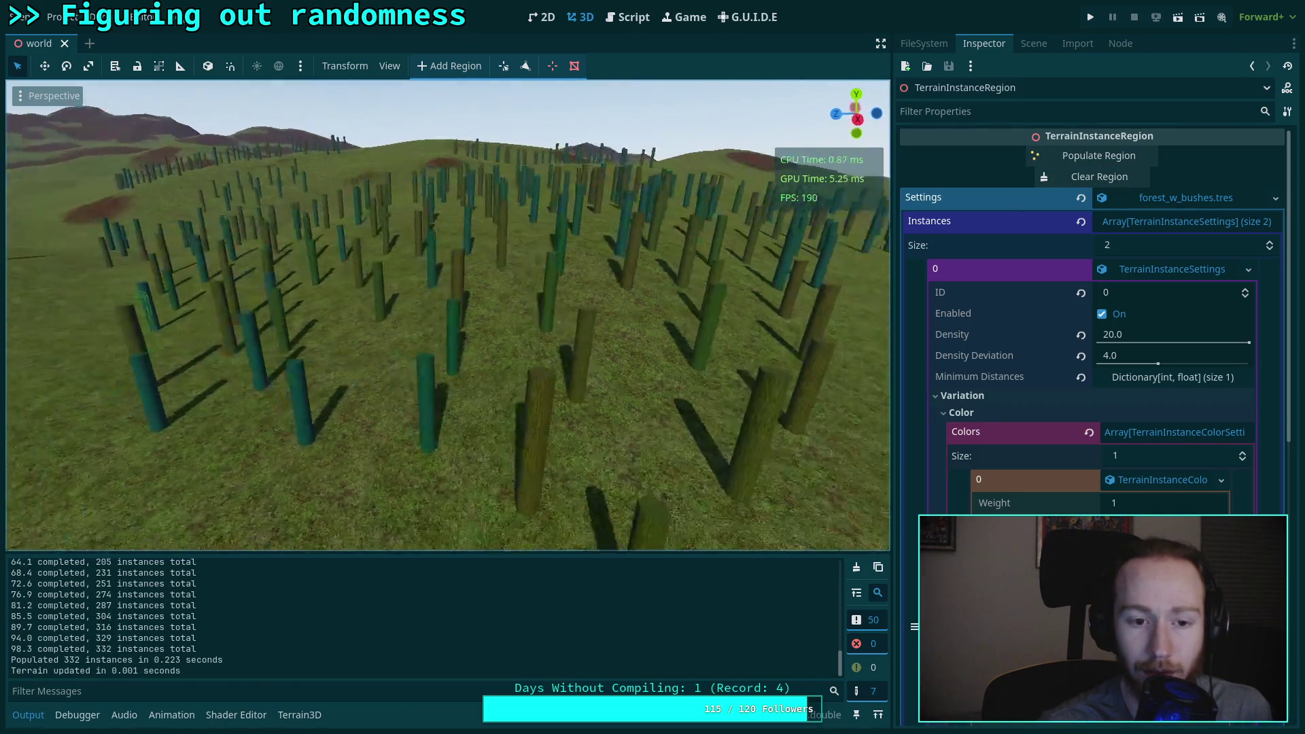
pyautogui.press('w')
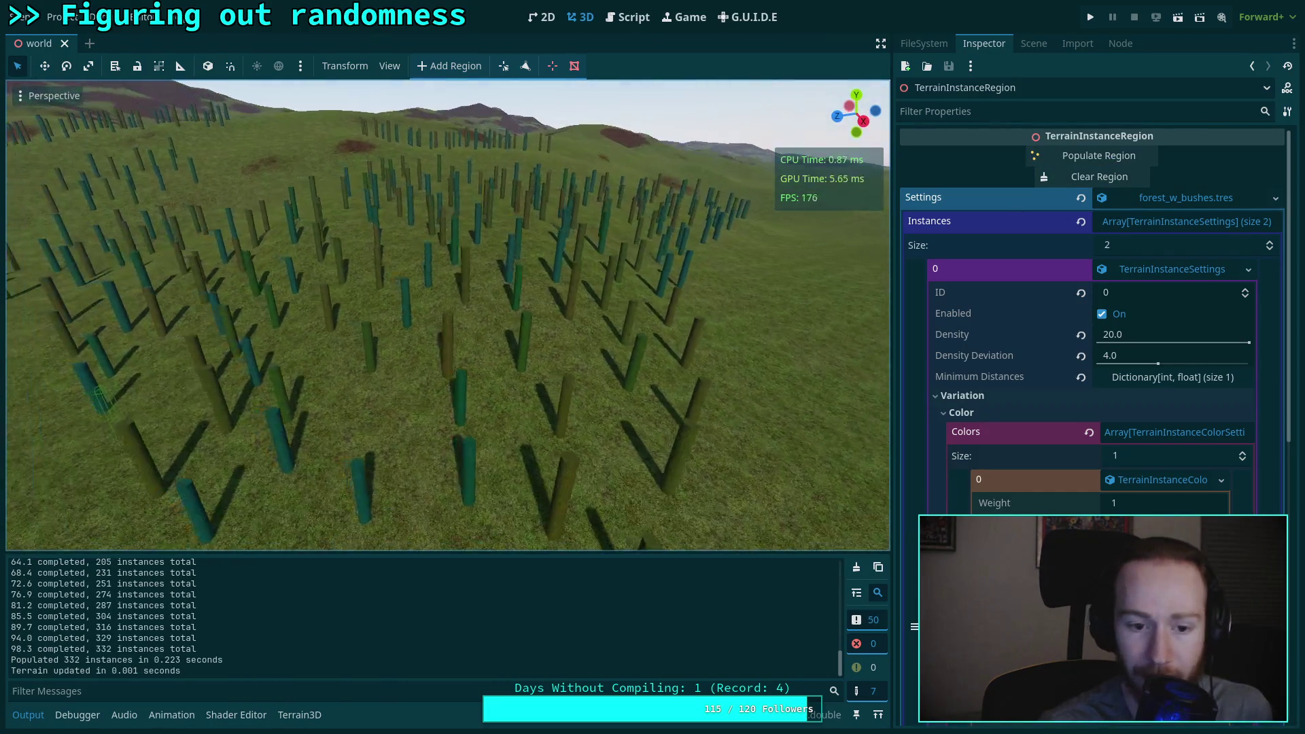
pyautogui.press('w')
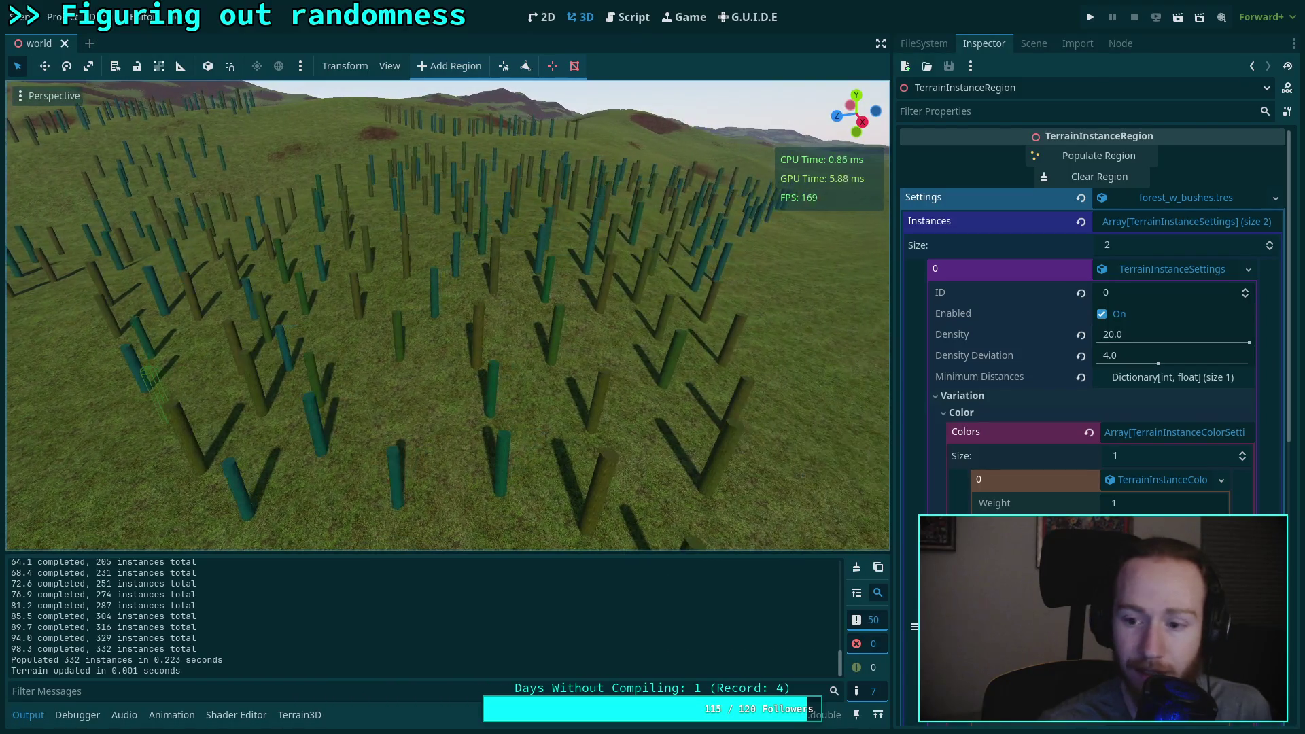
pyautogui.press('w')
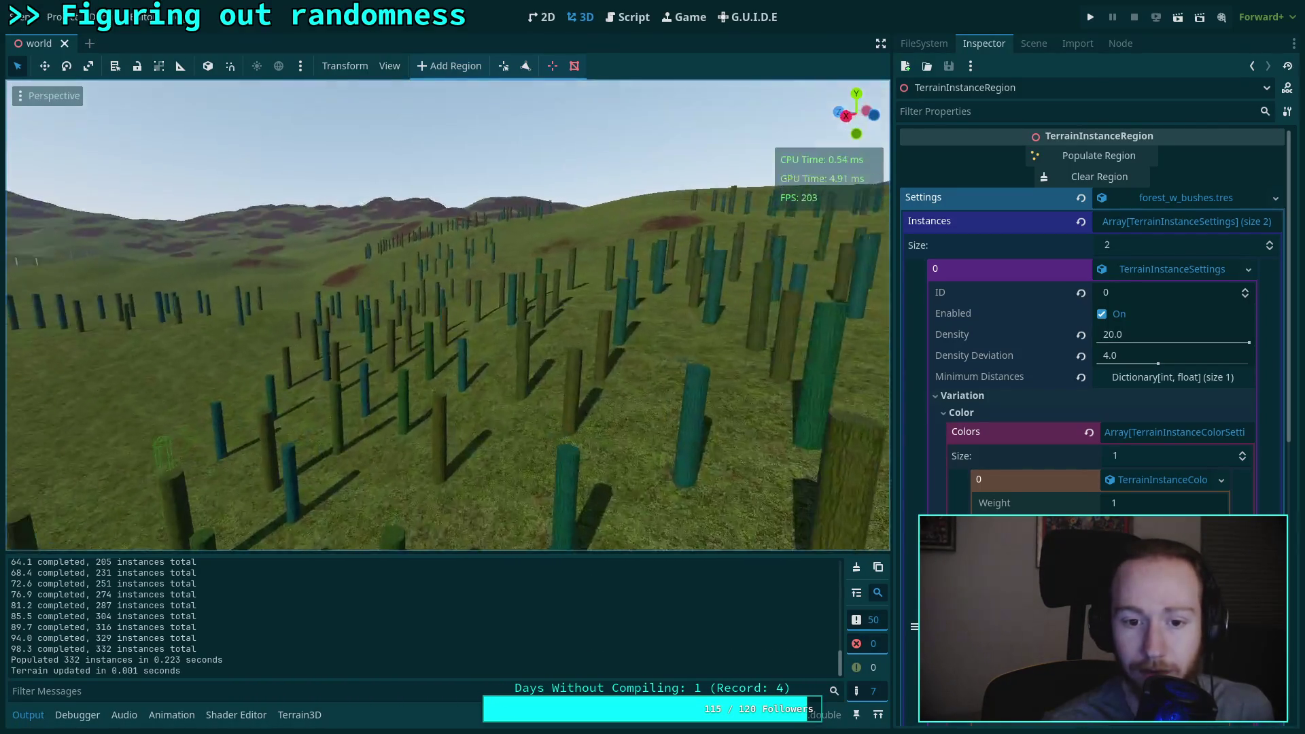
pyautogui.press('s')
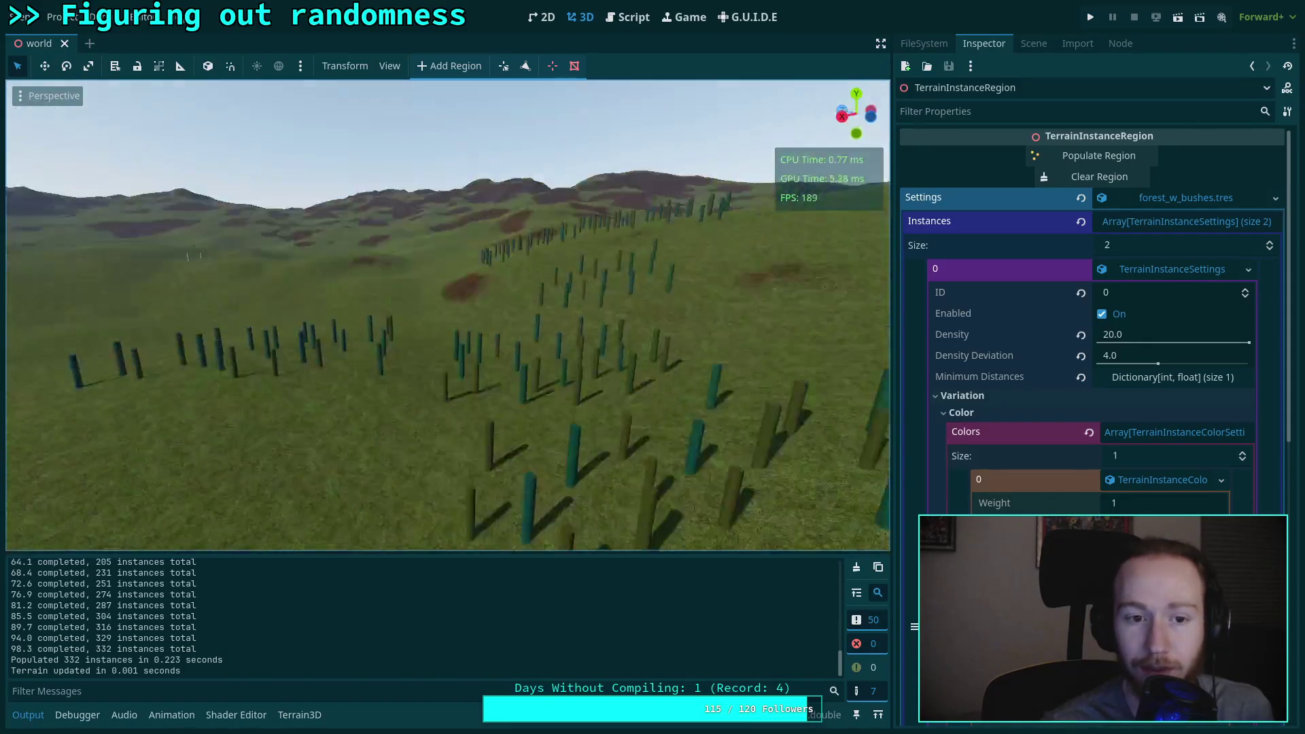
pyautogui.press('w')
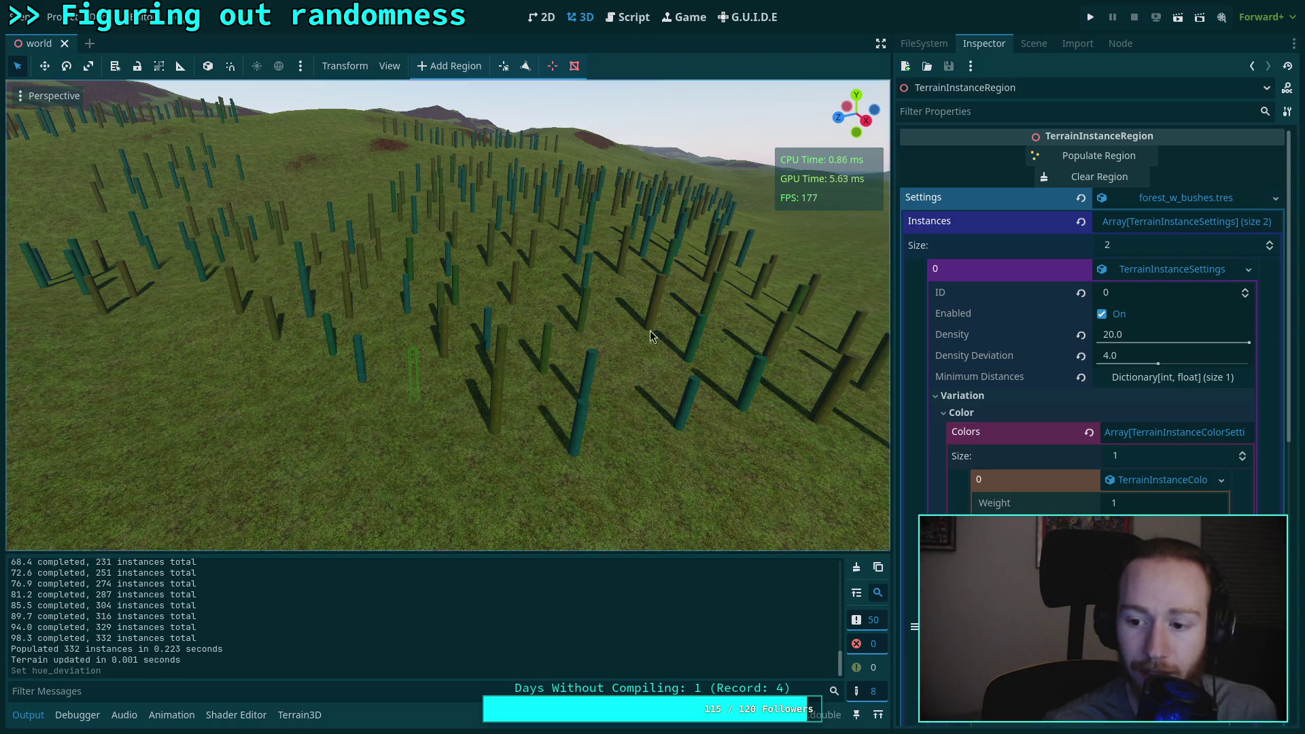
# Step: Regenerate the region again as 345 grey bark trunks and fly among them
pyautogui.click(1100, 176)
pyautogui.click(1099, 155)
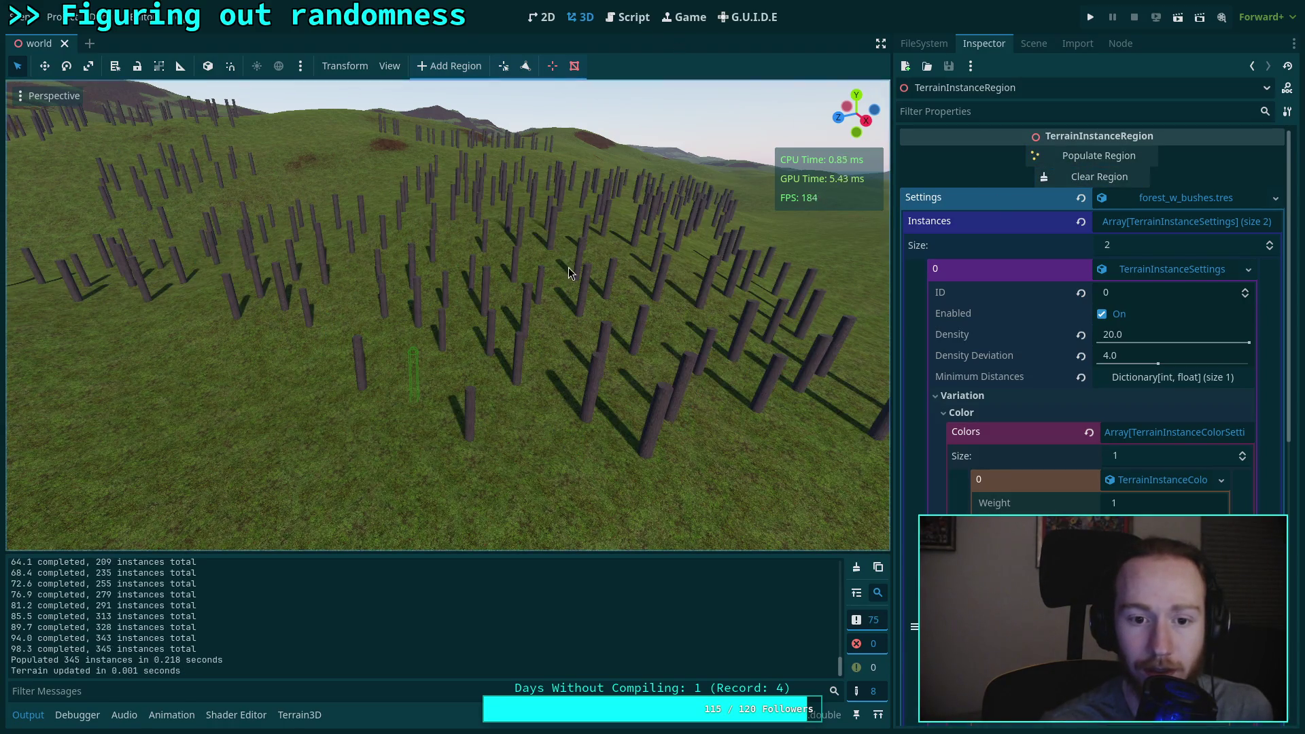
pyautogui.press('w')
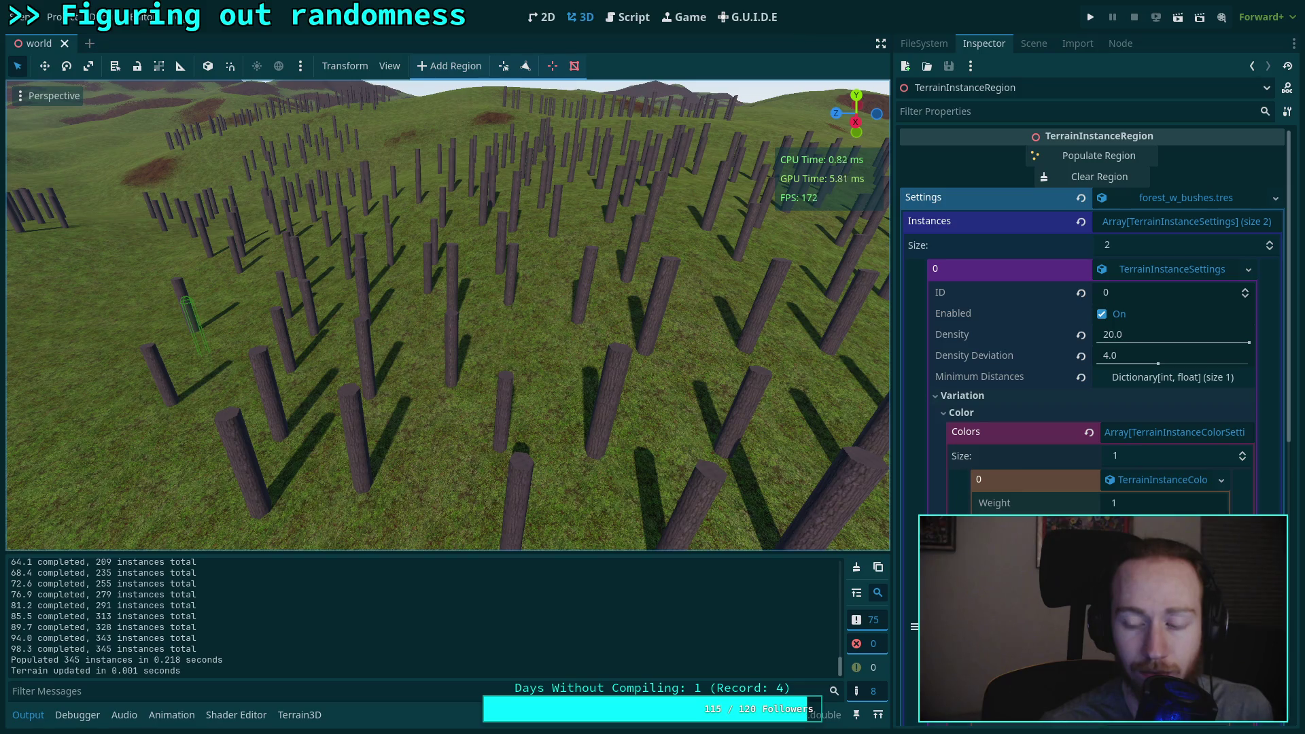
pyautogui.press('w')
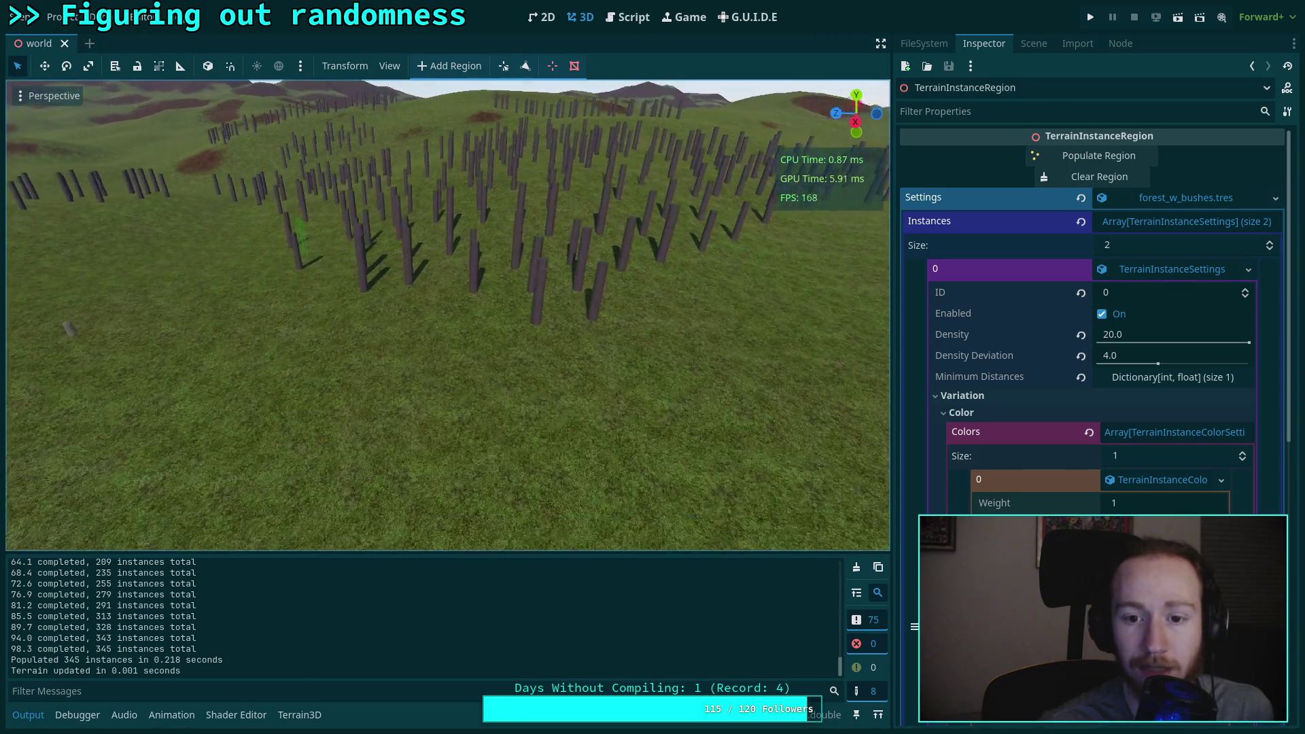
pyautogui.press('s')
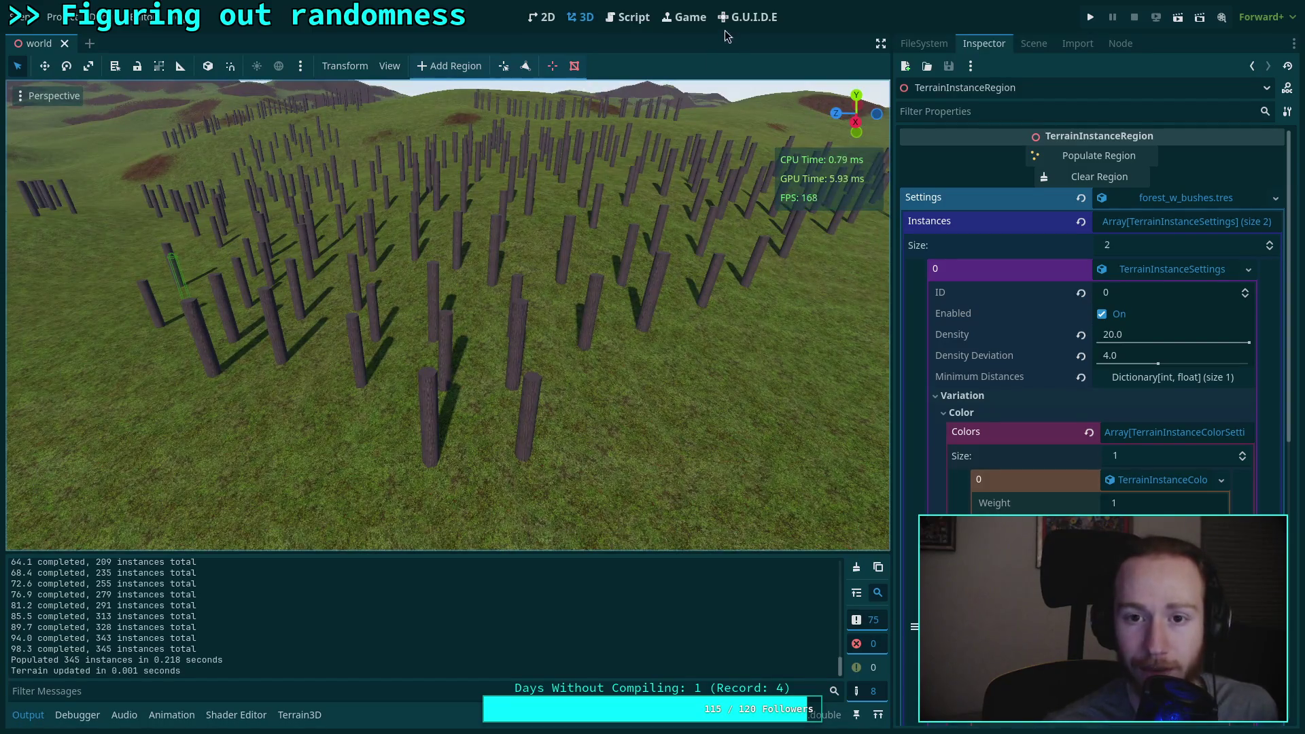
# Step: In the _vary_color script, replace the hue randfn mean 0.0 with h
pyautogui.click(626, 17)
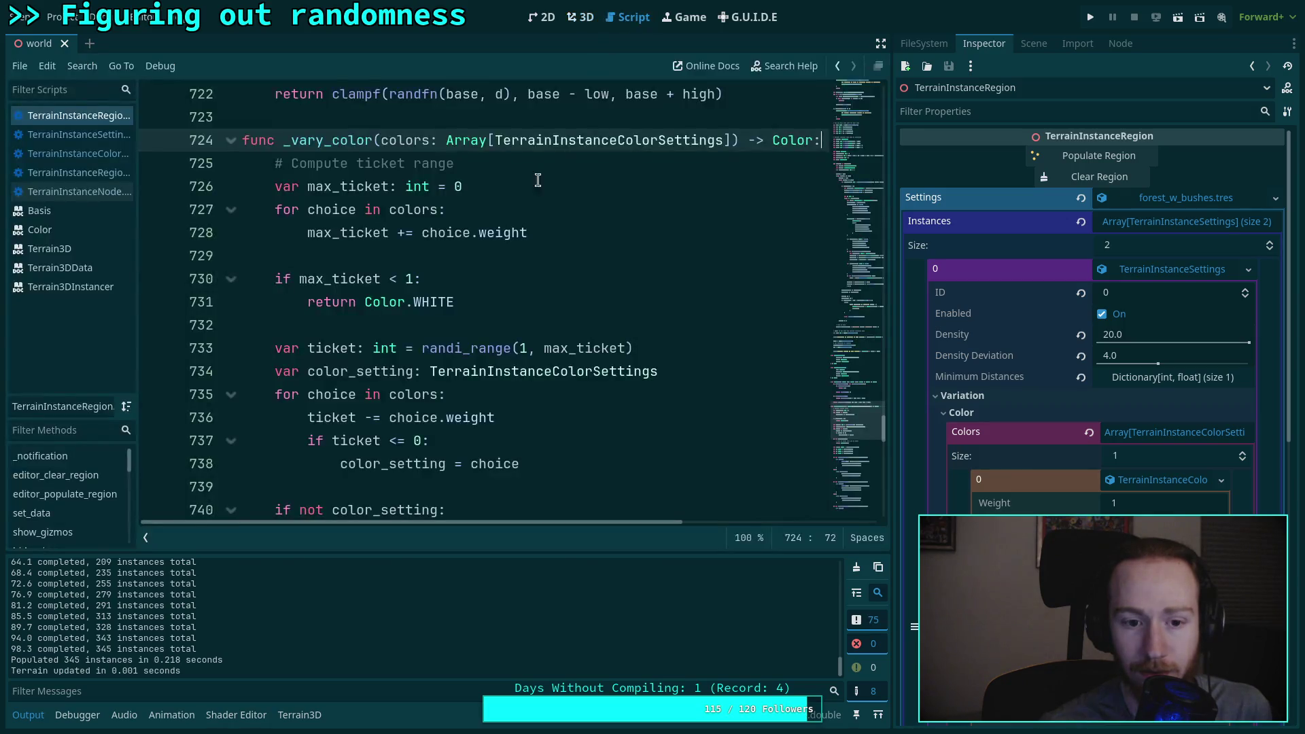
pyautogui.scroll(-2, 344, 355)
pyautogui.scroll(-5, 343, 354)
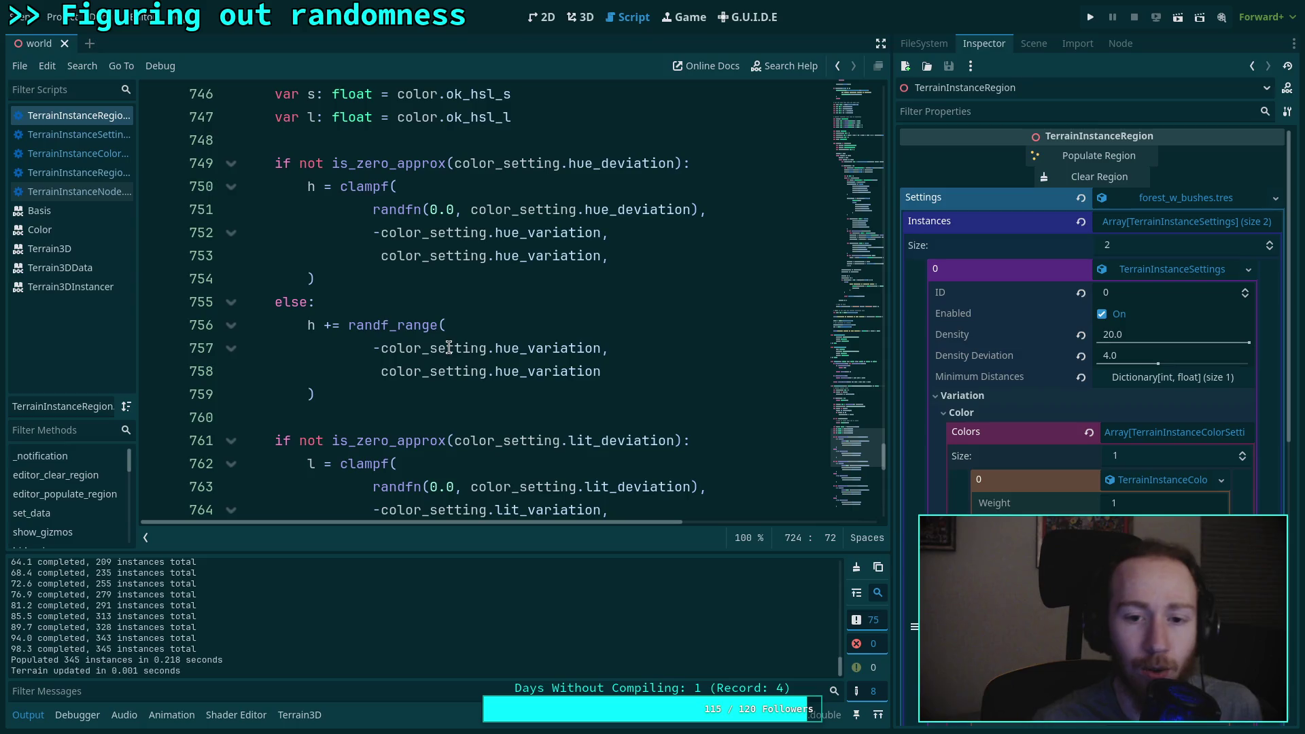
pyautogui.moveTo(381, 220)
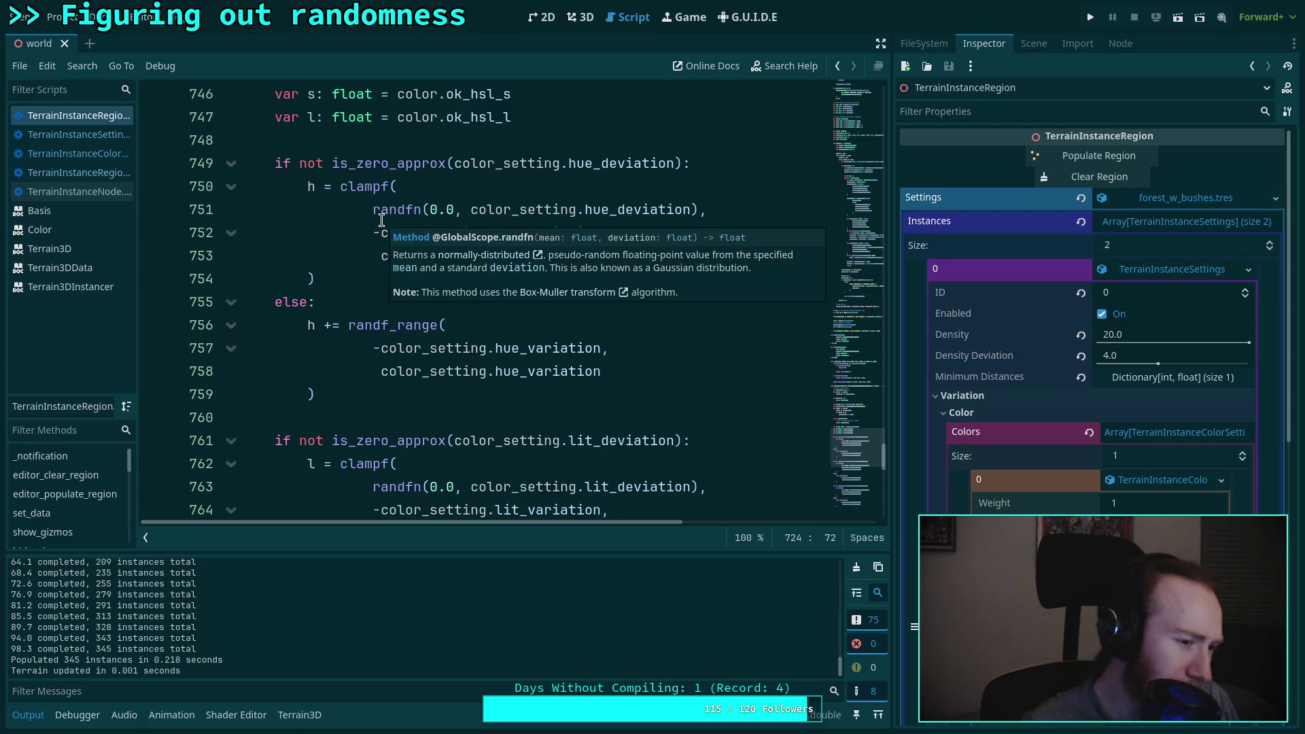
pyautogui.click(432, 208)
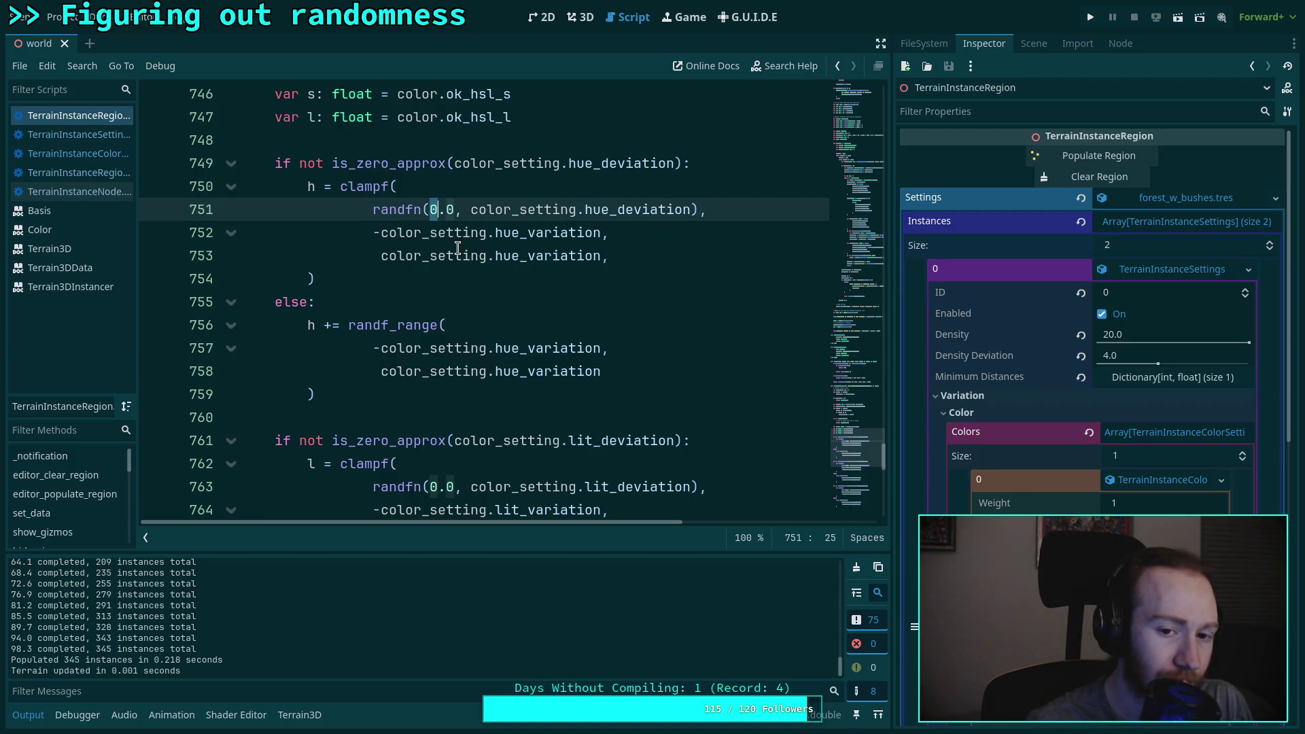
pyautogui.moveTo(455, 210); pyautogui.dragTo(429, 210)
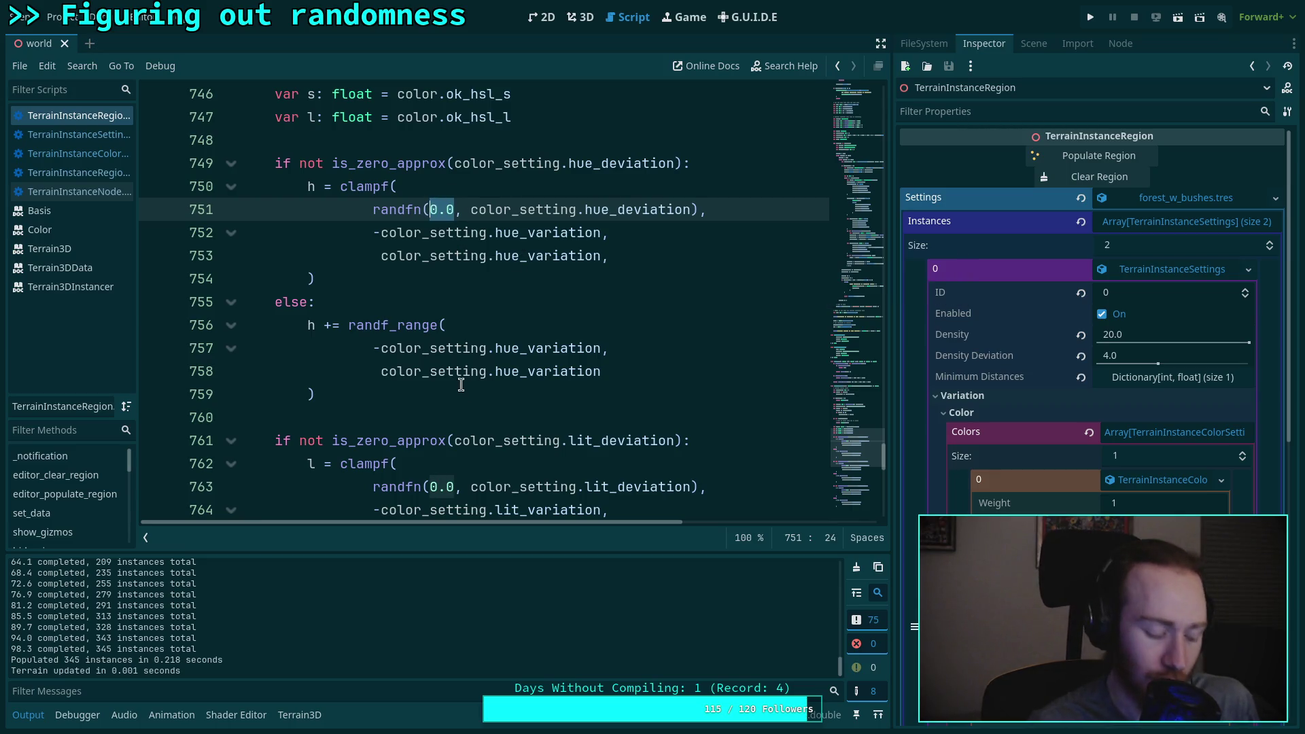
pyautogui.write('h')
pyautogui.click(410, 208)
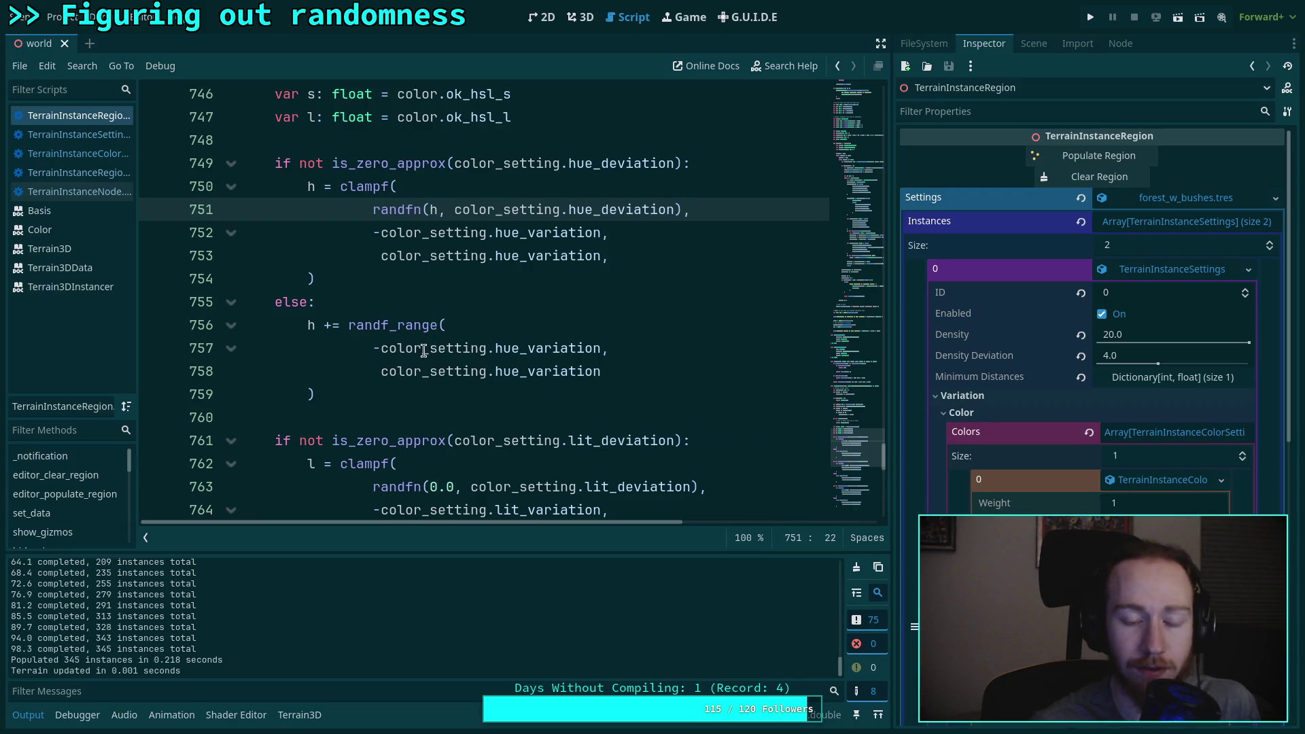
# Step: Replace the lightness and saturation randfn means 0.0 with l and s
pyautogui.scroll(-2, 424, 350)
pyautogui.moveTo(430, 348); pyautogui.dragTo(448, 343)
pyautogui.write('l')
pyautogui.click(414, 374)
pyautogui.scroll(-3, 419, 381)
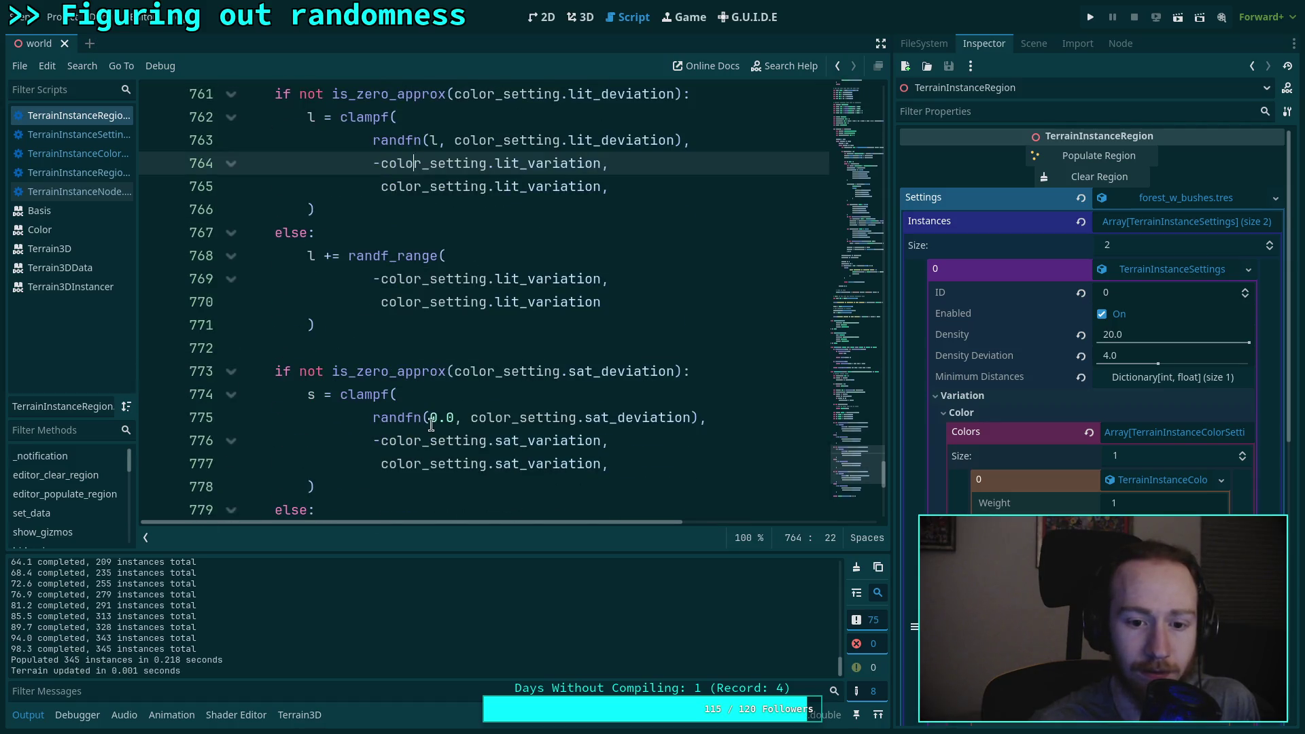
pyautogui.moveTo(431, 424); pyautogui.dragTo(450, 416)
pyautogui.write('n')
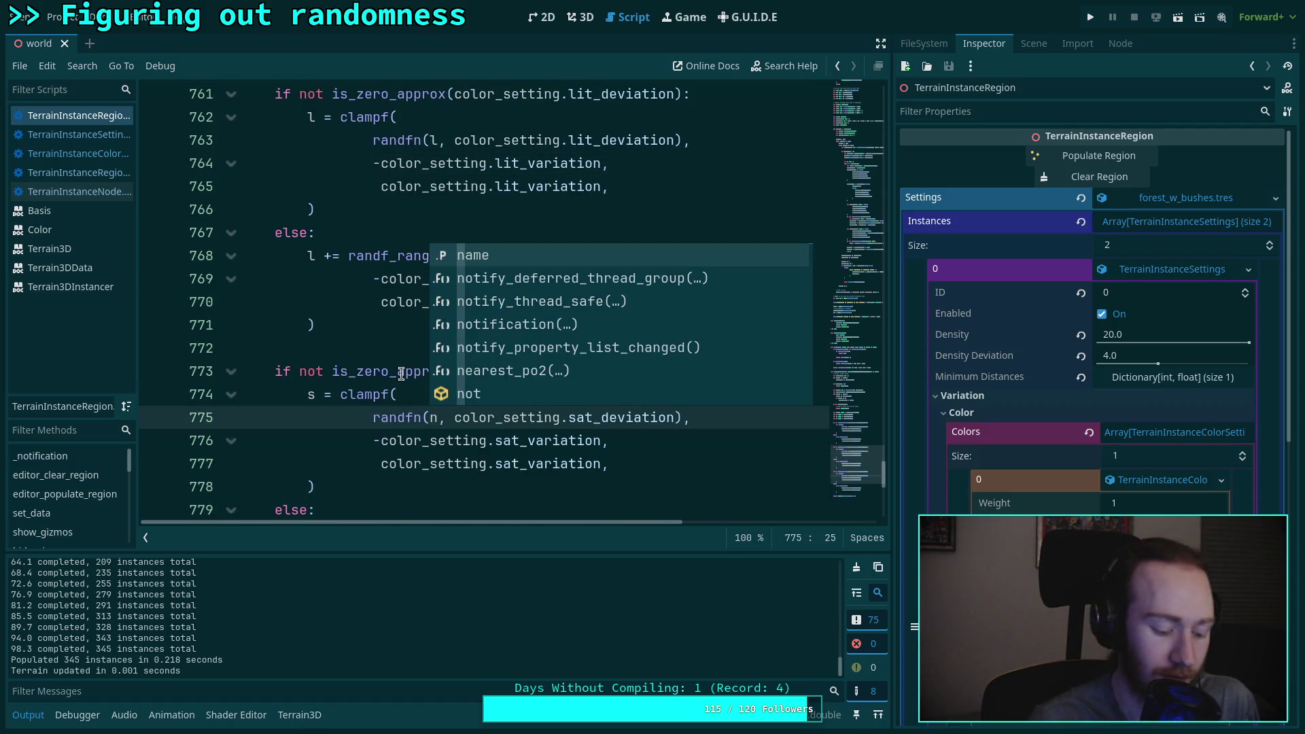
pyautogui.press('Delete')
pyautogui.press('BackSpace')
pyautogui.write('s,')
pyautogui.press('BackSpace')
pyautogui.write(',')
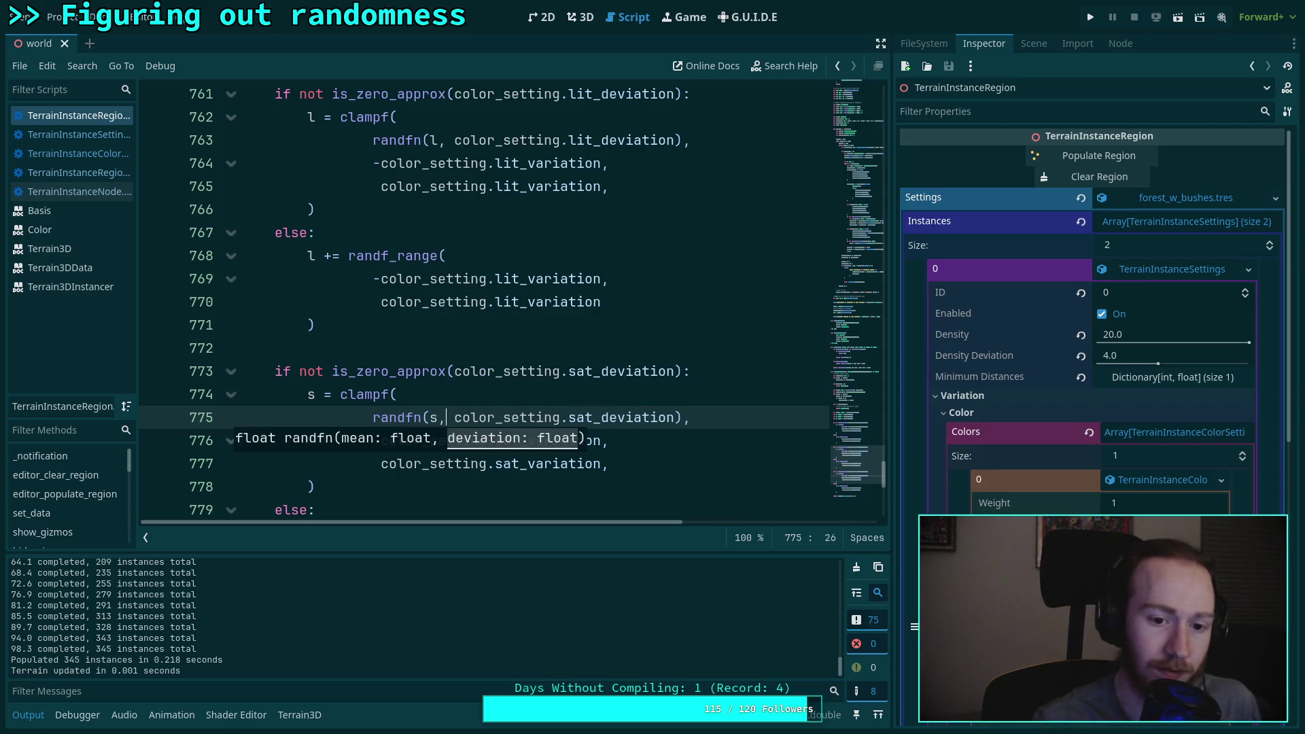
# Step: Save the edited script with Ctrl+S
pyautogui.click(373, 302)
pyautogui.scroll(-3, 484, 306)
pyautogui.hotkey('ctrl', 's')
pyautogui.scroll(3, 443, 308)
pyautogui.scroll(6, 444, 308)
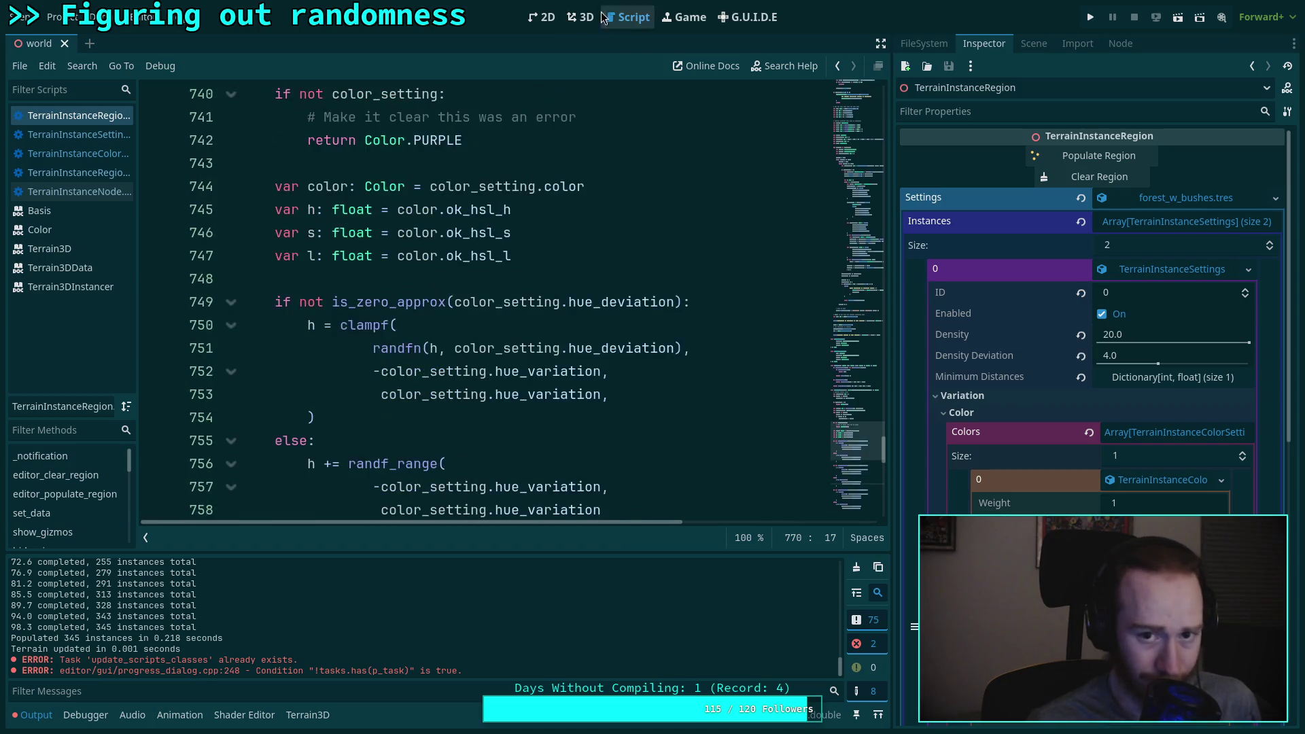
# Step: Repopulate the region's trees from the 3D view
pyautogui.click(581, 17)
pyautogui.click(1099, 156)
pyautogui.scroll(-5, 447, 342)
pyautogui.click(627, 17)
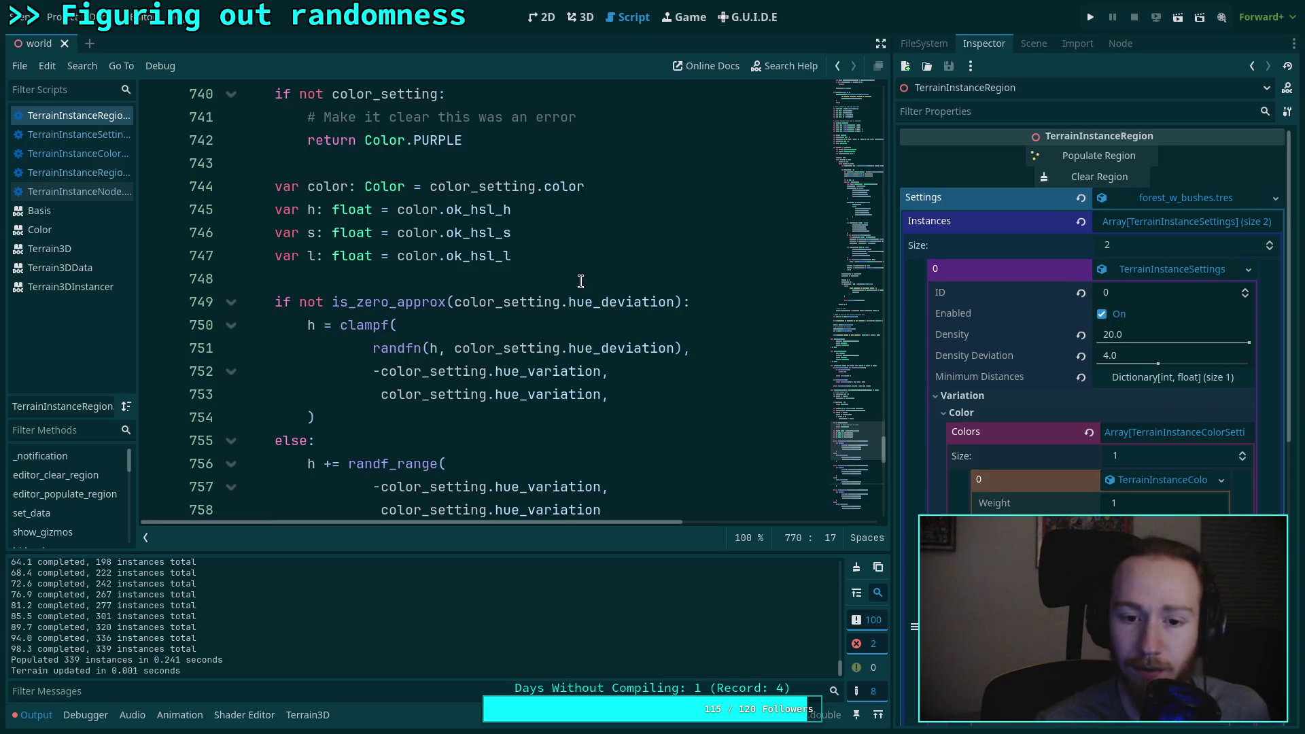
# Step: Reset the hue randfn mean to 0.0 and change h= to h+=
pyautogui.click(431, 349)
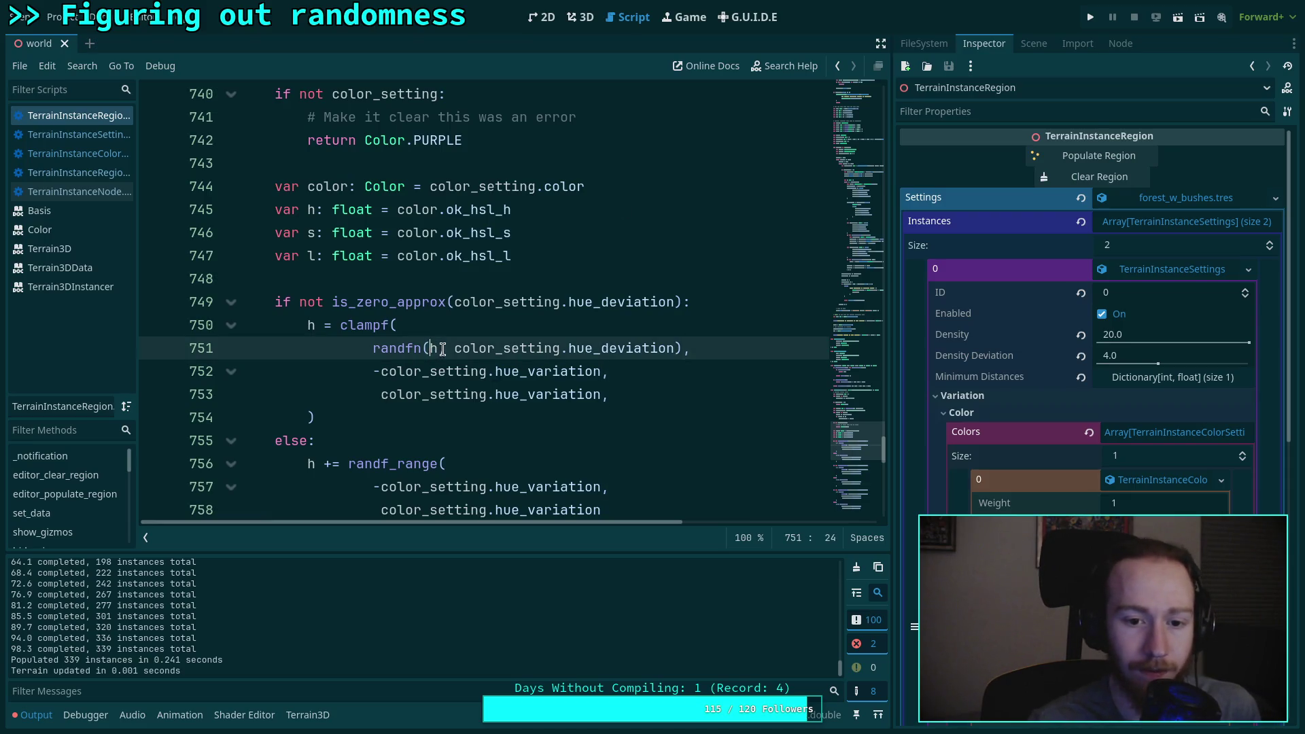
pyautogui.press('Delete')
pyautogui.write('0.0')
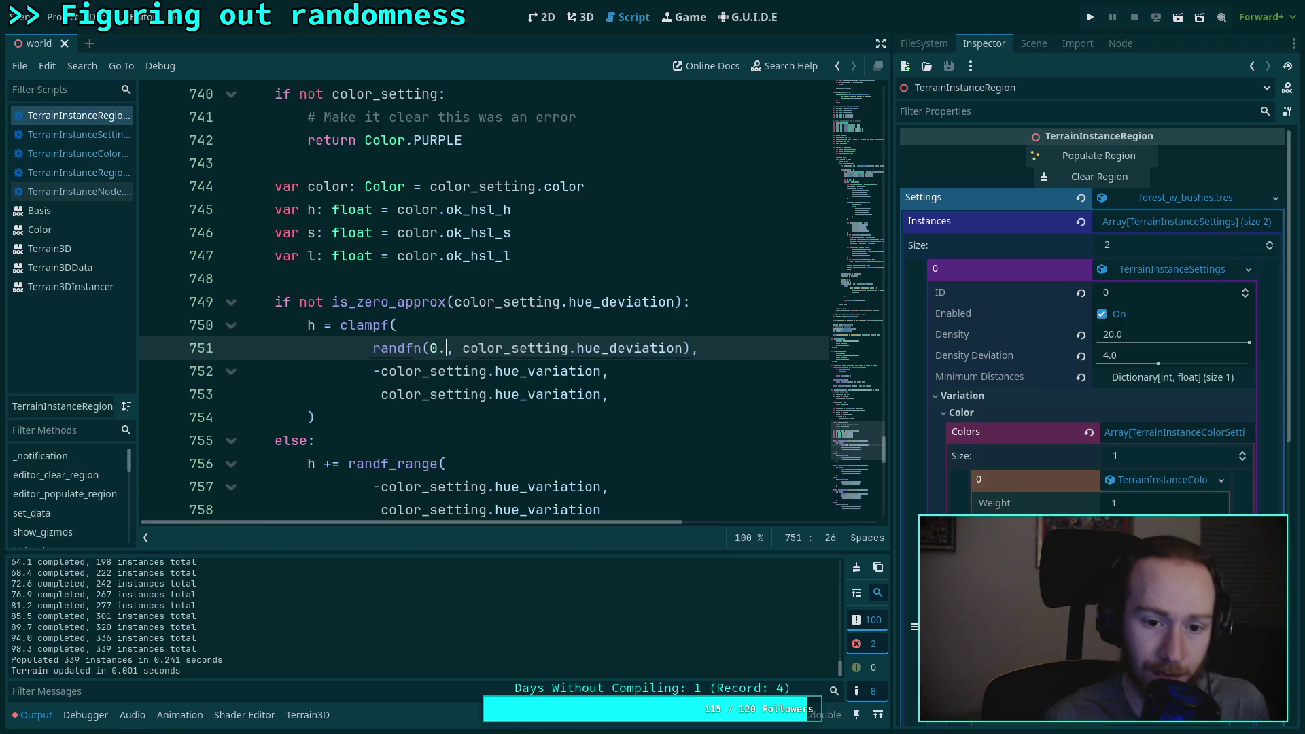
pyautogui.click(323, 325)
pyautogui.write('+')
pyautogui.scroll(-1, 340, 381)
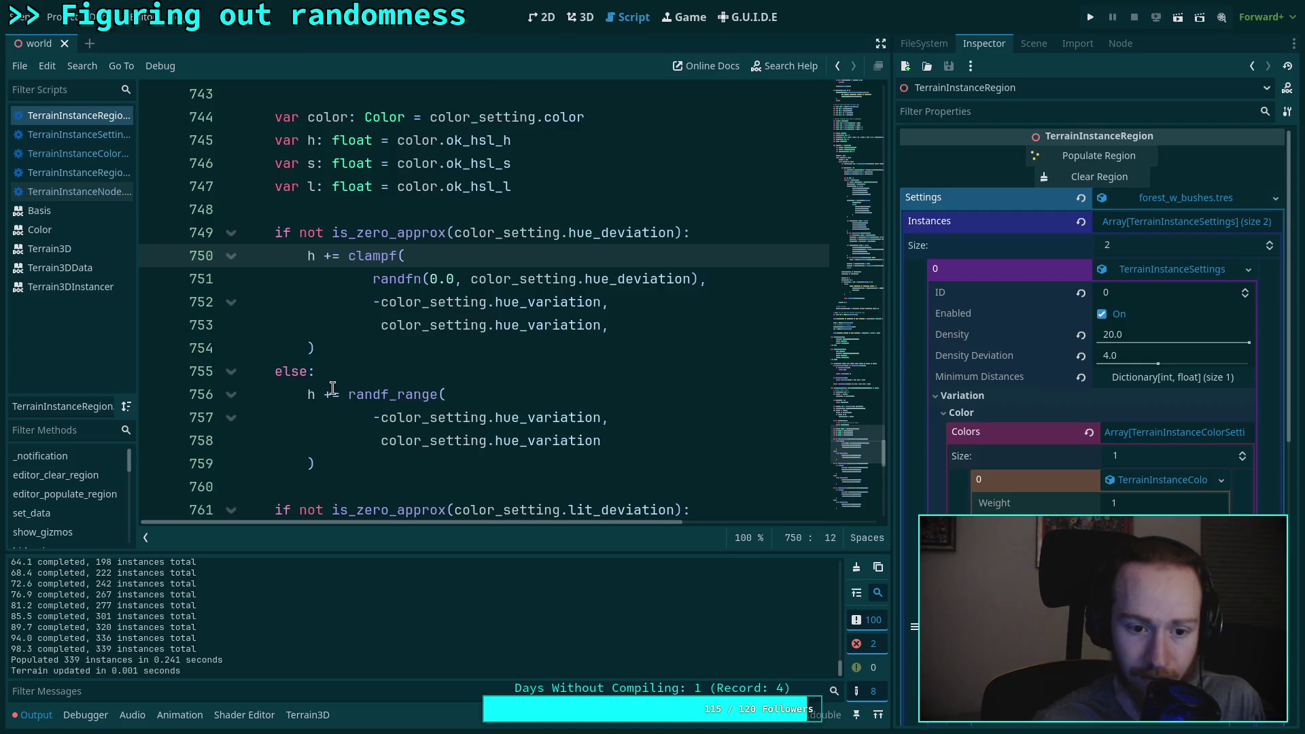
pyautogui.scroll(-2, 332, 388)
# Step: Reset the lightness and saturation randfn means to 0.0 and save the script
pyautogui.click(325, 394)
pyautogui.click(434, 417)
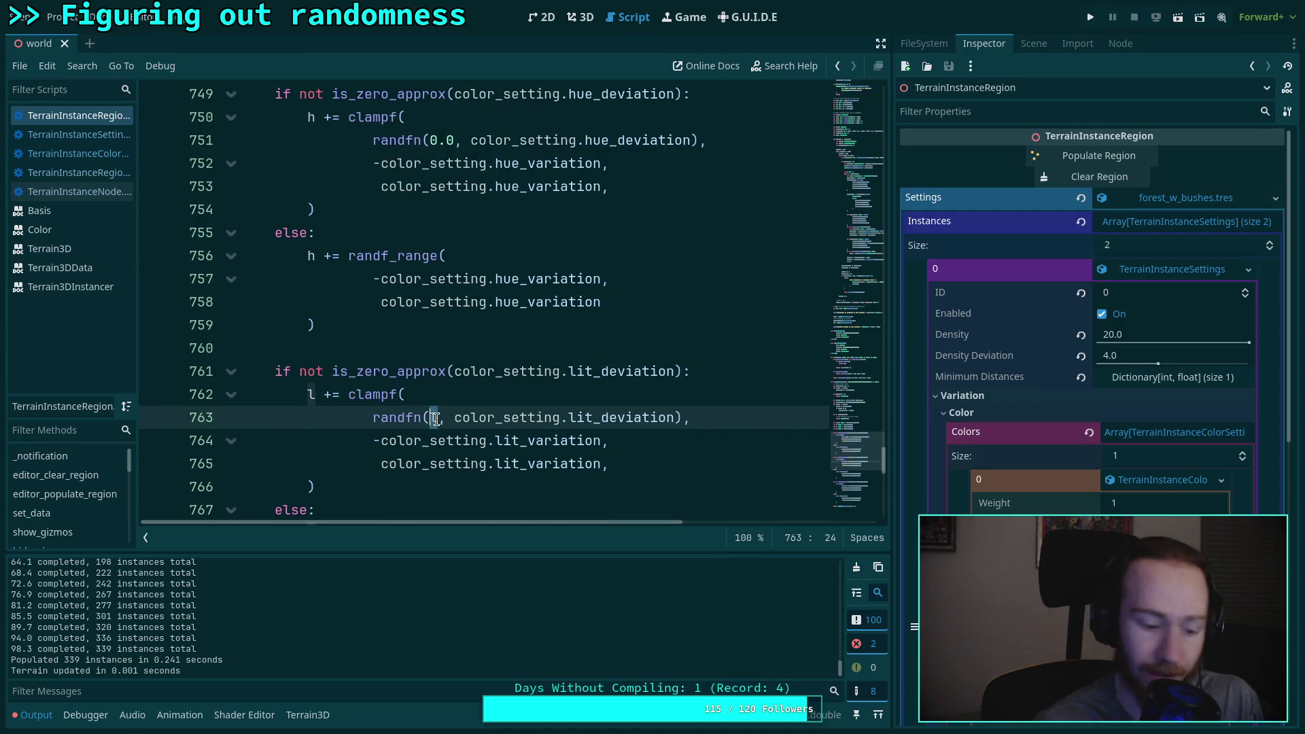
pyautogui.write('0.0')
pyautogui.click(421, 347)
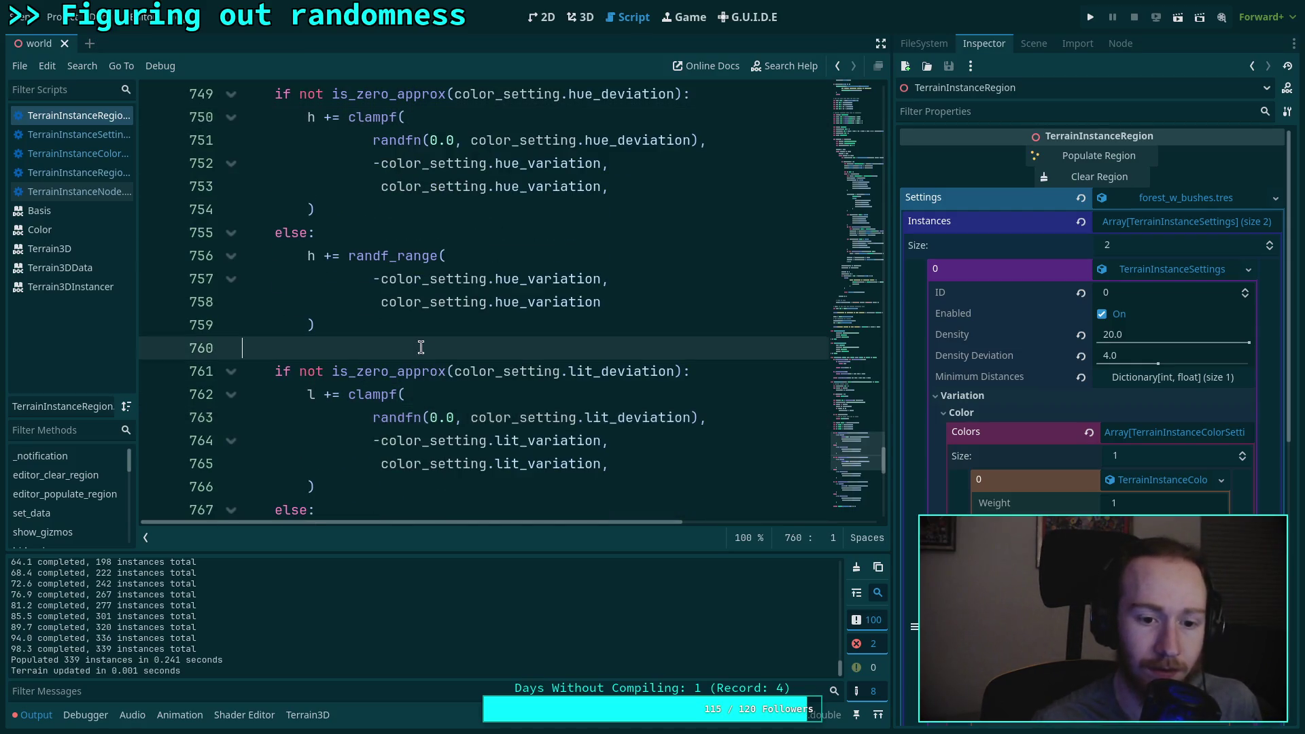
pyautogui.scroll(-4, 421, 347)
pyautogui.click(322, 395)
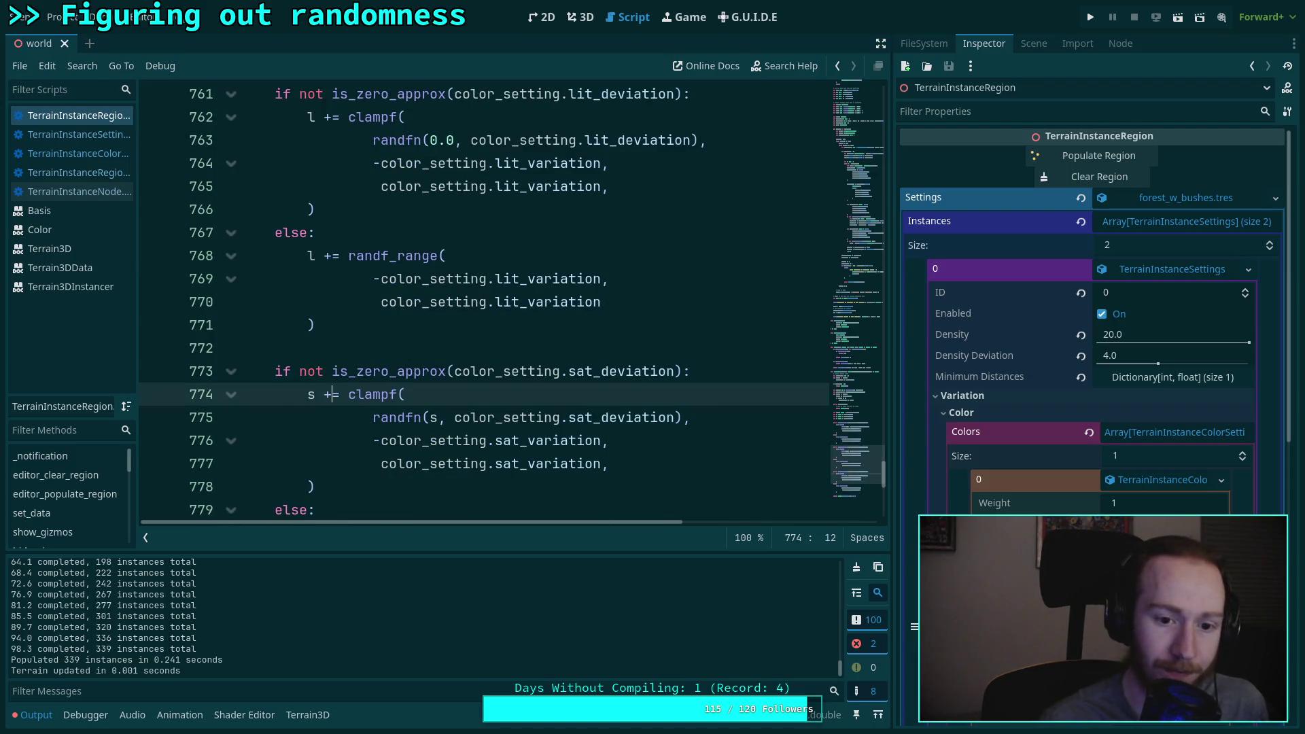
pyautogui.click(438, 417)
pyautogui.press('BackSpace')
pyautogui.write('0.0')
pyautogui.hotkey('ctrl', '-')
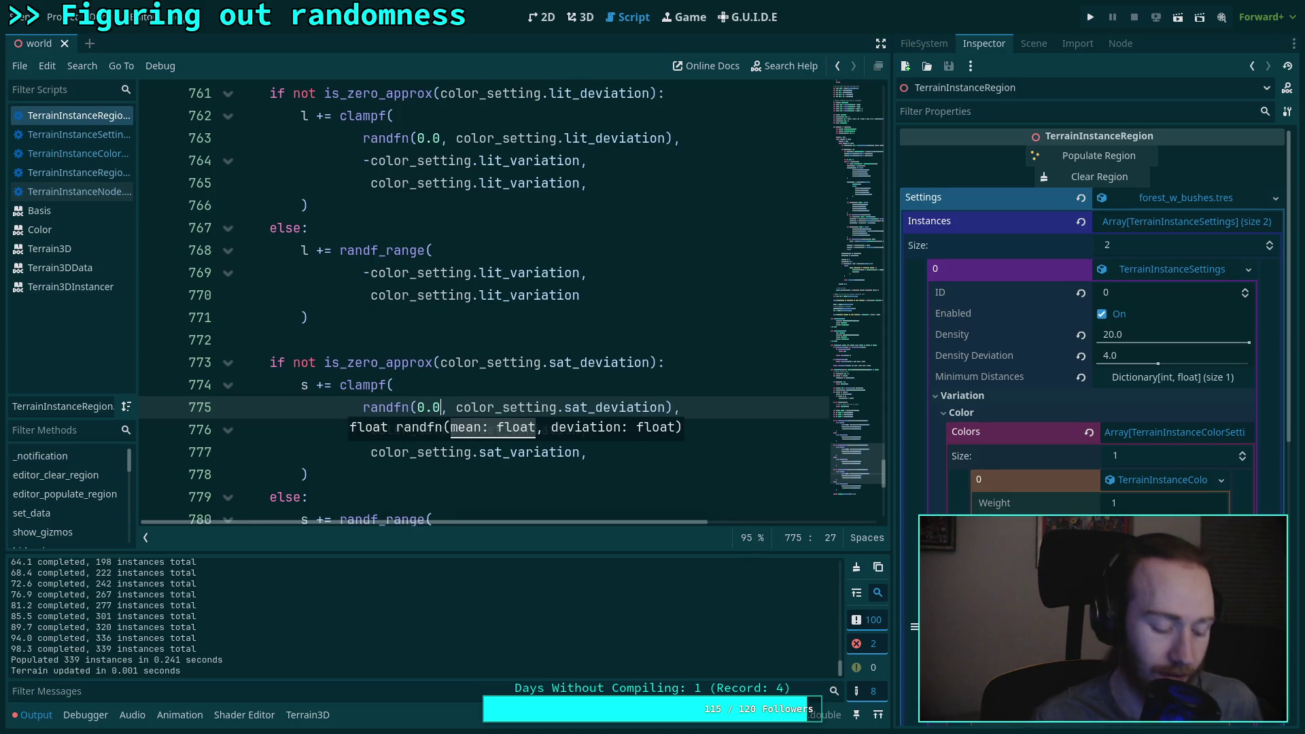
pyautogui.hotkey('ctrl', '=')
pyautogui.hotkey('ctrl', 's')
# Step: Clear and repopulate the region, giving 345 trunks in varied greens and teals
pyautogui.scroll(-3, 413, 378)
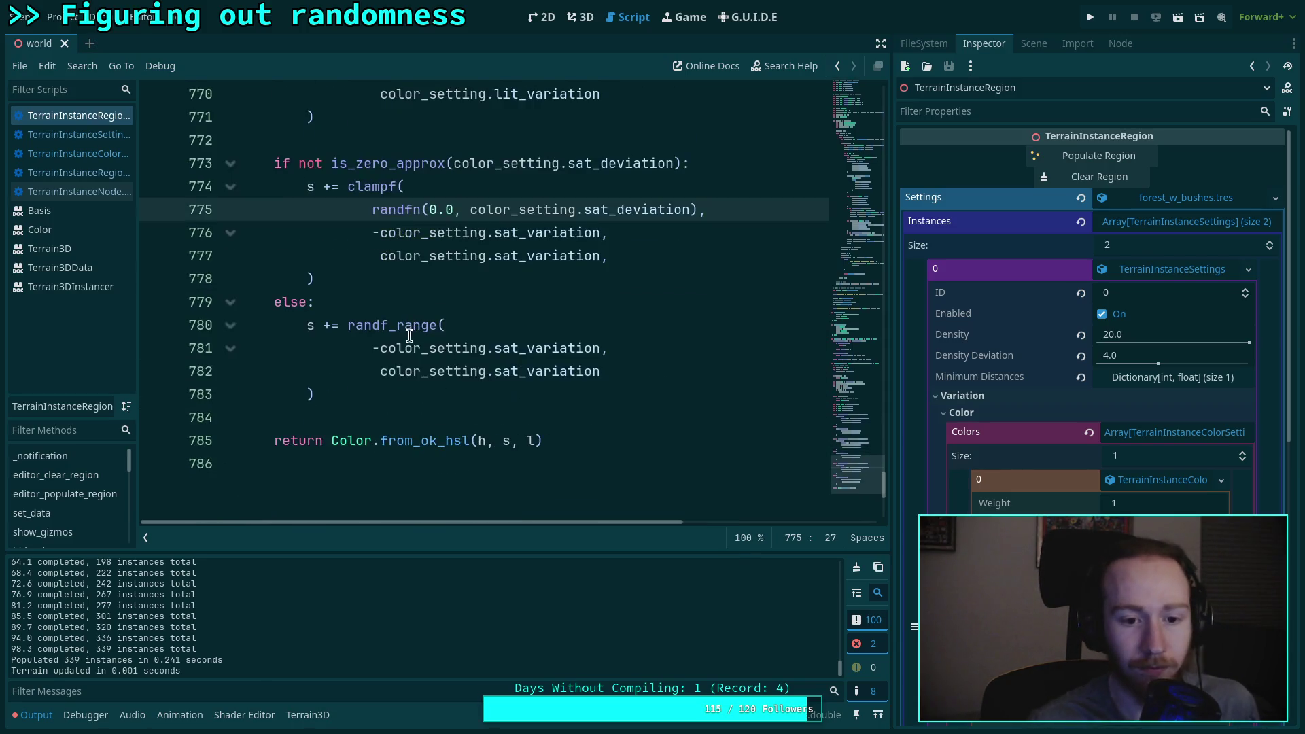
pyautogui.click(580, 17)
pyautogui.click(1096, 178)
pyautogui.click(1094, 156)
pyautogui.scroll(-1, 690, 383)
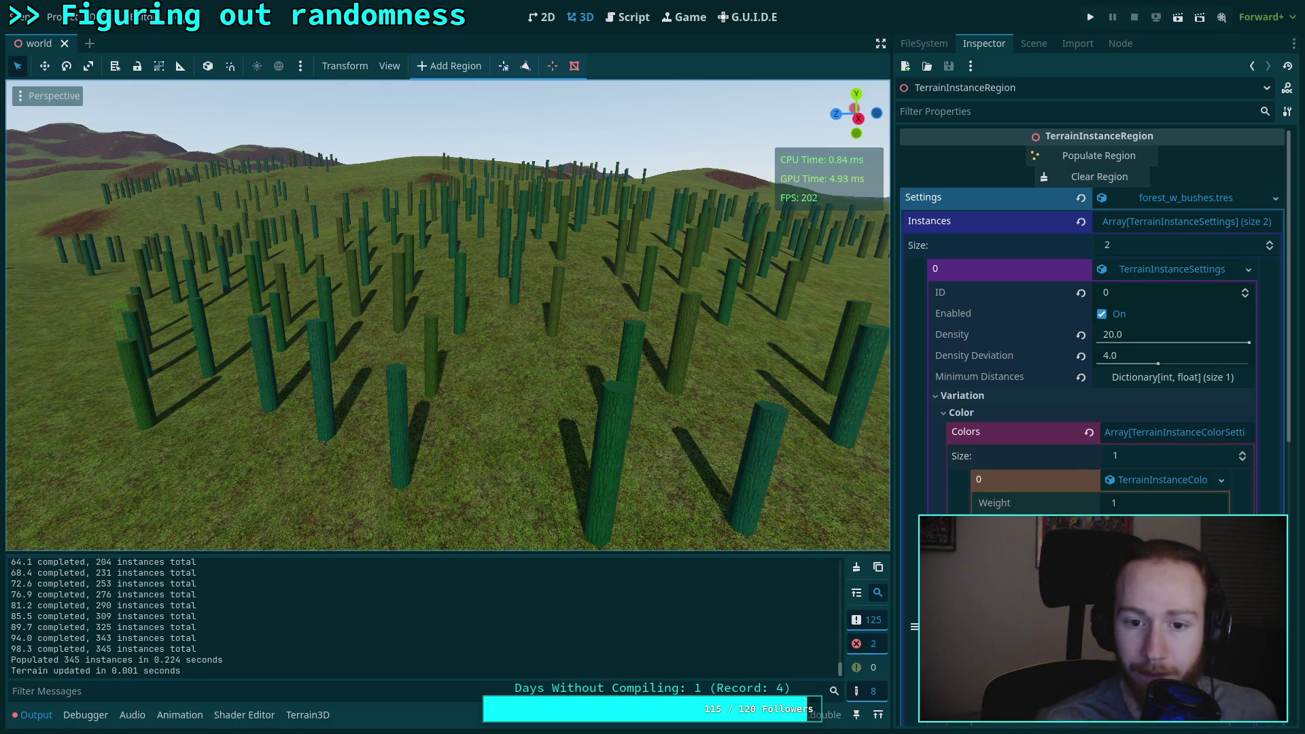
pyautogui.click(1169, 578)
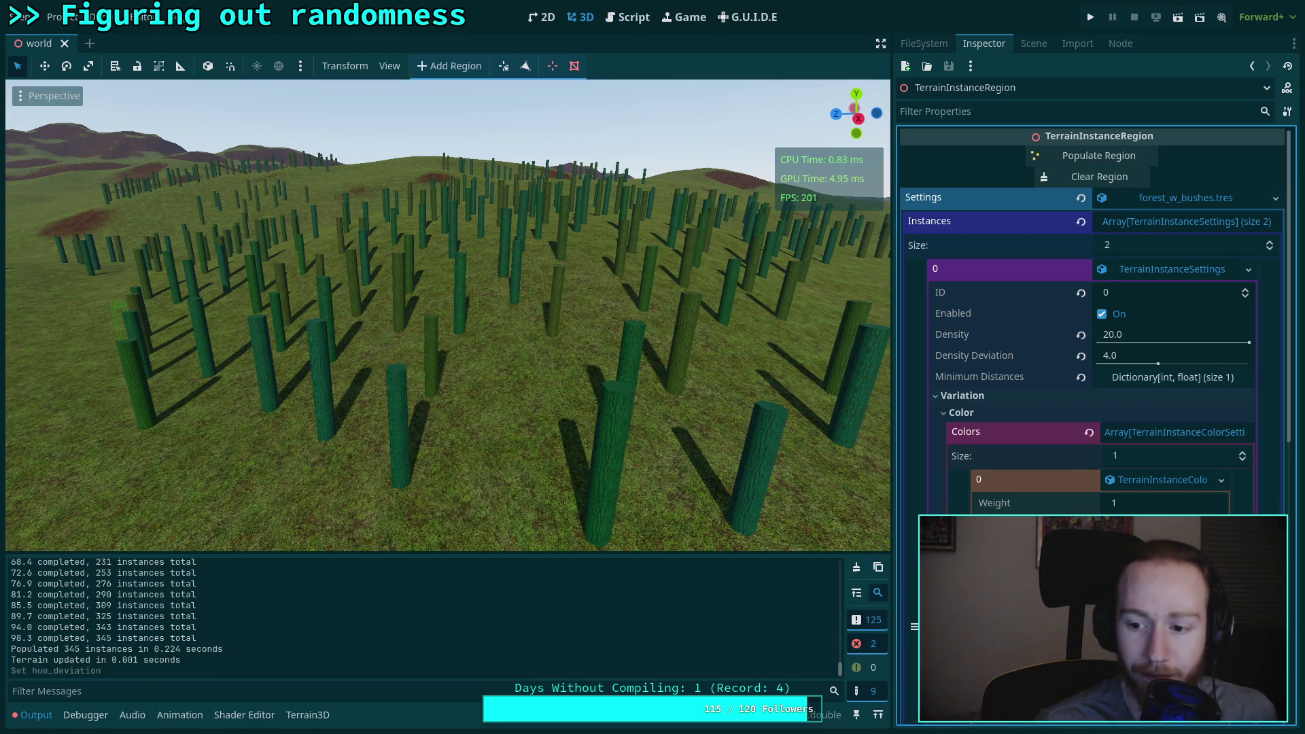
# Step: Regenerate the region's trees and review the colour-variation script
pyautogui.click(1096, 177)
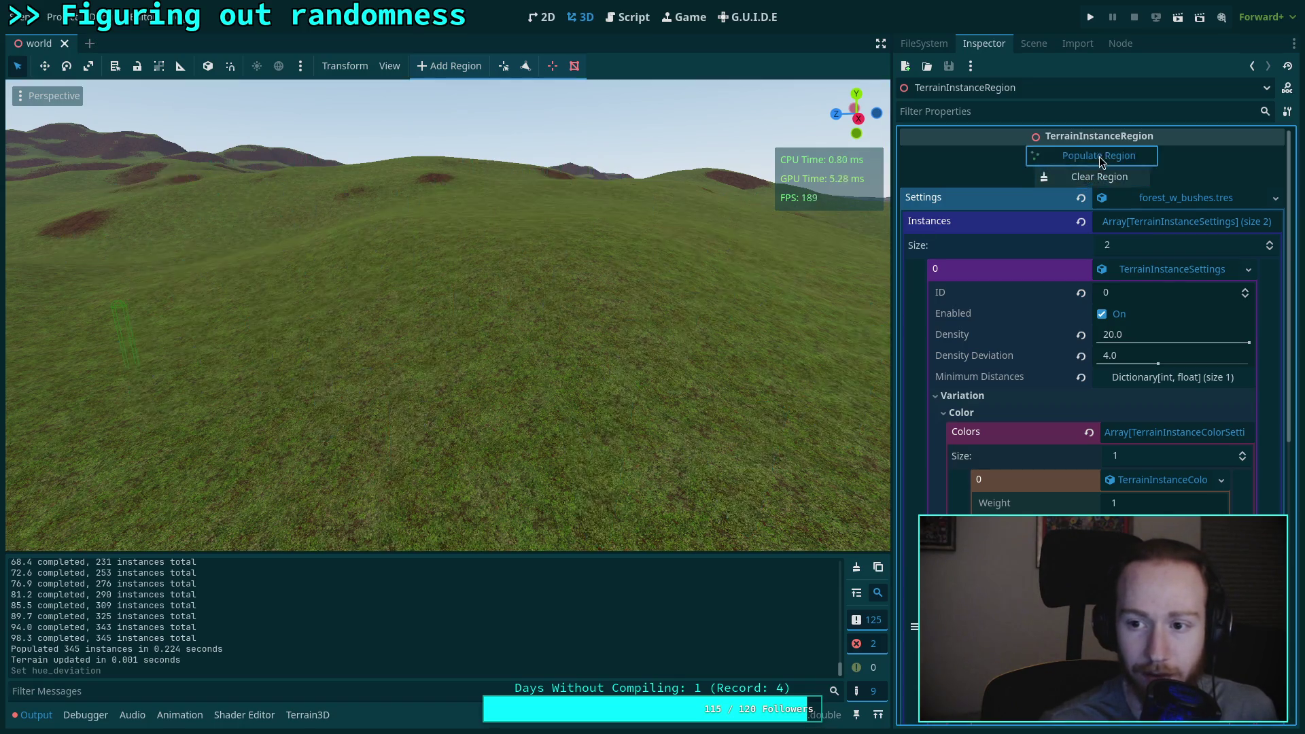
pyautogui.click(1099, 156)
pyautogui.scroll(-2, 449, 316)
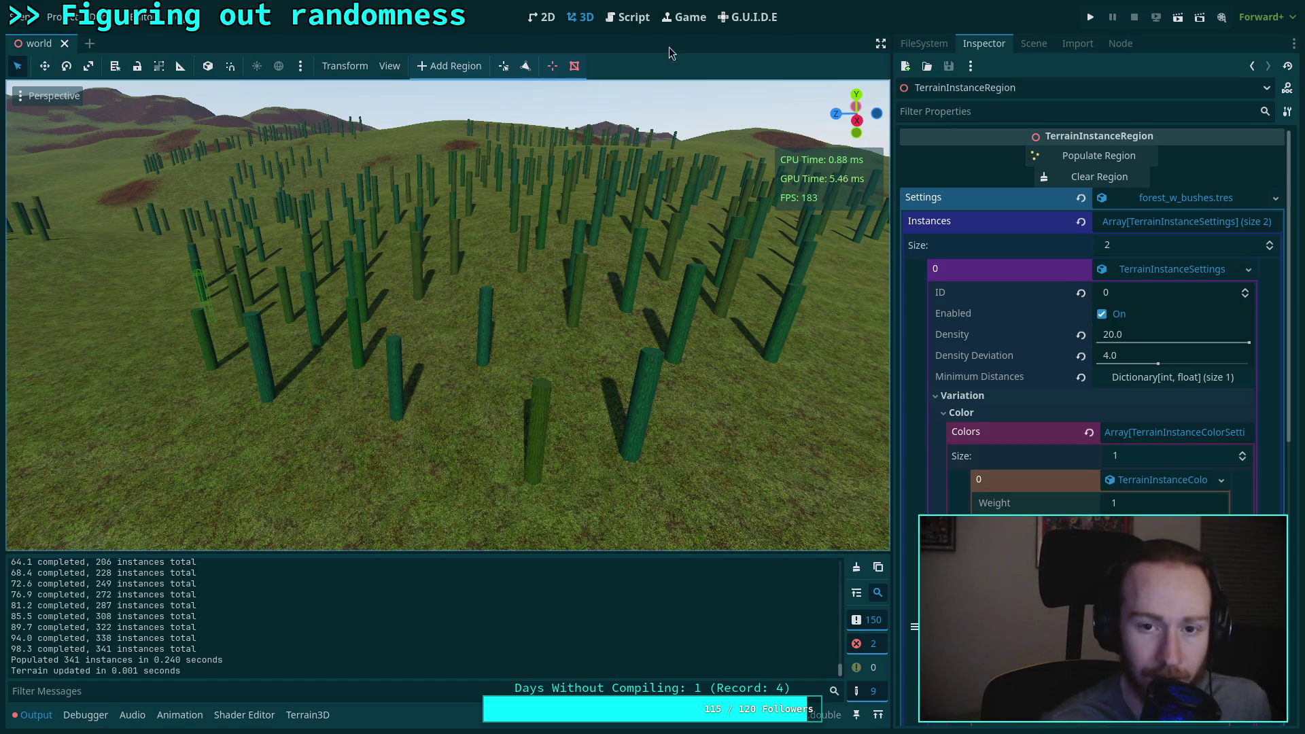
pyautogui.click(627, 17)
pyautogui.scroll(3, 501, 356)
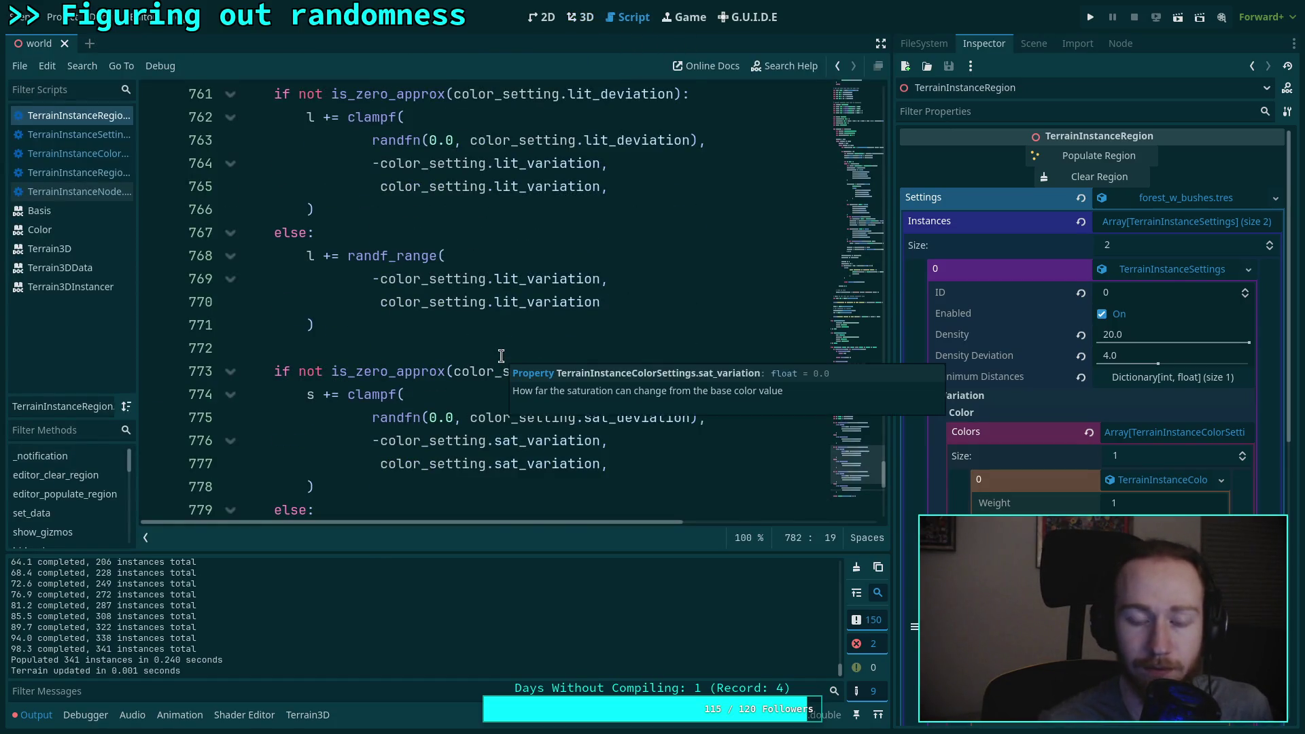
pyautogui.scroll(4, 501, 355)
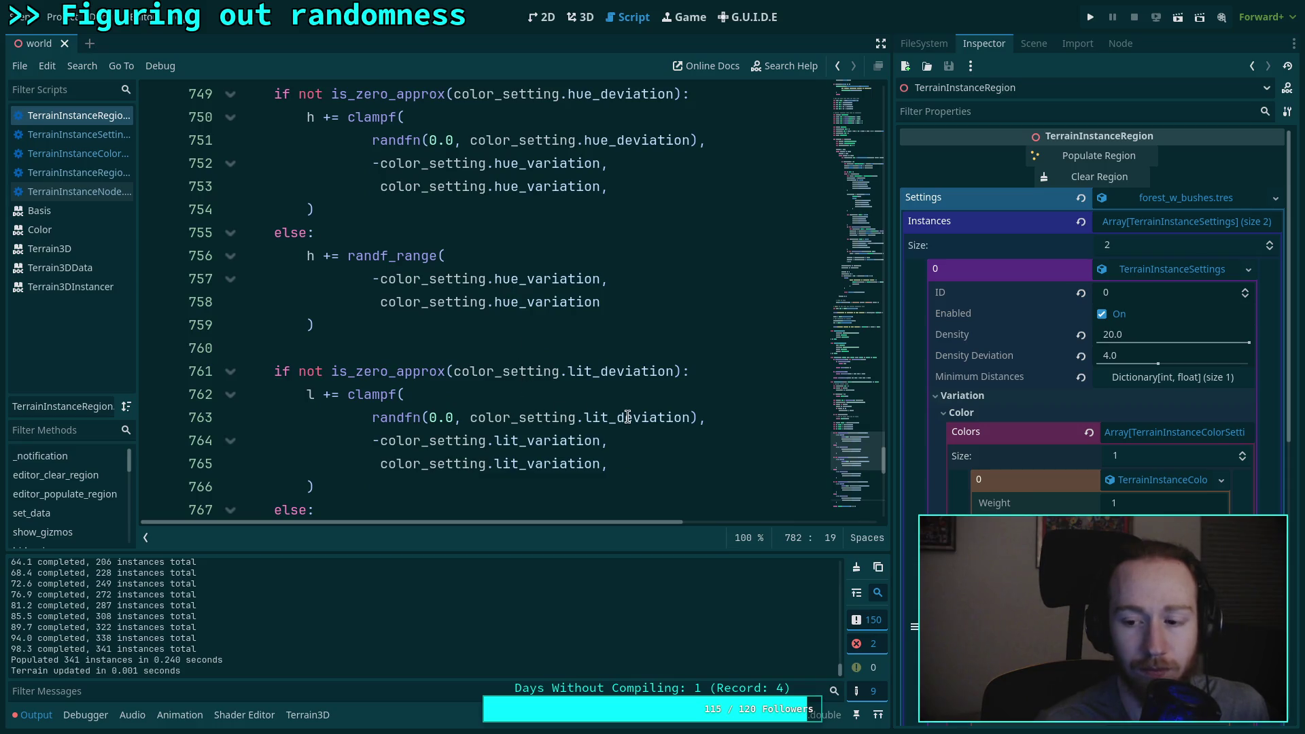
pyautogui.scroll(4, 446, 358)
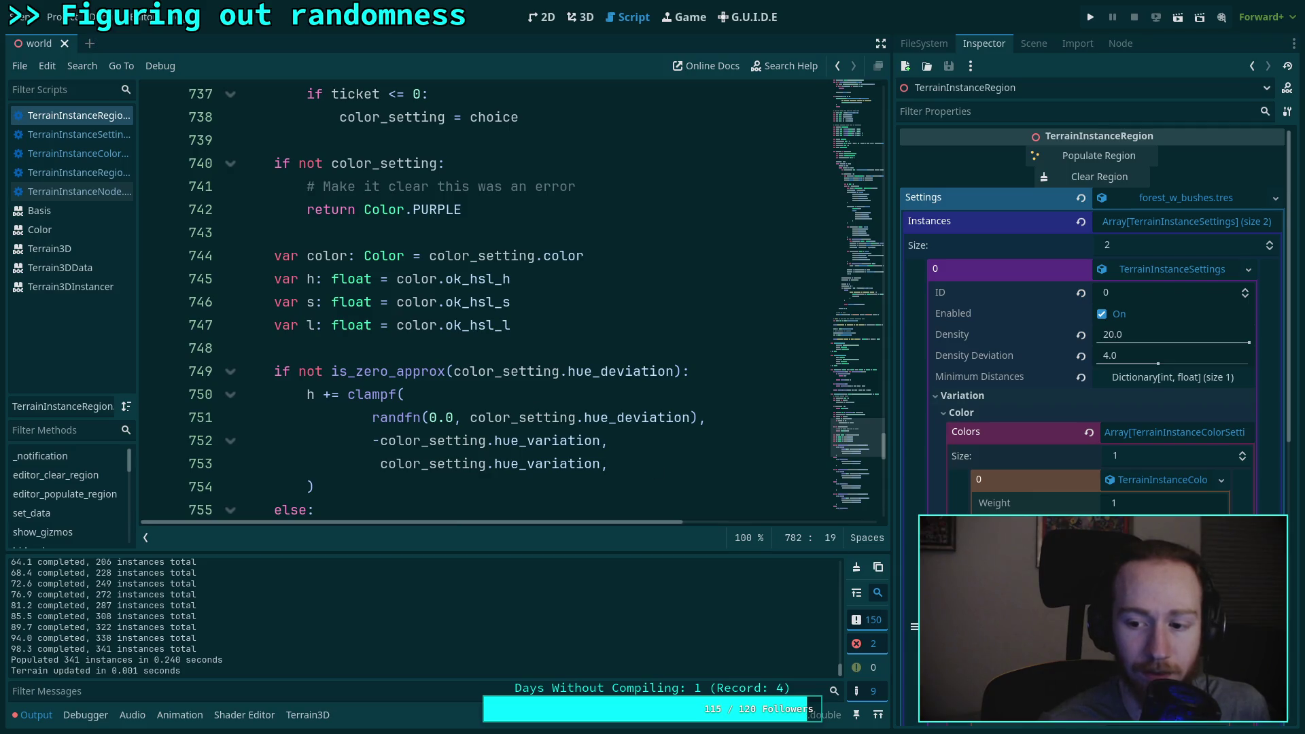
# Step: Clear and repopulate the region repeatedly until 319 trunks stand in a new layout
pyautogui.click(589, 23)
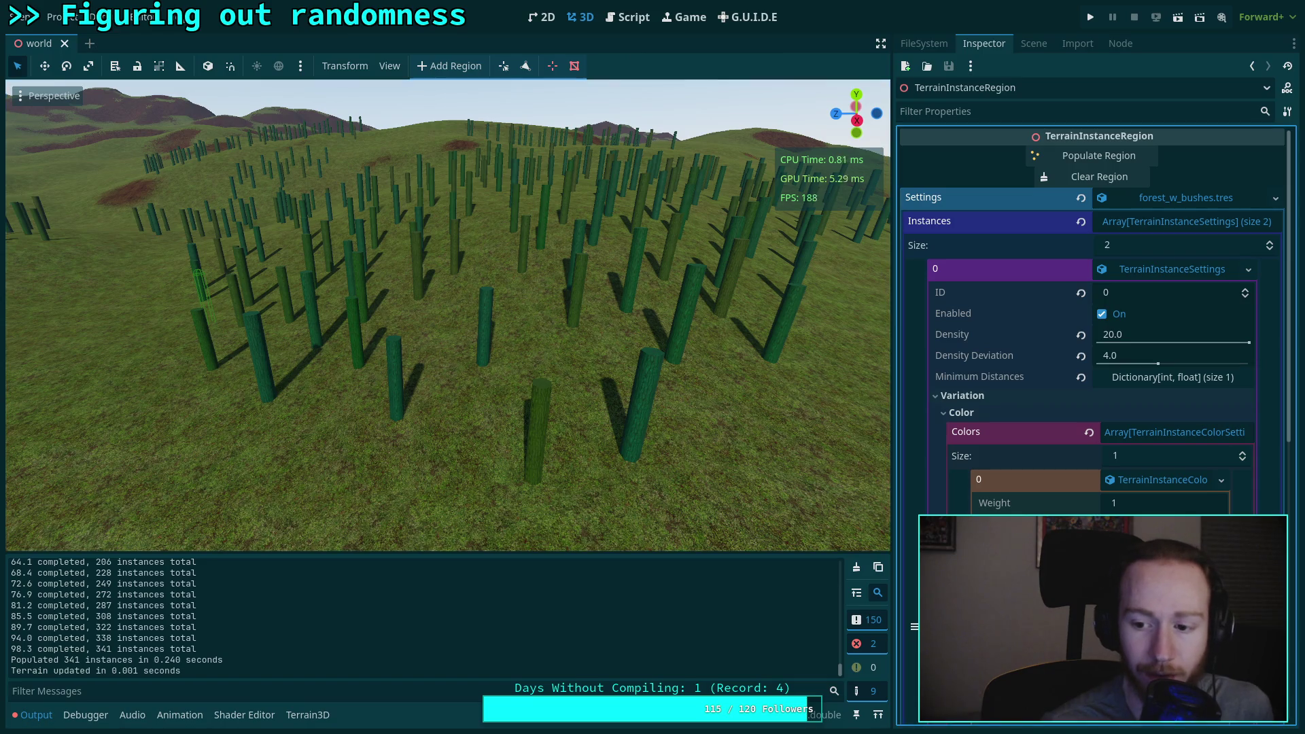
pyautogui.click(1090, 161)
pyautogui.scroll(-3, 656, 368)
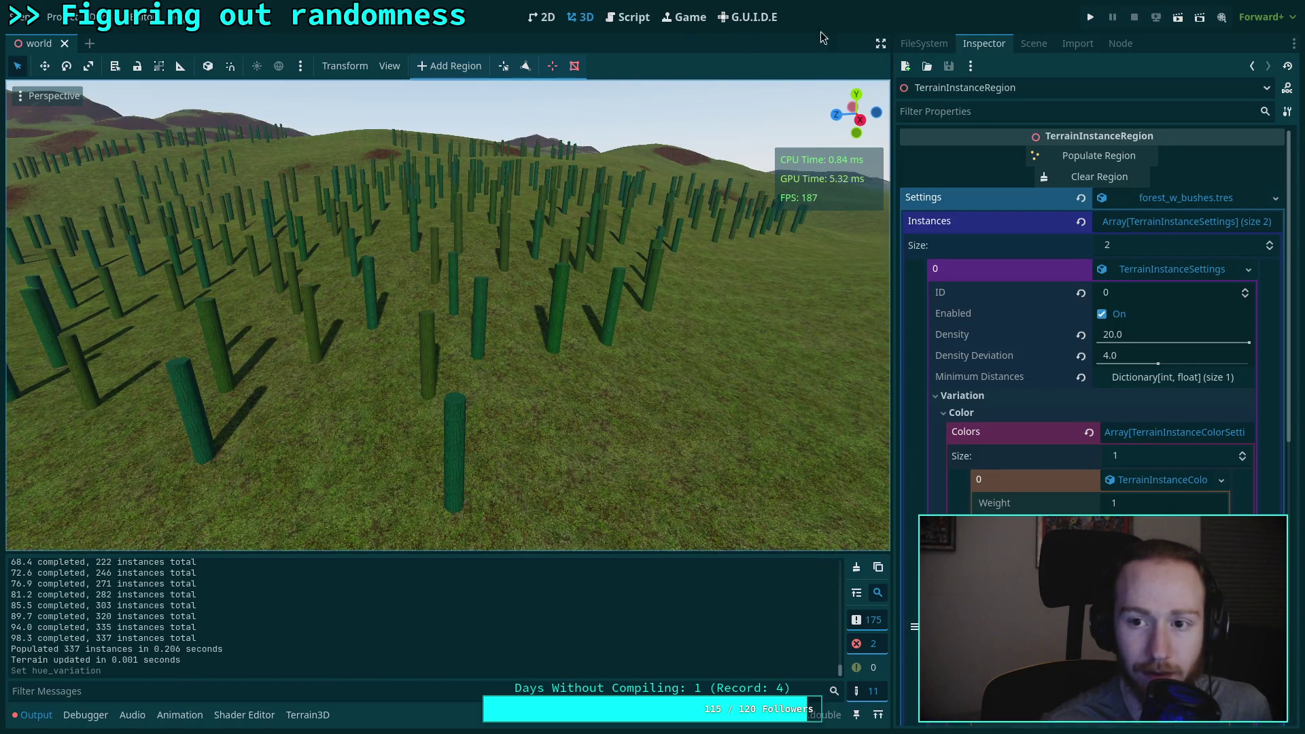
pyautogui.click(1083, 158)
pyautogui.scroll(5, 828, 226)
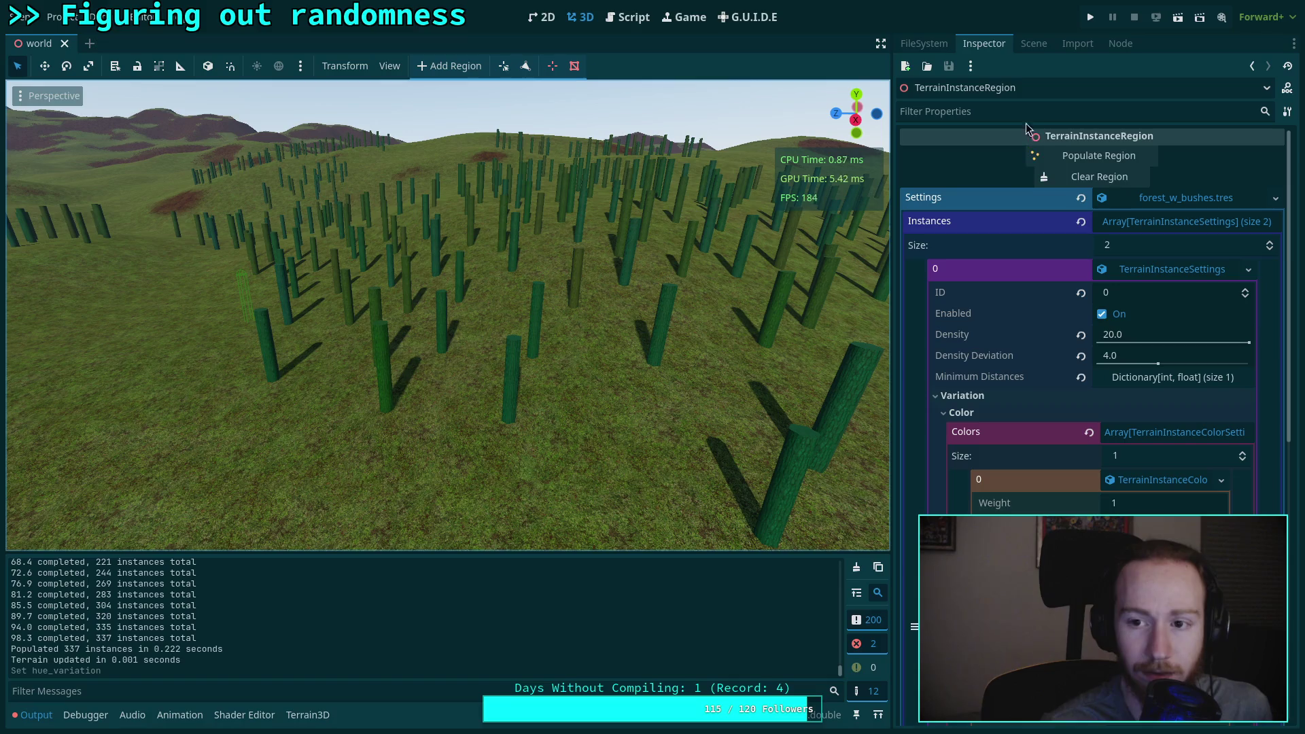
pyautogui.click(1090, 177)
pyautogui.click(1091, 159)
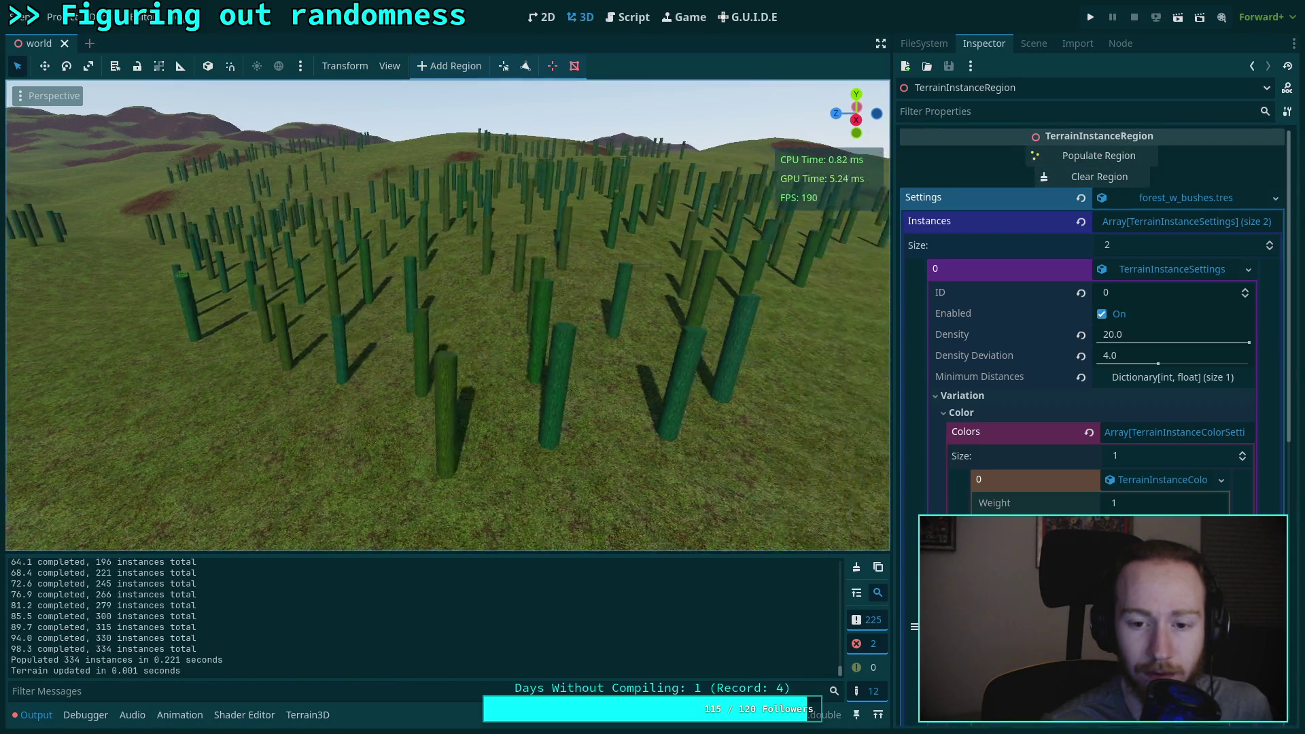
pyautogui.scroll(2, 448, 316)
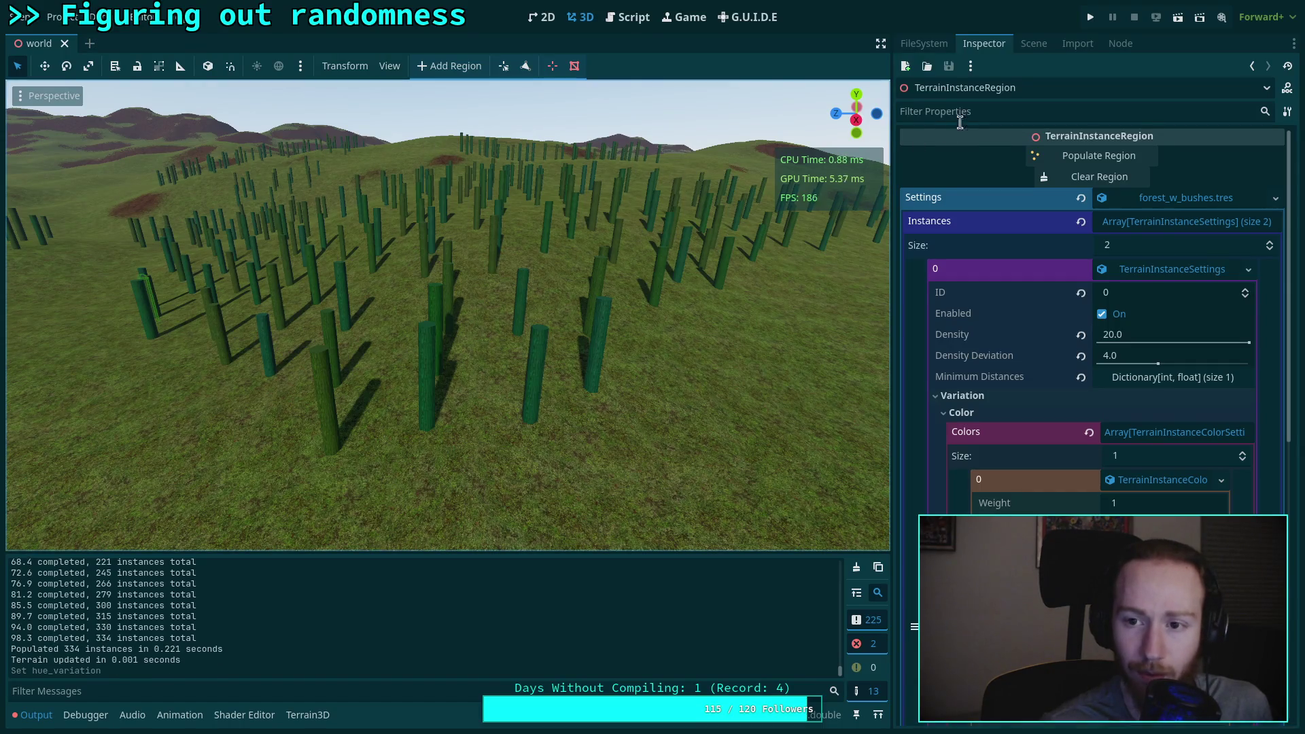
pyautogui.click(1081, 176)
pyautogui.click(1059, 160)
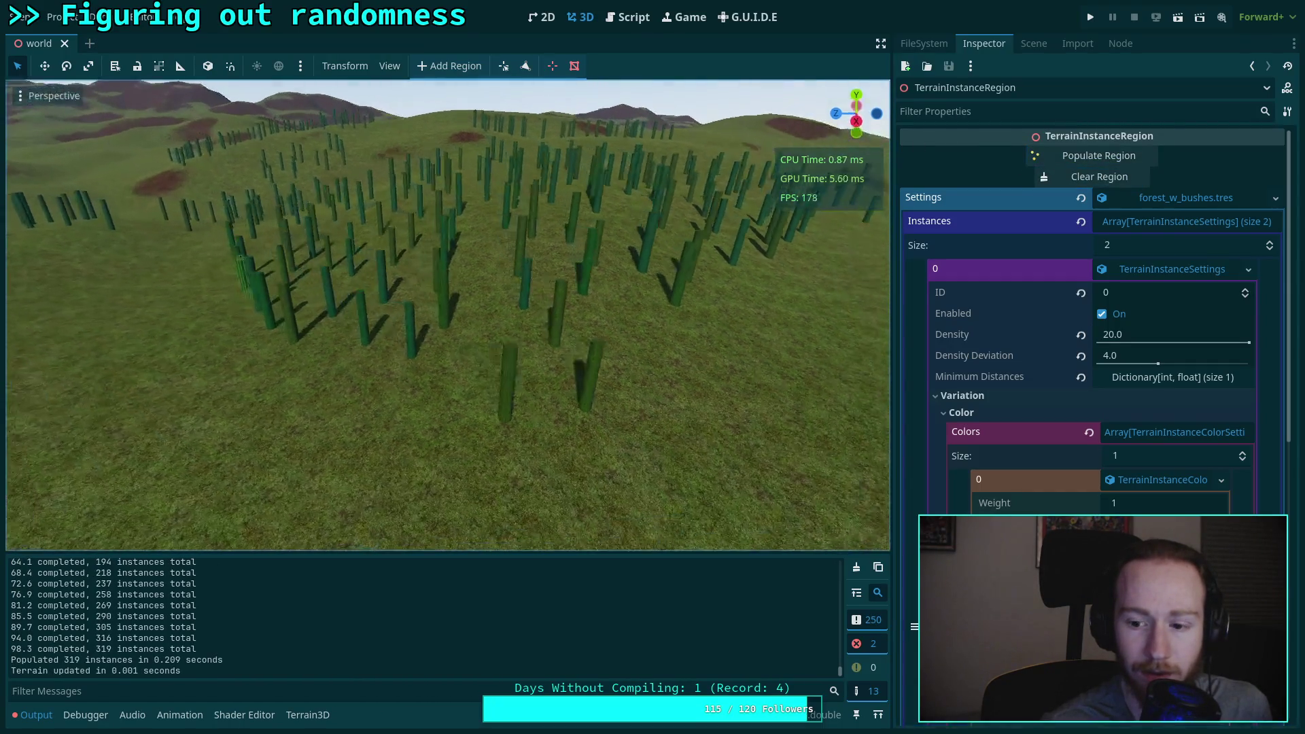
pyautogui.scroll(-4, 1055, 166)
pyautogui.scroll(2, 1087, 319)
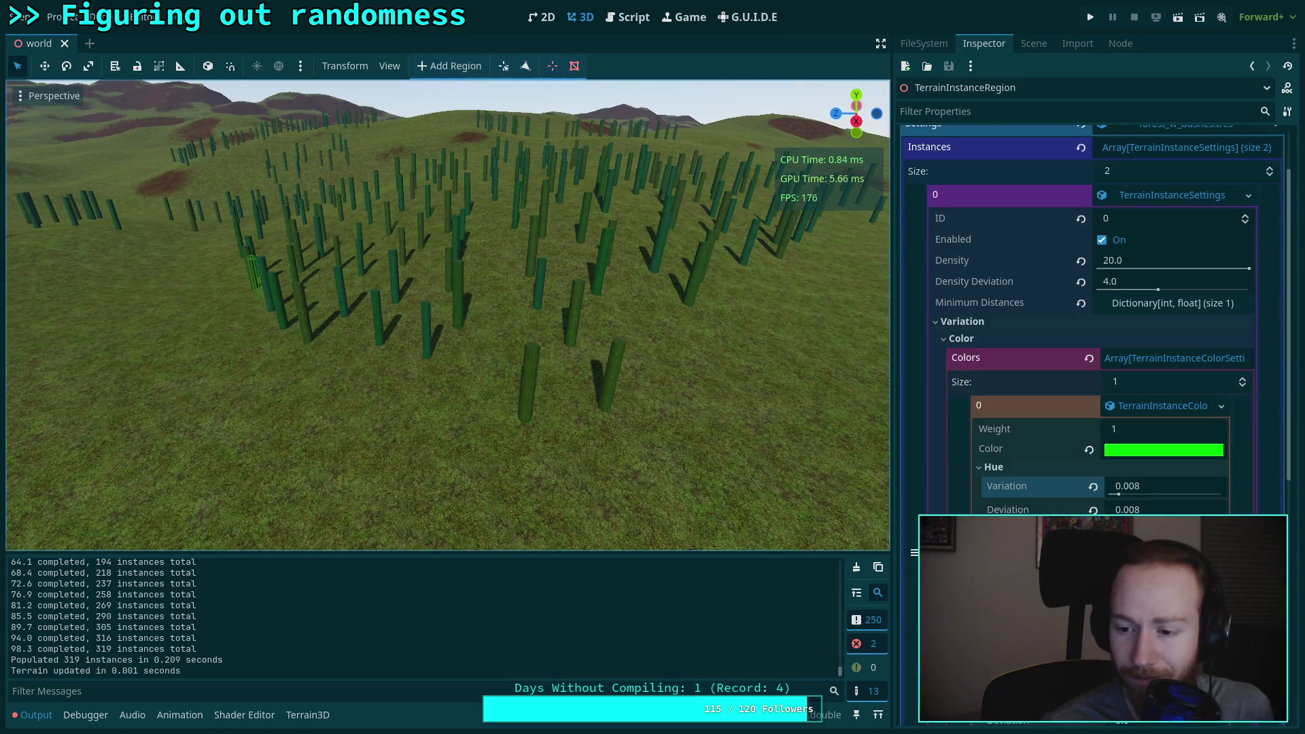
# Step: Set hue variation to 0.0 and regenerate the region, moving in among the trunks
pyautogui.click(1169, 488)
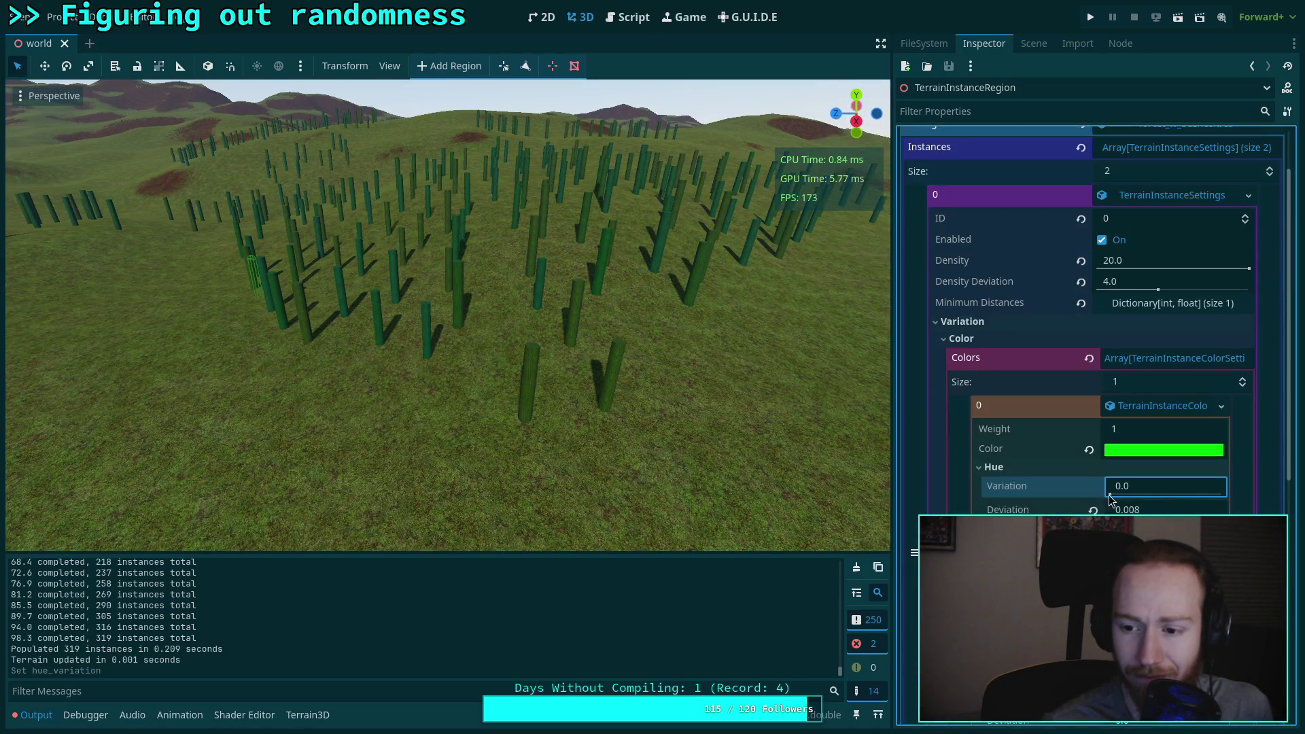
pyautogui.scroll(2, 1157, 332)
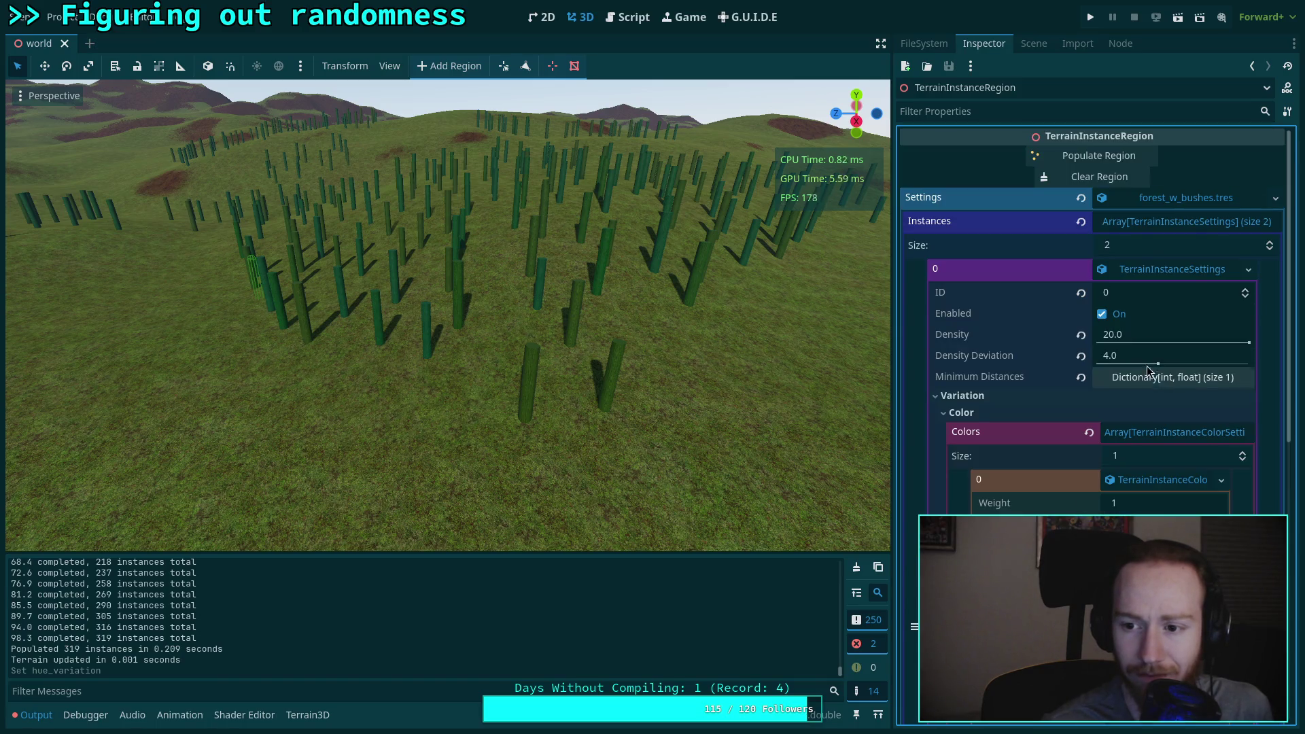
pyautogui.click(1101, 156)
pyautogui.rightClick(850, 272)
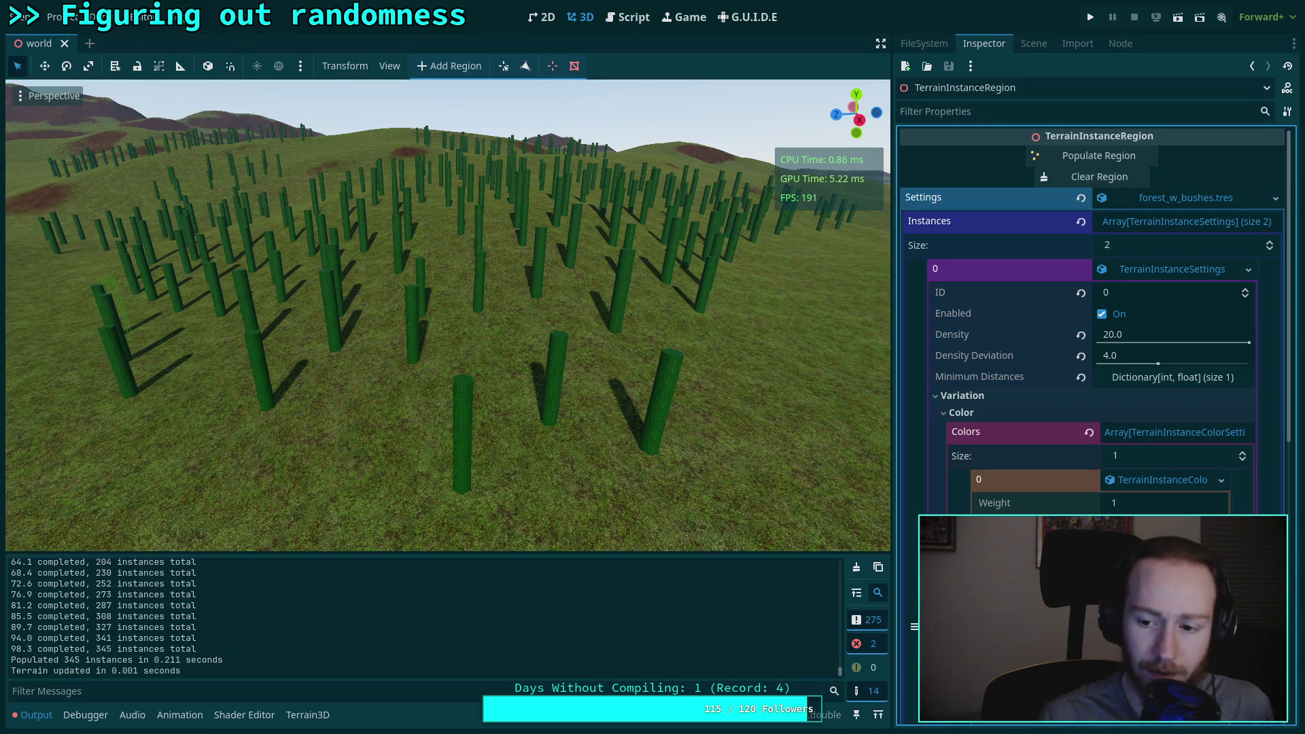
pyautogui.click(1062, 176)
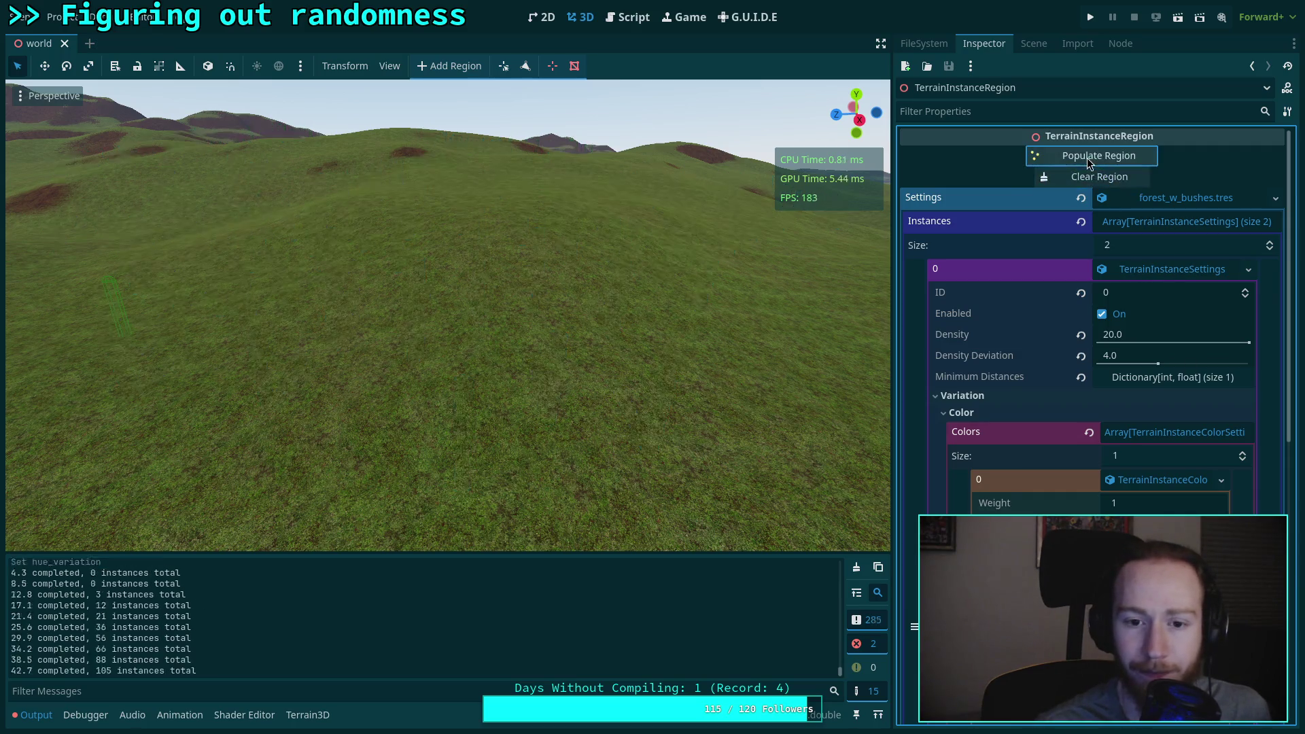
pyautogui.click(1087, 158)
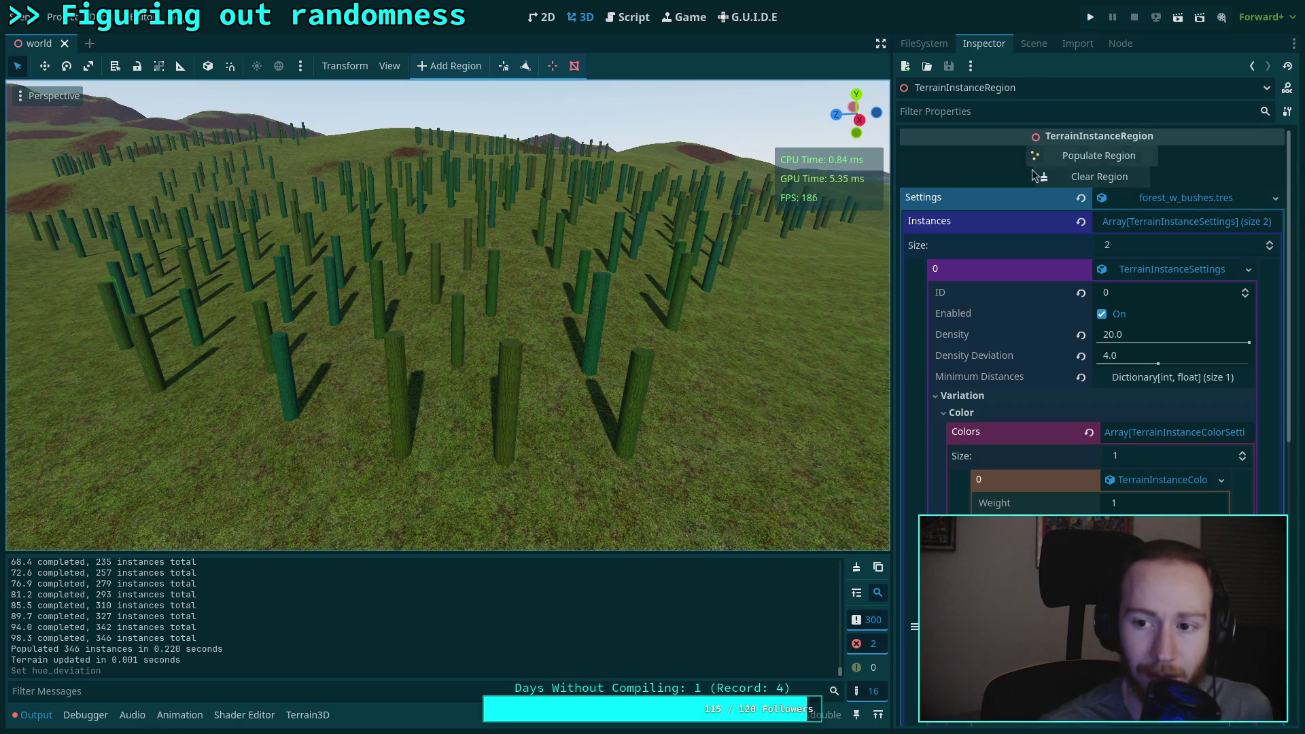
# Step: Apply a new hue deviation and repopulate the region, ending with 336 dark-green trunks
pyautogui.click(1060, 176)
pyautogui.click(1056, 158)
pyautogui.moveTo(837, 221); pyautogui.dragTo(768, 228)
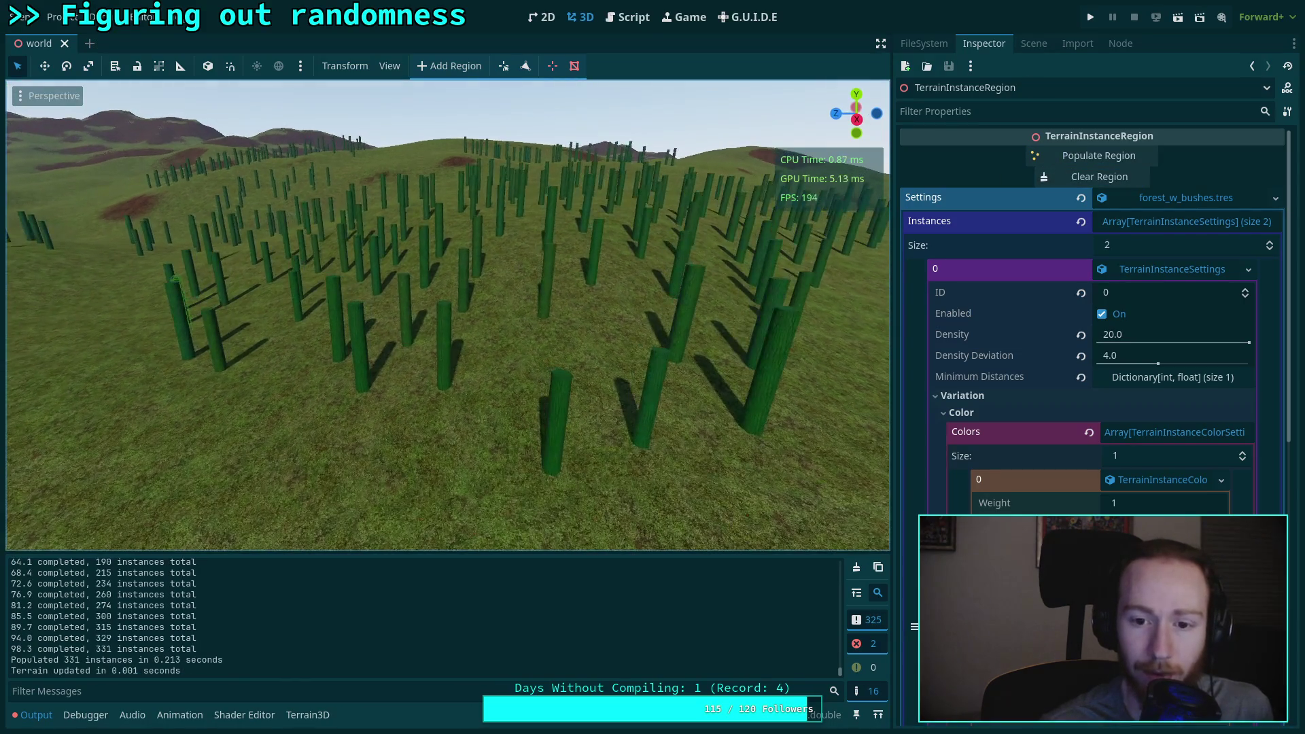
pyautogui.press('Return')
pyautogui.click(1061, 160)
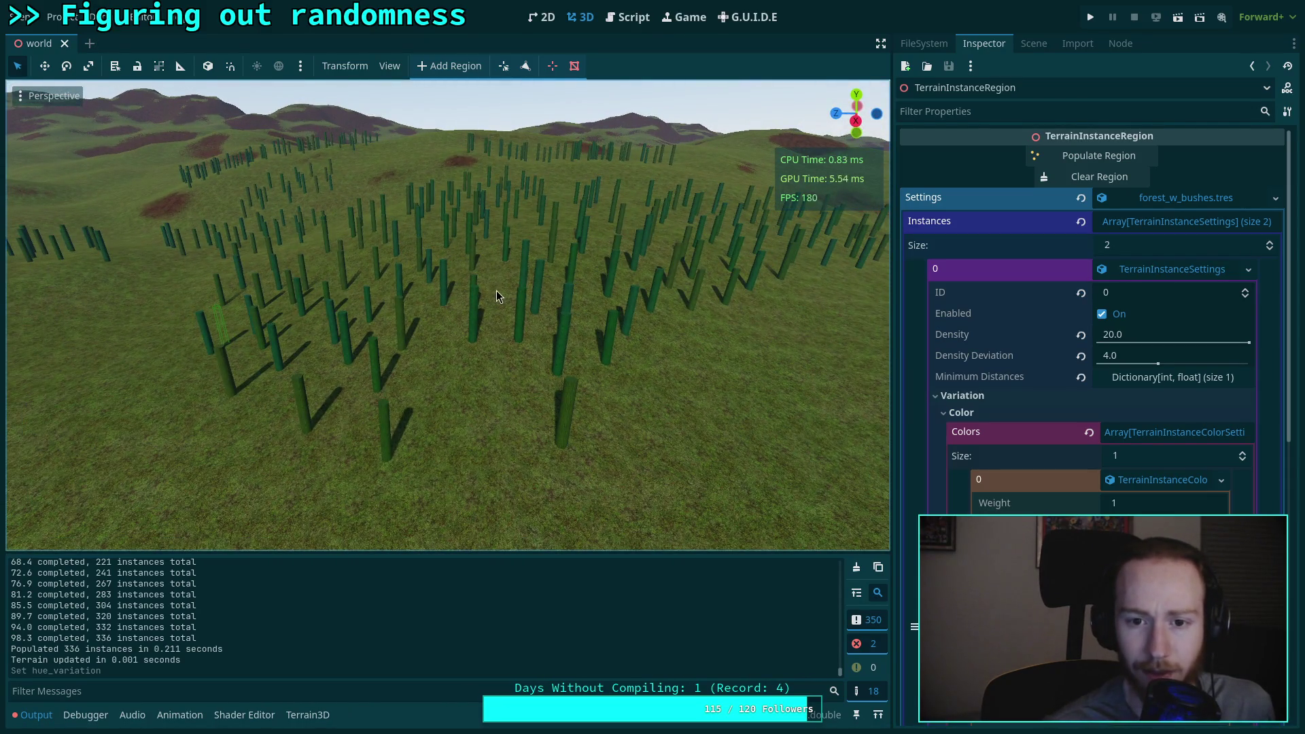
pyautogui.click(630, 17)
pyautogui.scroll(-2, 562, 351)
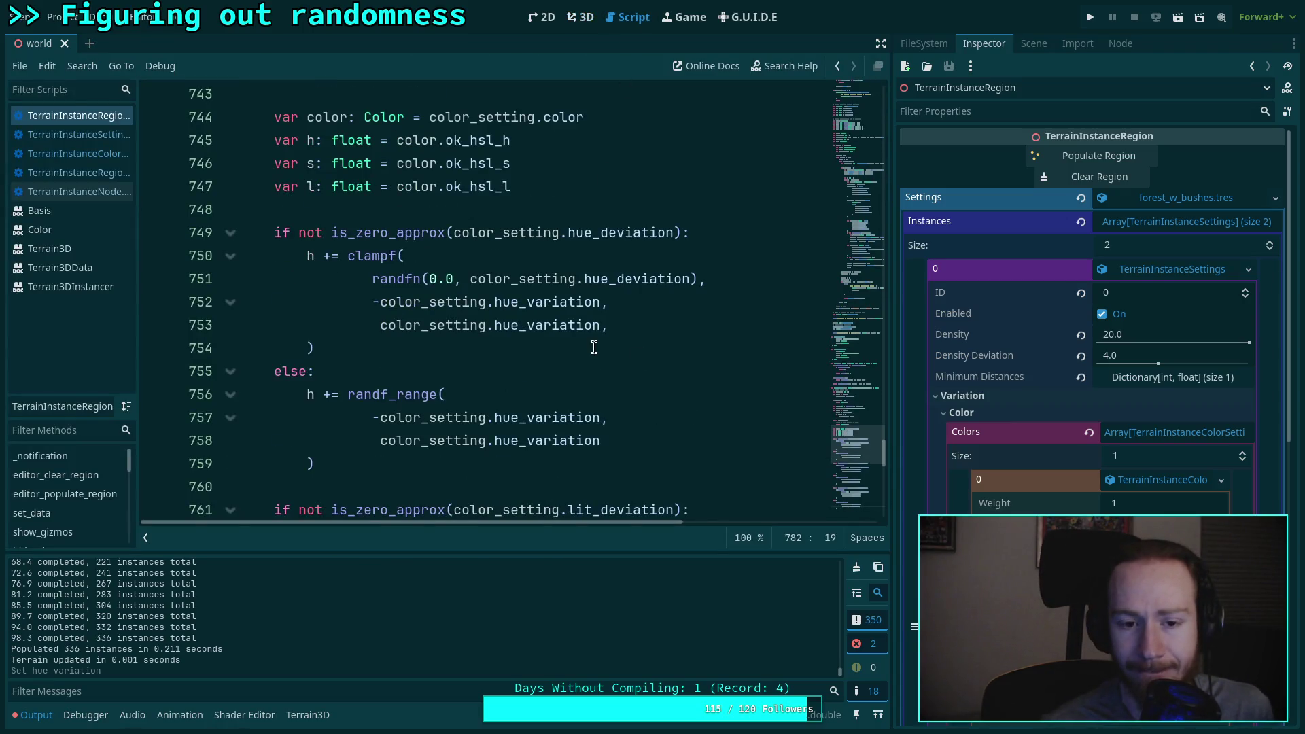
pyautogui.moveTo(591, 334)
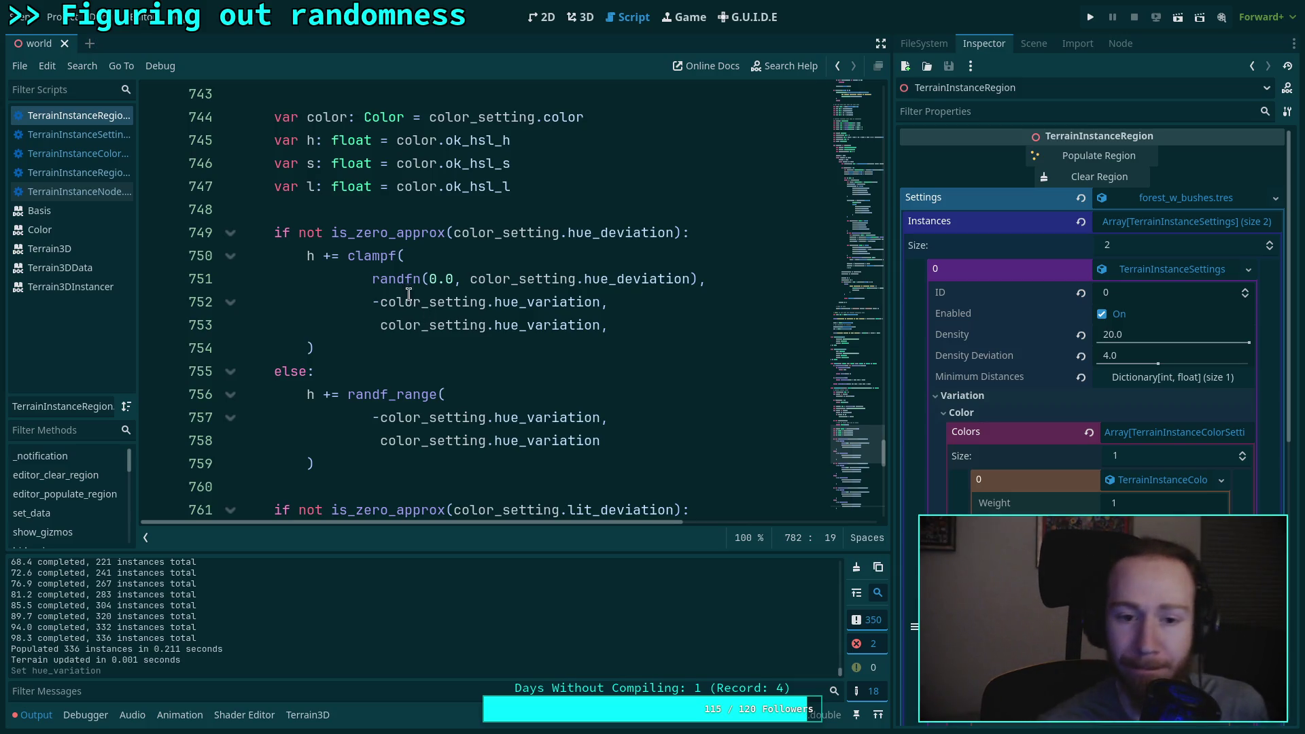
pyautogui.moveTo(405, 274)
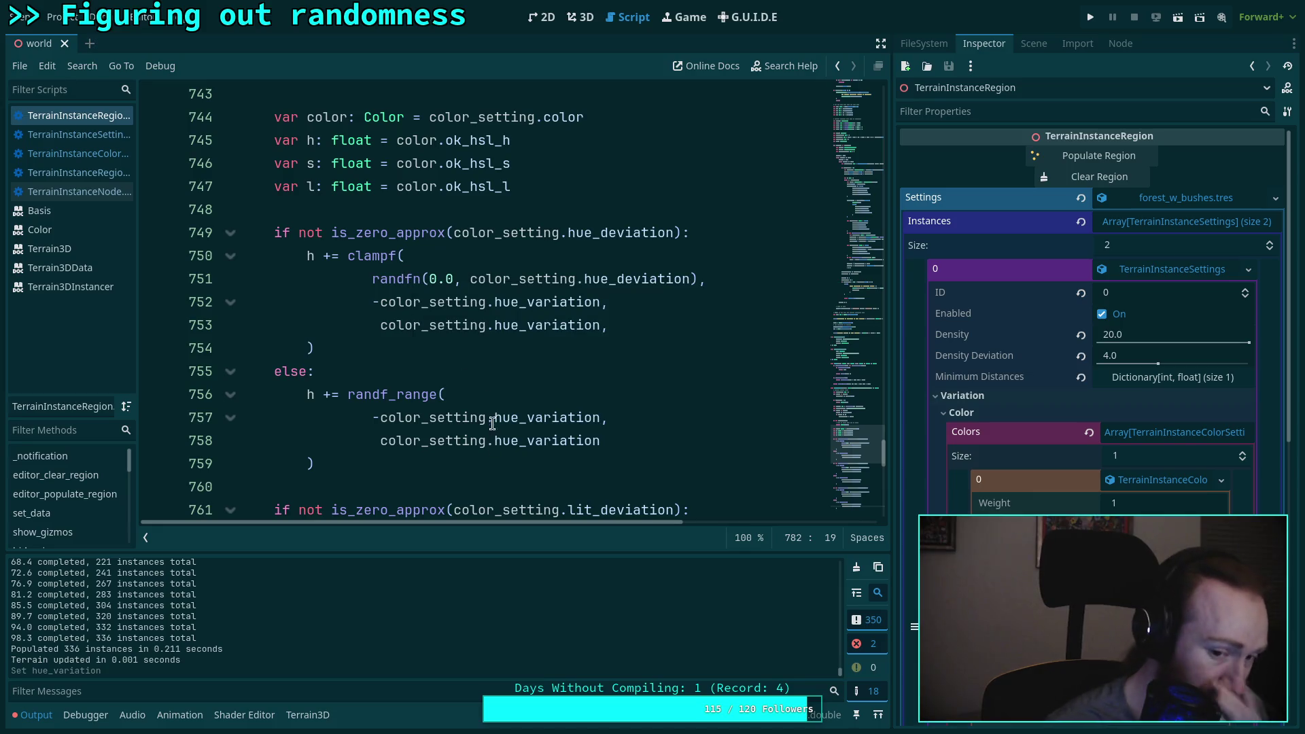
pyautogui.click(582, 21)
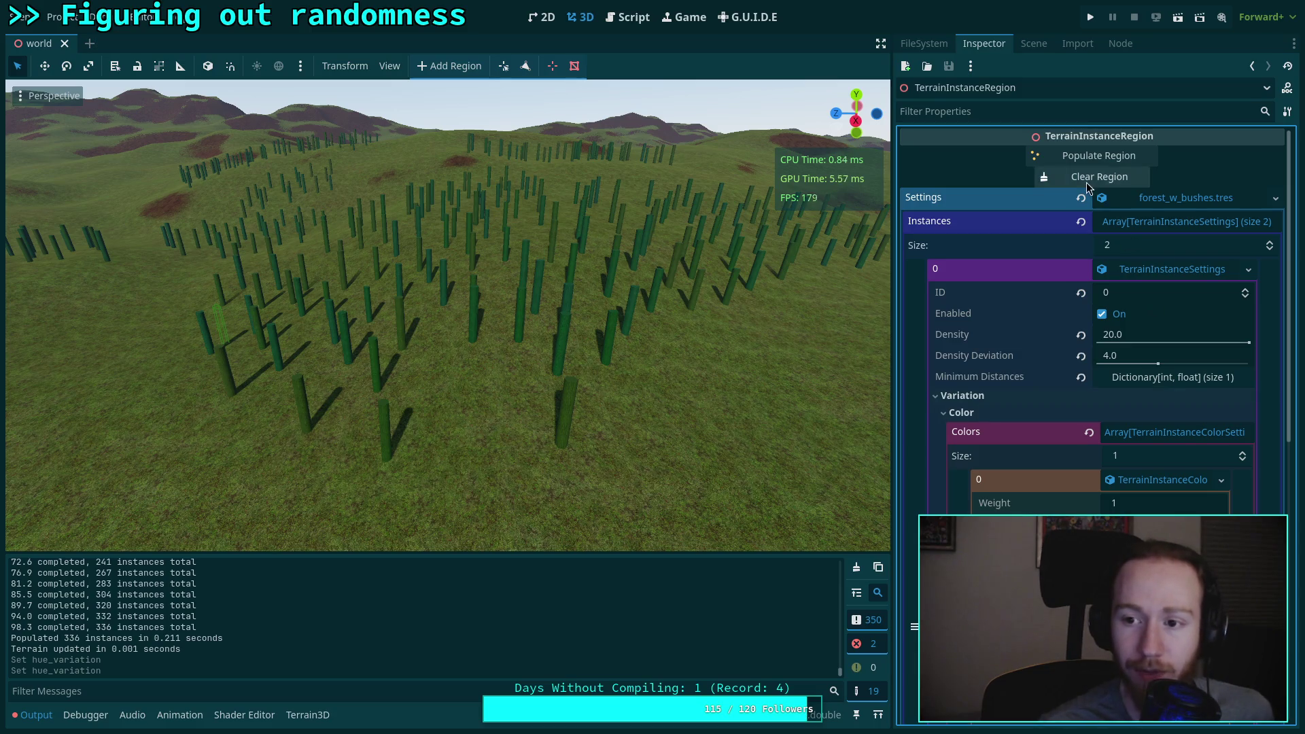
# Step: Regenerate the tree layout twice, re-apply the hue deviation, and return to the hue code
pyautogui.click(1107, 158)
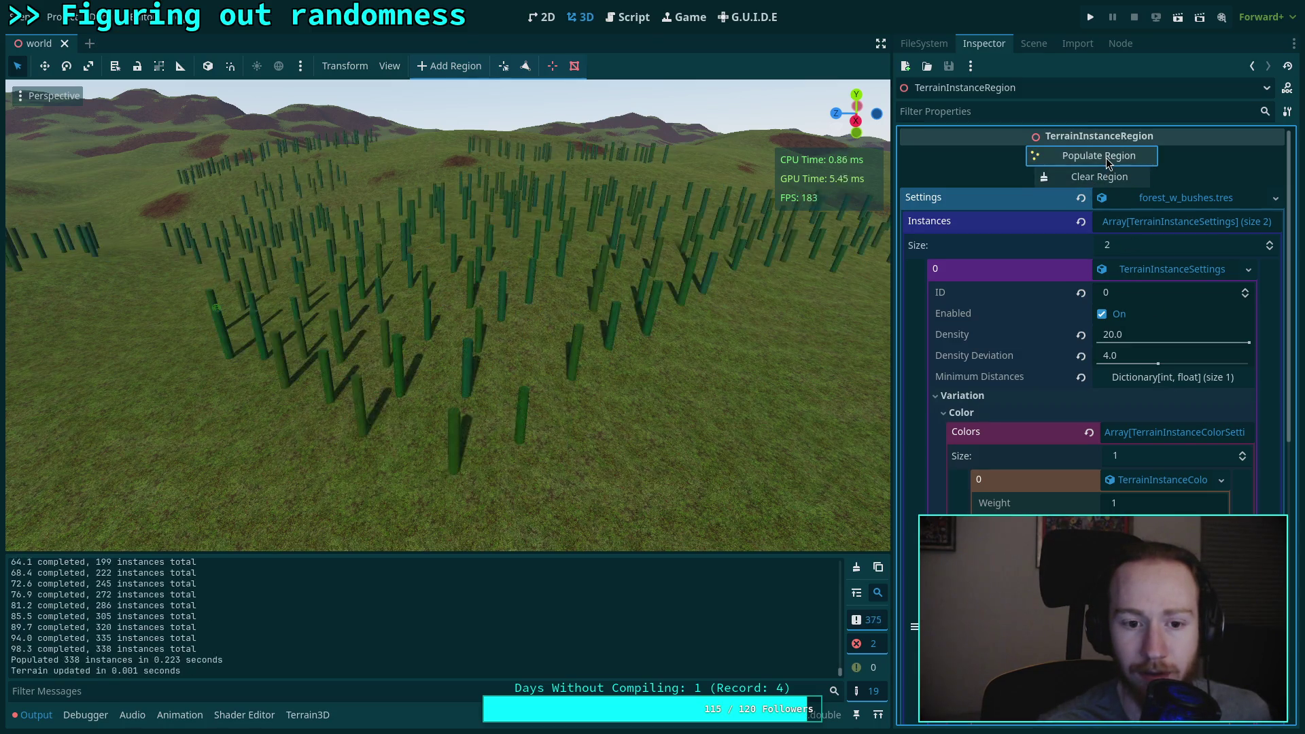
pyautogui.scroll(5, 612, 370)
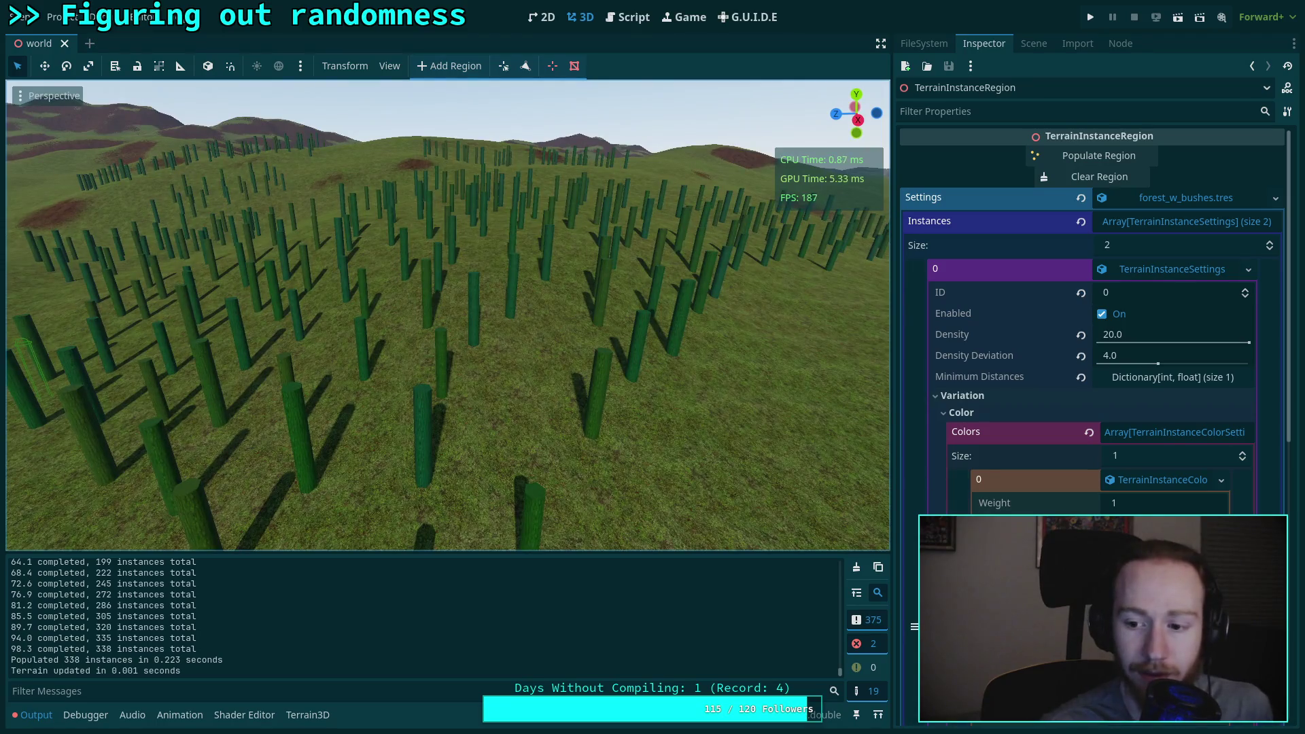
pyautogui.click(1040, 571)
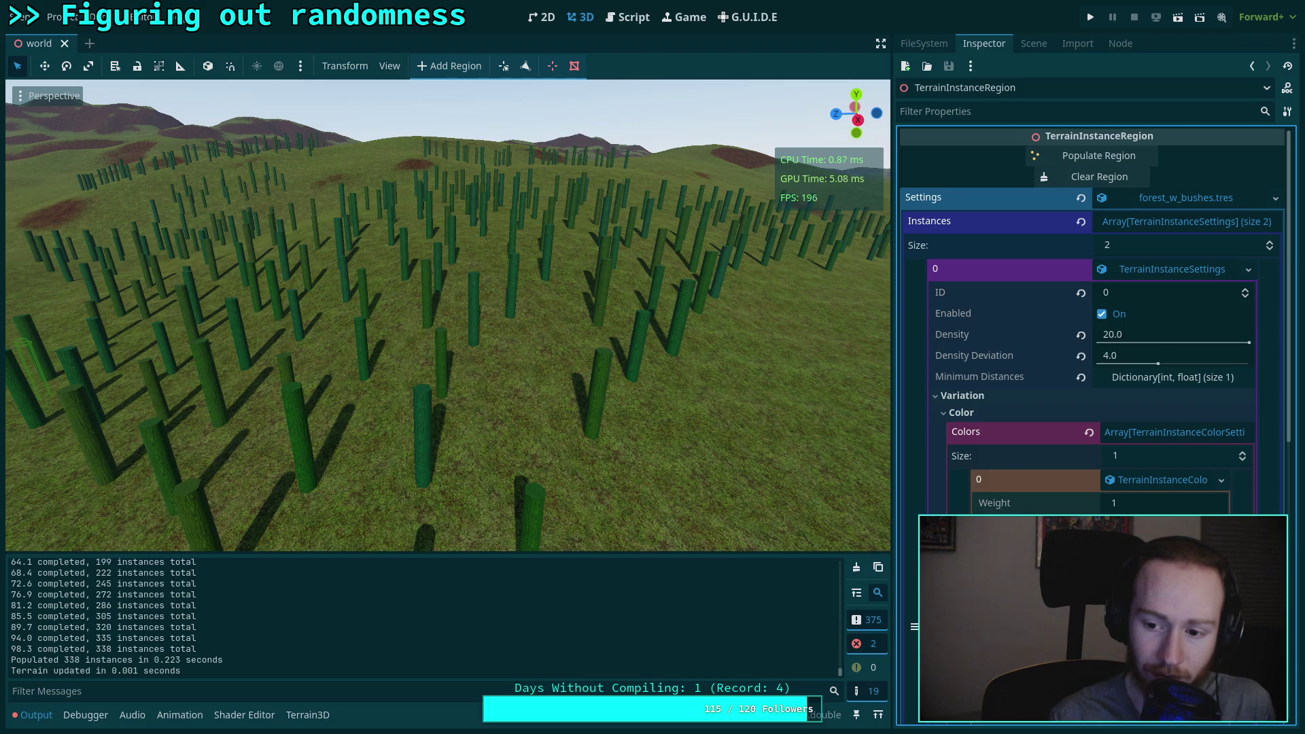
pyautogui.click(1099, 176)
pyautogui.click(1099, 156)
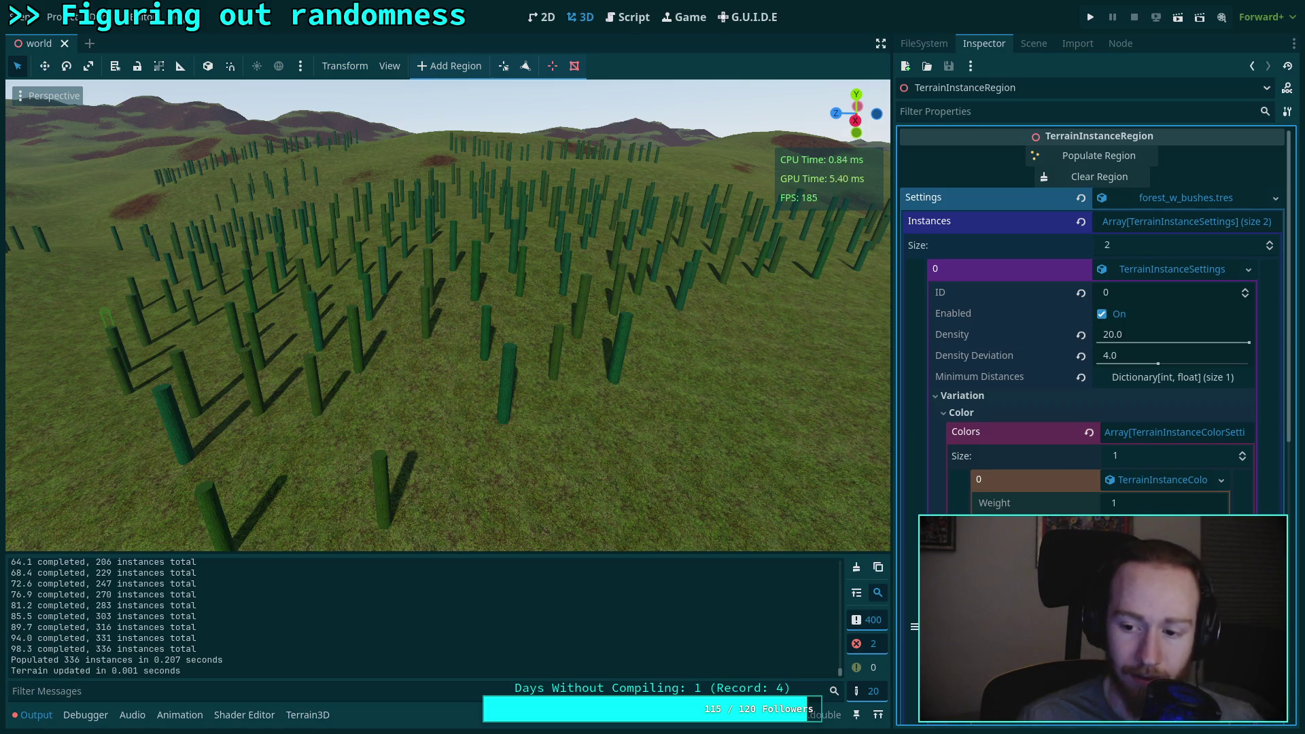
pyautogui.press('Return')
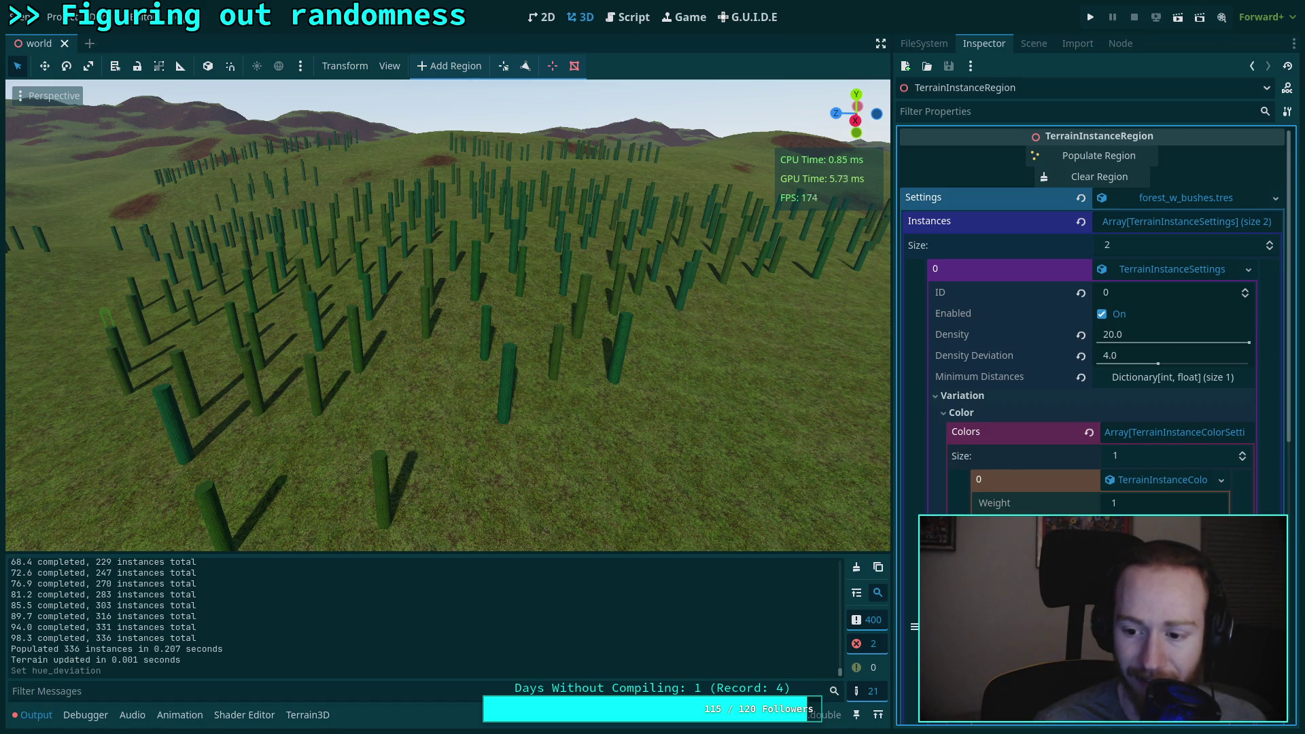
pyautogui.click(627, 17)
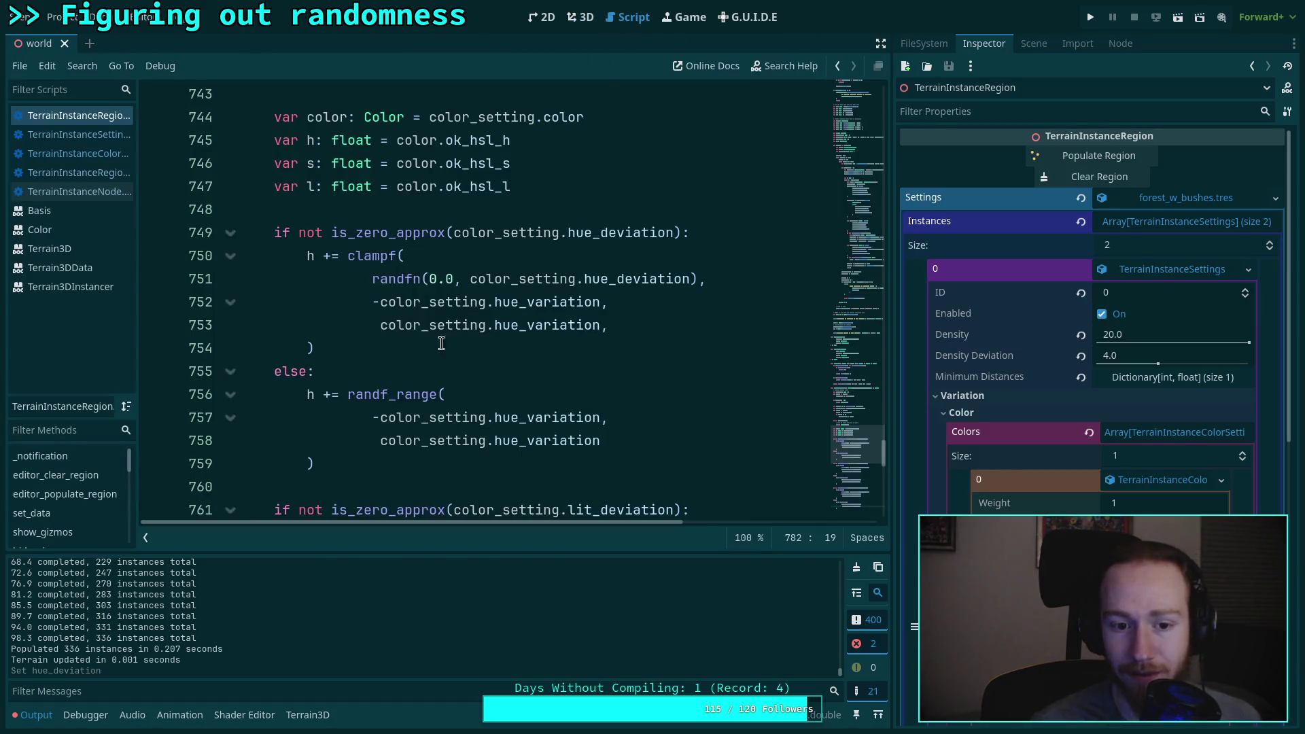
# Step: Edit the saturation deviation and saturation variation range maximums in TerrainInstanceColor
pyautogui.scroll(20, 449, 358)
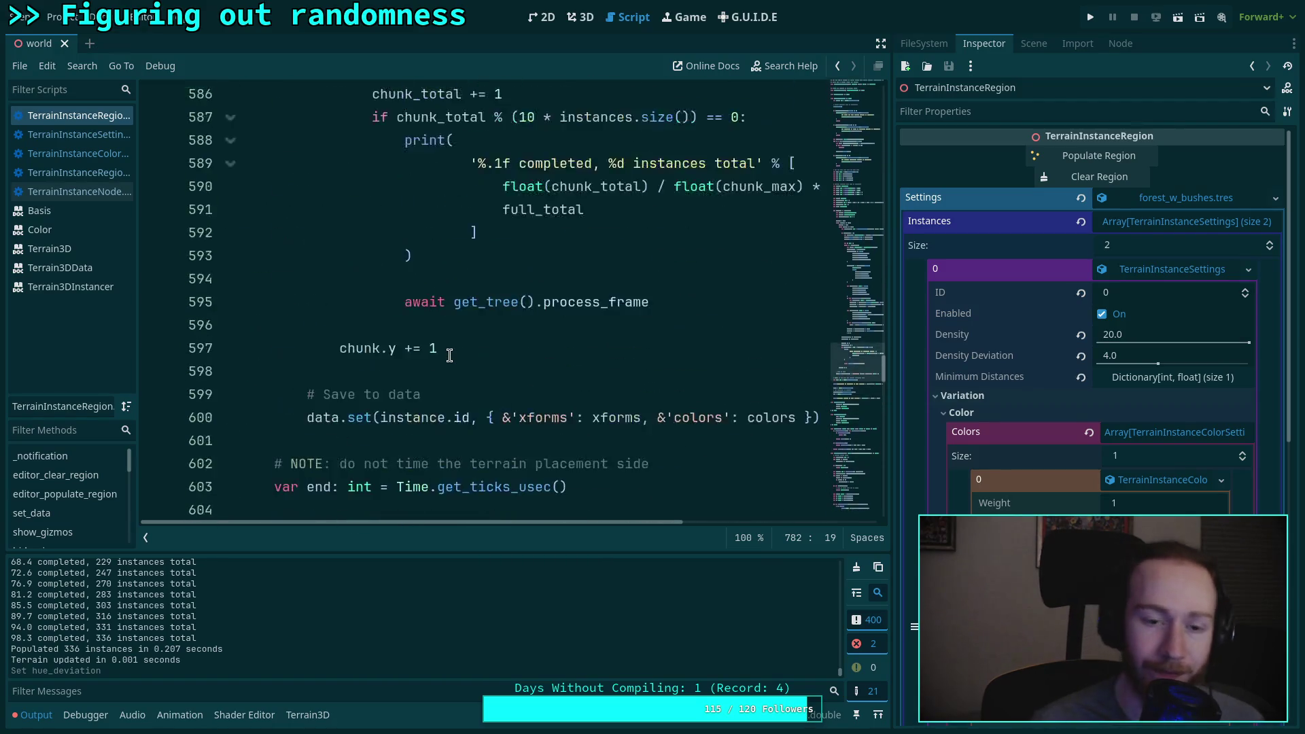
pyautogui.click(843, 126)
pyautogui.click(97, 158)
pyautogui.scroll(3, 571, 319)
pyautogui.scroll(2, 571, 319)
pyautogui.click(344, 377)
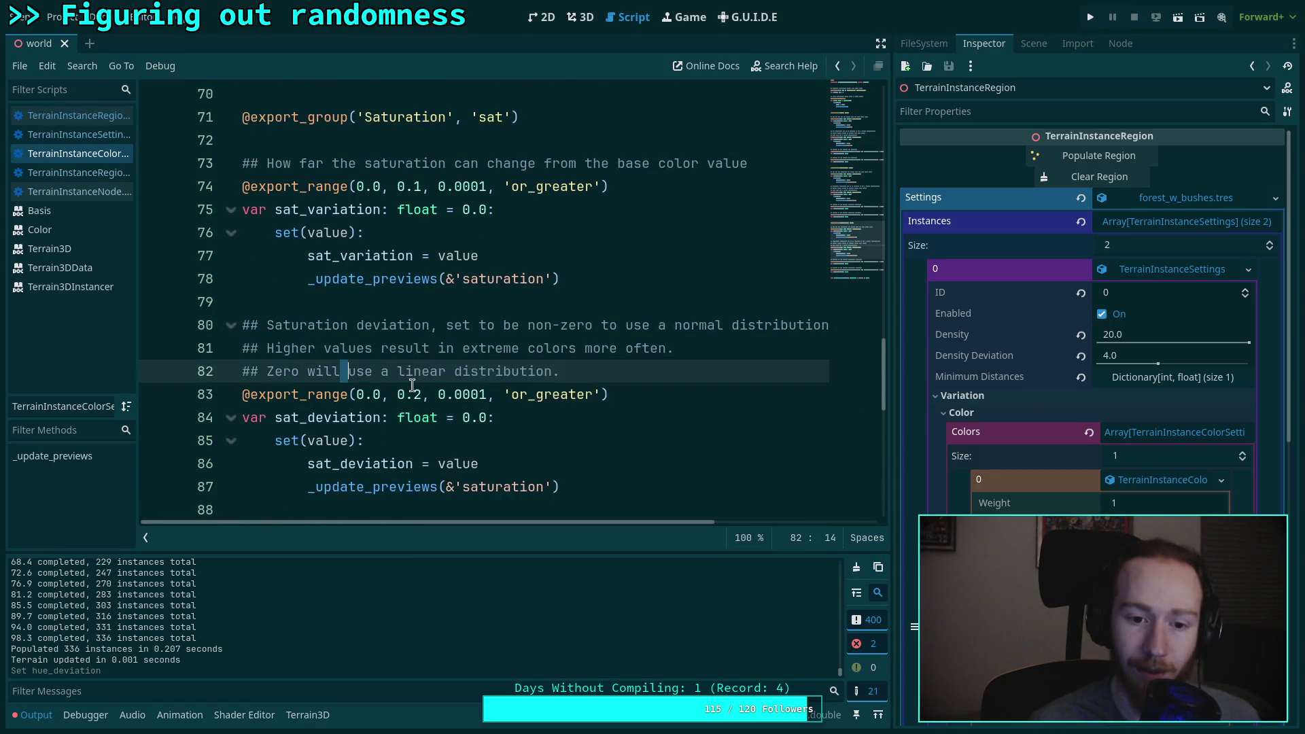
pyautogui.doubleClick(418, 389)
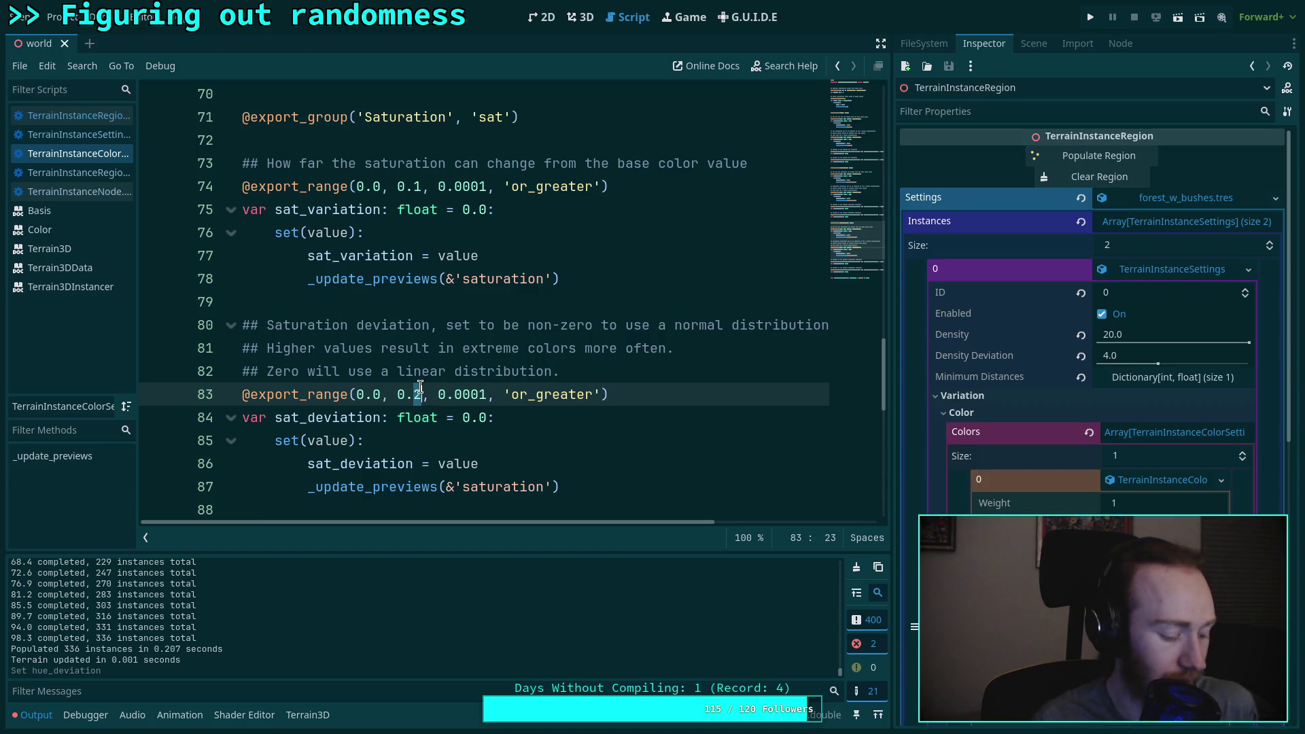
pyautogui.write('05')
pyautogui.click(421, 184)
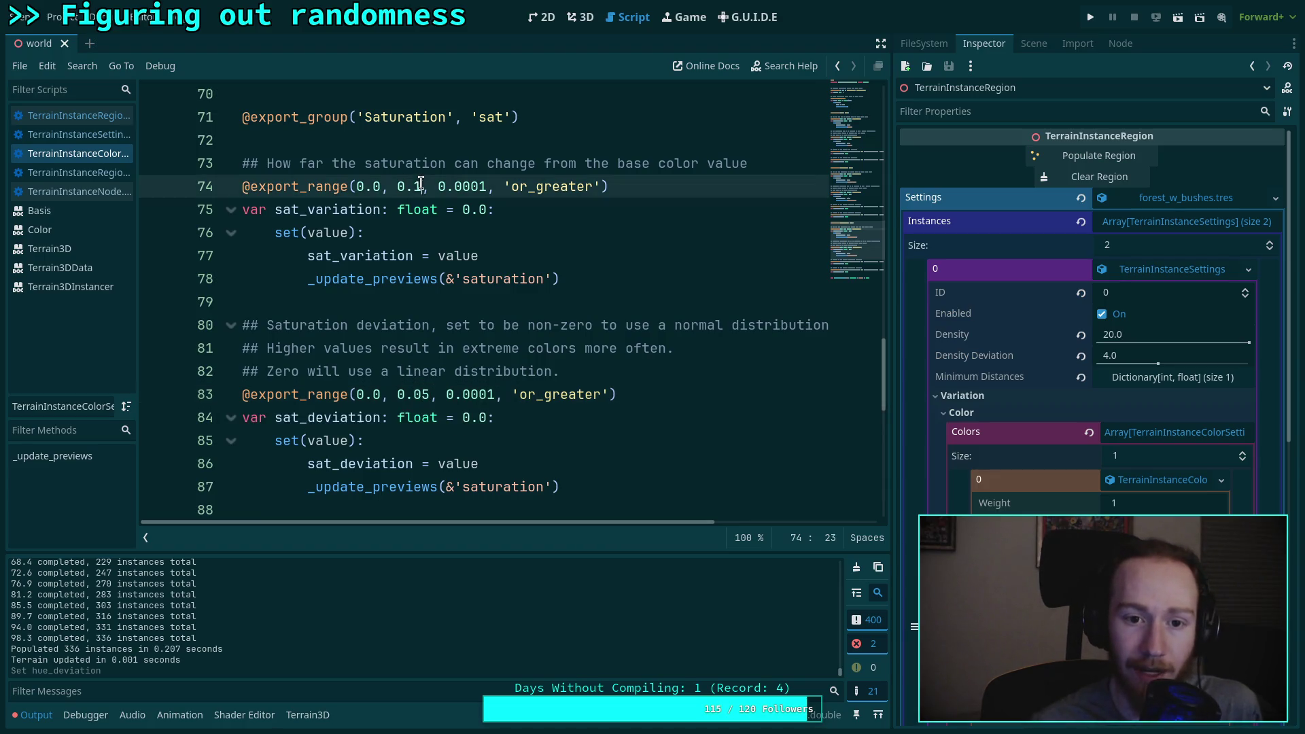
pyautogui.write('0')
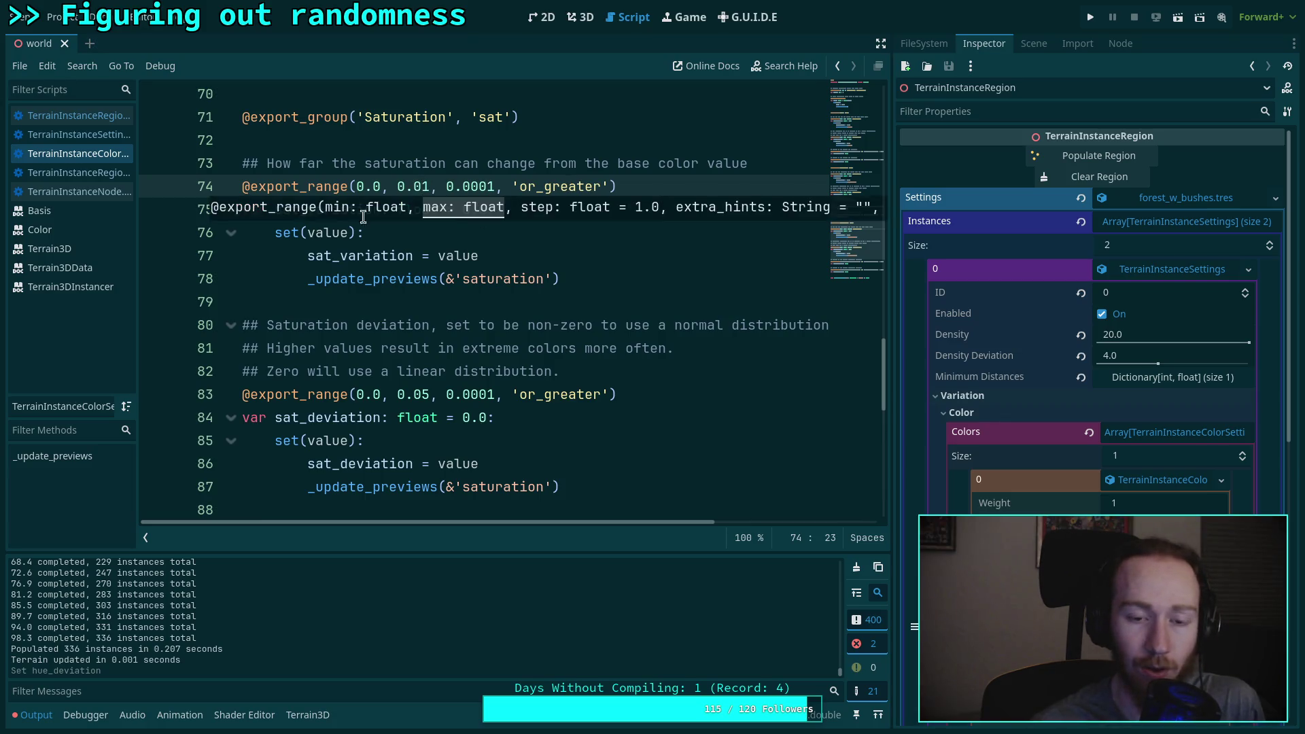
pyautogui.press('Up')
pyautogui.press('Up')
# Step: Set the hue deviation range maximum to 0.05
pyautogui.scroll(1, 480, 287)
pyautogui.scroll(8, 480, 287)
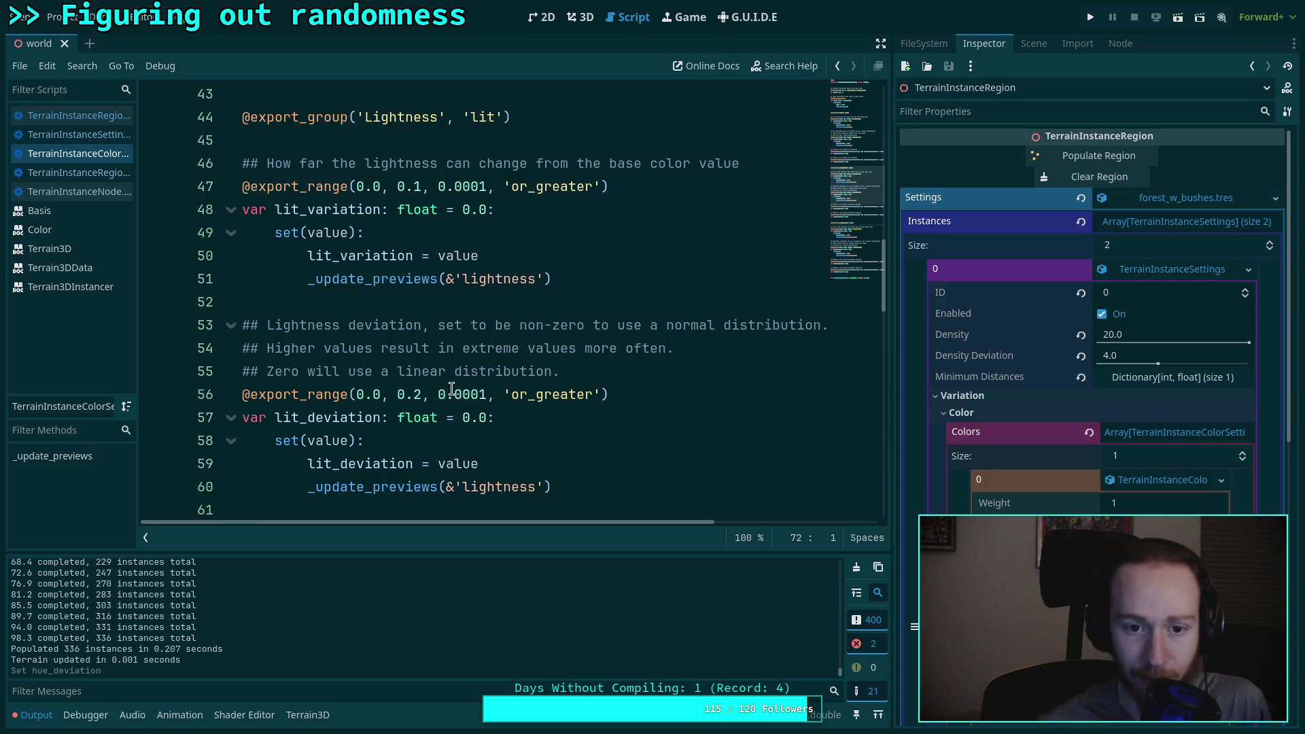
pyautogui.scroll(3, 451, 388)
pyautogui.click(420, 386)
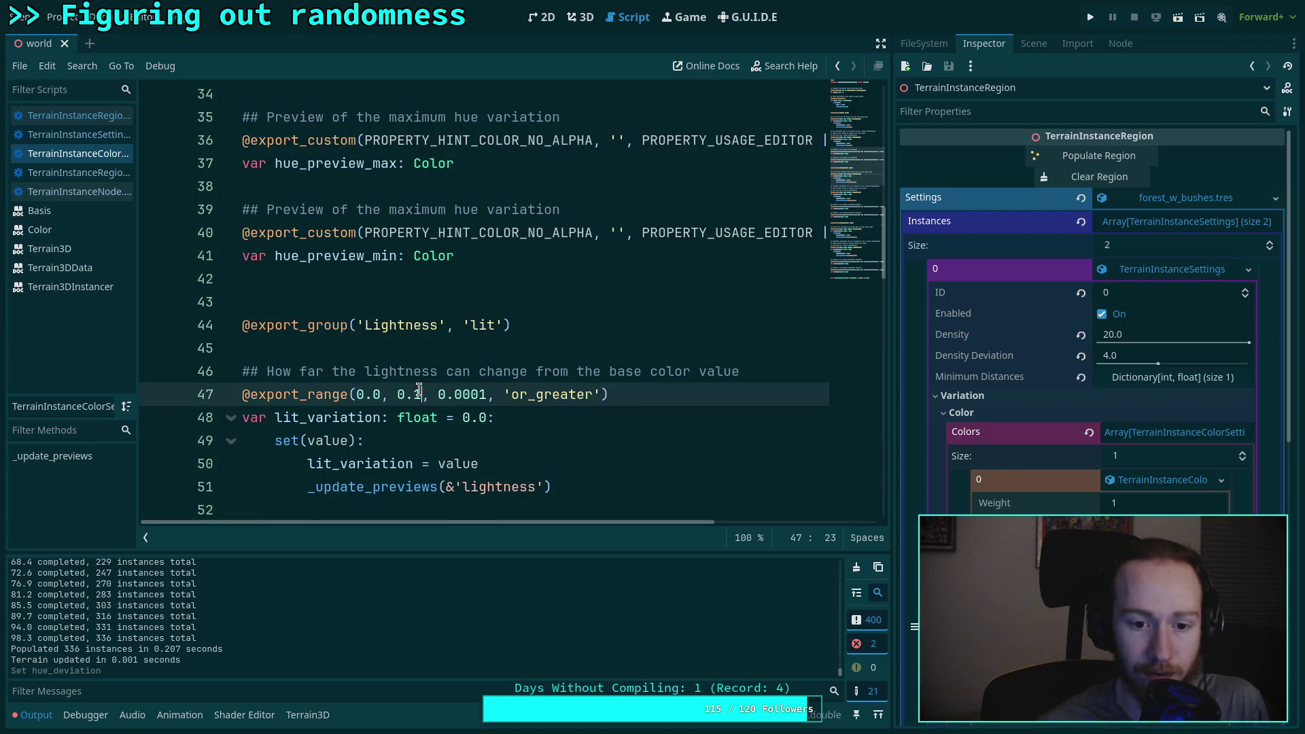
pyautogui.scroll(5, 408, 340)
pyautogui.click(414, 325)
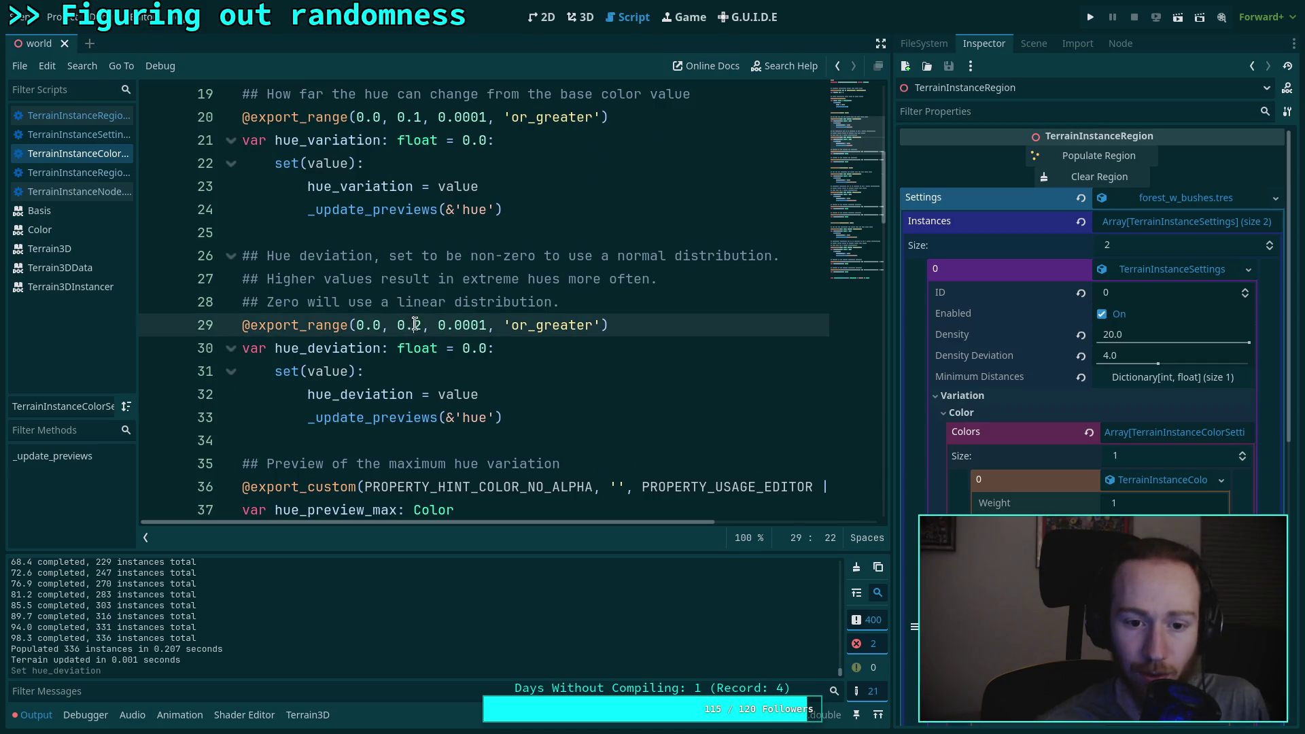
pyautogui.scroll(1, 424, 291)
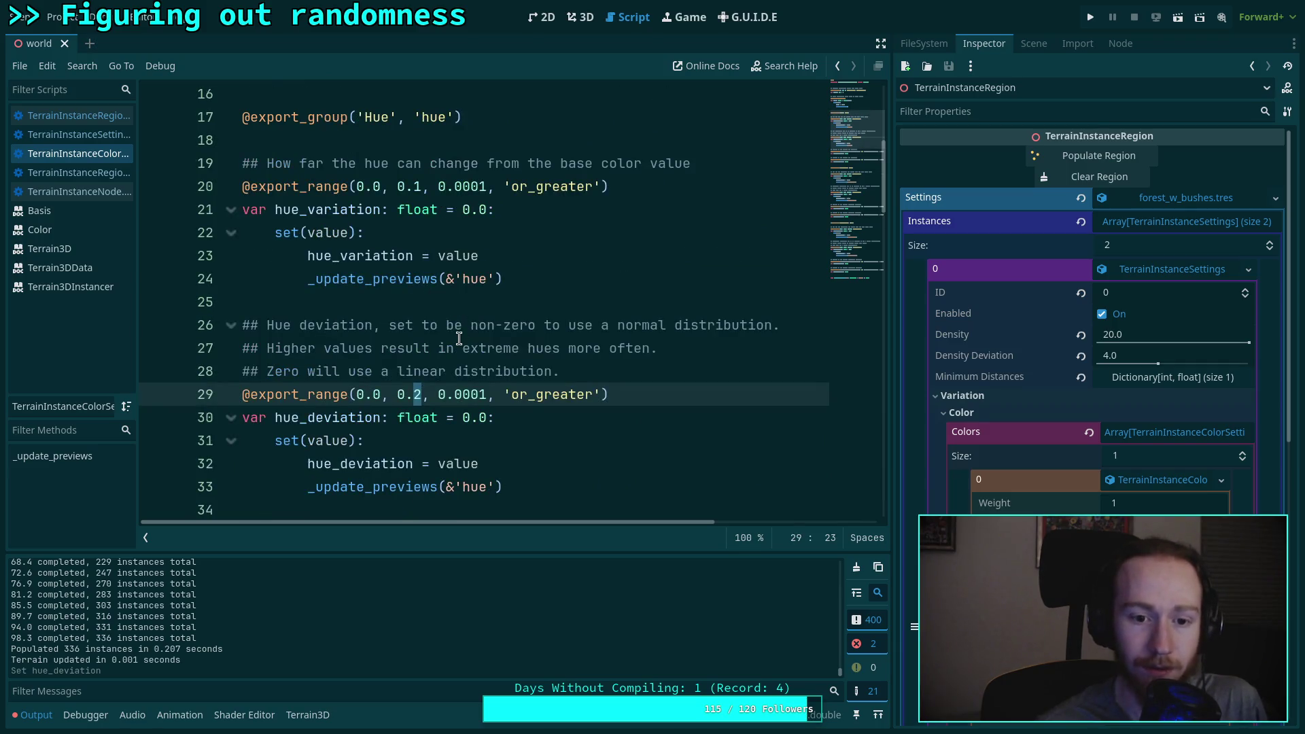
pyautogui.write('05')
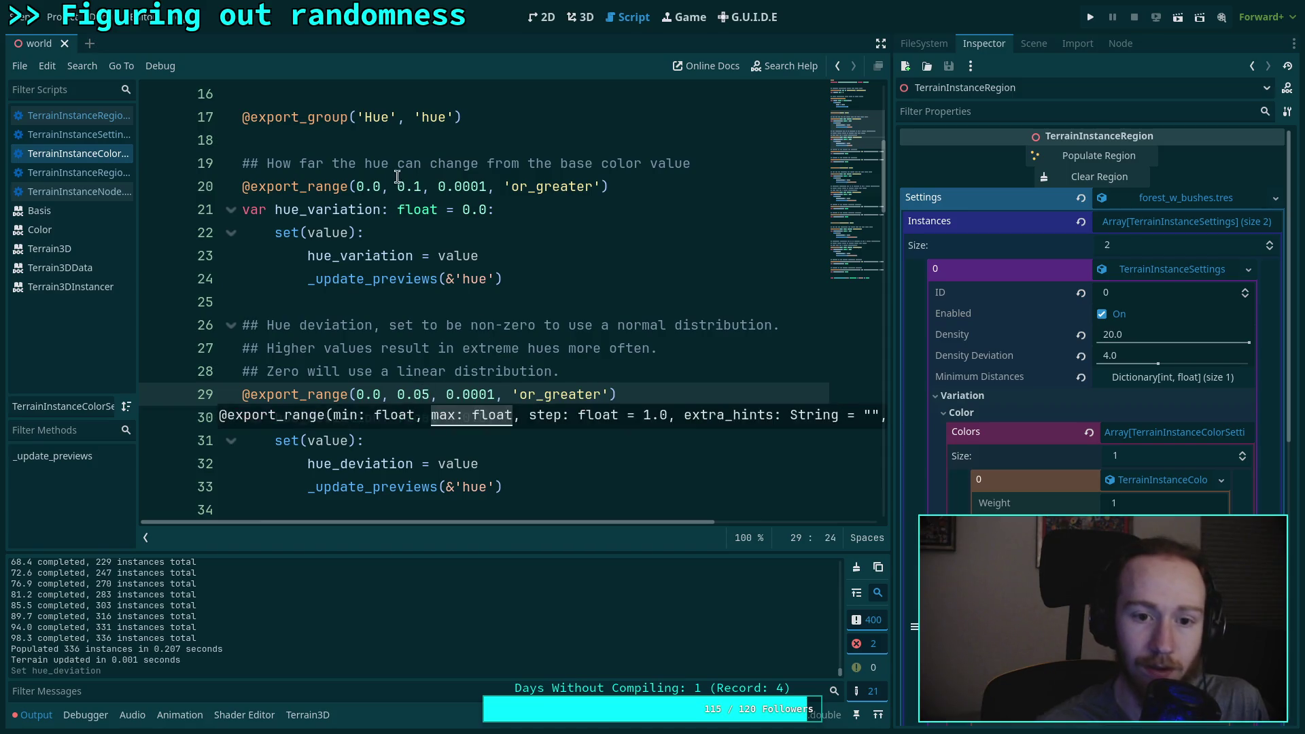
# Step: Revise the sat_variation and sat_deviation maximums, restoring sat_variation's maximum to 0.1
pyautogui.click(429, 291)
pyautogui.scroll(-19, 427, 292)
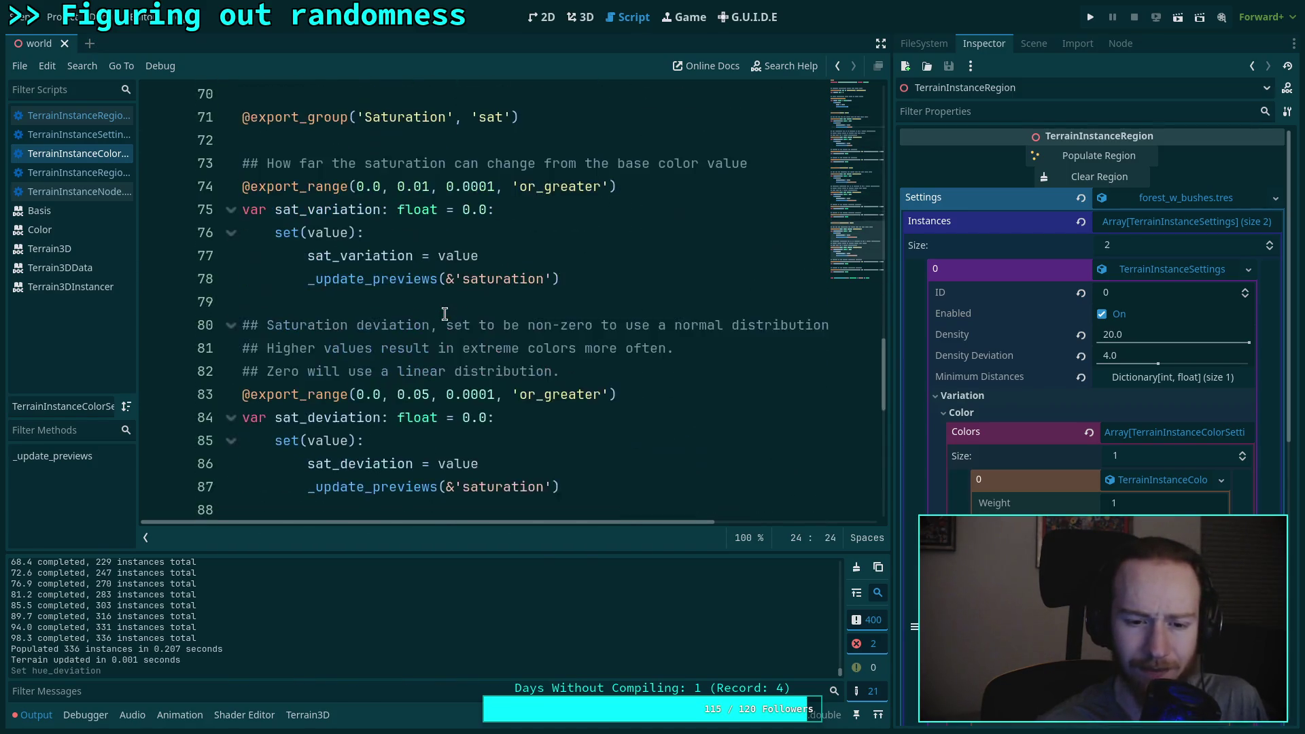
pyautogui.scroll(-1, 418, 326)
pyautogui.doubleClick(422, 256)
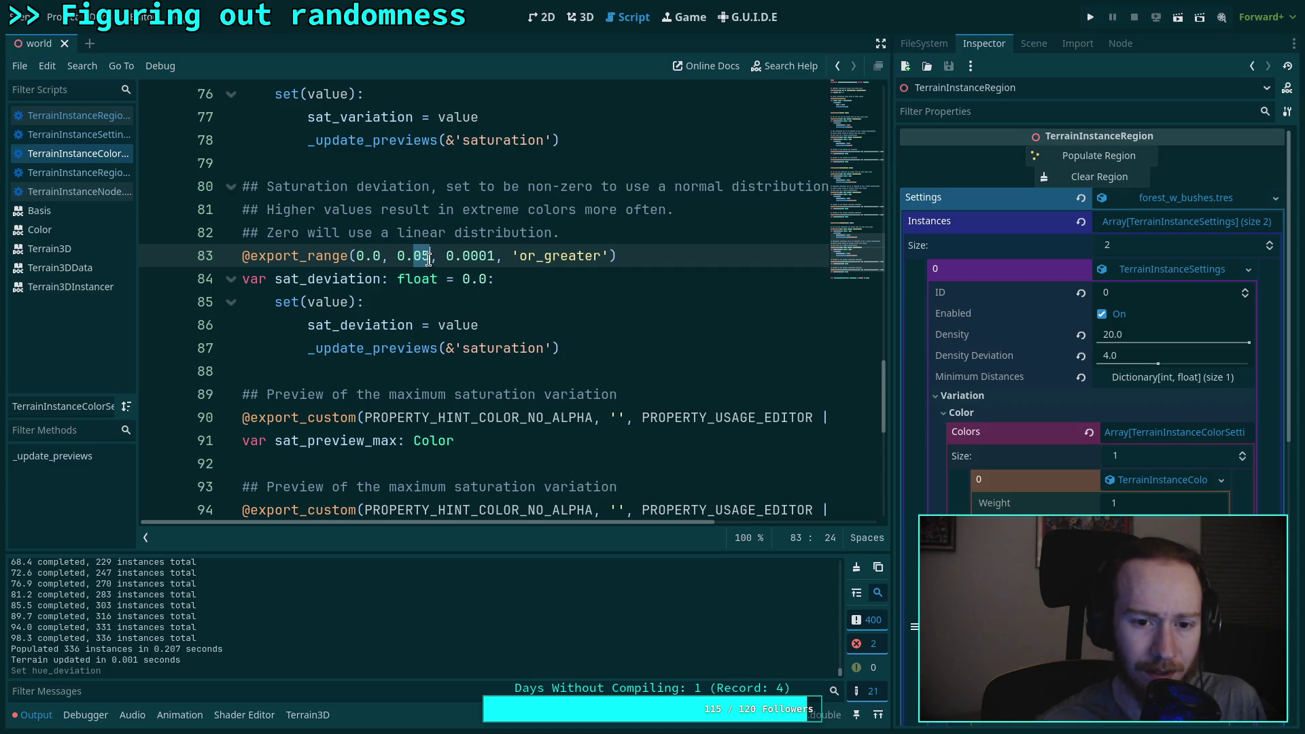
pyautogui.write('2')
pyautogui.scroll(3, 435, 261)
pyautogui.click(422, 256)
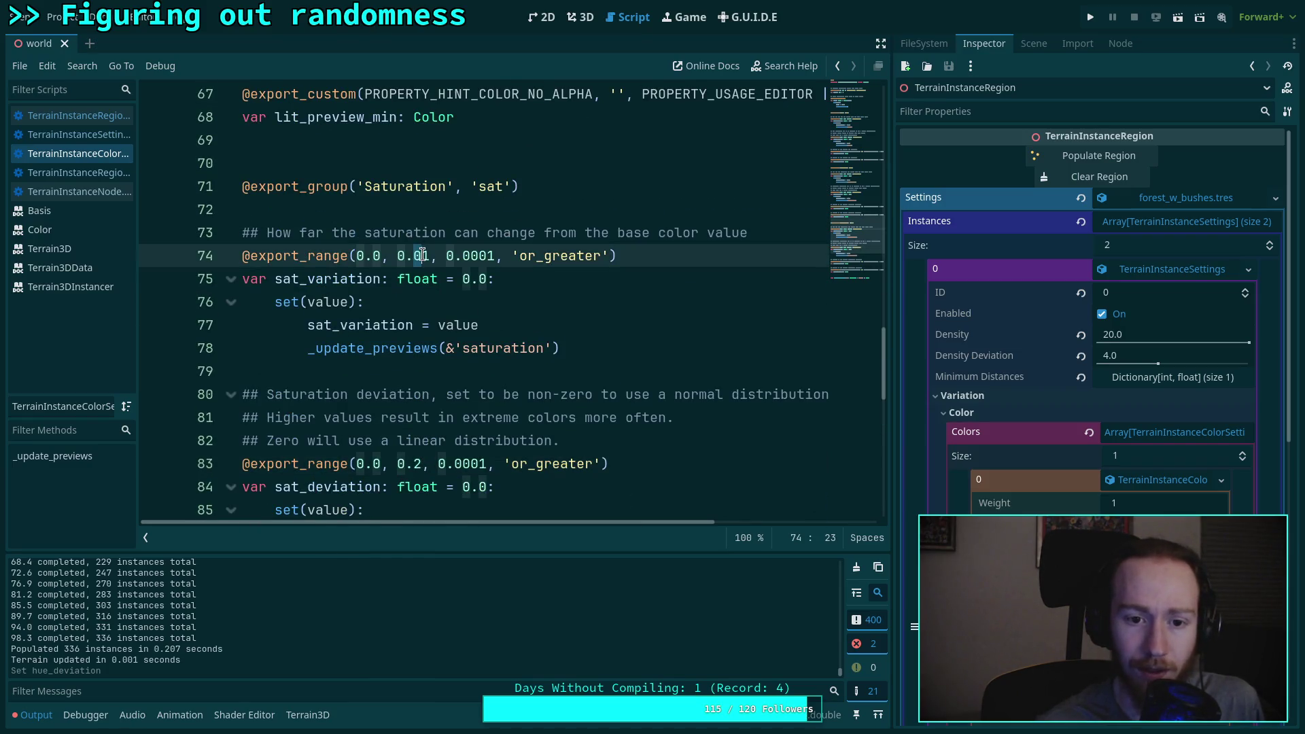
pyautogui.press('BackSpace')
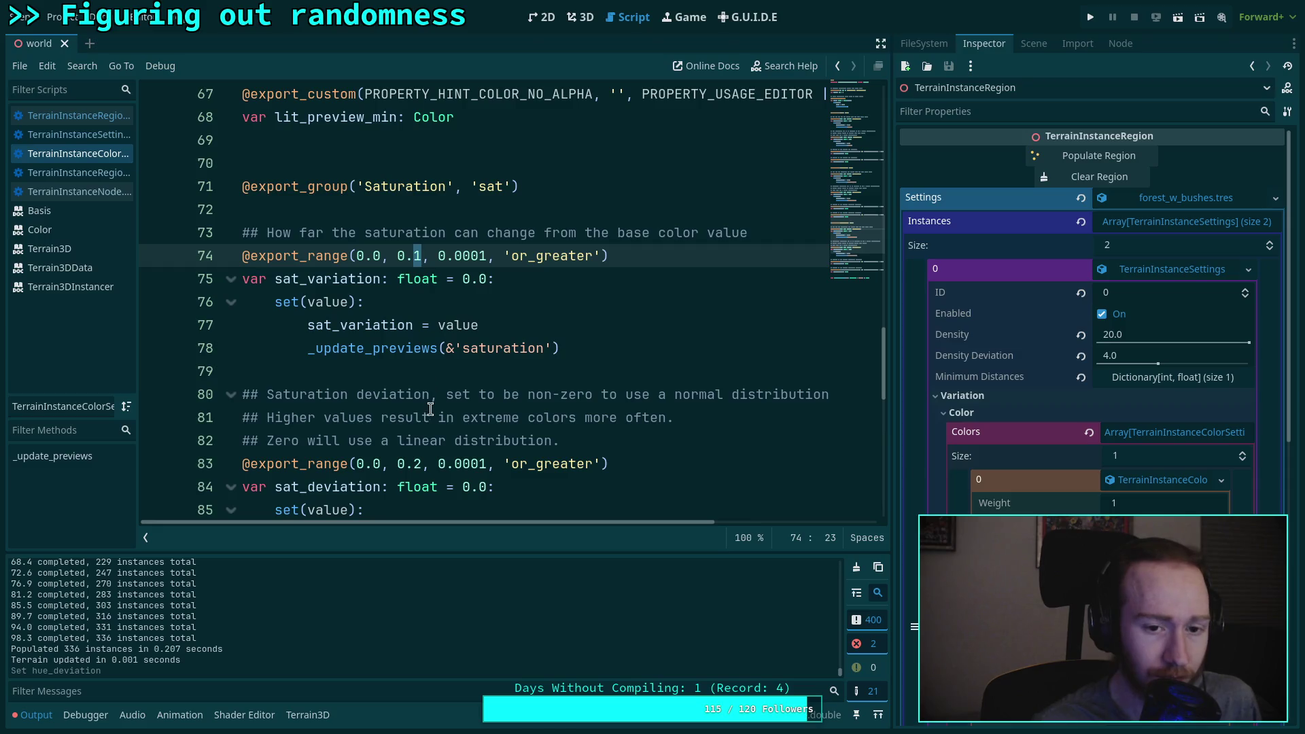
pyautogui.write('3')
pyautogui.click(419, 464)
pyautogui.press('BackSpace')
pyautogui.write('5')
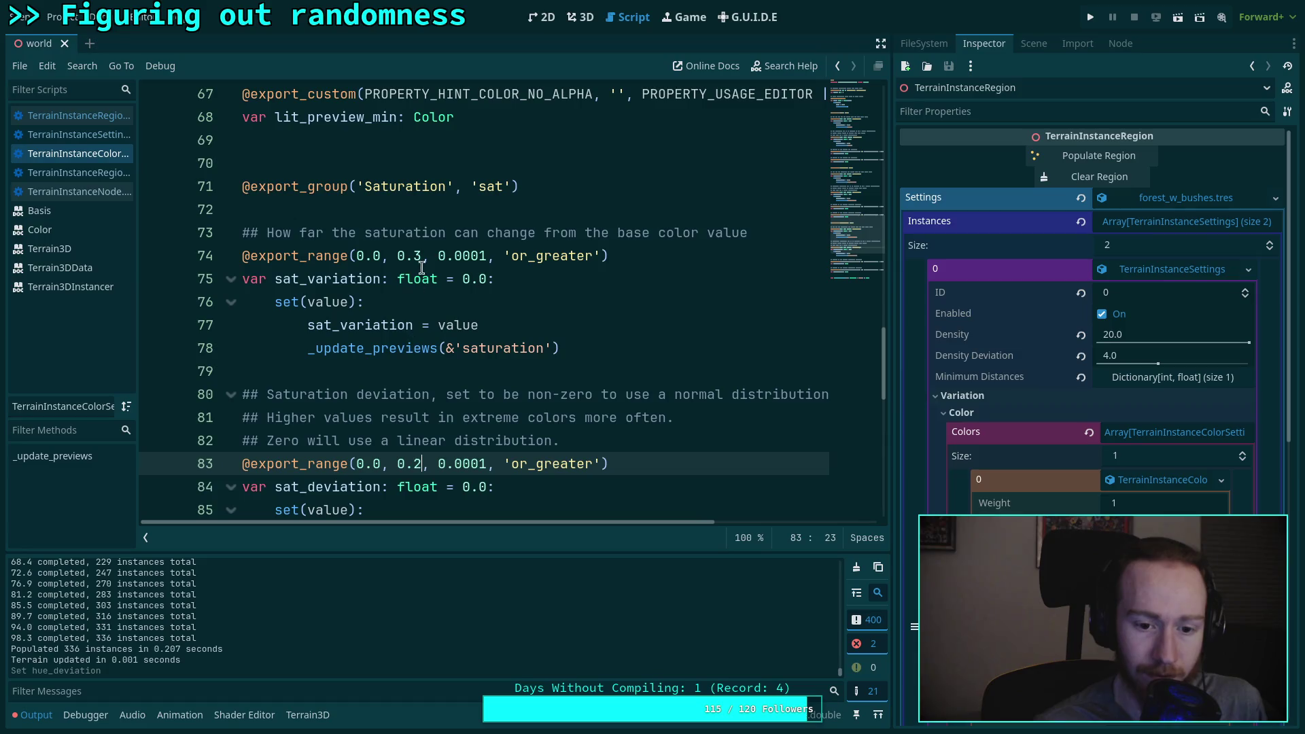
# Step: Cap hue_variation's maximum at 0.01, save the script, and return to the 3D scene
pyautogui.click(418, 256)
pyautogui.click(398, 302)
pyautogui.scroll(5, 366, 320)
pyautogui.scroll(9, 367, 327)
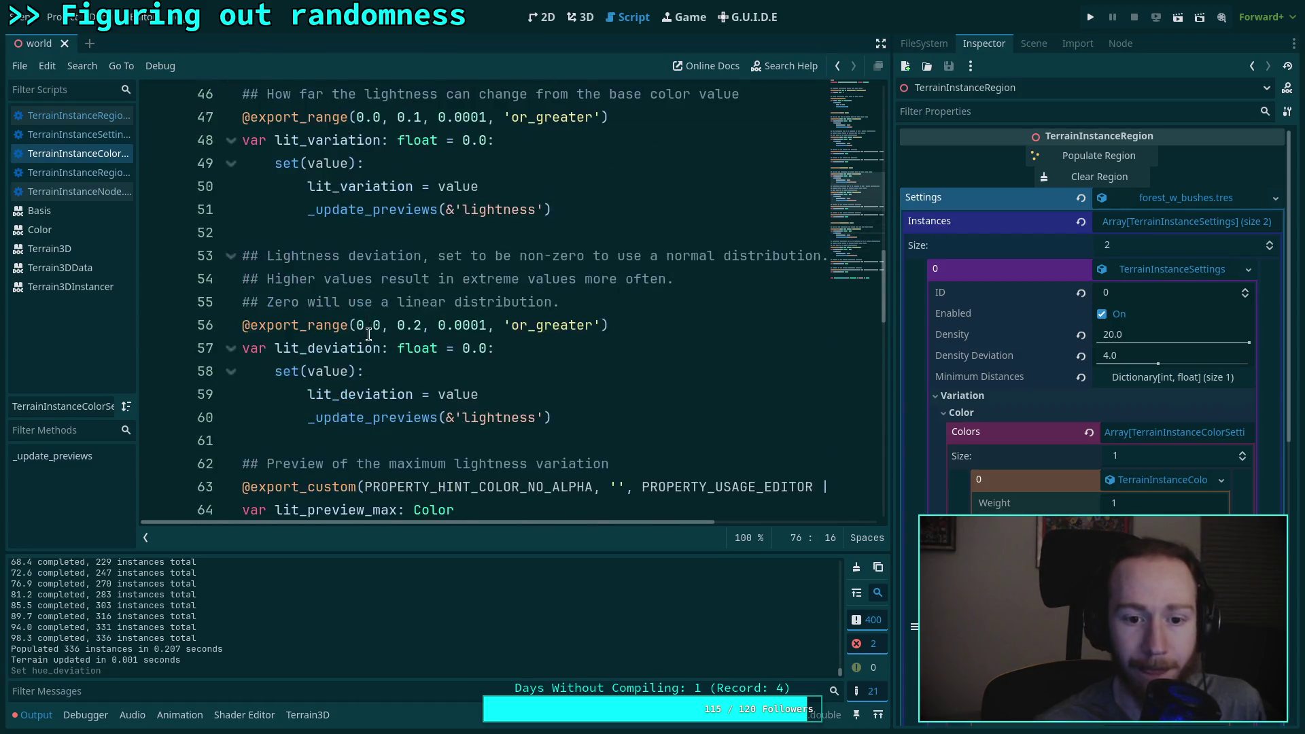
pyautogui.scroll(4, 373, 345)
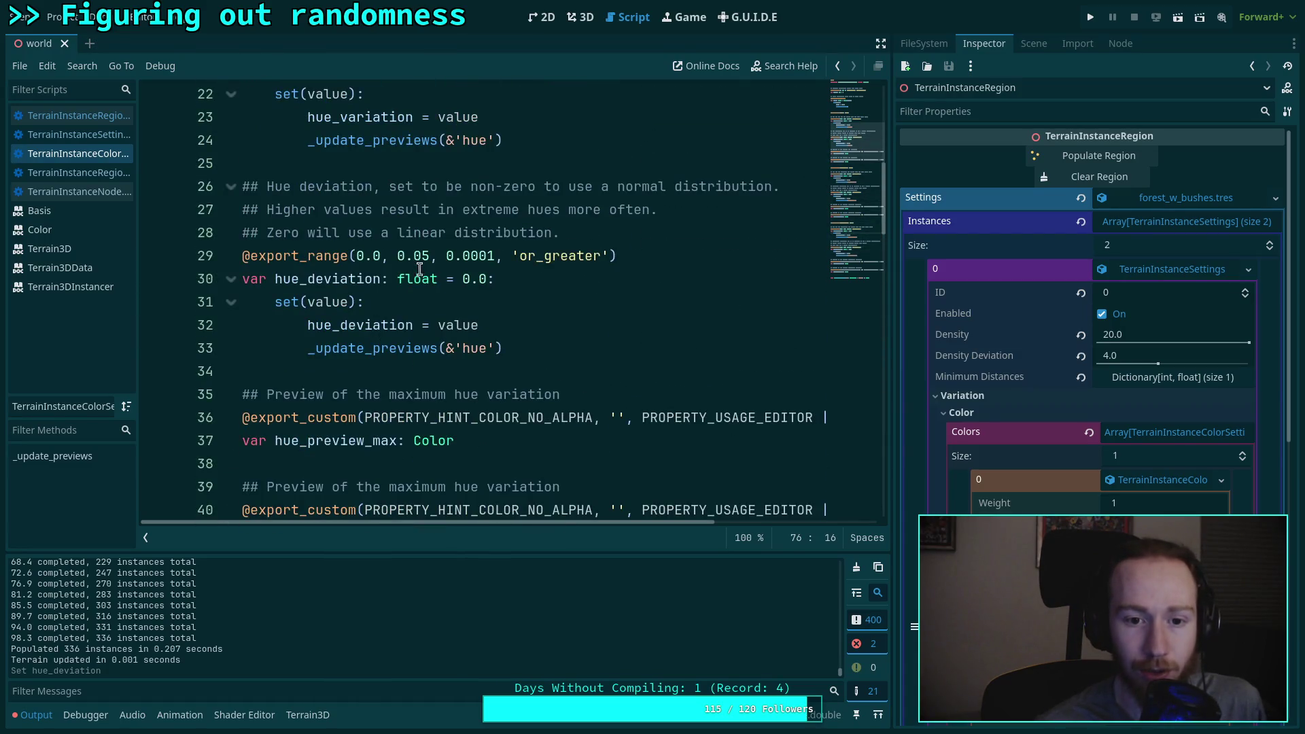
pyautogui.click(416, 256)
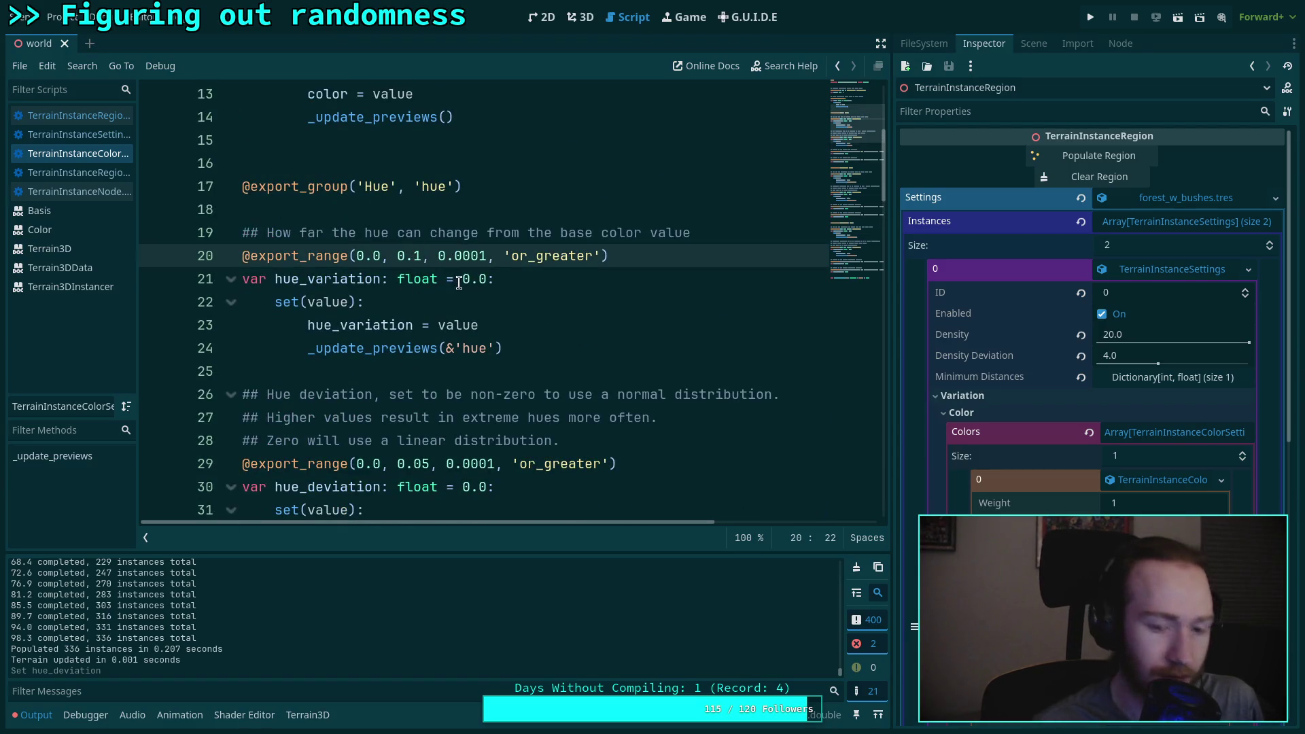
pyautogui.write('0')
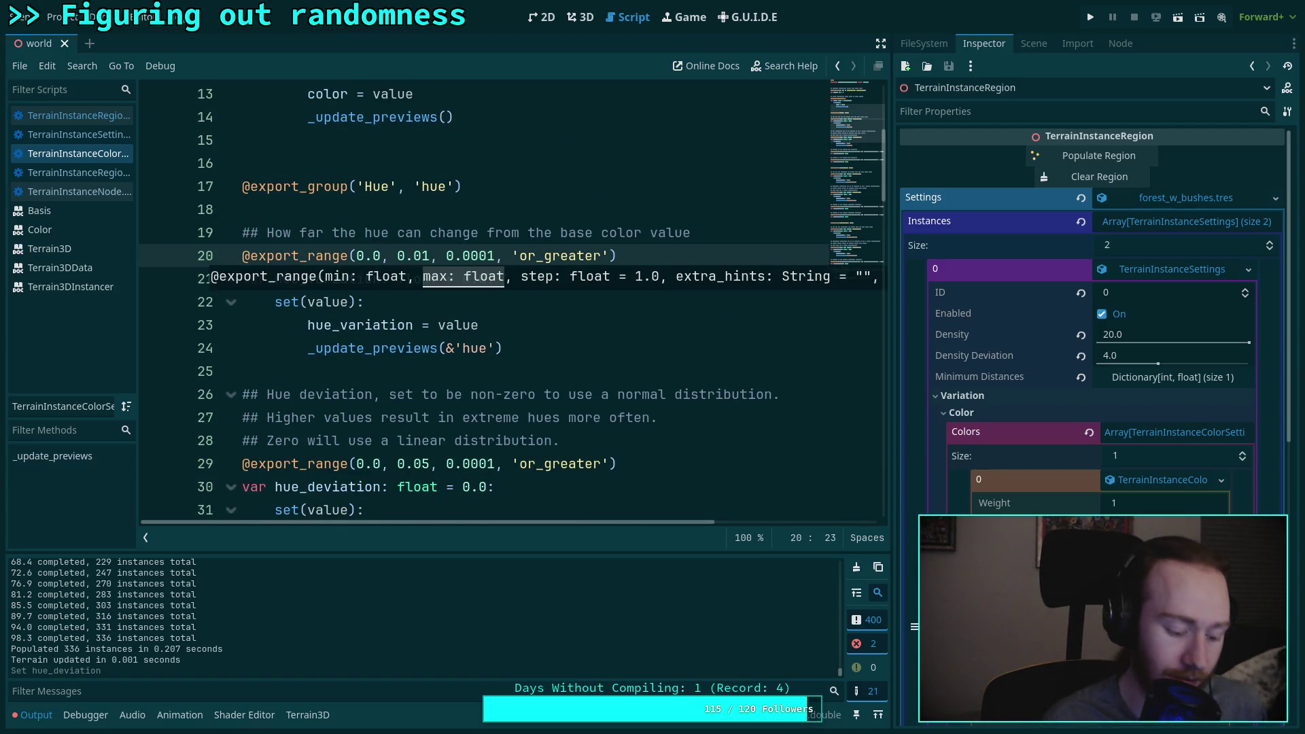
pyautogui.hotkey('ctrl', 's')
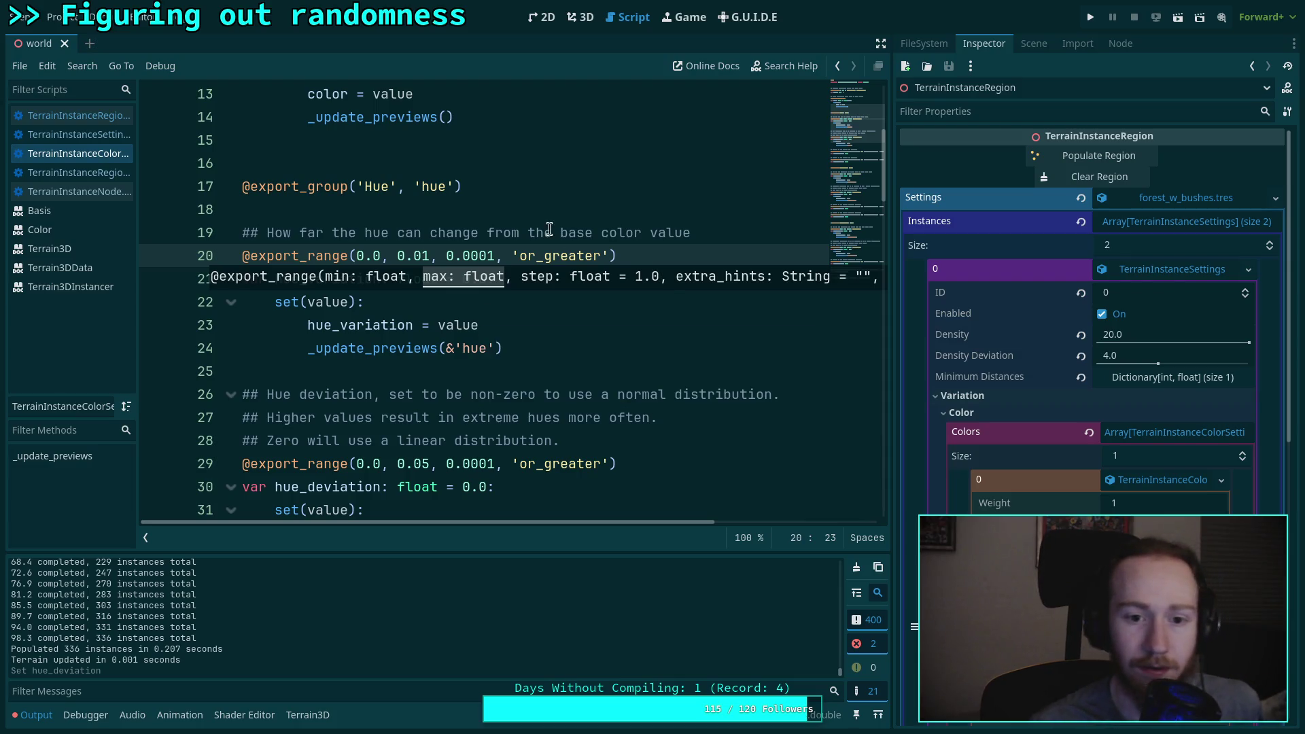
pyautogui.hotkey('ctrl', 'F2')
pyautogui.click(1033, 44)
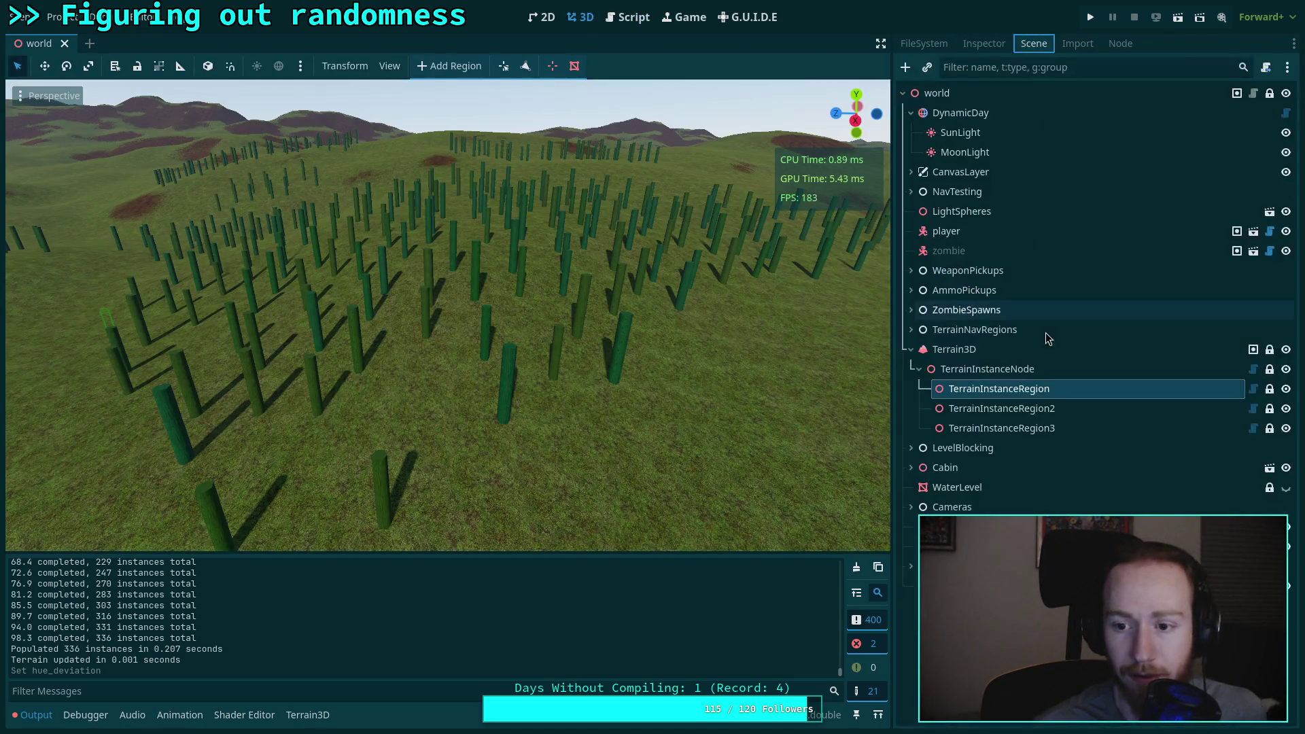
# Step: Lower the first instance colour's Hue Variation to 0.01 and deviation to 0.0076
pyautogui.click(984, 43)
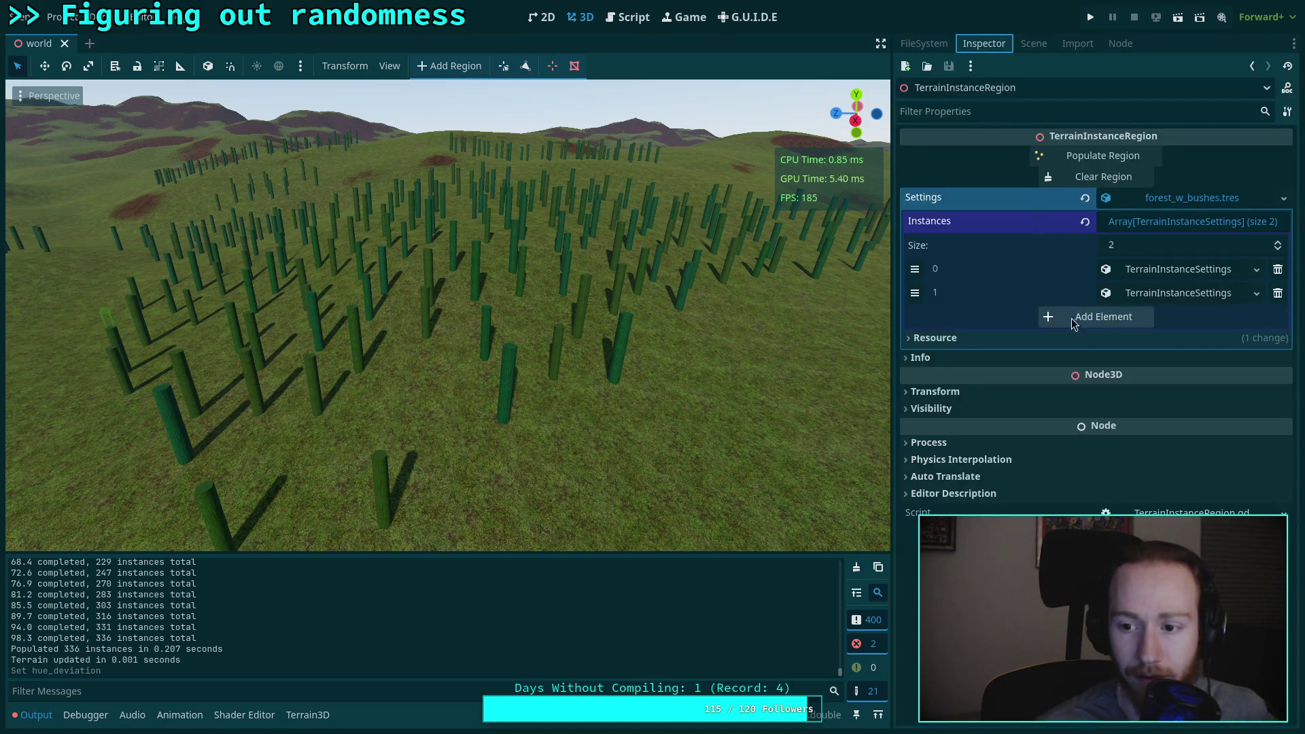
pyautogui.click(1146, 275)
pyautogui.click(1146, 484)
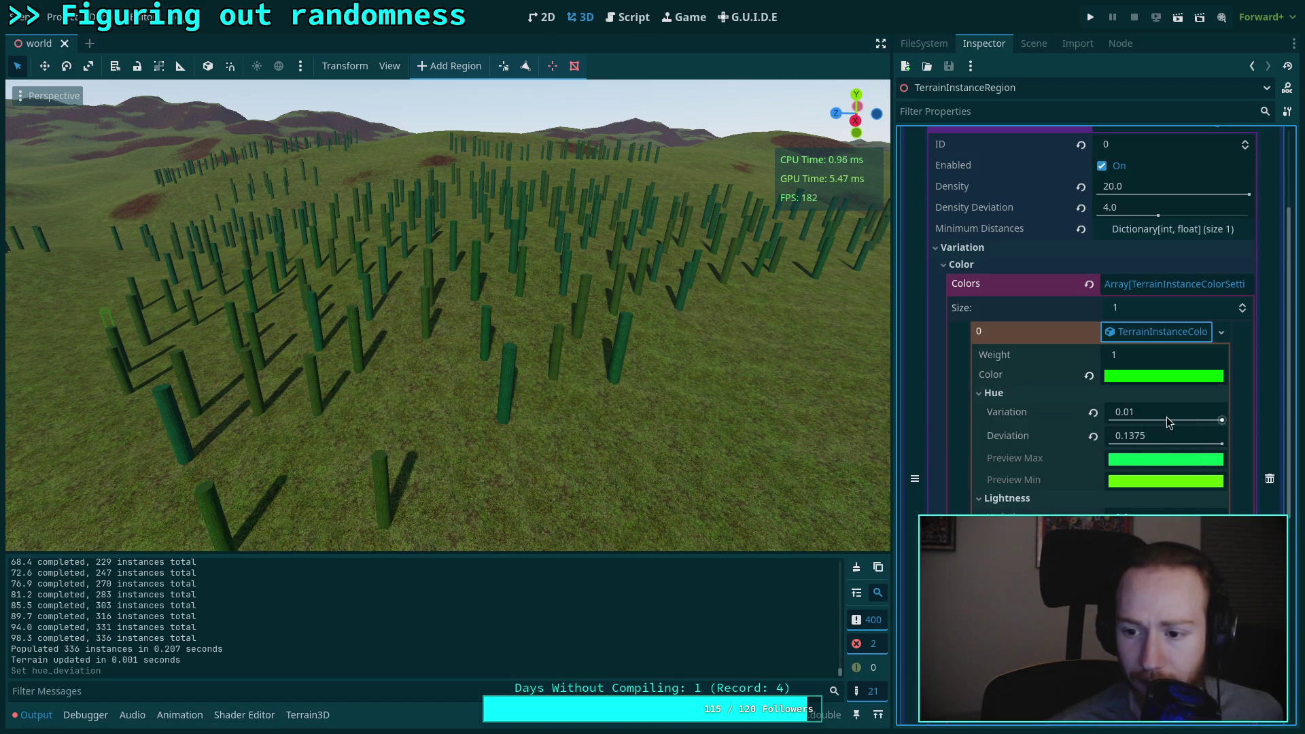
pyautogui.moveTo(1161, 429)
pyautogui.mouseDown()
pyautogui.moveTo(1232, 420)
pyautogui.moveTo(1207, 445)
pyautogui.moveTo(1127, 445)
pyautogui.mouseUp()
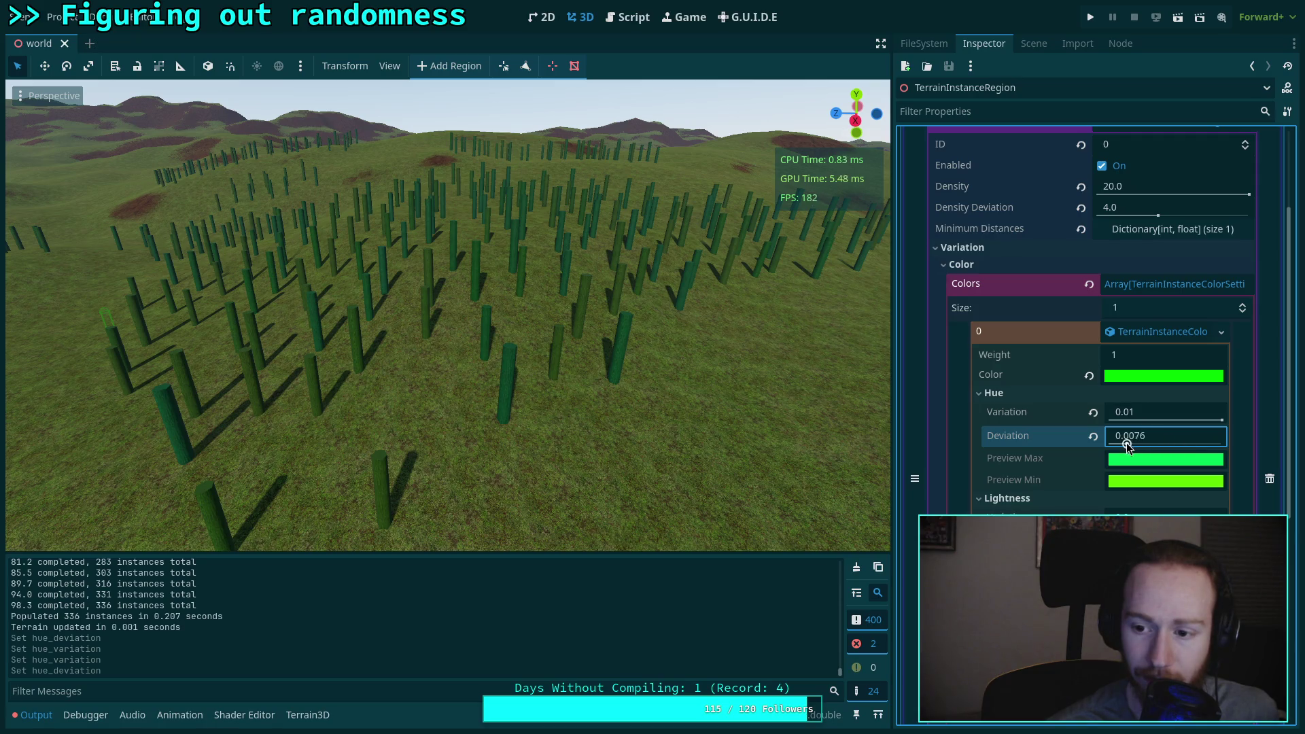
pyautogui.scroll(4, 1049, 361)
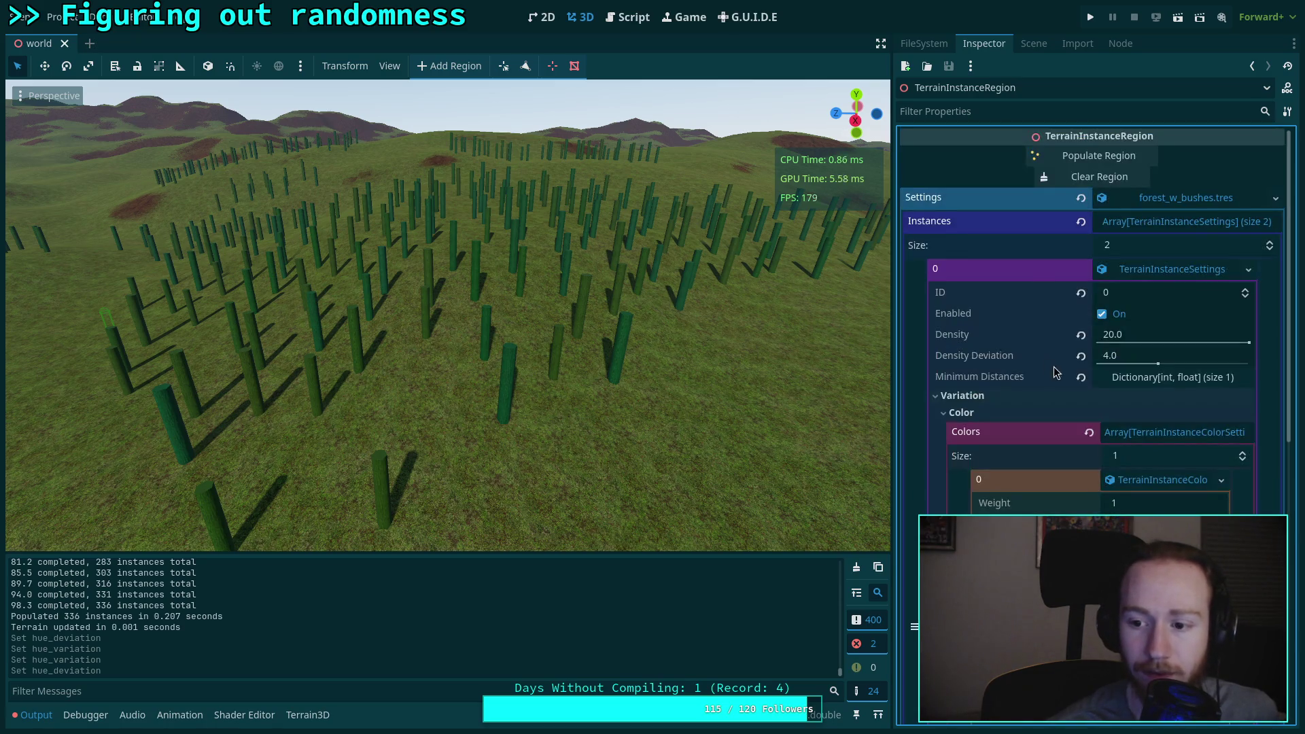
# Step: Clear and repopulate the instance region, giving 347 trees, and view them up close
pyautogui.click(1099, 176)
pyautogui.click(1099, 156)
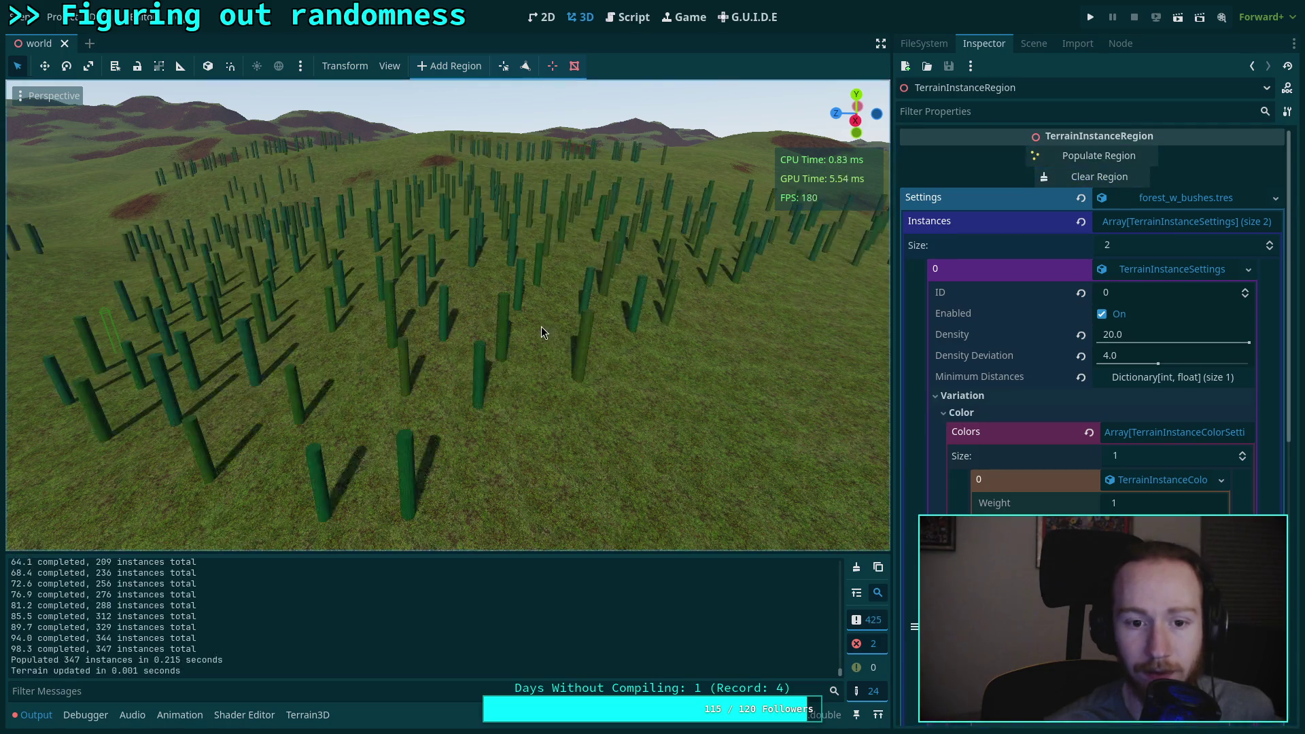
pyautogui.scroll(-8, 447, 317)
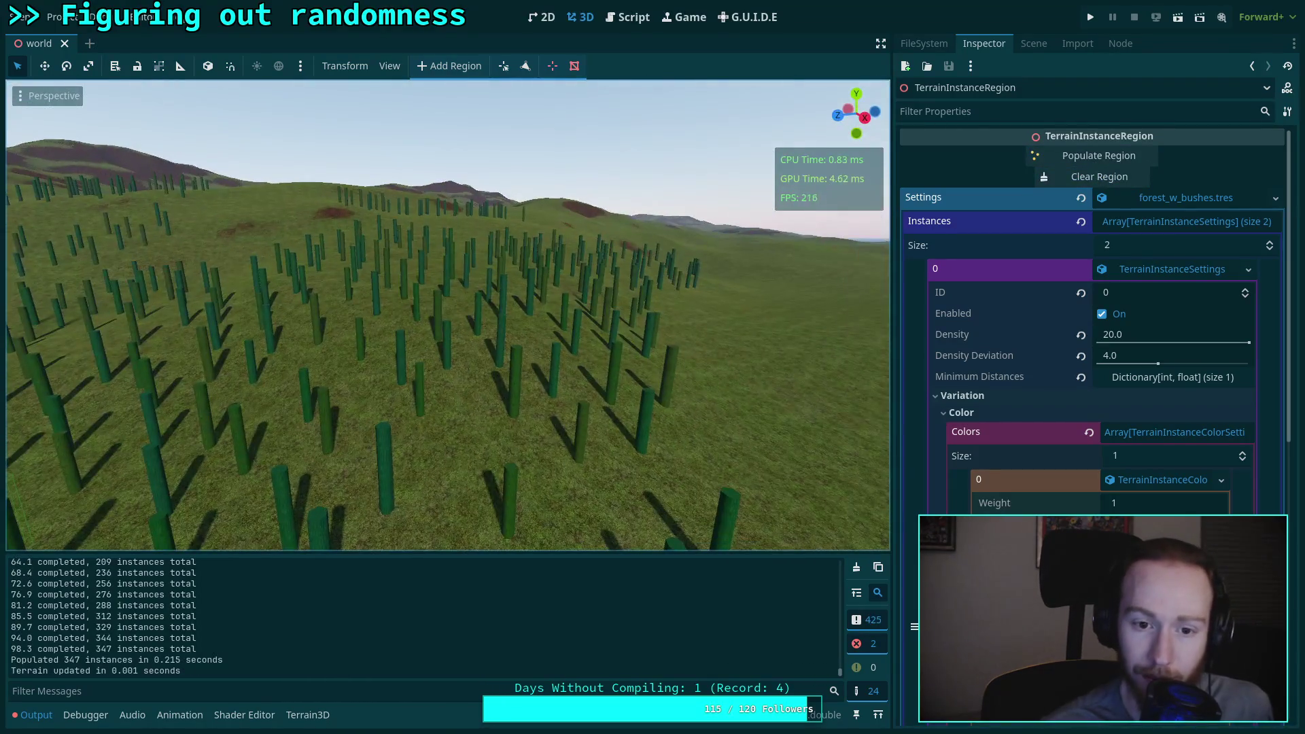
pyautogui.press('w')
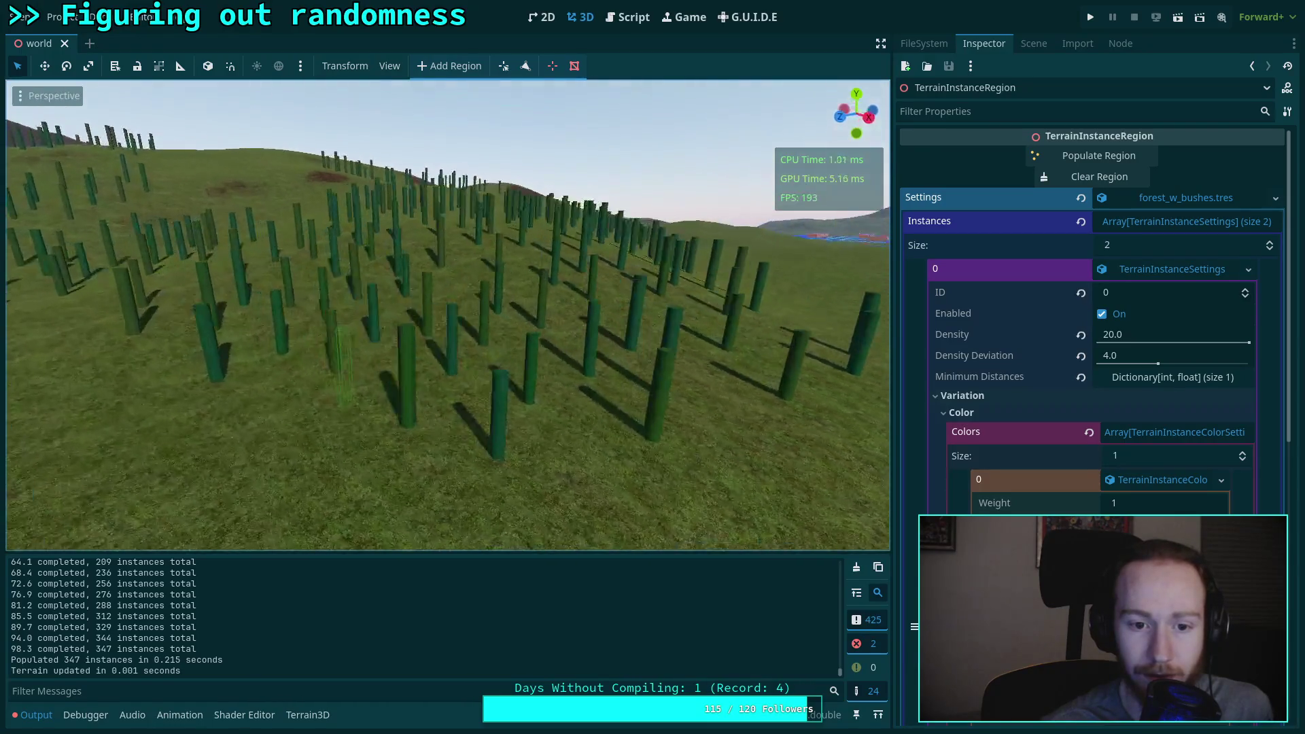
pyautogui.click(1169, 527)
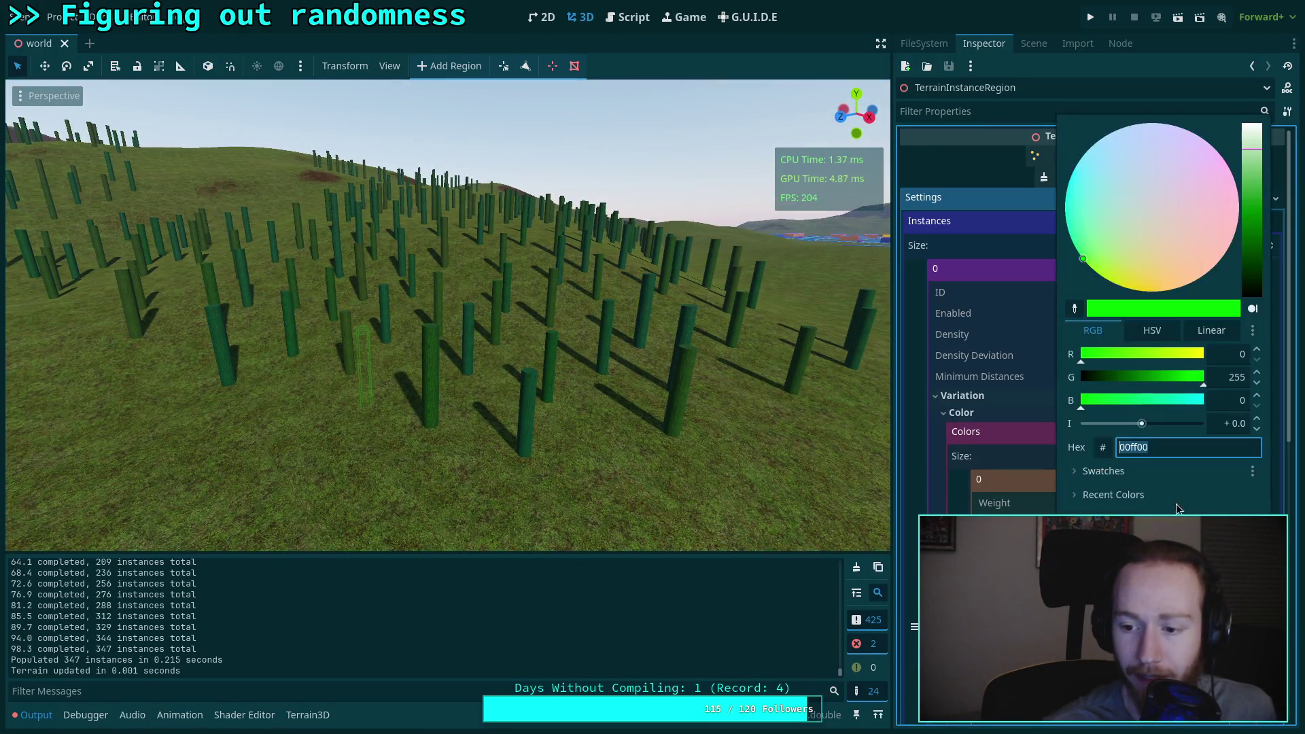
# Step: Lighten the tree base colour to bbffb4 and regenerate the trees
pyautogui.click(1256, 151)
pyautogui.moveTo(1256, 151); pyautogui.dragTo(1256, 140)
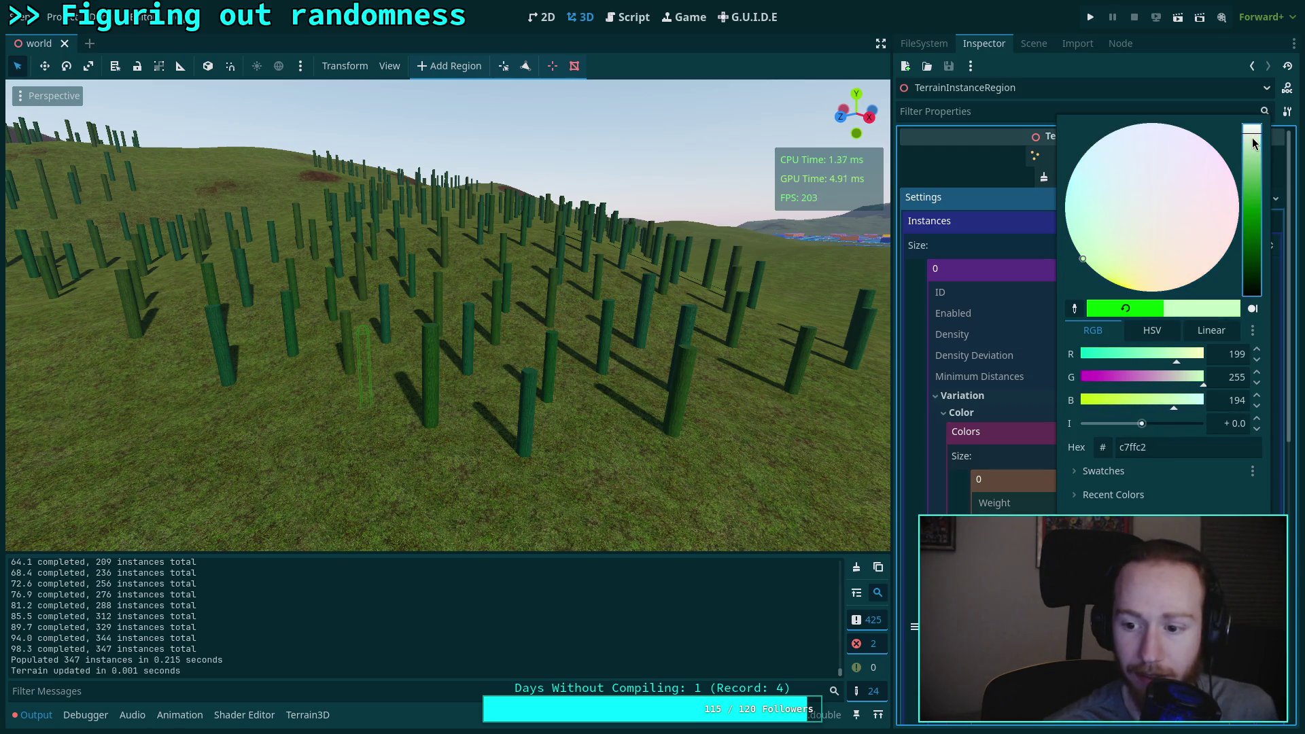
pyautogui.press('Escape')
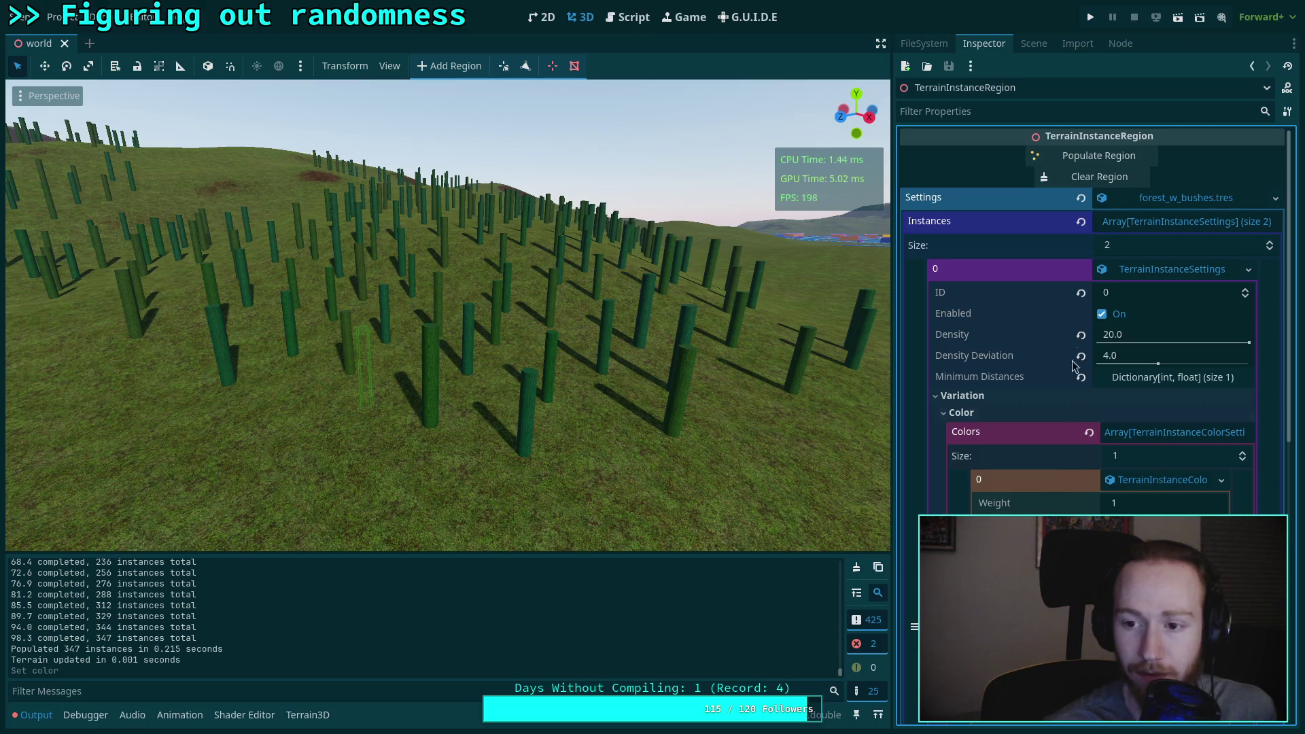
pyautogui.click(1096, 155)
pyautogui.scroll(5, 682, 355)
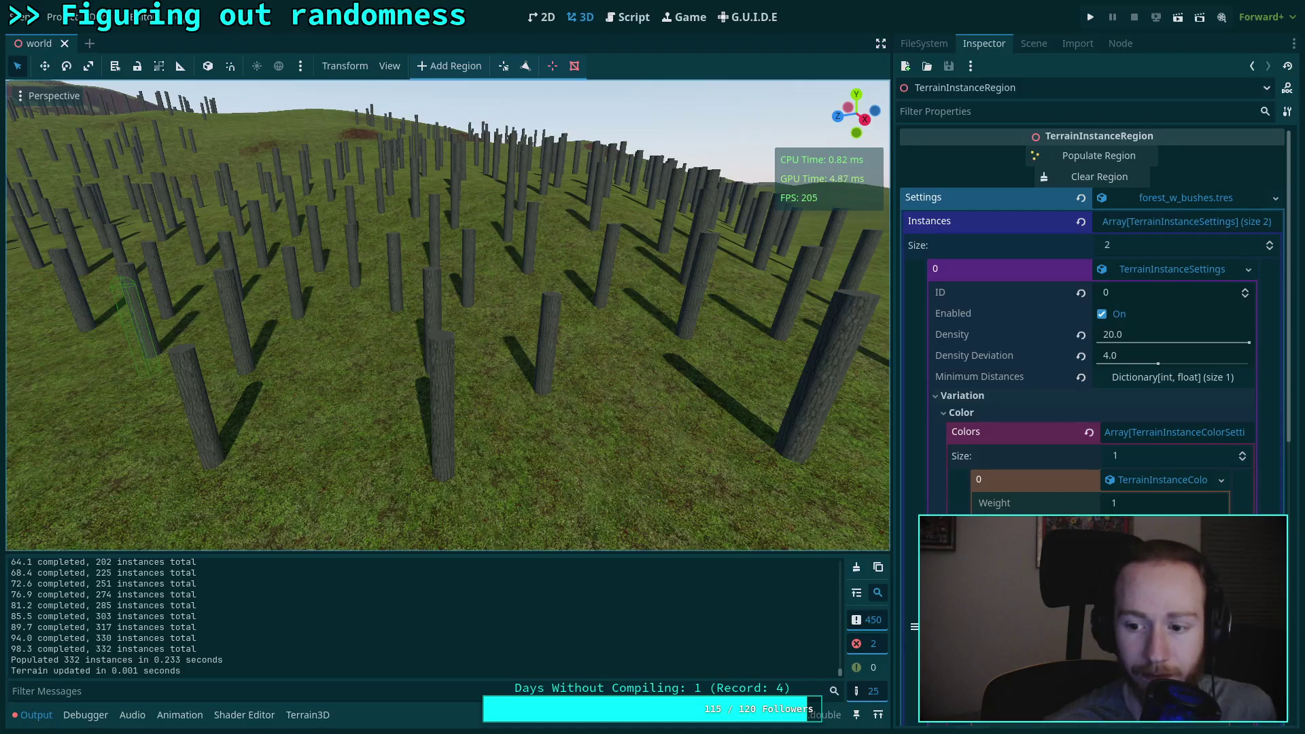
# Step: Change the colour to green 89ff82, clear and repopulate with 346 trees, then save
pyautogui.click(1156, 525)
pyautogui.moveTo(1255, 140)
pyautogui.mouseDown()
pyautogui.moveTo(1255, 170)
pyautogui.moveTo(1256, 150)
pyautogui.mouseUp()
pyautogui.press('Escape')
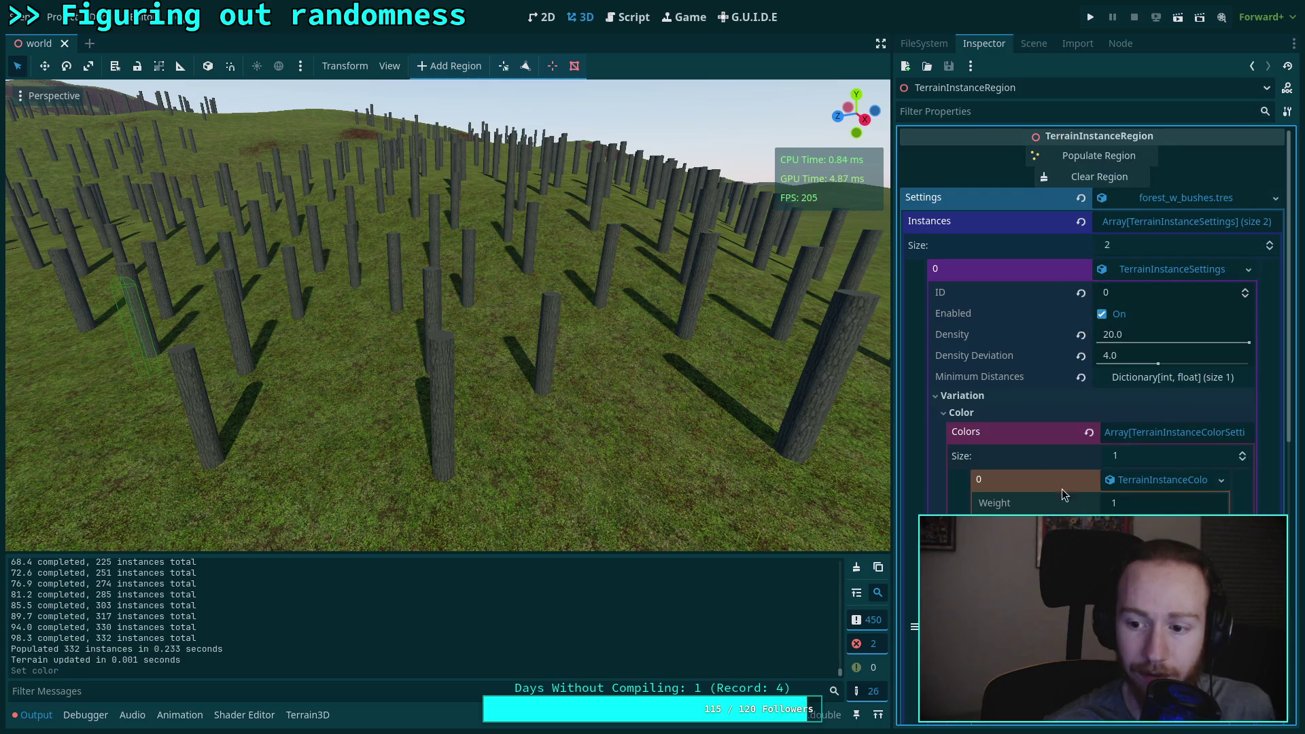
pyautogui.click(1060, 175)
pyautogui.click(1086, 156)
pyautogui.moveTo(577, 284); pyautogui.dragTo(576, 284)
pyautogui.moveTo(448, 315)
pyautogui.mouseDown()
pyautogui.moveTo(367, 315)
pyautogui.moveTo(367, 368)
pyautogui.mouseUp()
pyautogui.hotkey('ctrl', 's')
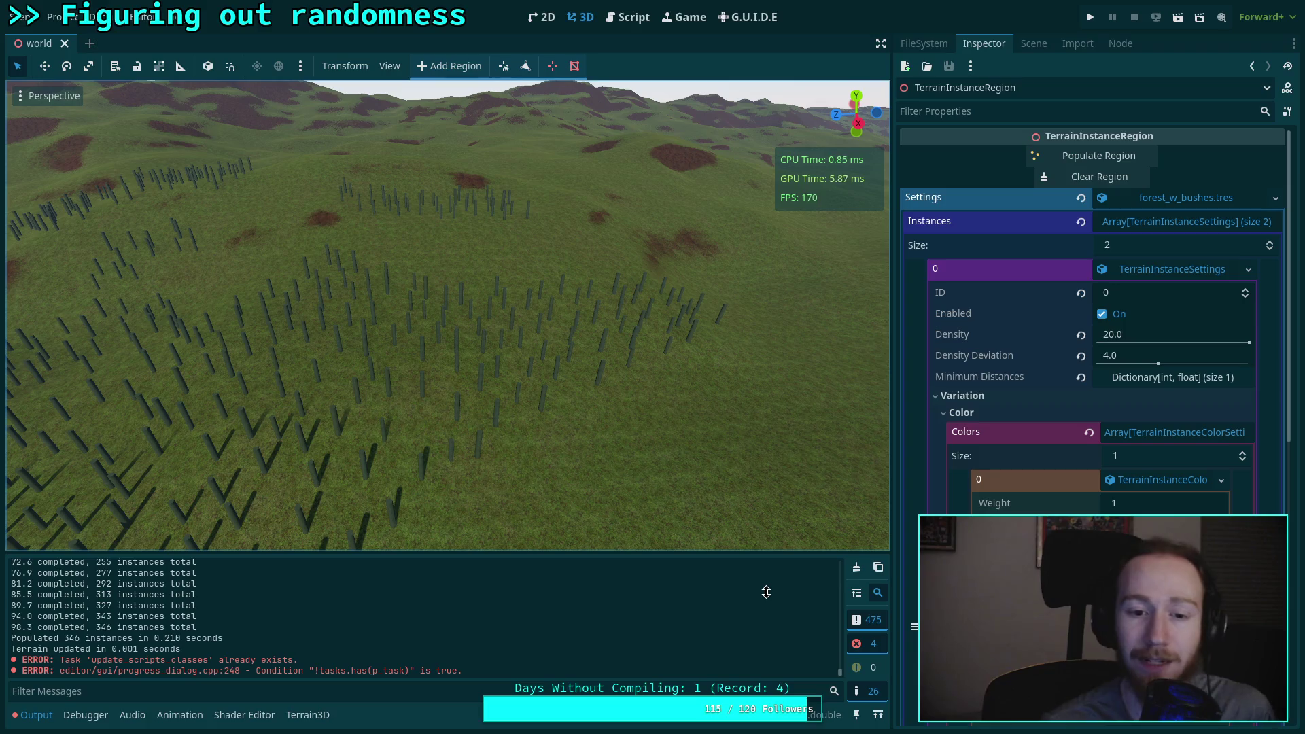
# Step: Nudge the tree base colour to 88ff84 in the colour picker
pyautogui.click(1166, 527)
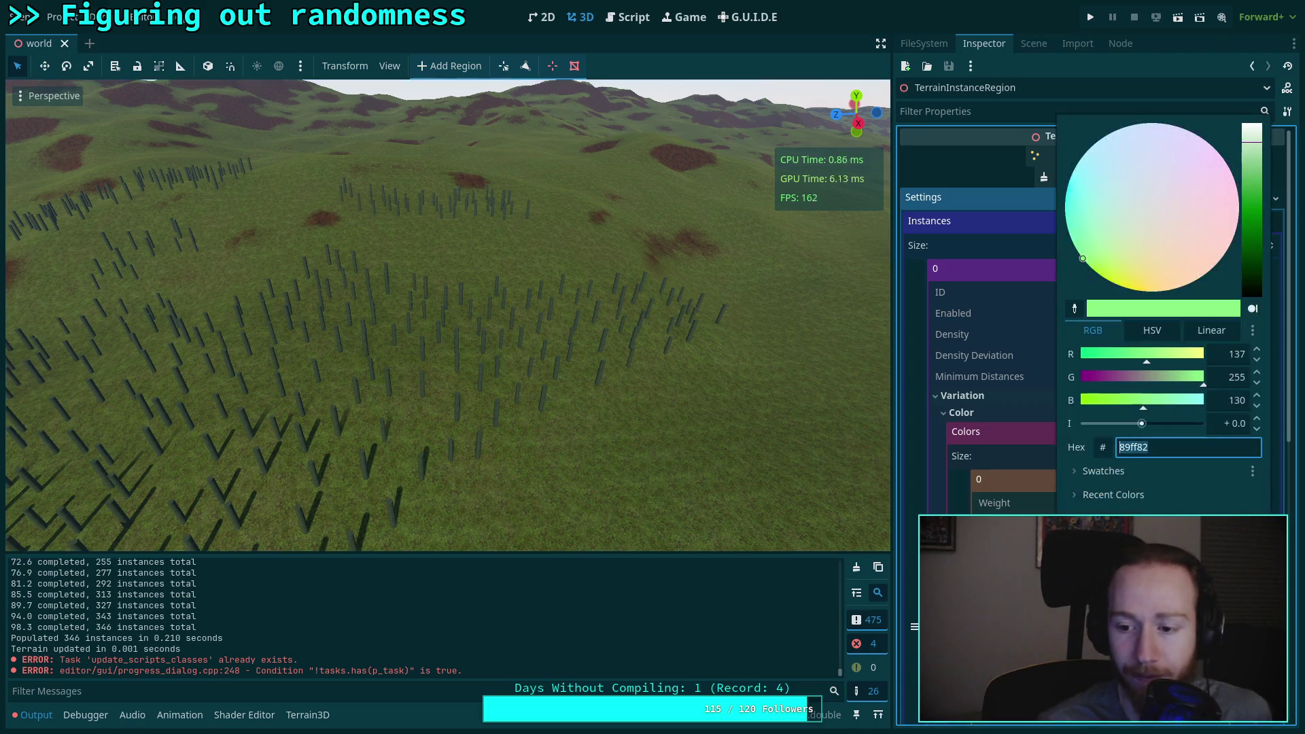
pyautogui.click(1166, 527)
pyautogui.click(1166, 527)
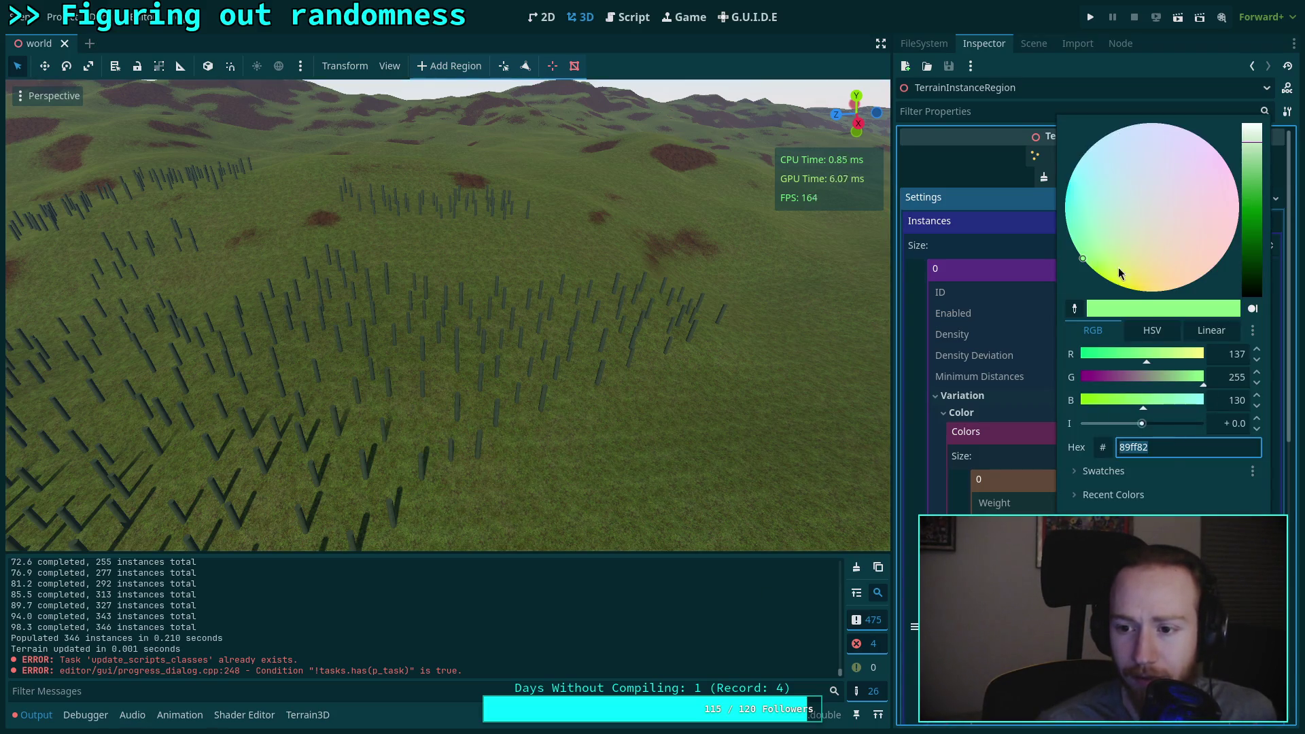
pyautogui.moveTo(1086, 264); pyautogui.dragTo(1058, 285)
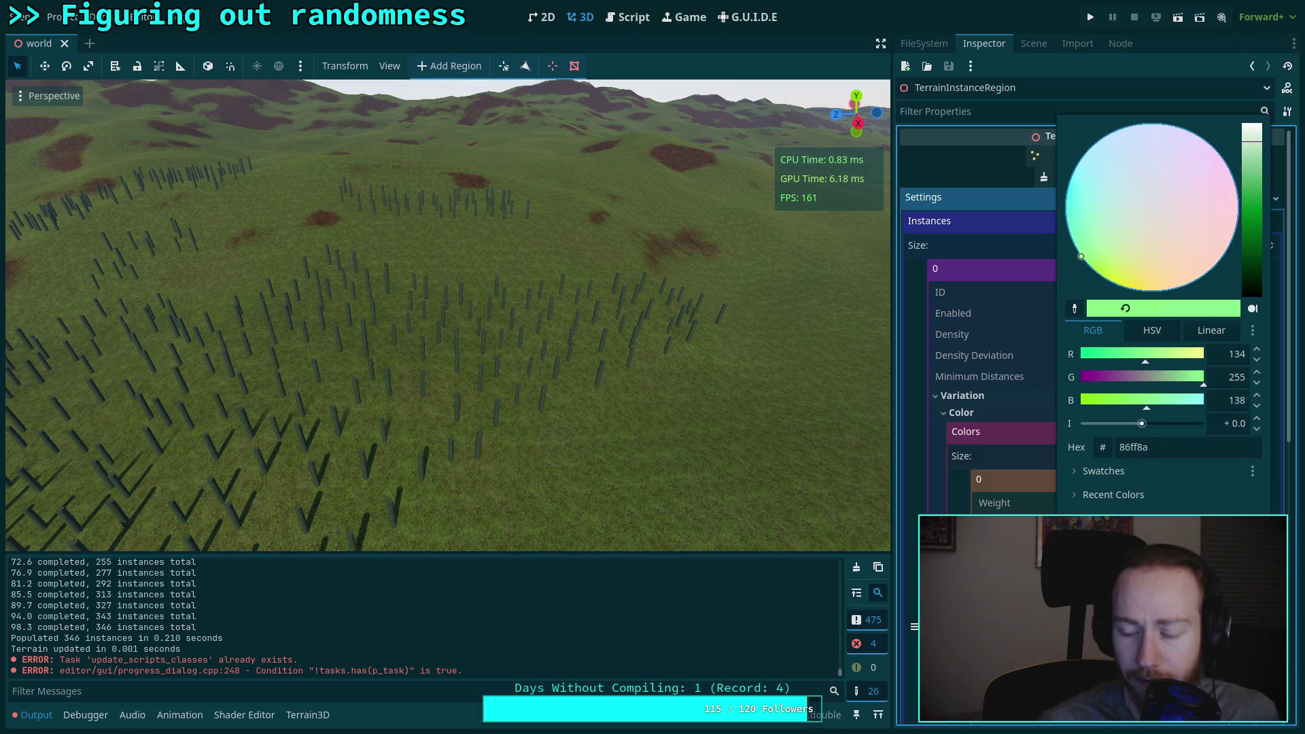
pyautogui.click(1166, 527)
pyautogui.click(1166, 527)
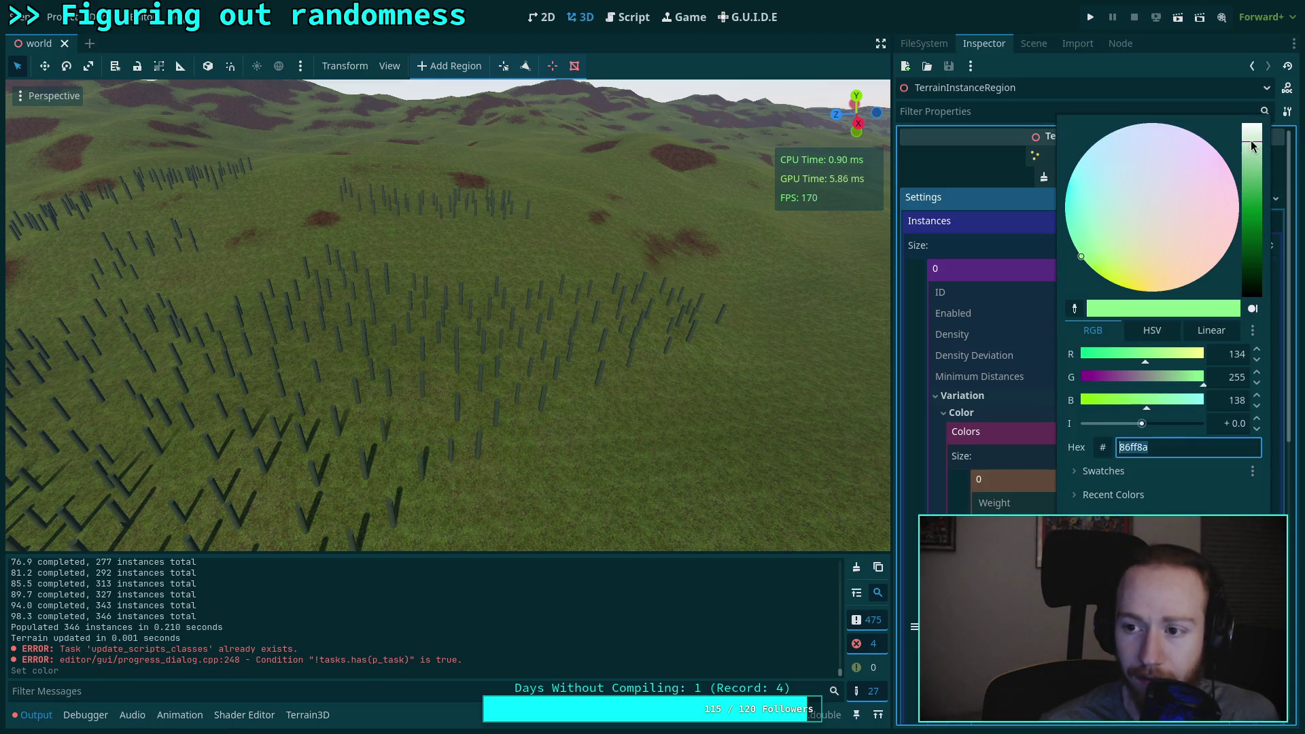
# Step: Shift the tree base colour to a pale pinkish white, about ffe1dd
pyautogui.moveTo(1253, 145); pyautogui.dragTo(1253, 136)
pyautogui.click(1166, 527)
pyautogui.click(1166, 527)
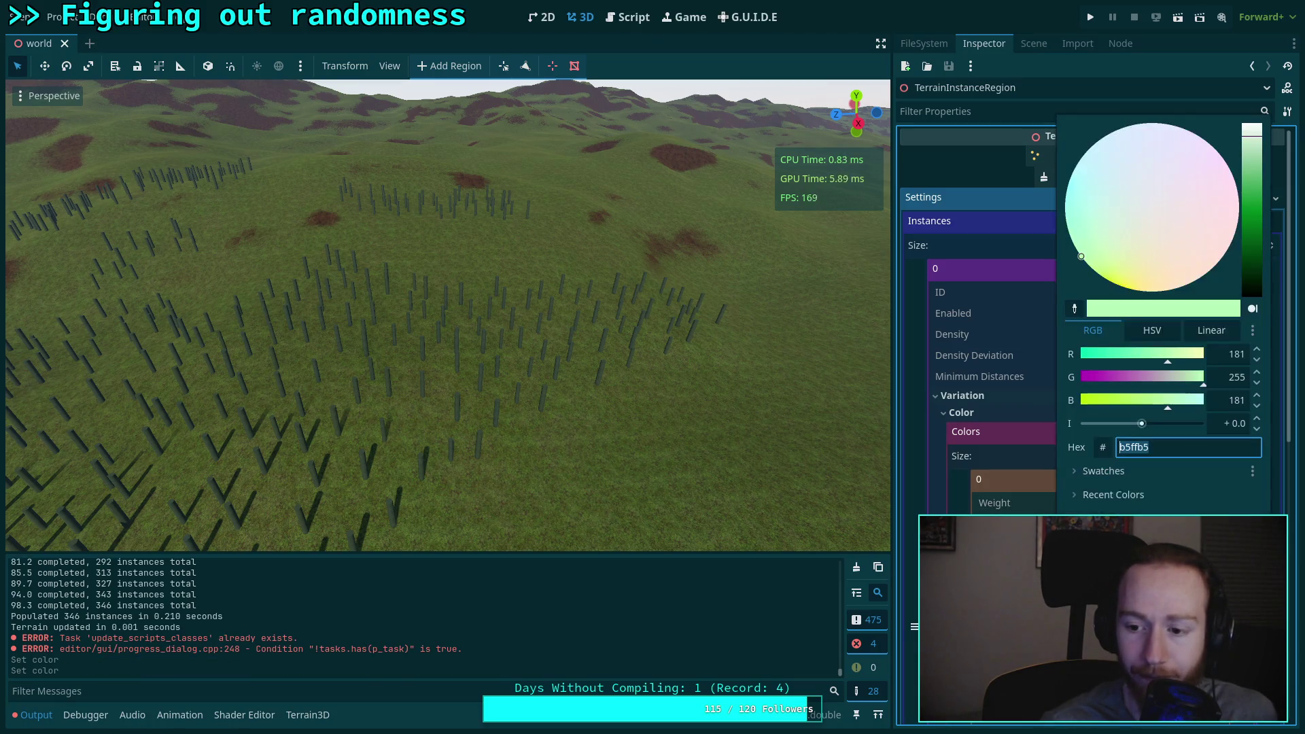
pyautogui.moveTo(1098, 271)
pyautogui.mouseDown()
pyautogui.moveTo(1295, 369)
pyautogui.moveTo(1296, 319)
pyautogui.moveTo(1226, 391)
pyautogui.mouseUp()
pyautogui.hotkey('ctrl', 'z')
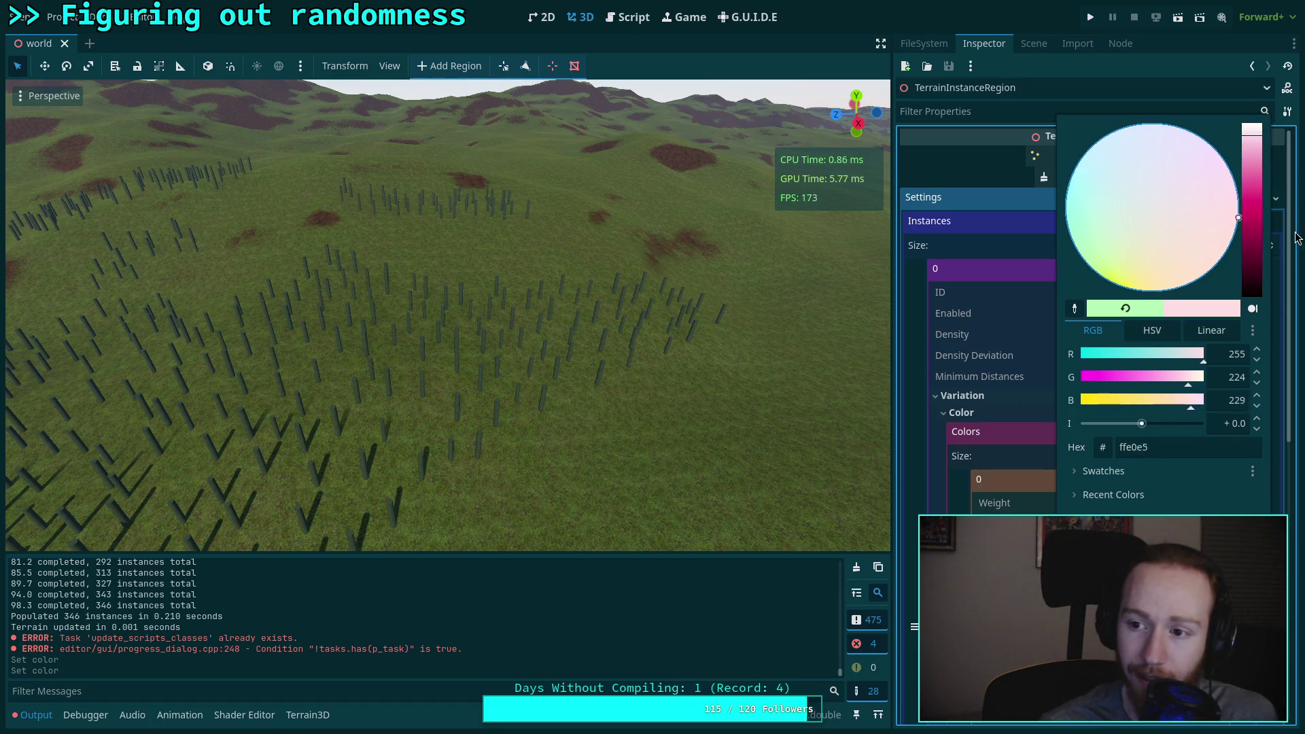
pyautogui.moveTo(1263, 280); pyautogui.dragTo(1264, 268)
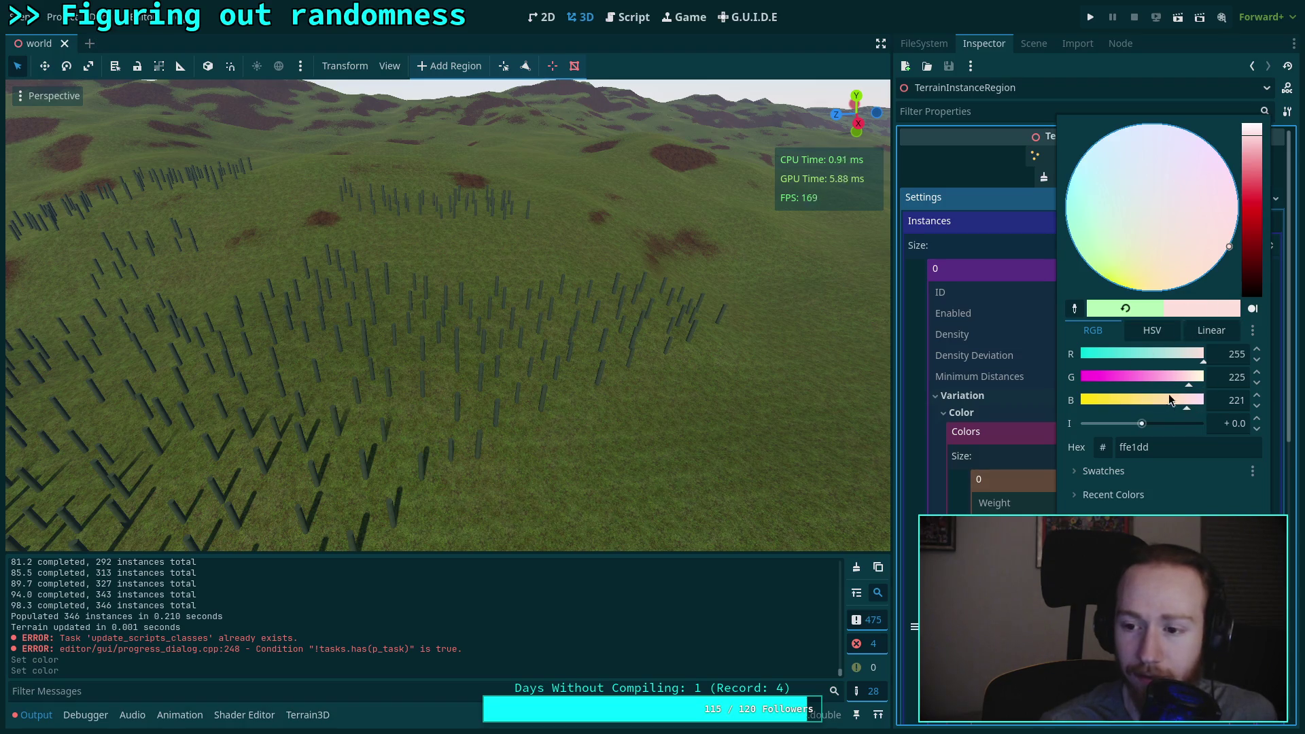
pyautogui.press('Escape')
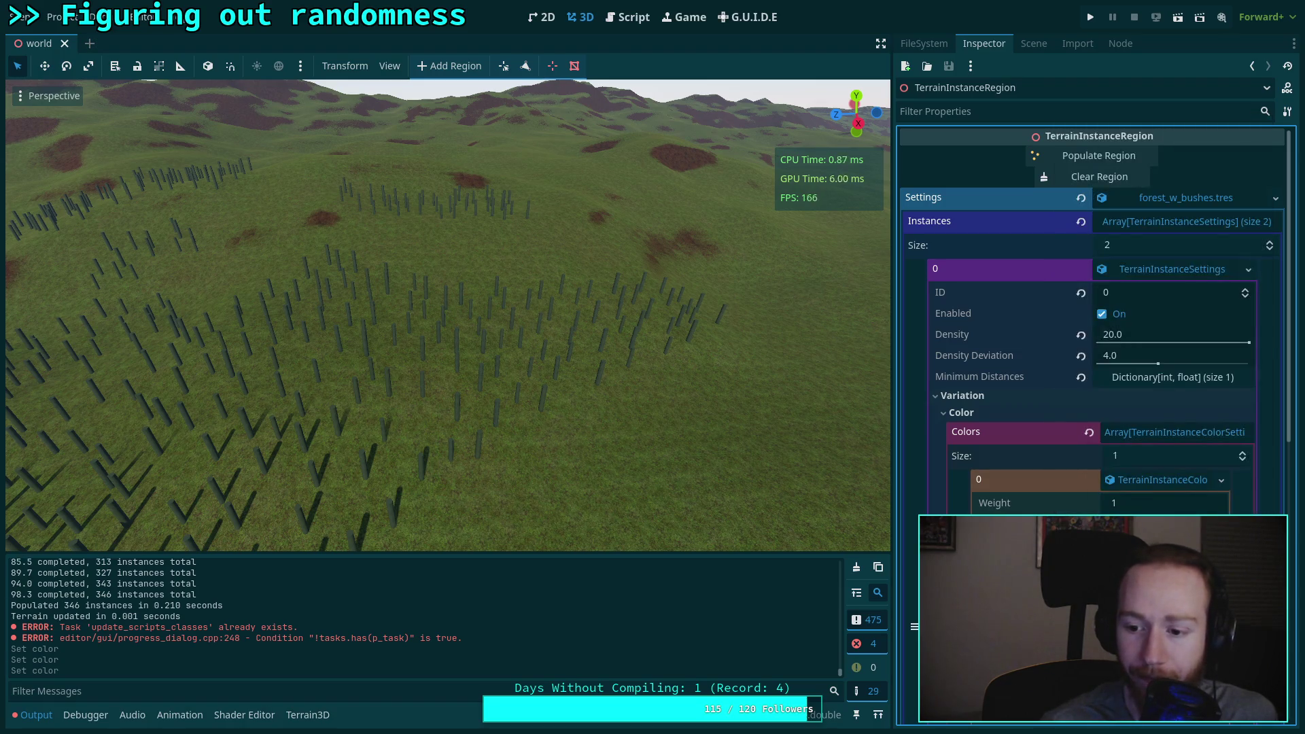
# Step: Set Lightness Variation to 0.0297 and Saturation Variation to 0.0873
pyautogui.scroll(-4, 1094, 319)
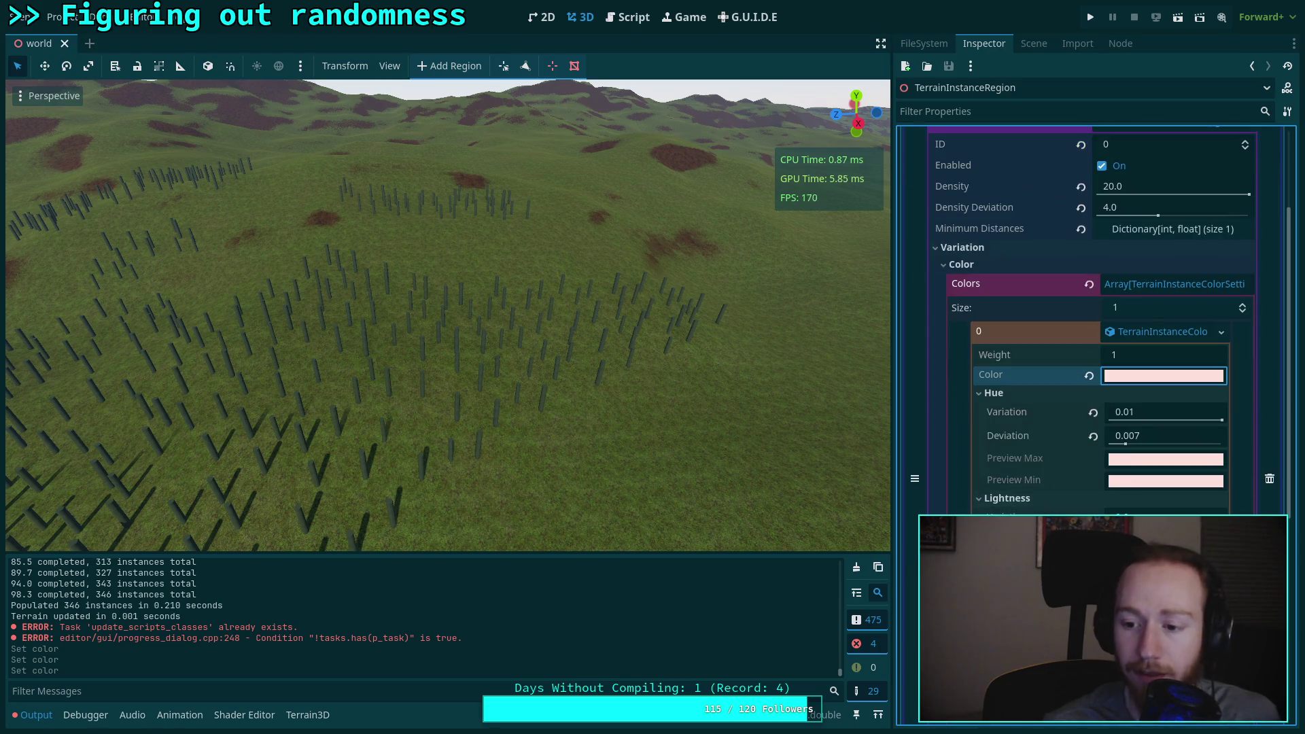
pyautogui.click(1165, 517)
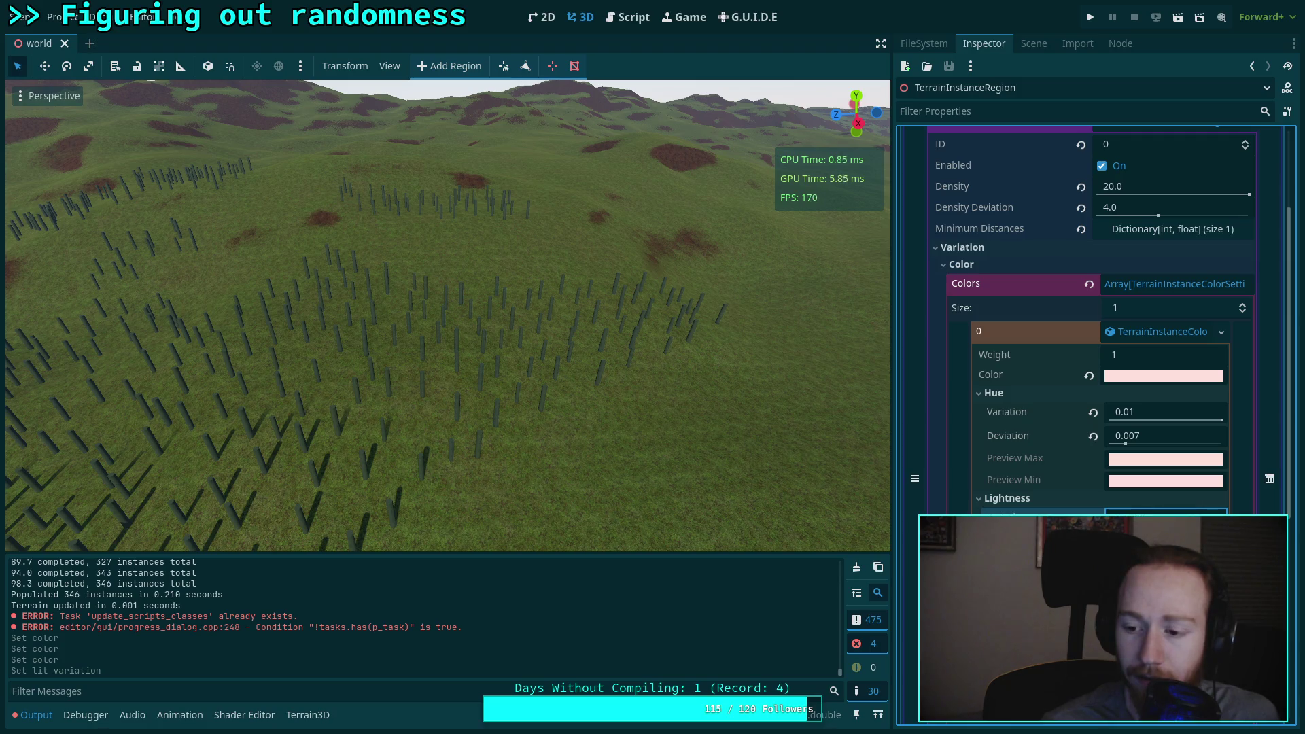
pyautogui.scroll(-4, 1095, 512)
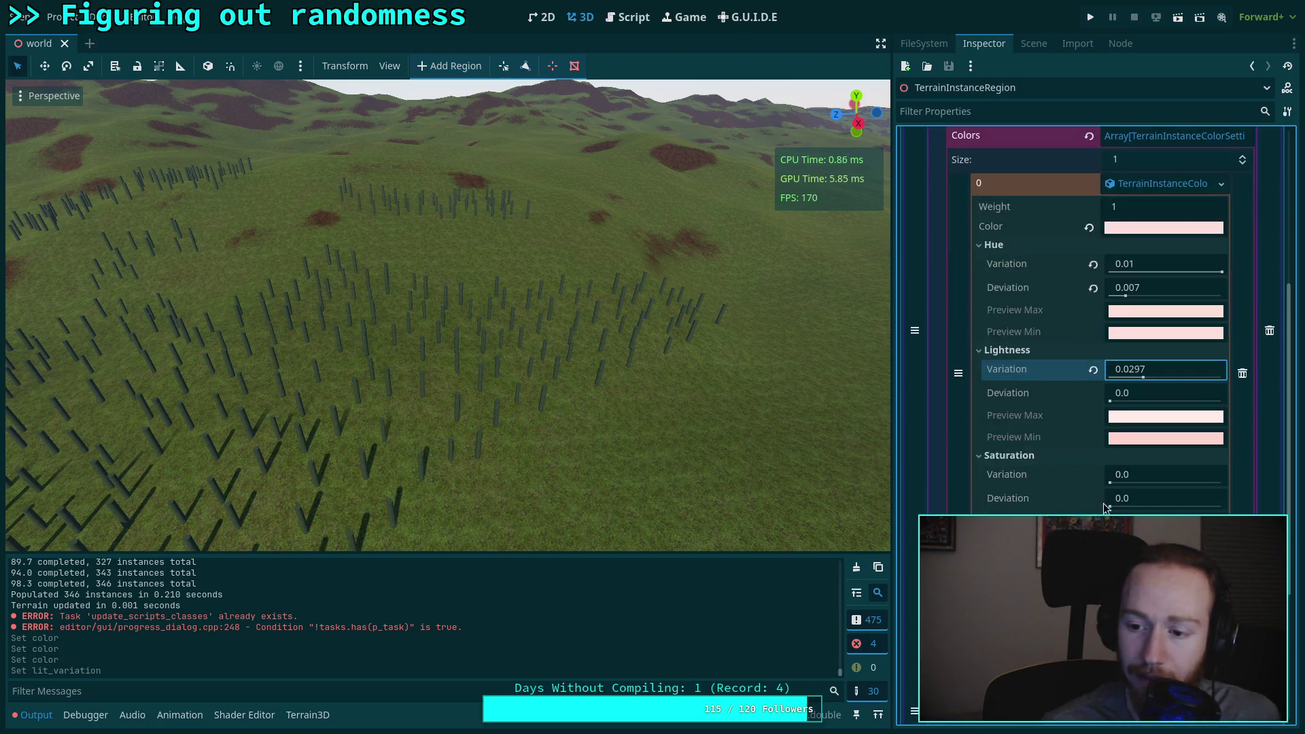
pyautogui.moveTo(1110, 484); pyautogui.dragTo(1191, 482)
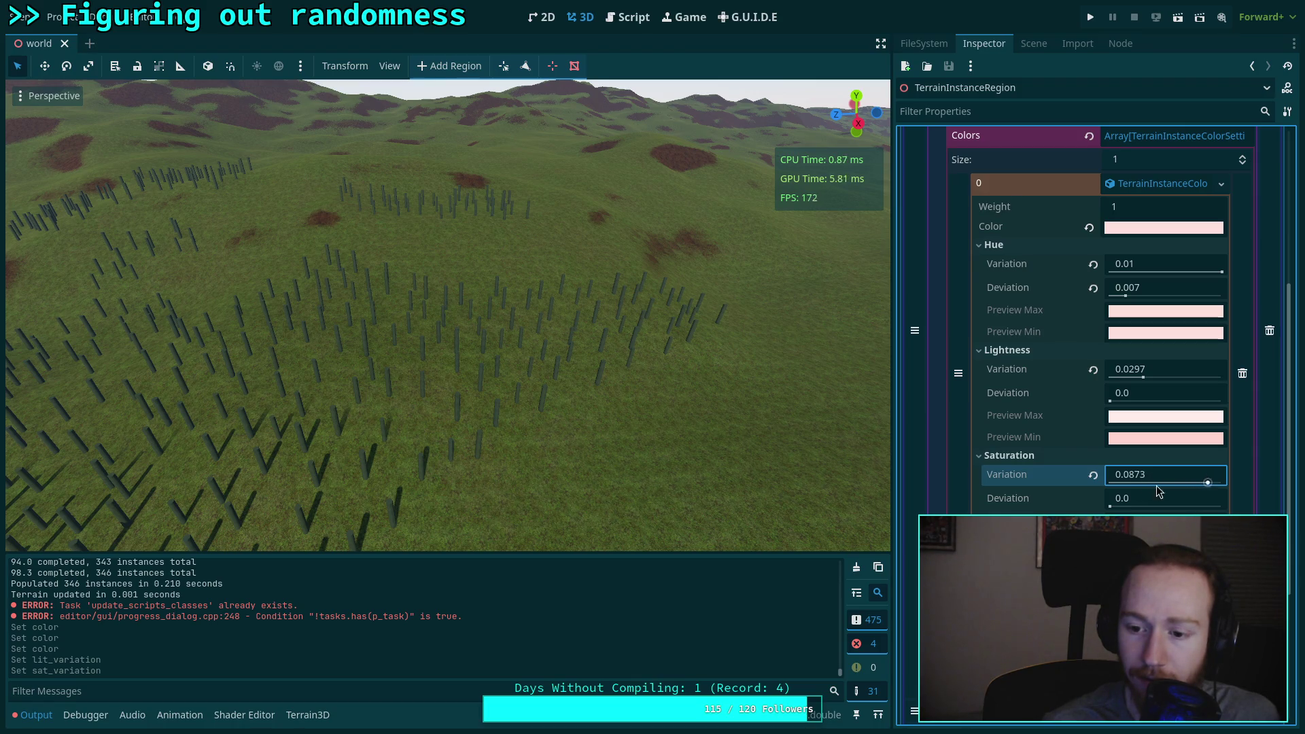
pyautogui.scroll(8, 1062, 277)
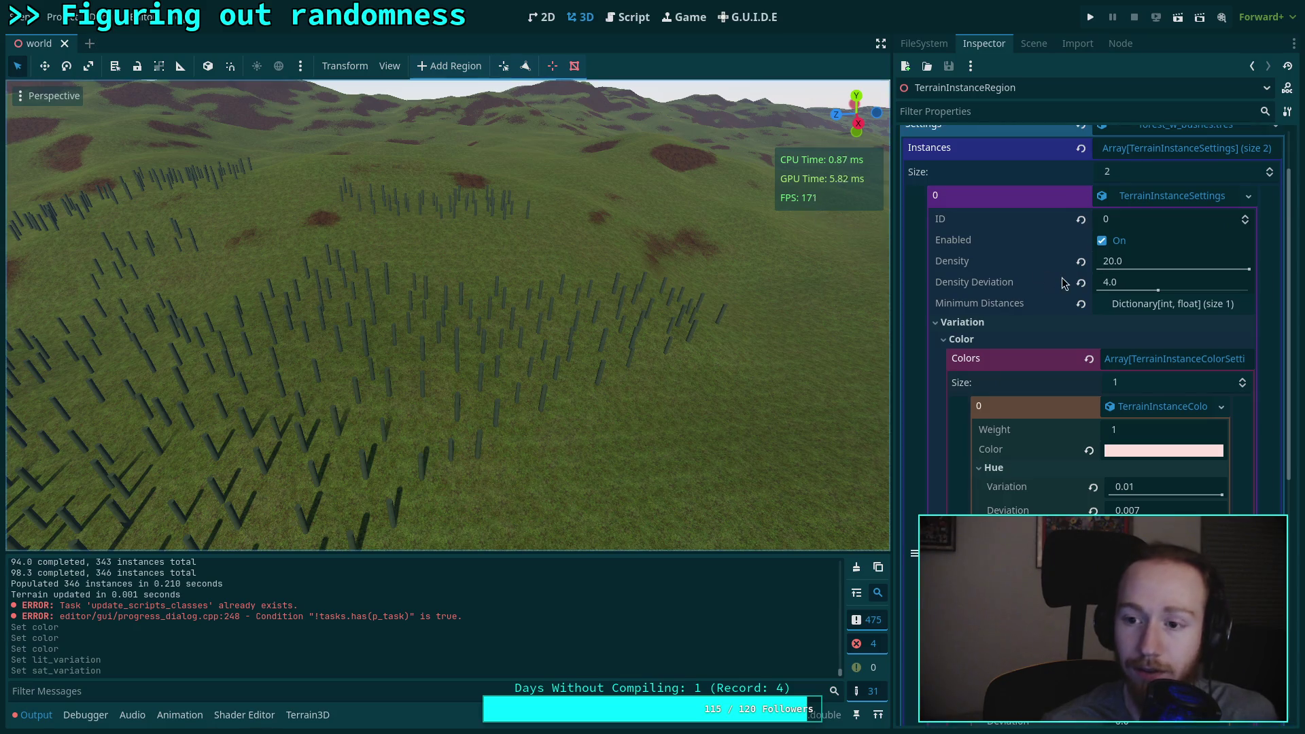
# Step: Clear and regrow the region to 348 trunks, then fly the camera among them
pyautogui.click(1096, 177)
pyautogui.click(1091, 158)
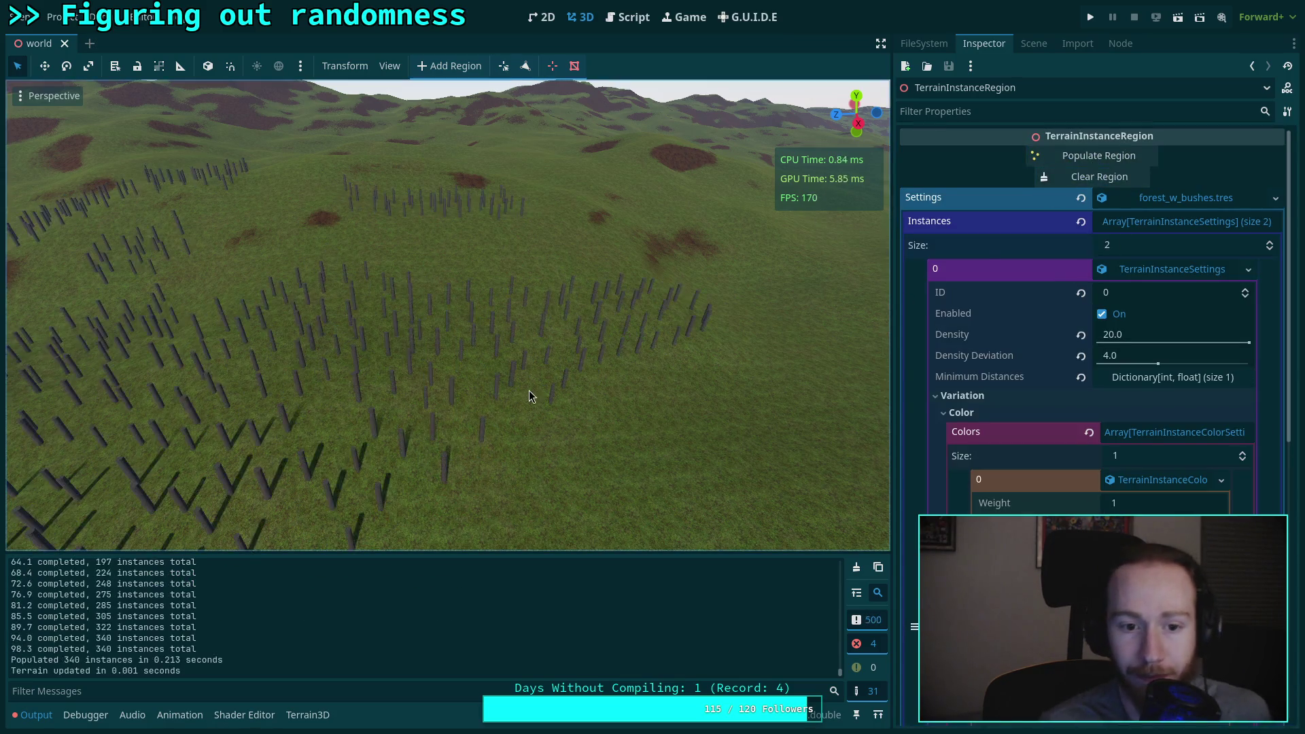
pyautogui.press('w')
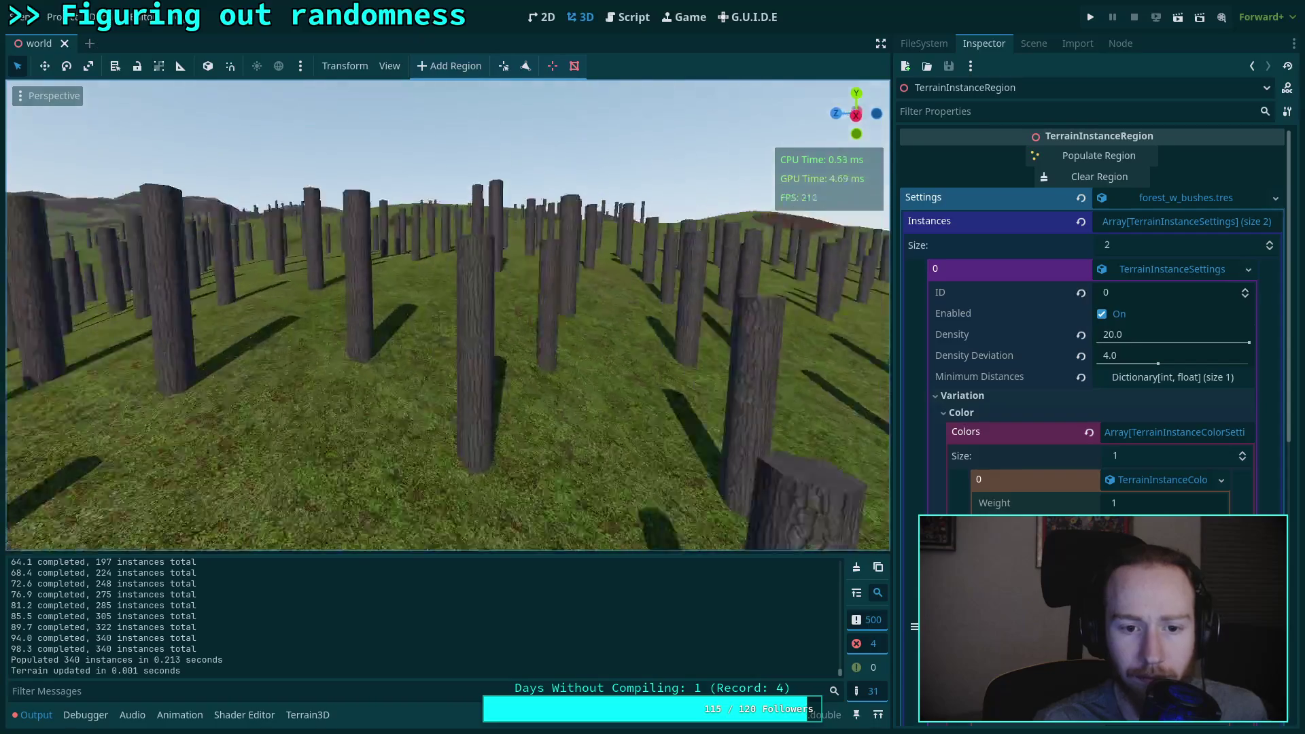
pyautogui.press('w')
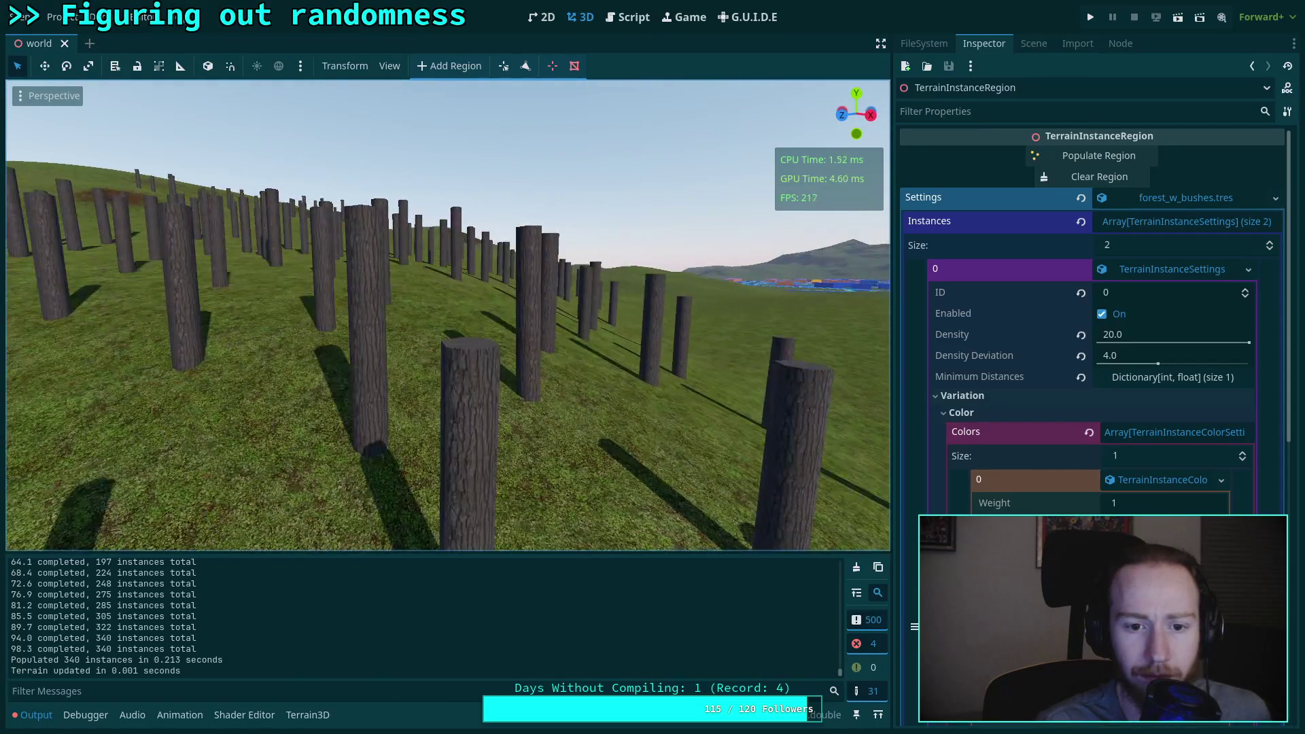
pyautogui.press('a')
pyautogui.press('s')
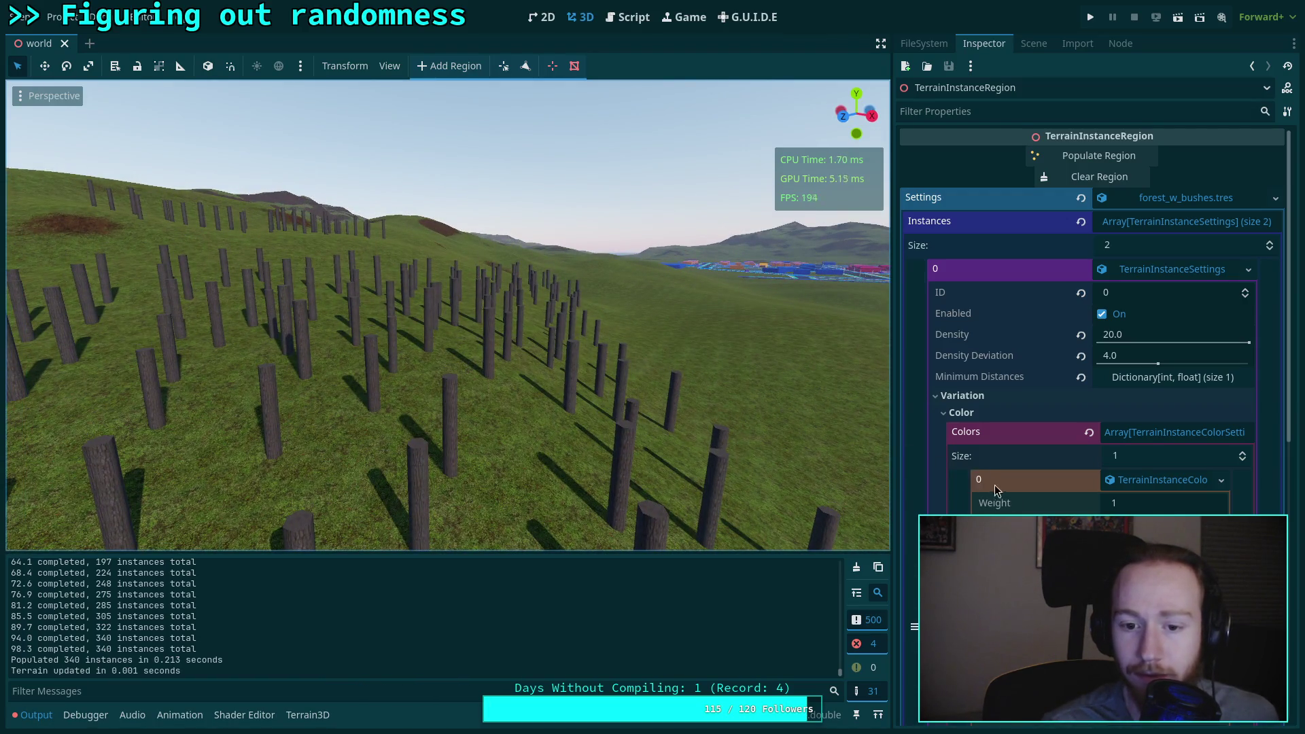
pyautogui.scroll(-2, 1144, 486)
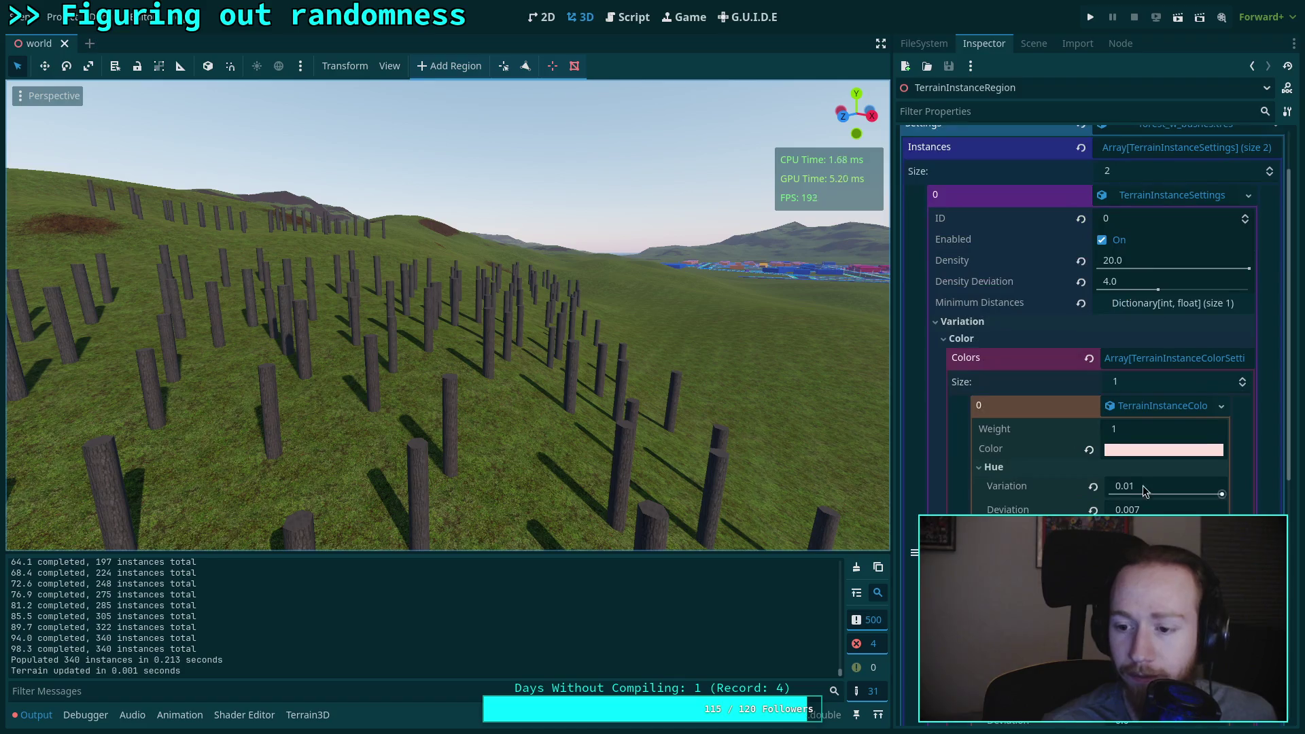
pyautogui.scroll(-4, 1143, 486)
pyautogui.moveTo(1124, 450)
pyautogui.mouseDown()
pyautogui.moveTo(1156, 450)
pyautogui.moveTo(1145, 474)
pyautogui.mouseUp()
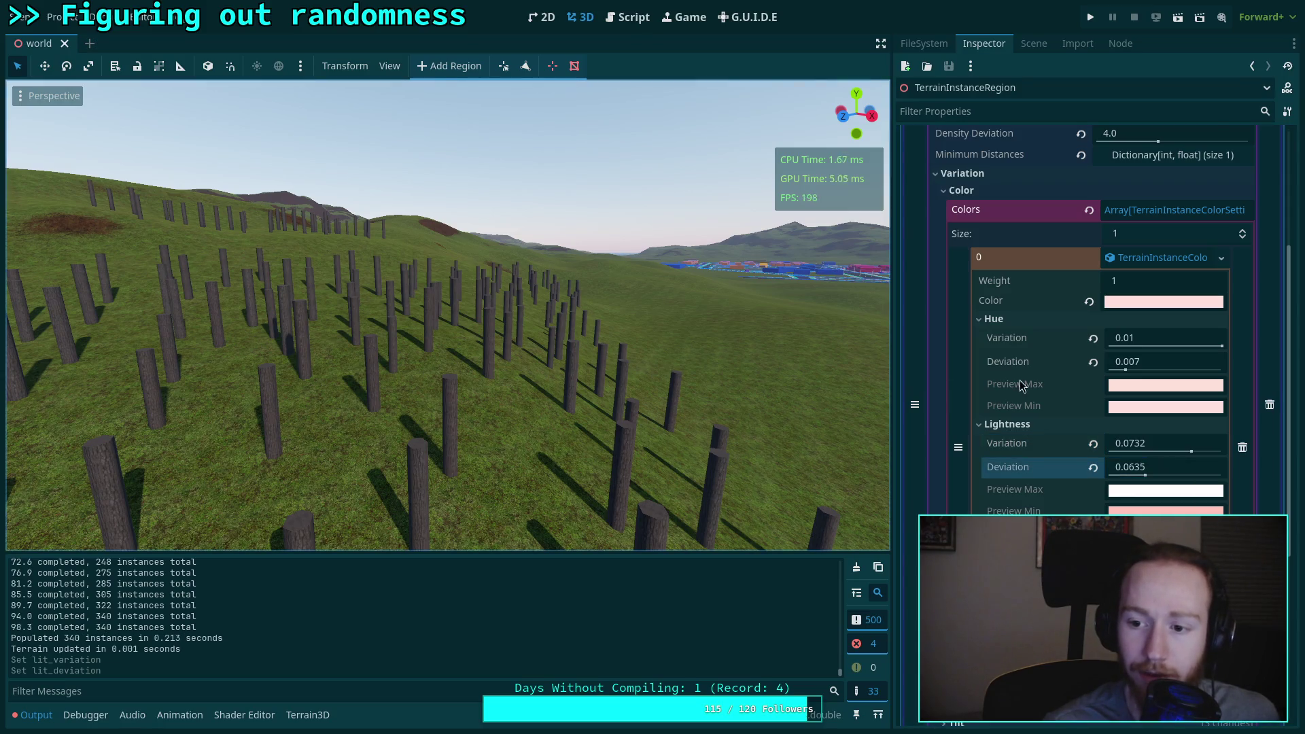
pyautogui.scroll(6, 1090, 298)
pyautogui.click(1099, 176)
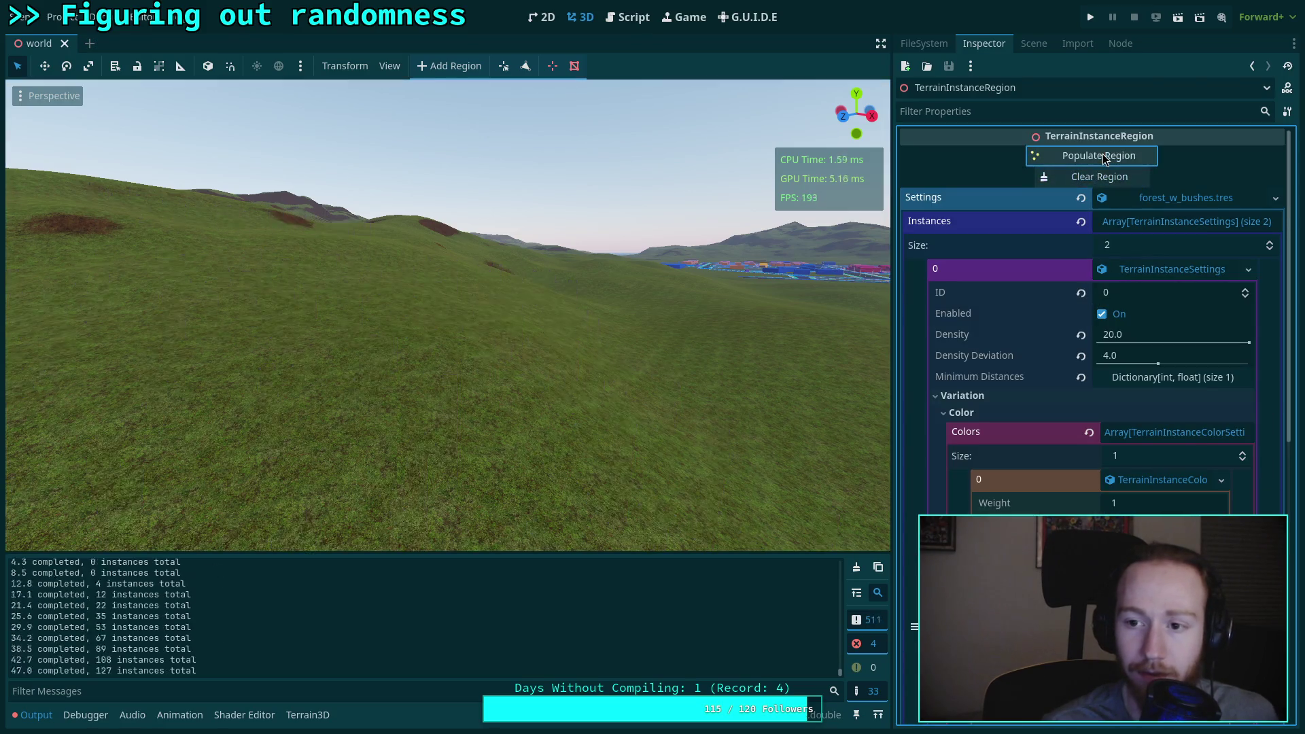
pyautogui.click(1099, 156)
pyautogui.press('w')
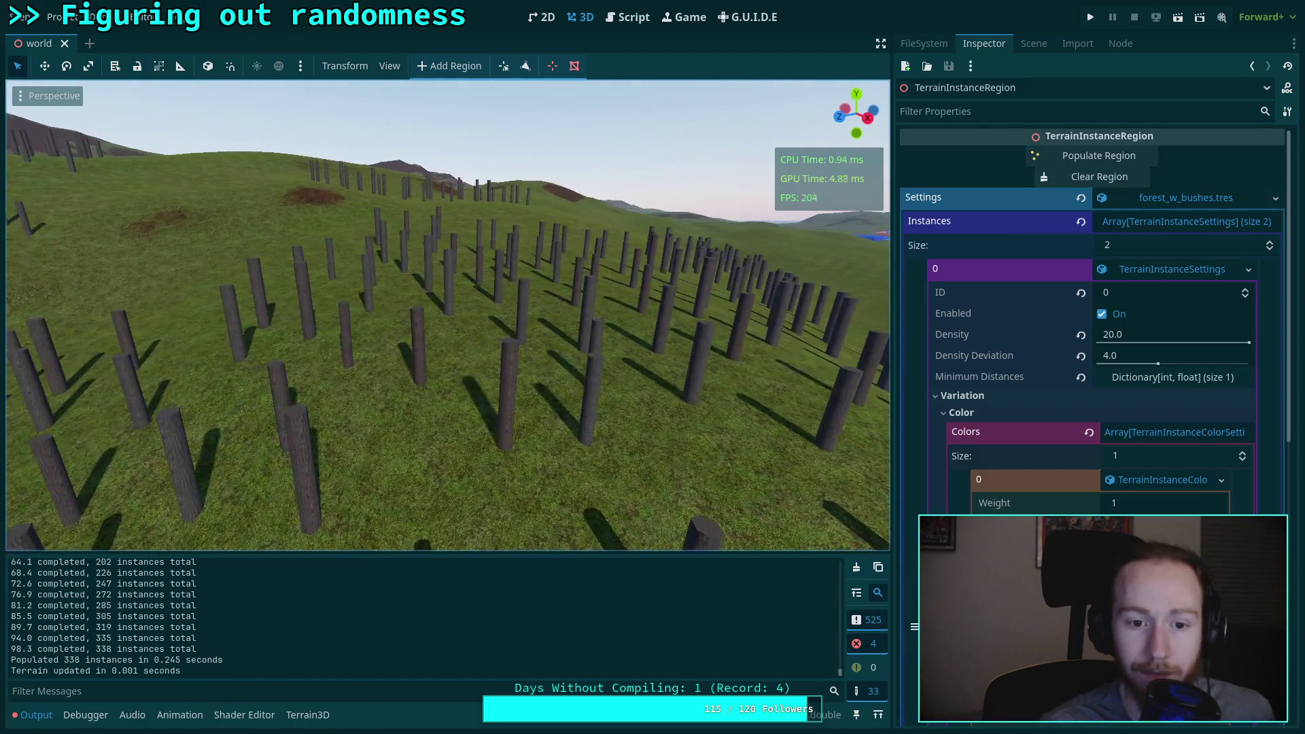
pyautogui.press('s')
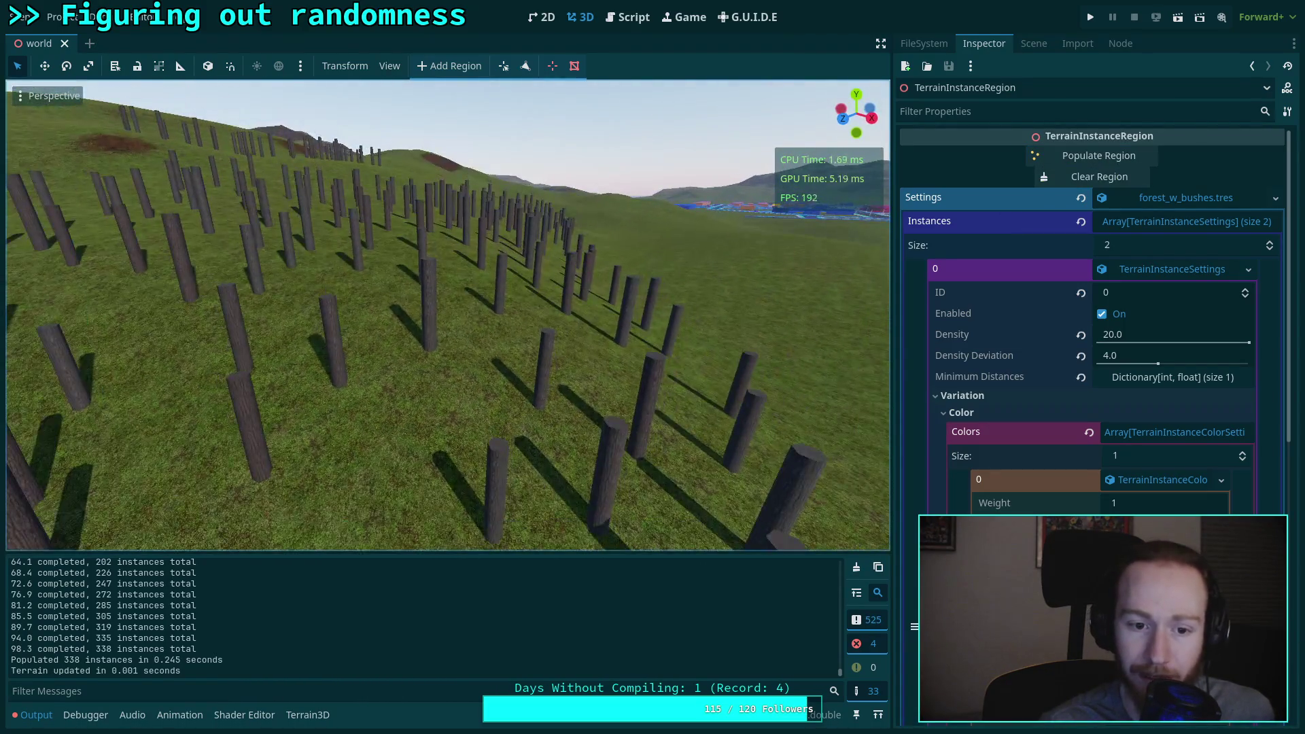
pyautogui.scroll(-6, 1033, 467)
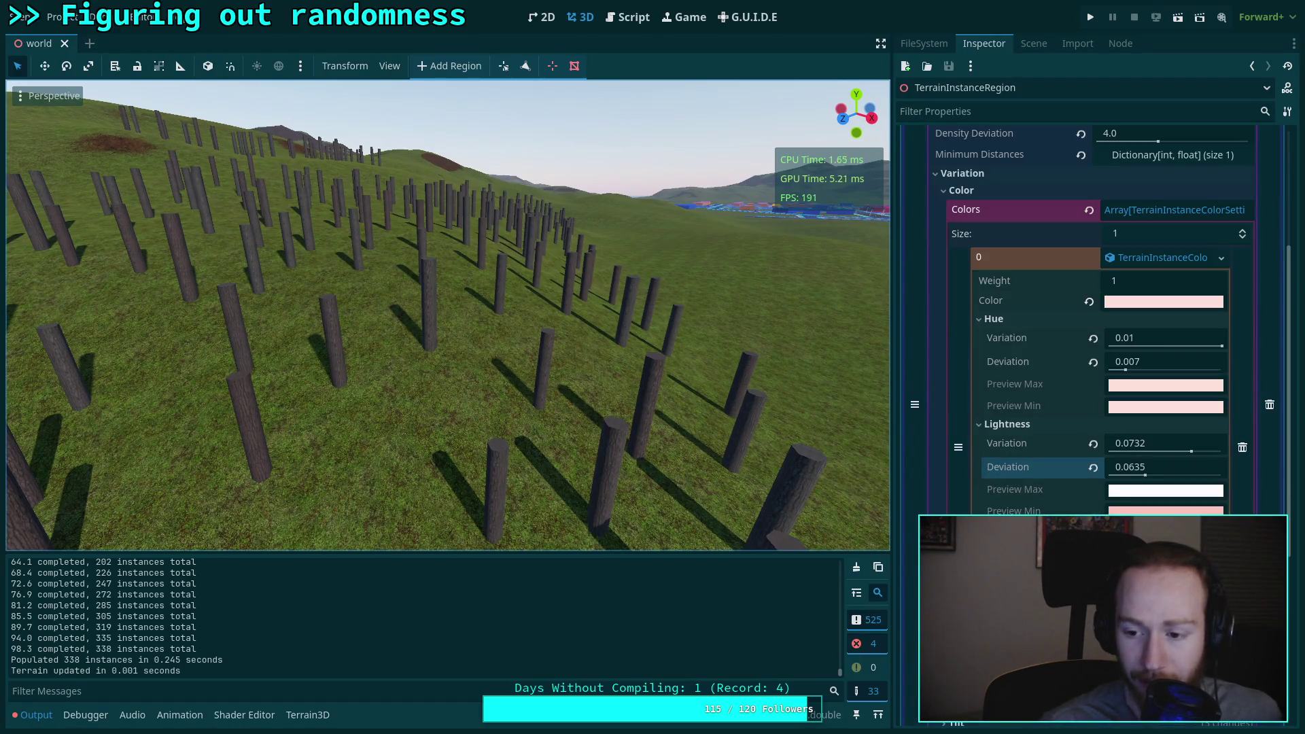
pyautogui.scroll(6, 1020, 306)
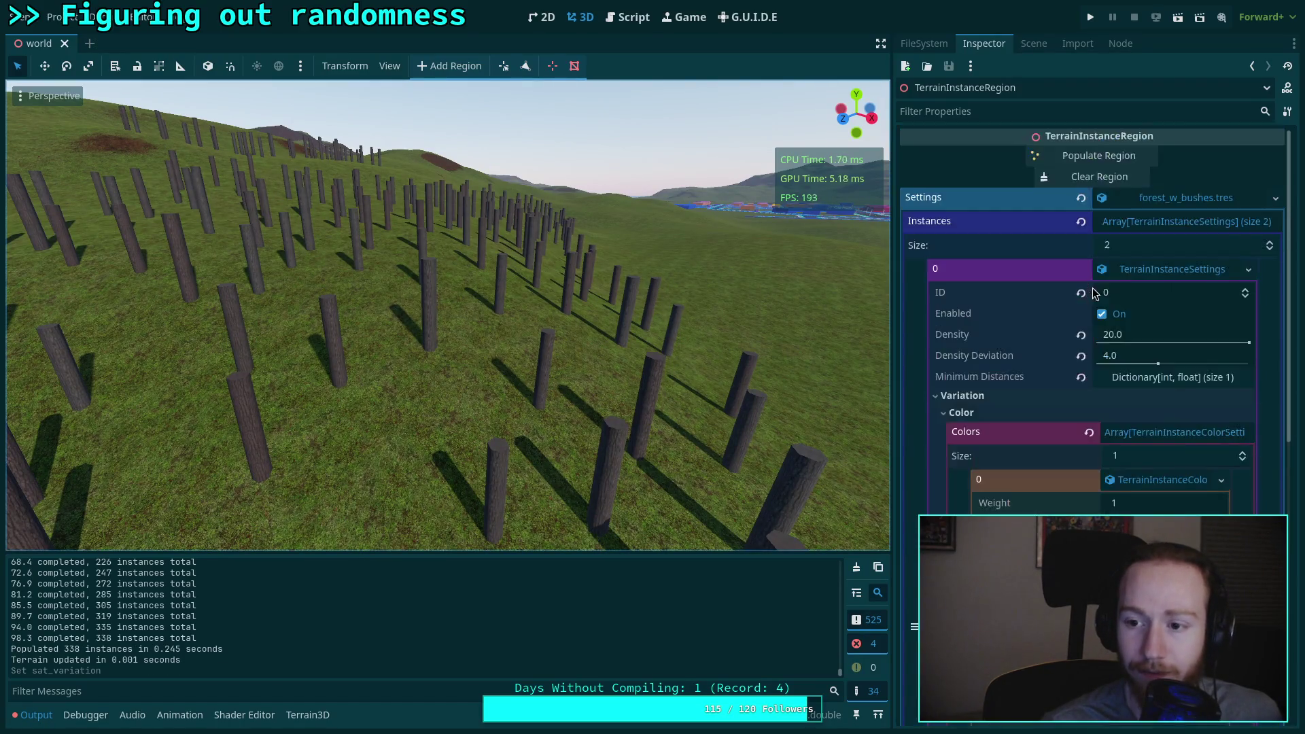
pyautogui.click(1081, 156)
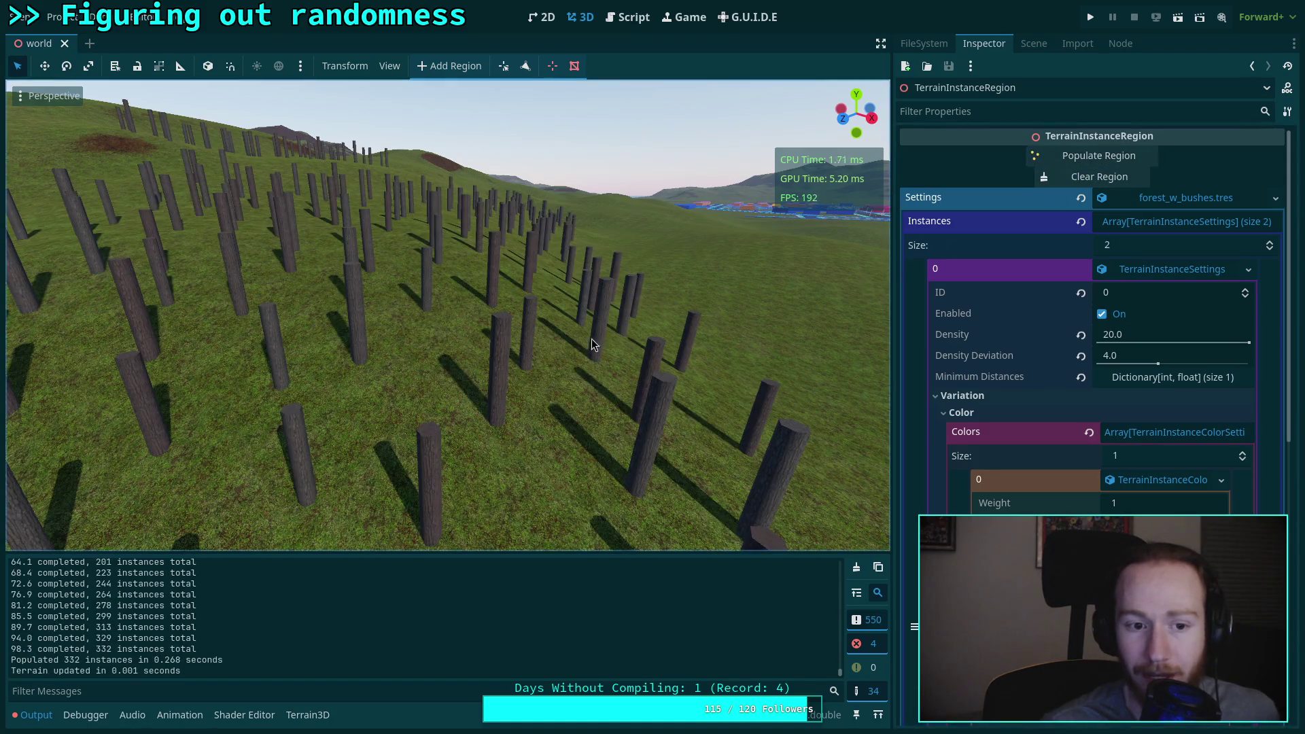
pyautogui.rightClick(594, 338)
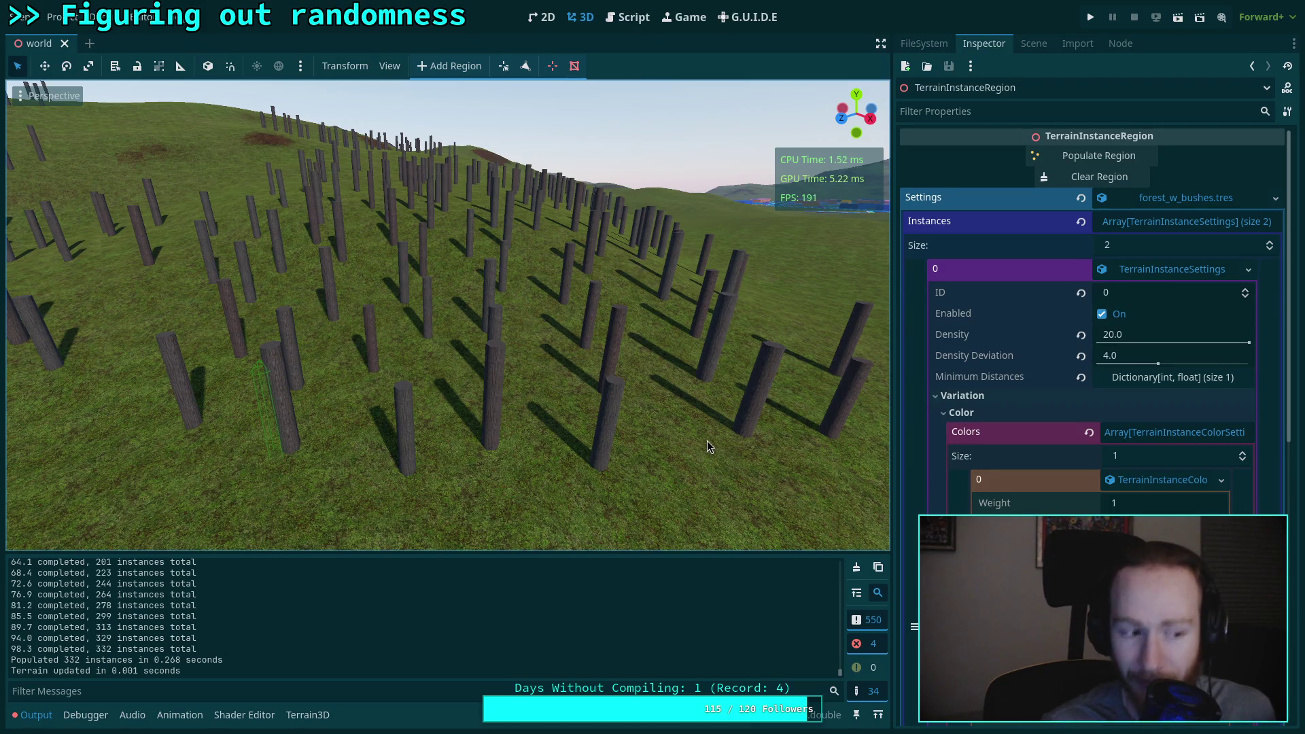
pyautogui.rightClick(474, 407)
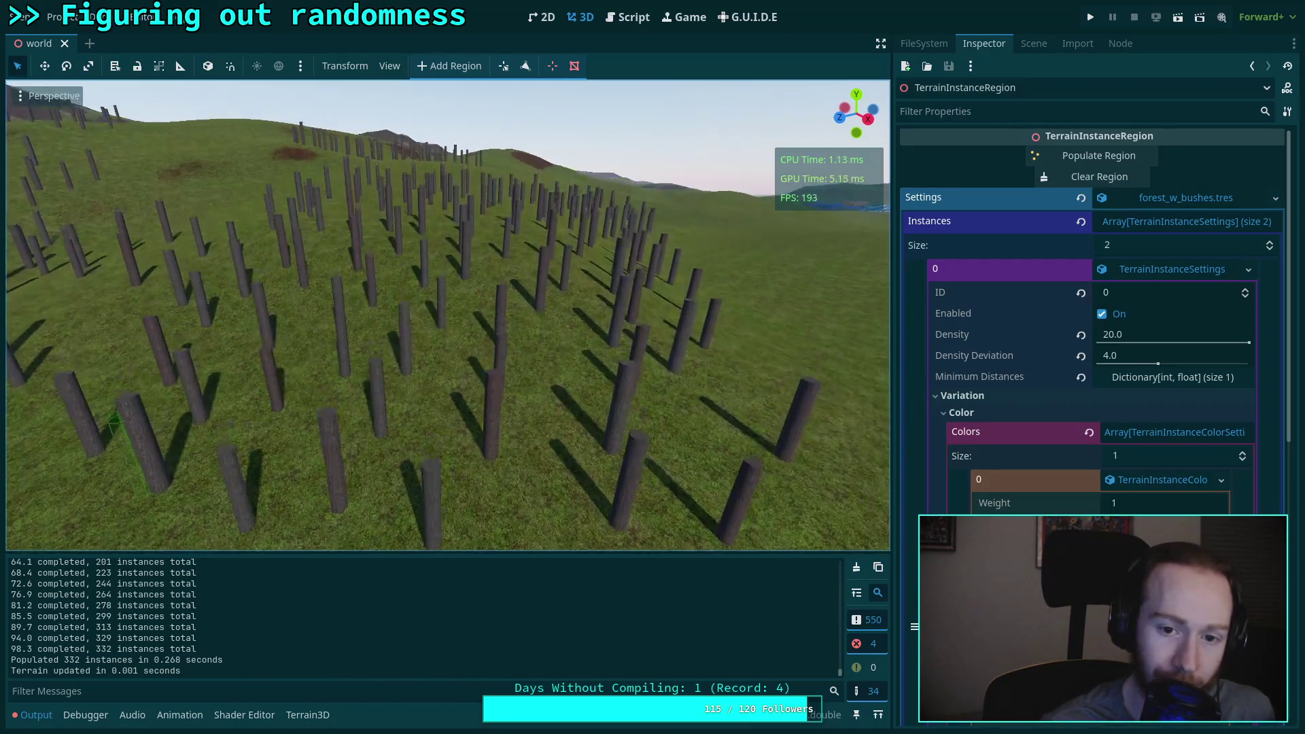
pyautogui.click(32, 715)
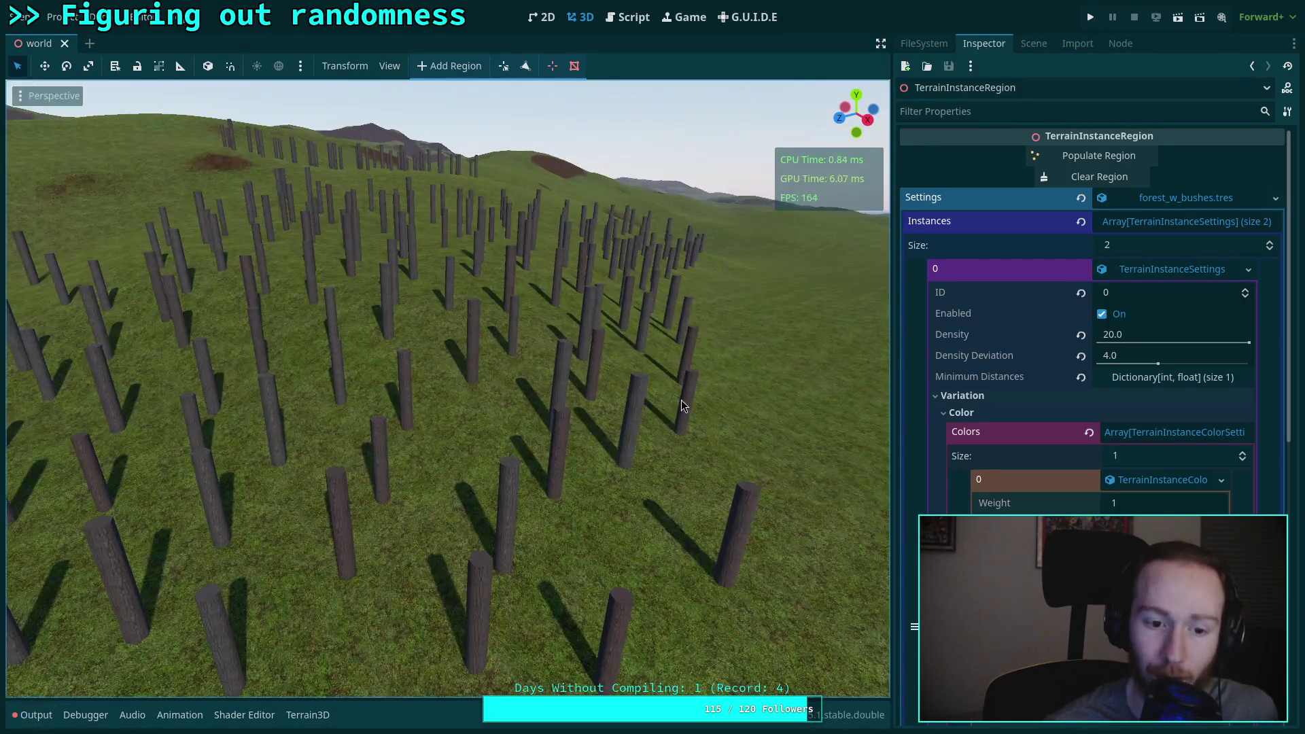
pyautogui.rightClick(688, 406)
pyautogui.press('s')
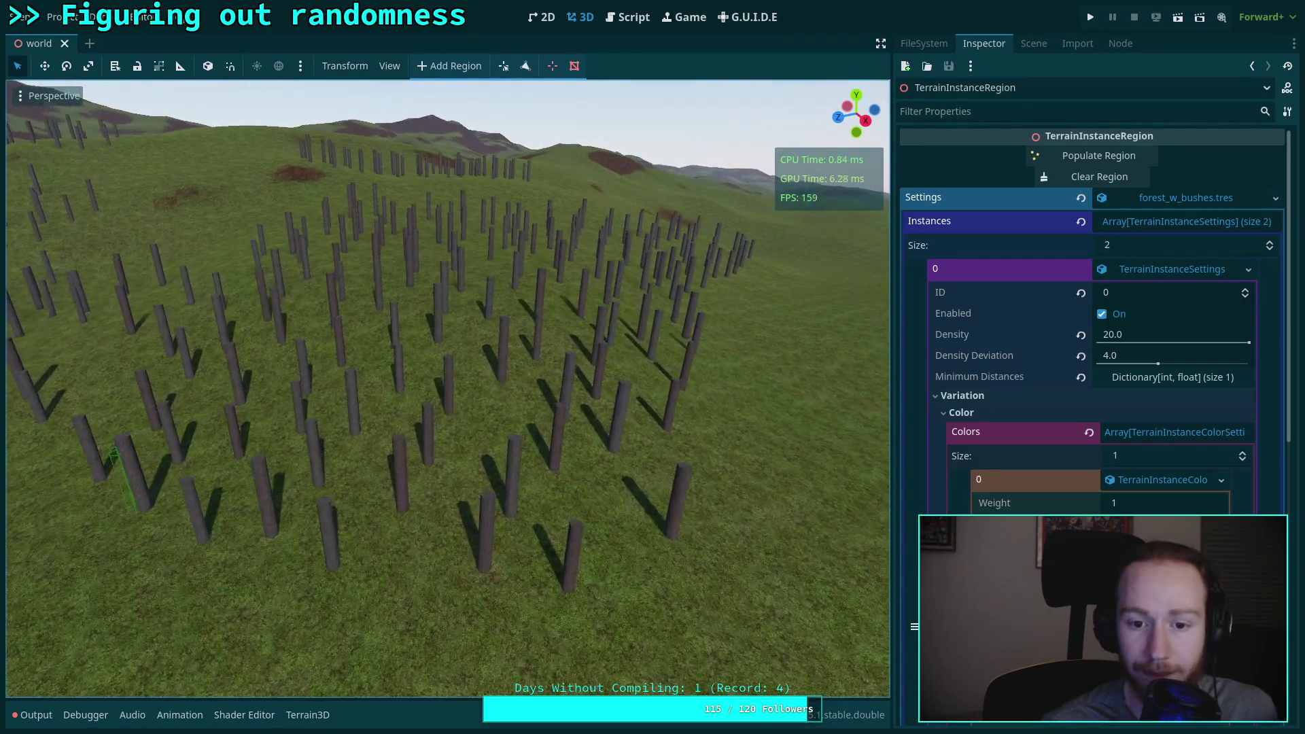
pyautogui.press('w')
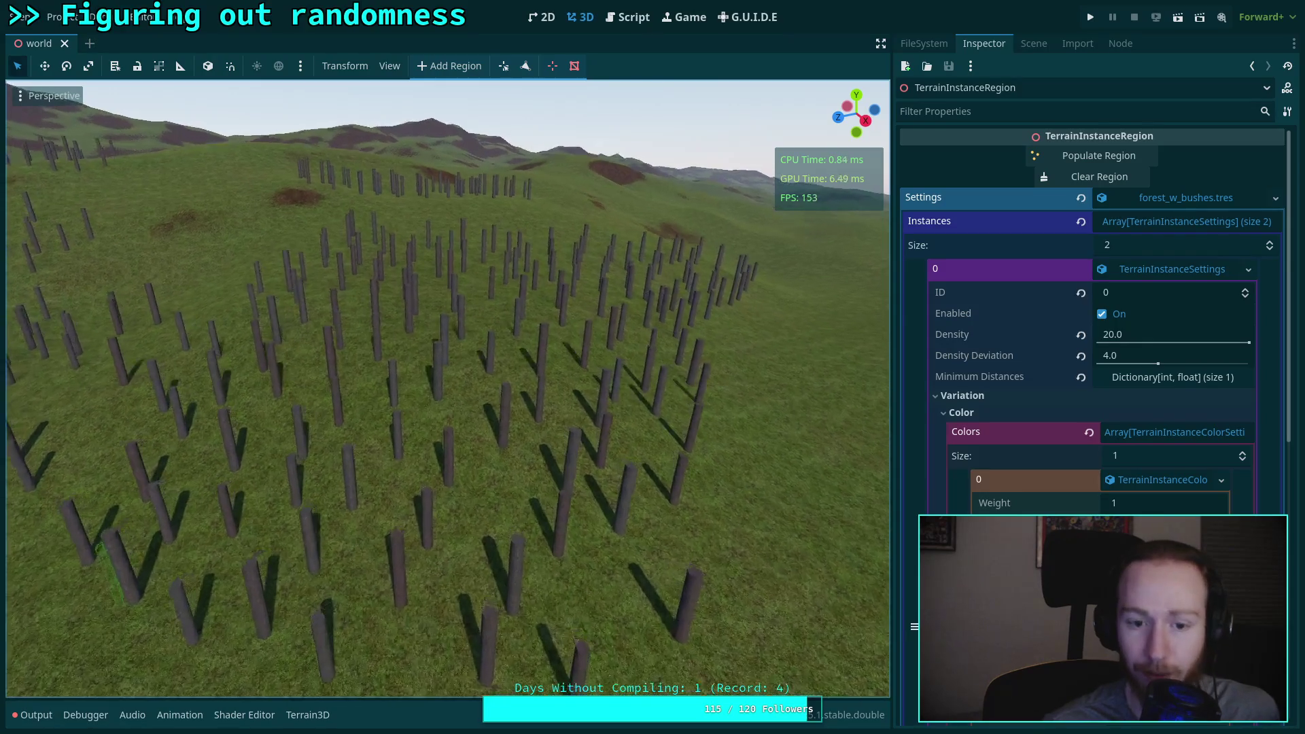
pyautogui.press('s')
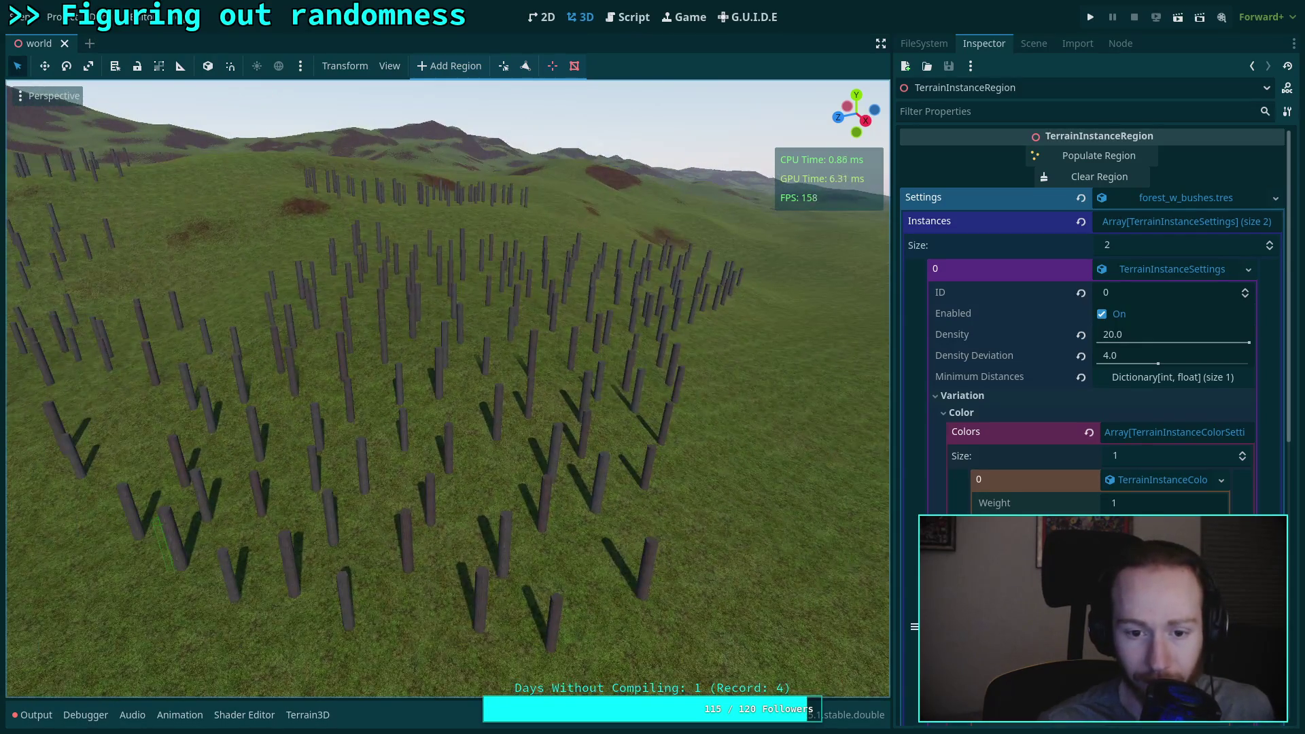
pyautogui.press('w')
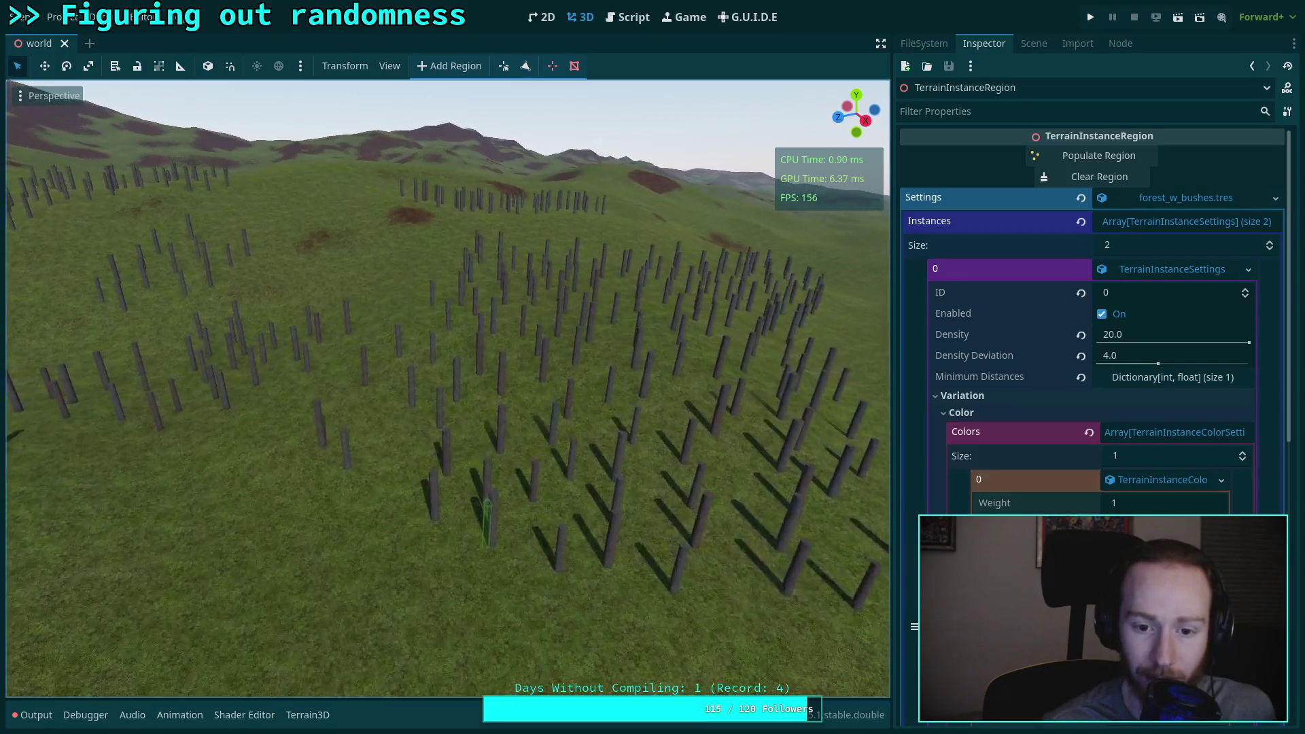
pyautogui.press('s')
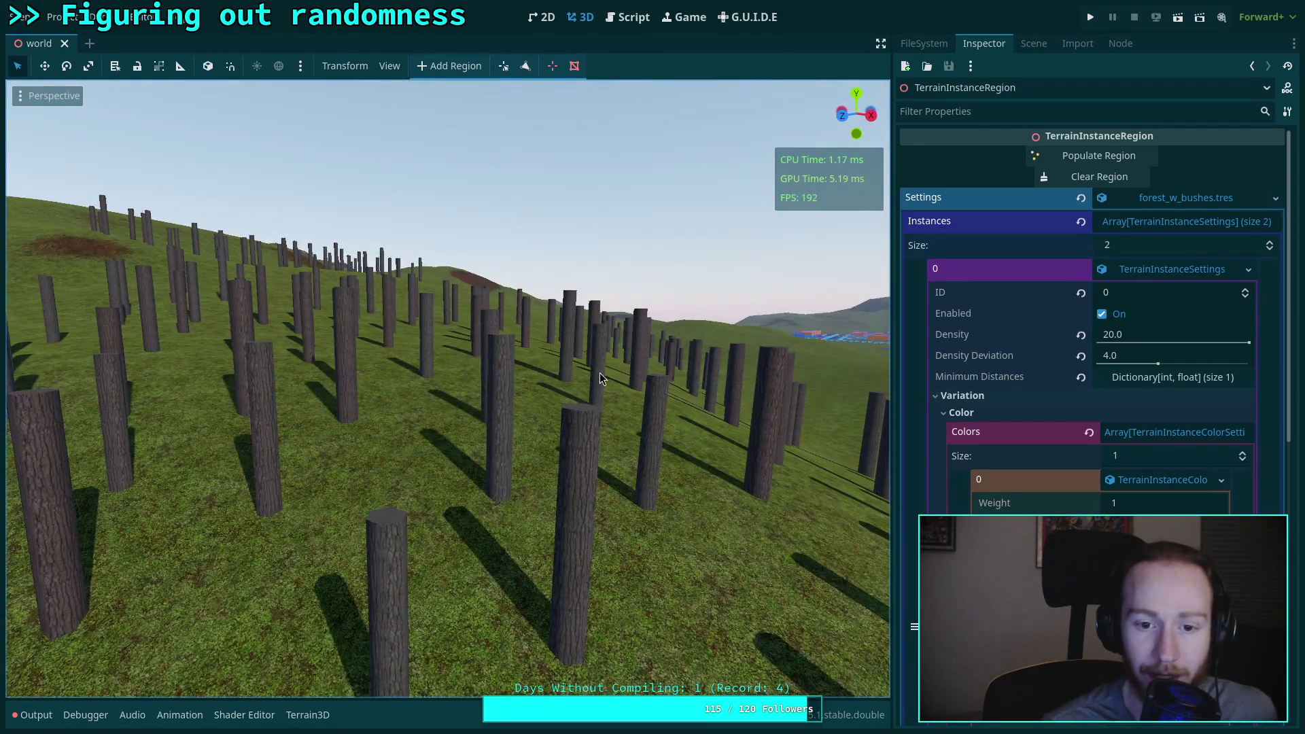
pyautogui.press('w')
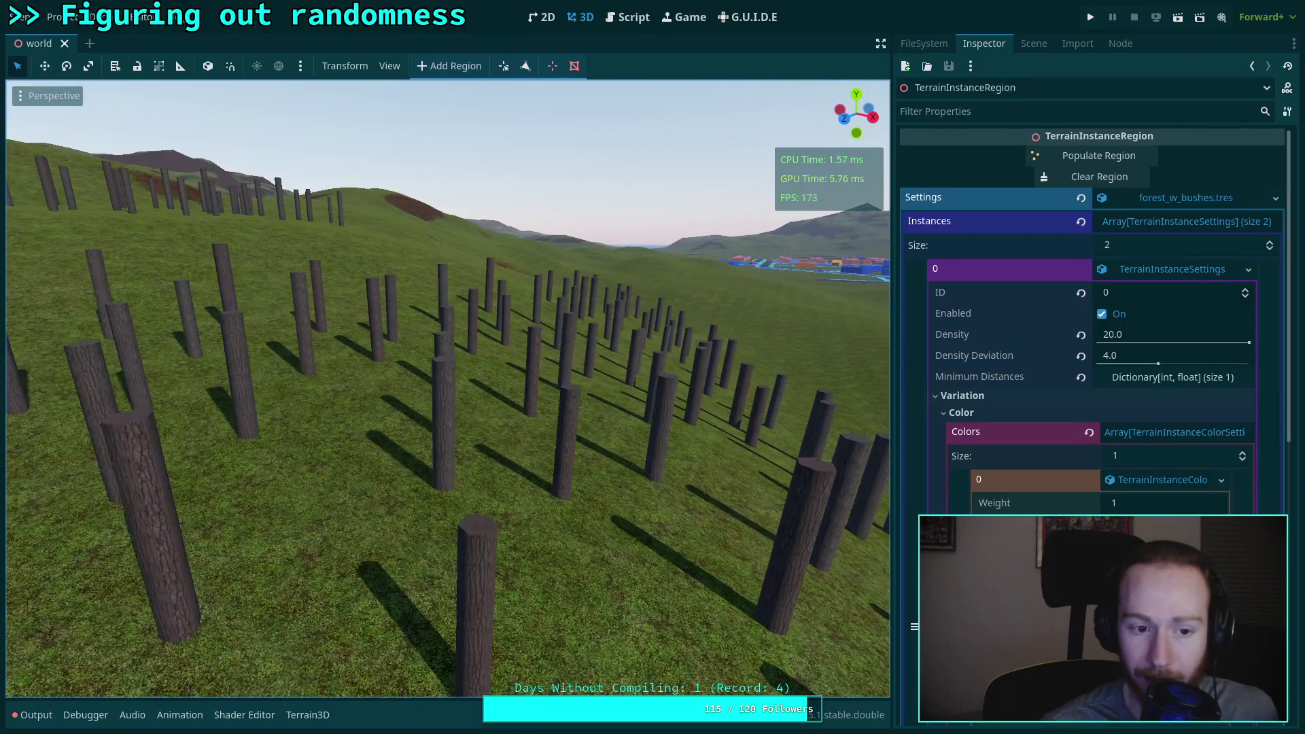
pyautogui.press('s')
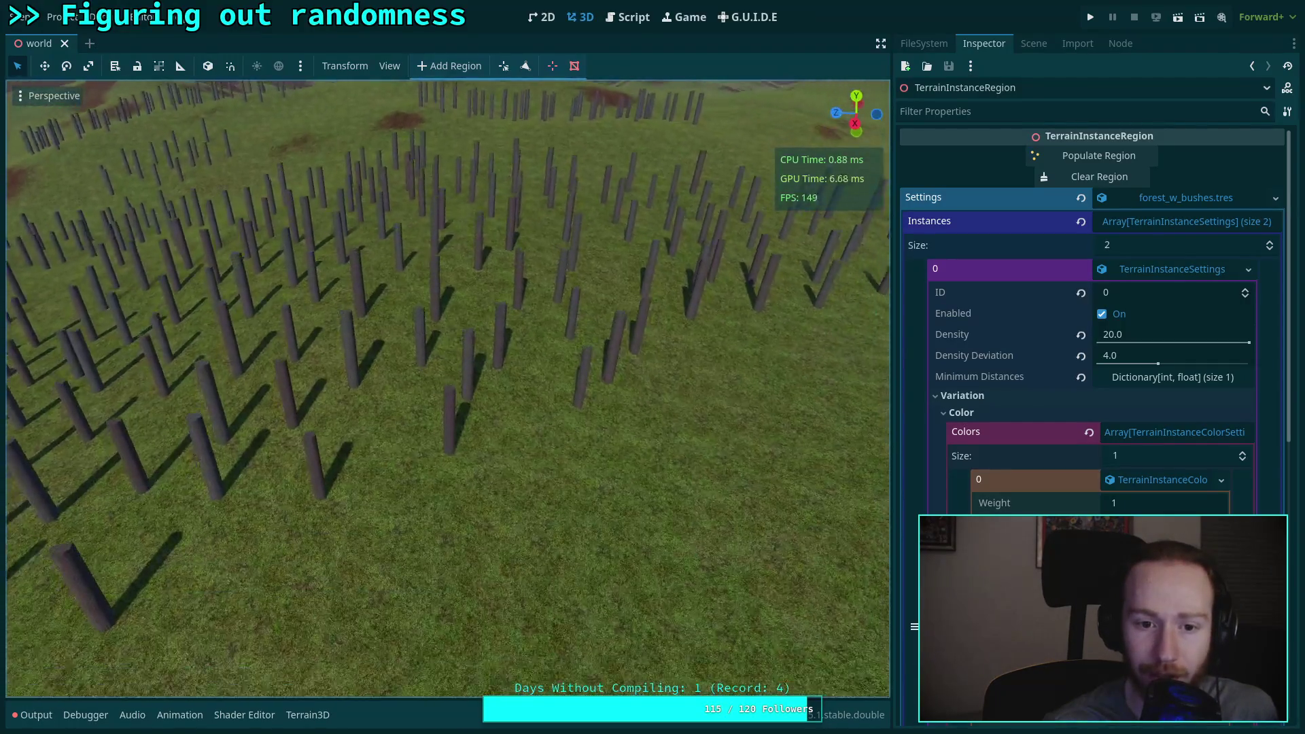
pyautogui.press('w')
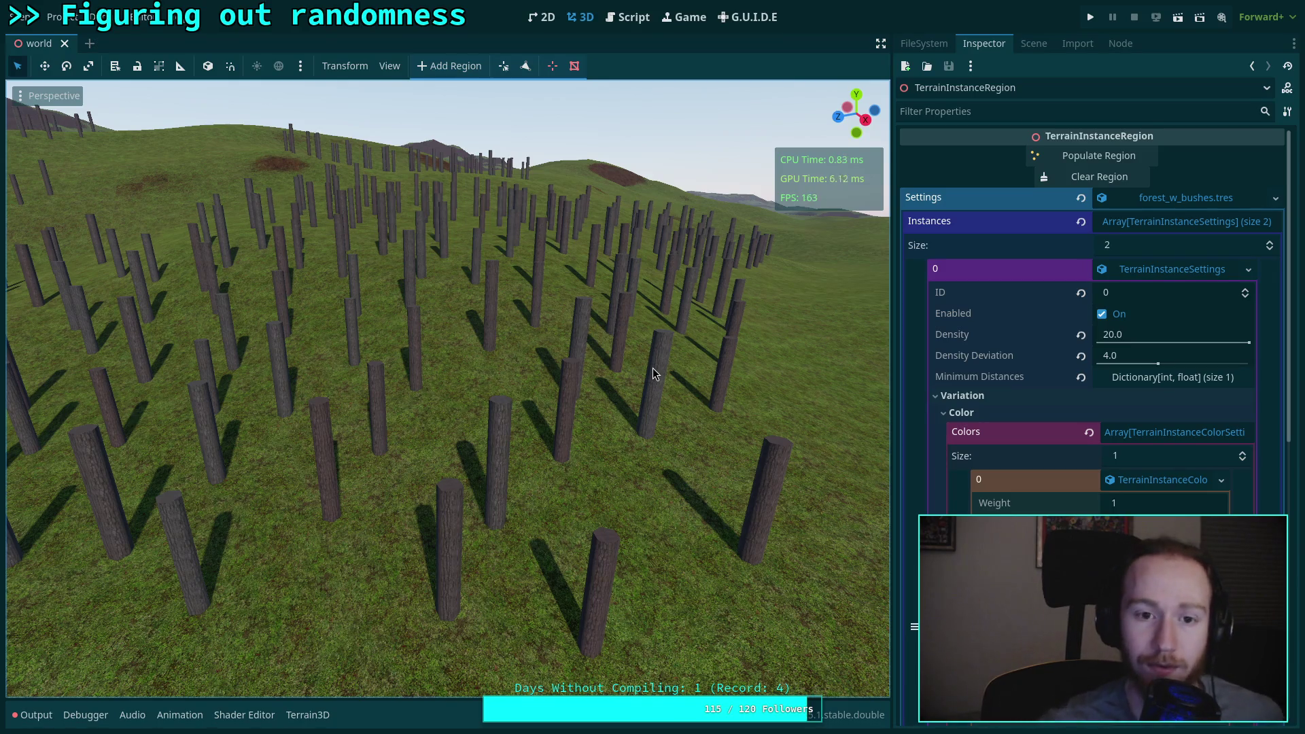
pyautogui.press('s')
pyautogui.press('s')
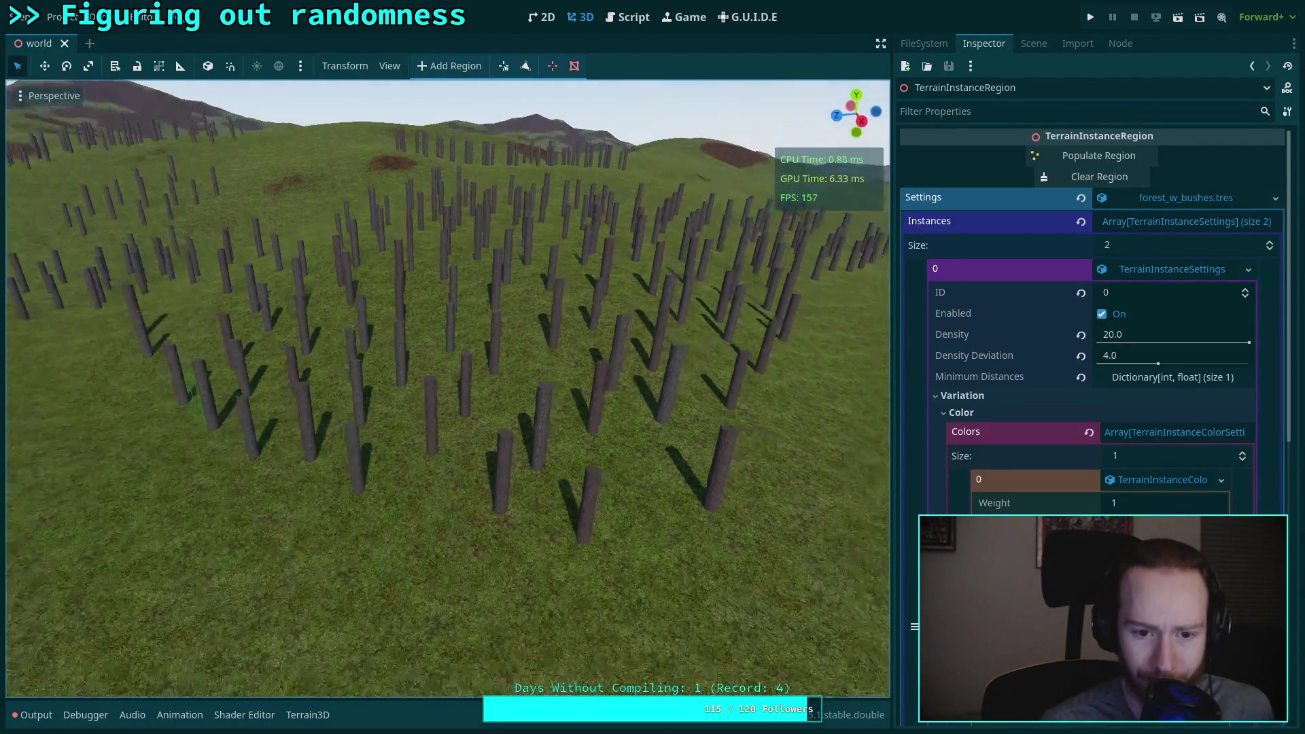
pyautogui.press('s')
pyautogui.press('F5')
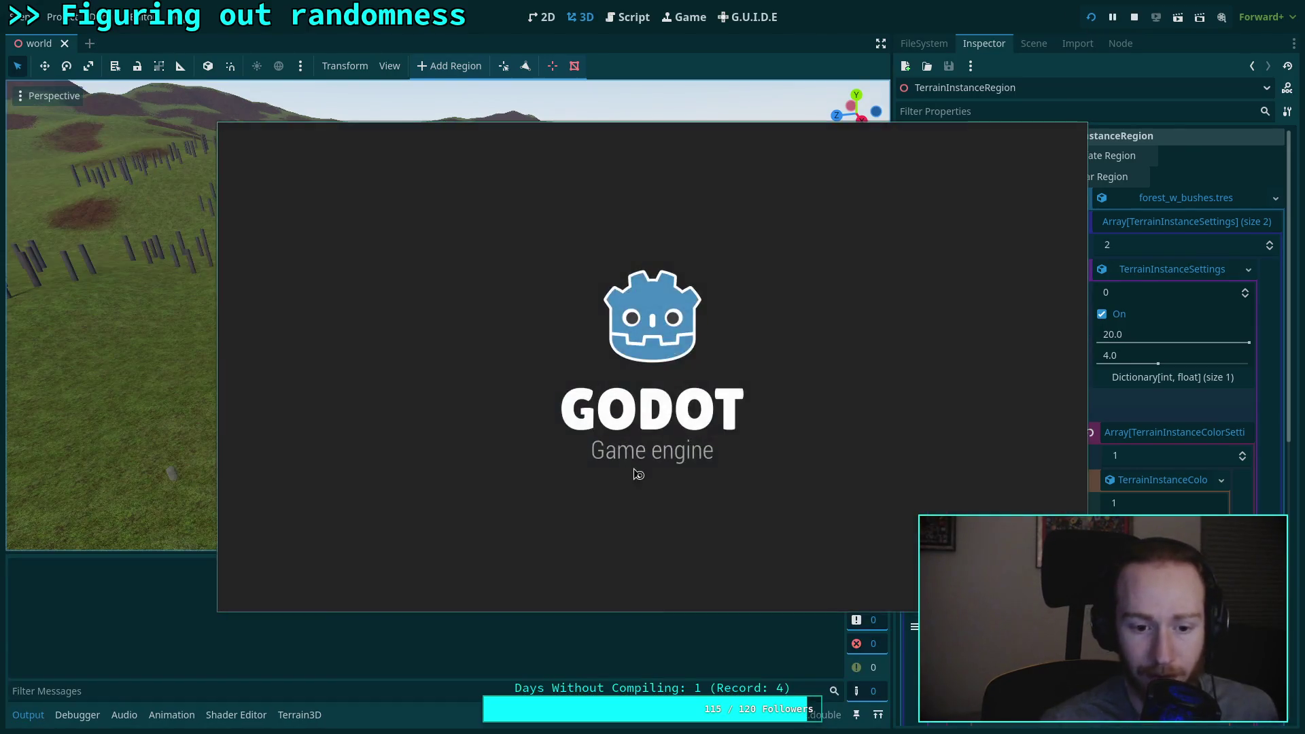
# Step: Move the game window aside and walk the player up close to the tree trunks
pyautogui.moveTo(638, 474)
pyautogui.mouseDown()
pyautogui.moveTo(452, 452)
pyautogui.moveTo(431, 437)
pyautogui.mouseUp()
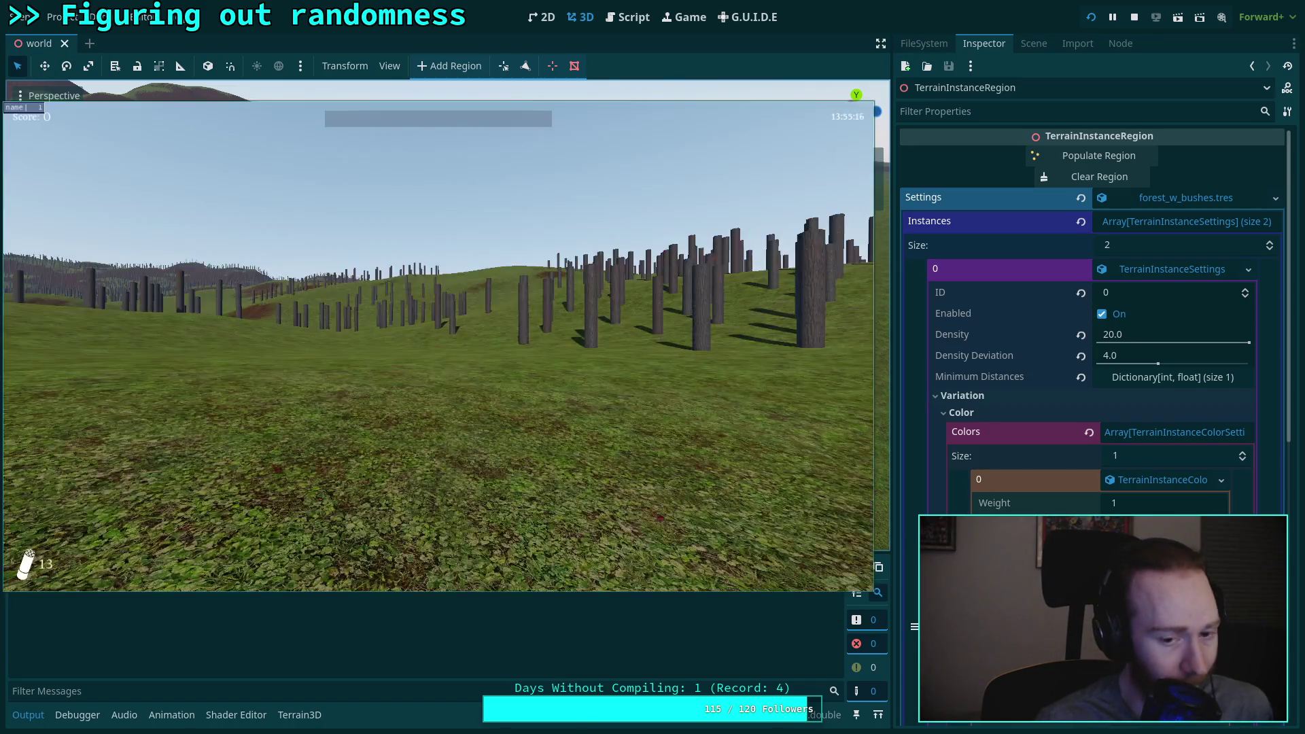
pyautogui.press('w')
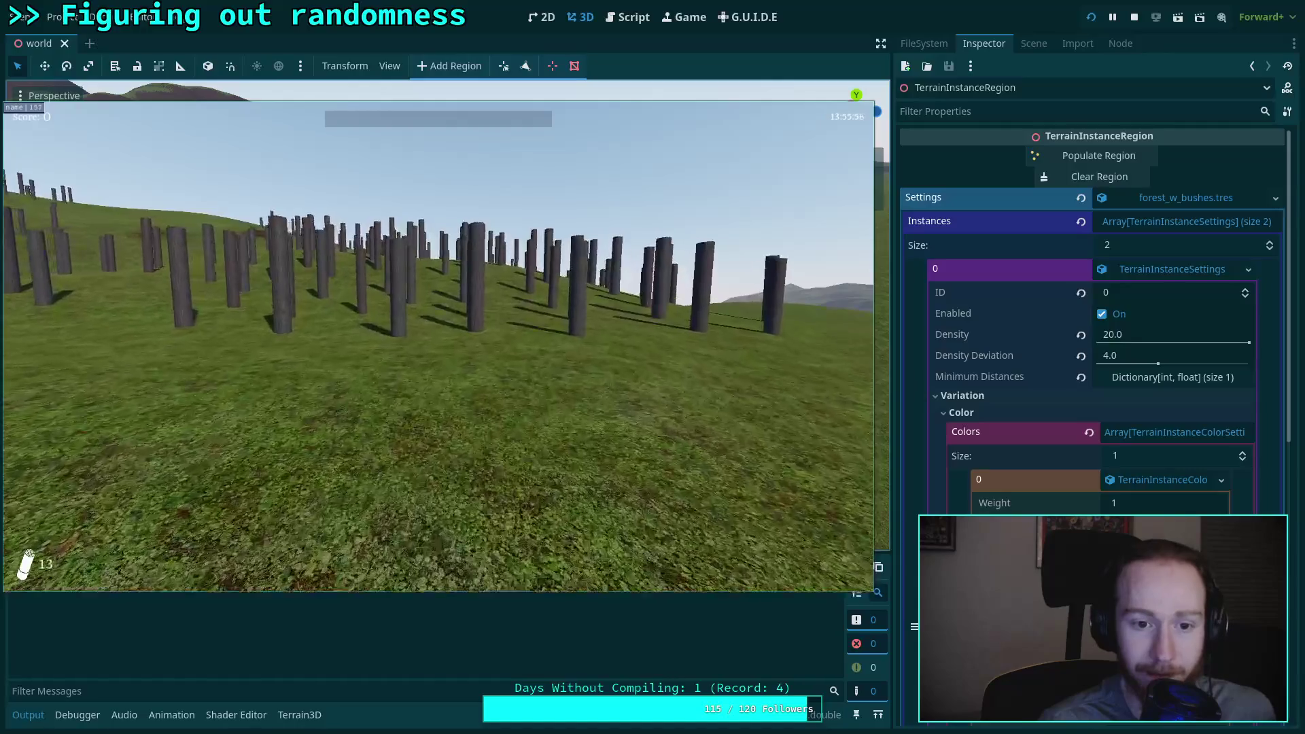
pyautogui.press('w')
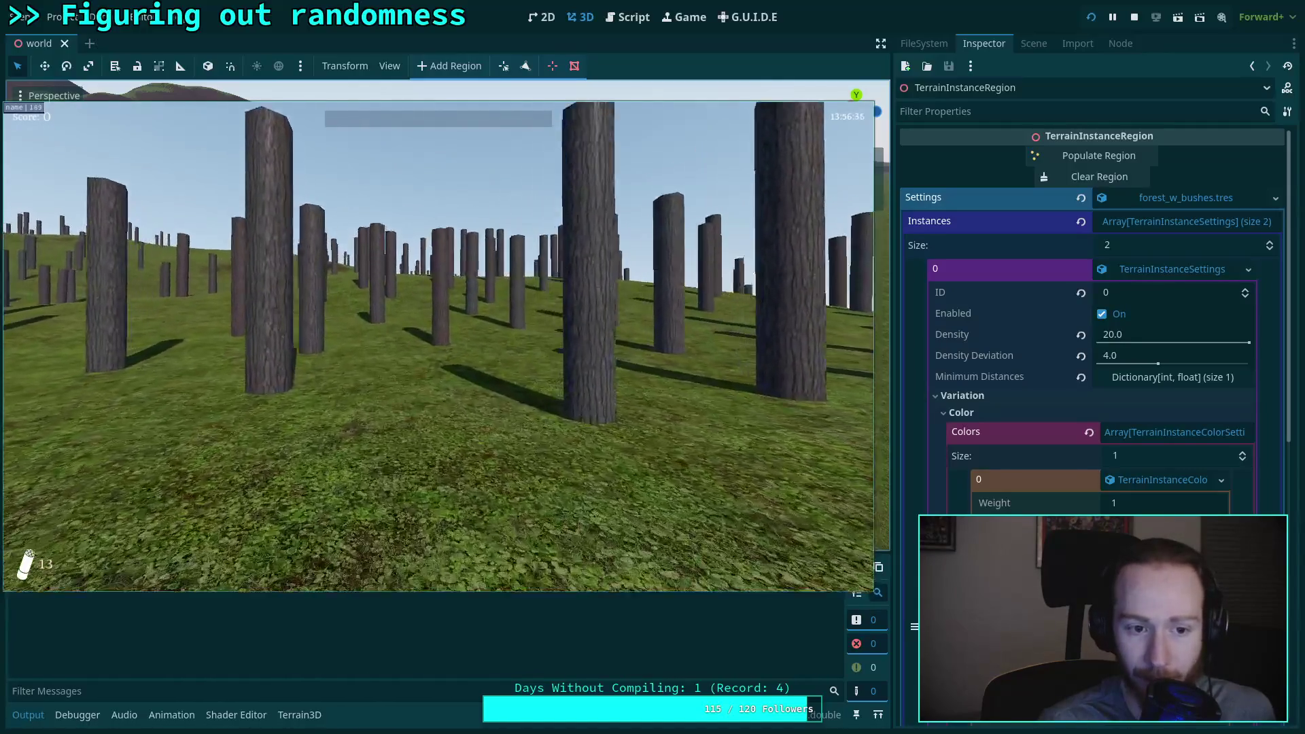
pyautogui.press('w')
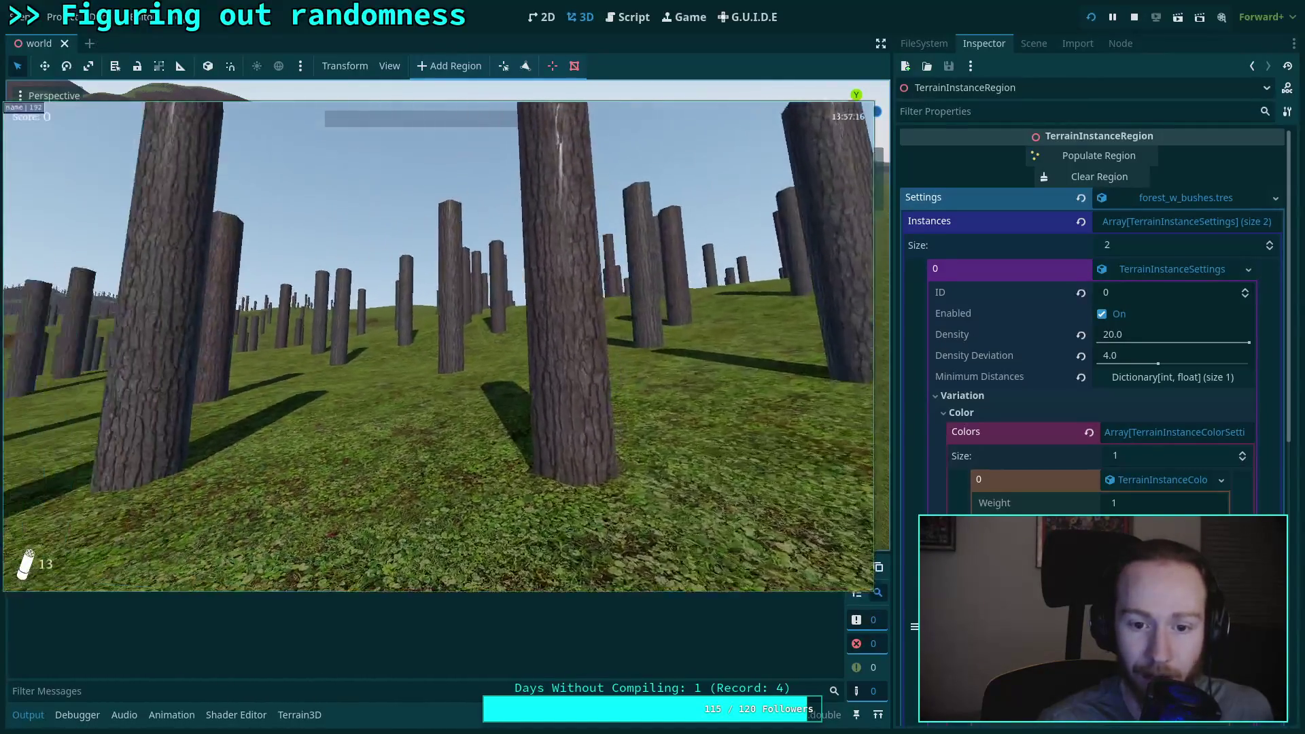
pyautogui.press('w')
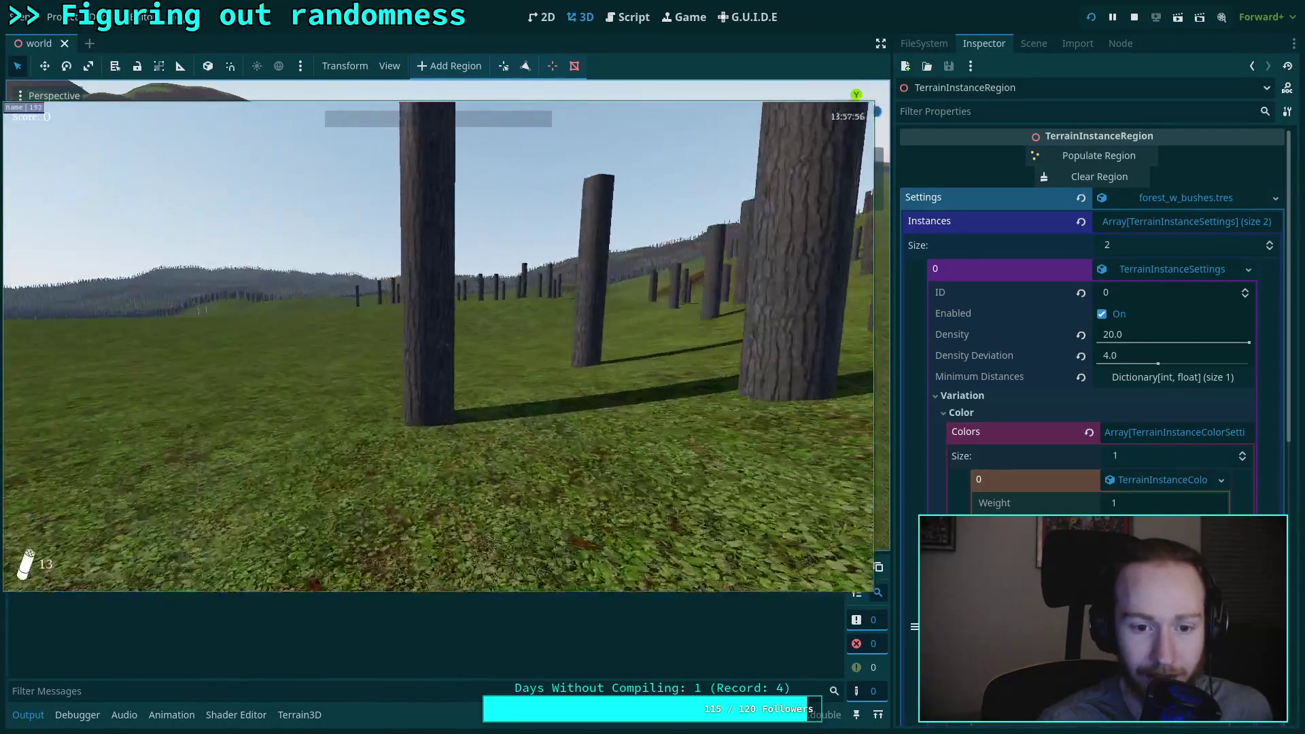
pyautogui.press('w')
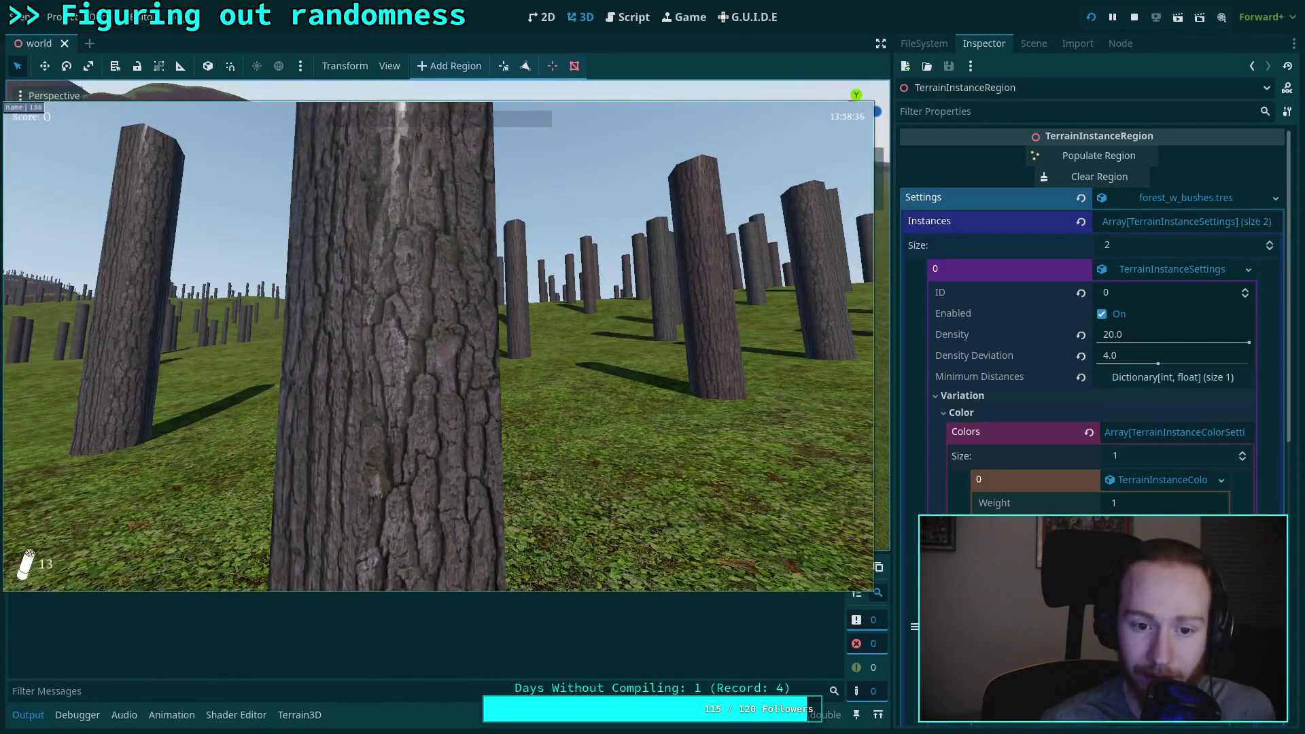
pyautogui.press('w')
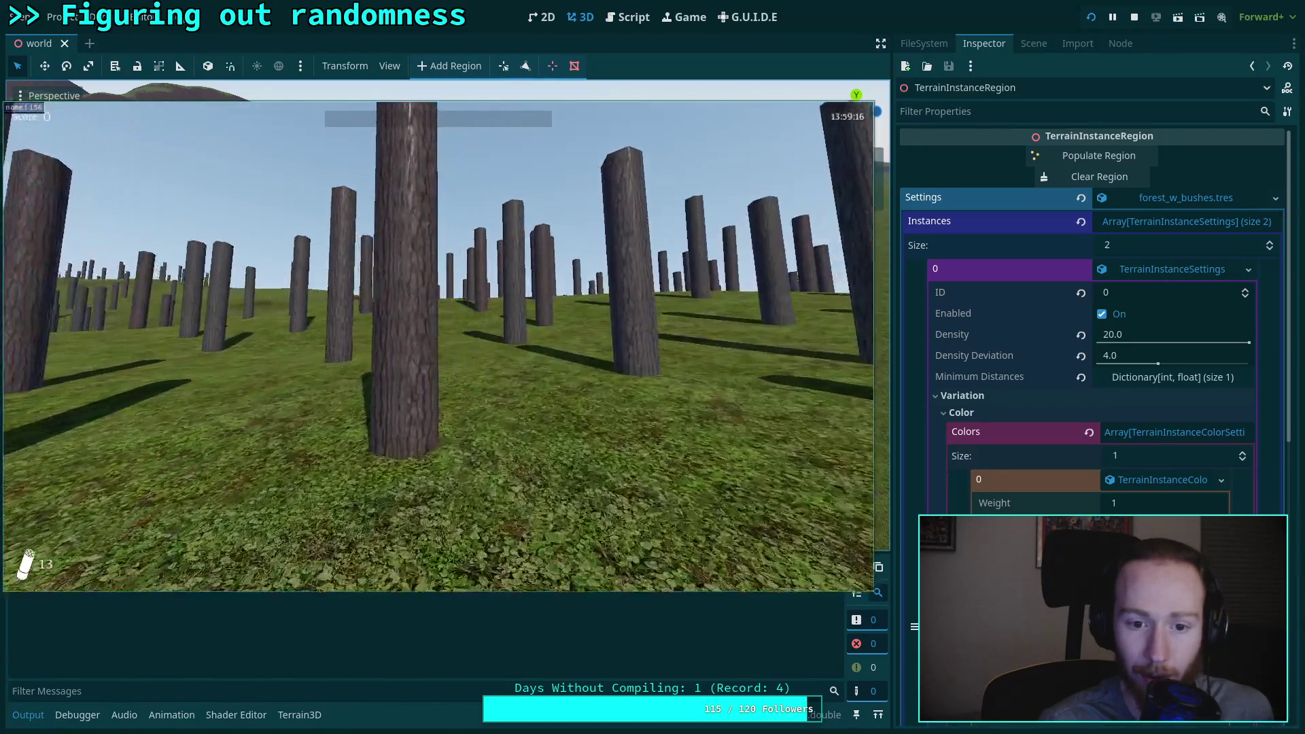
pyautogui.press('w')
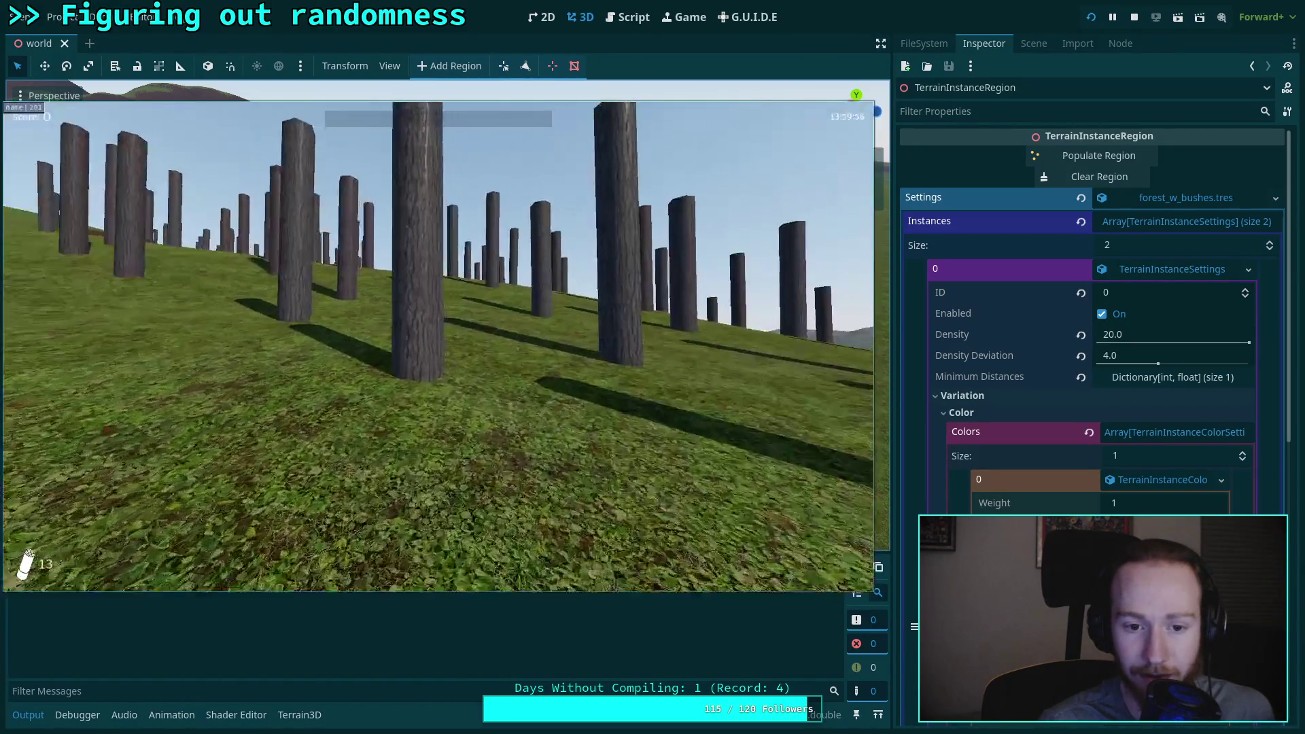
pyautogui.press('w')
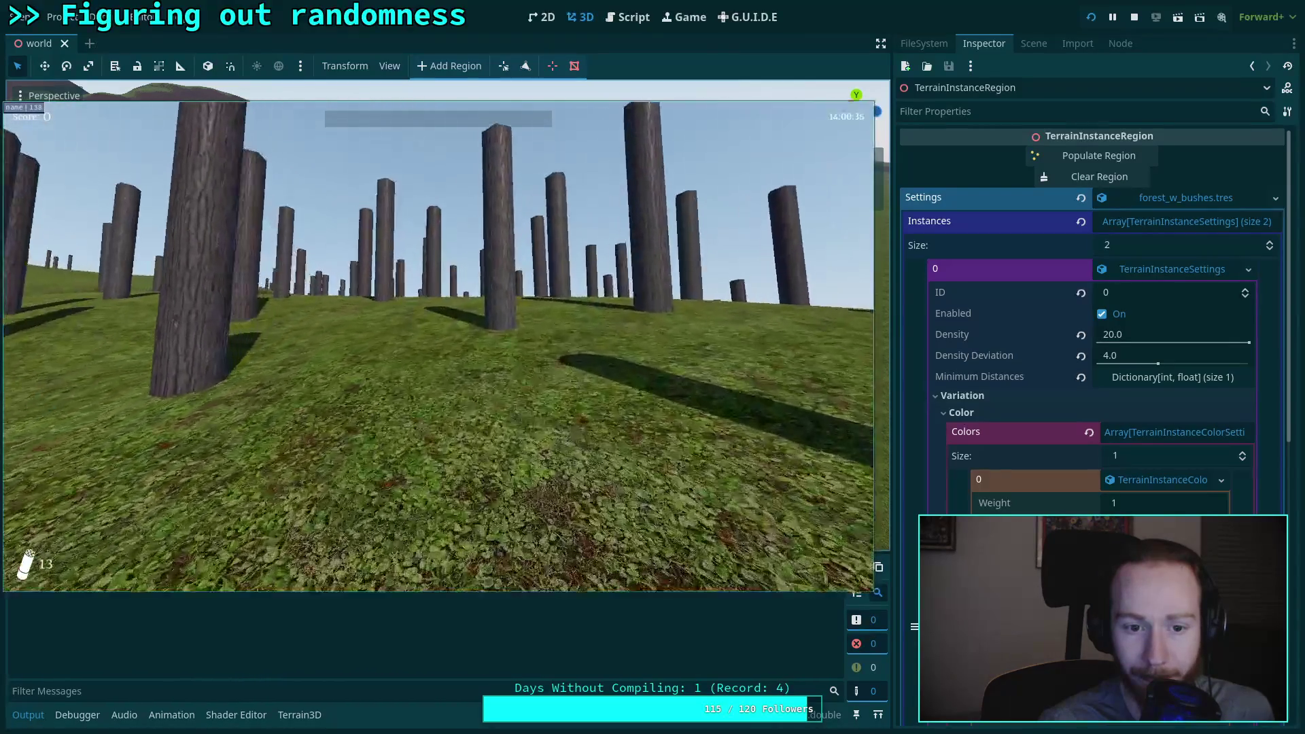
pyautogui.press('w')
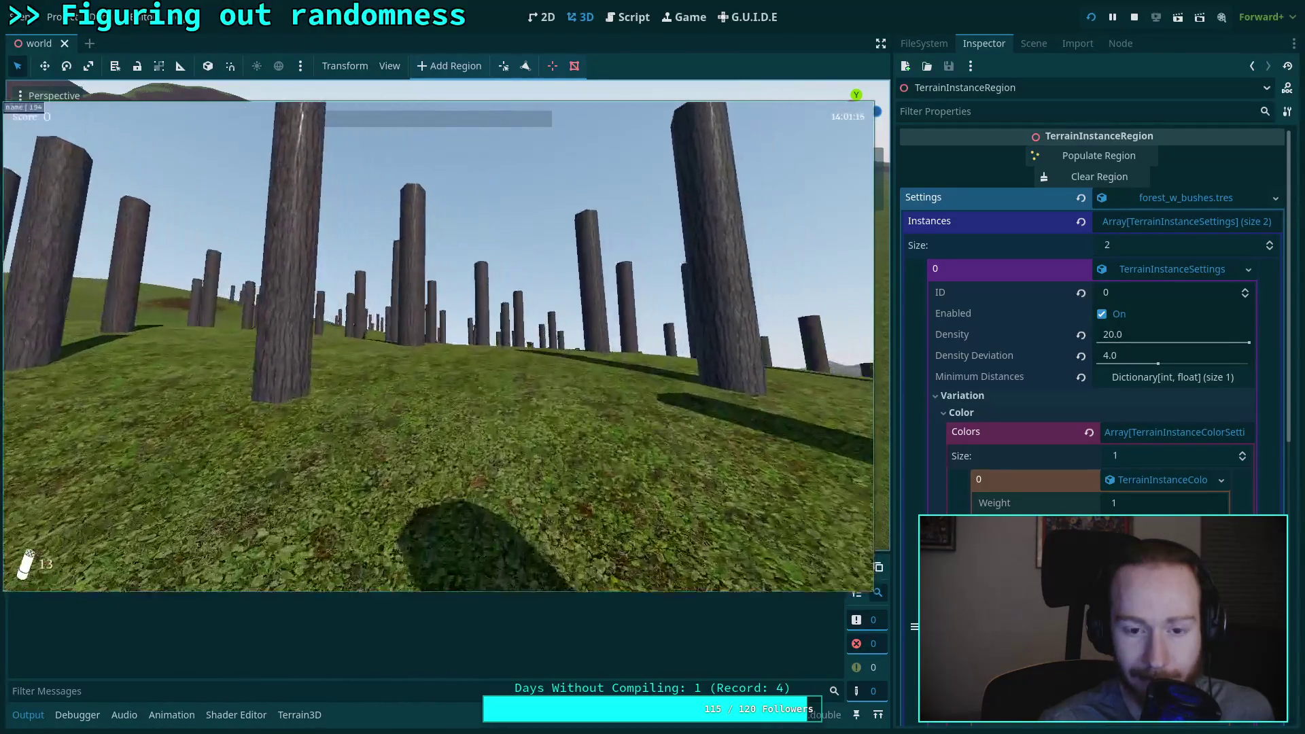
pyautogui.press('w')
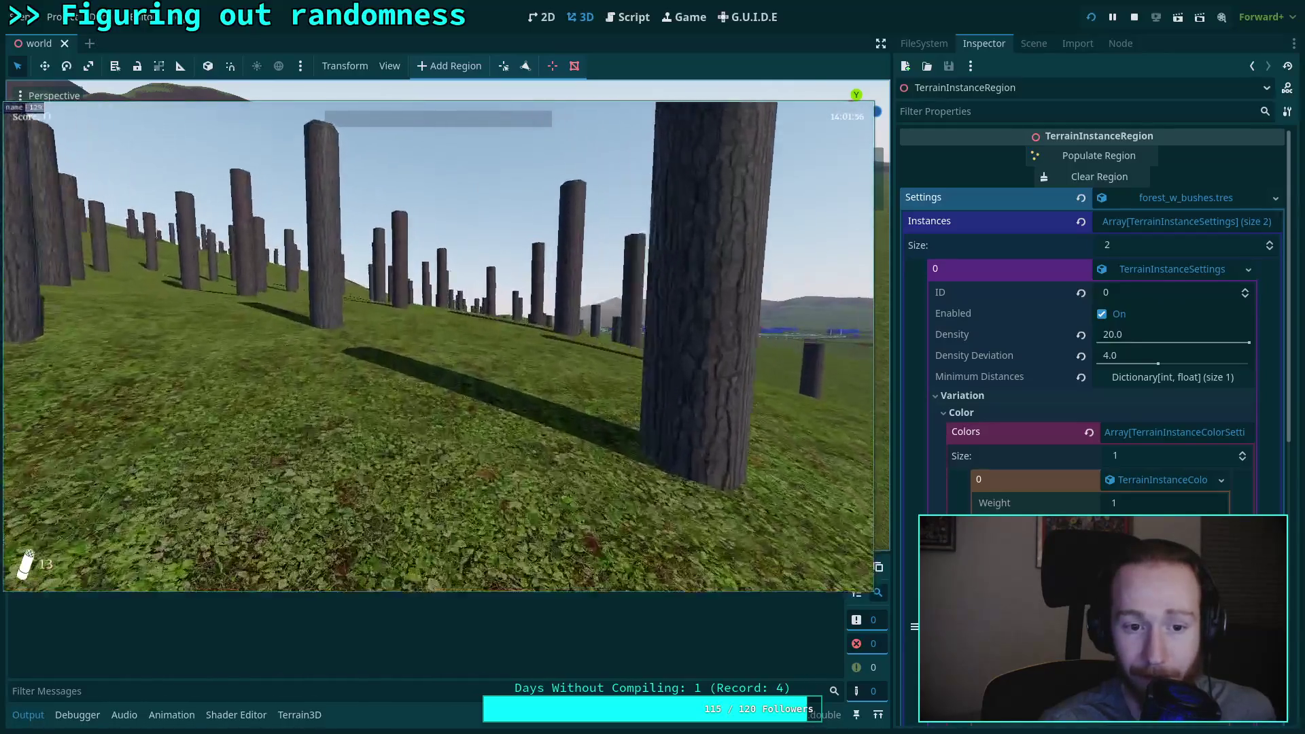
pyautogui.press('w')
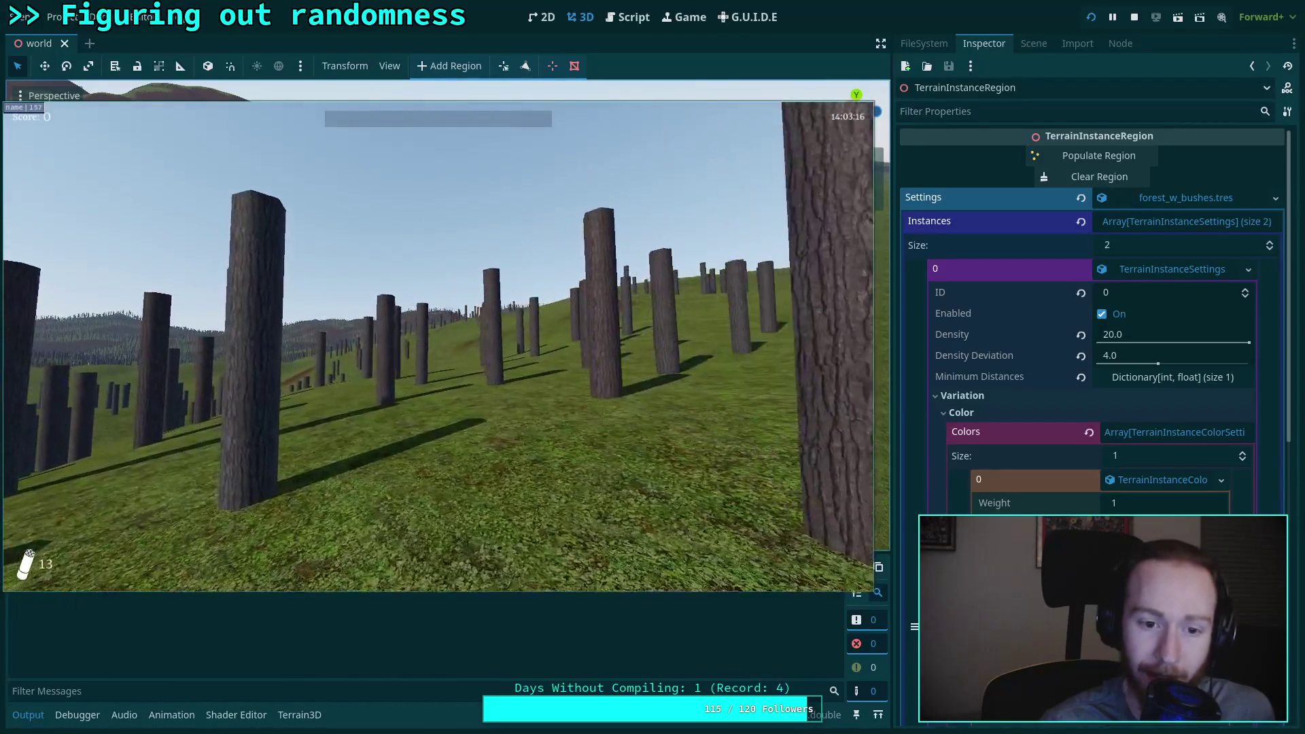
pyautogui.press('w')
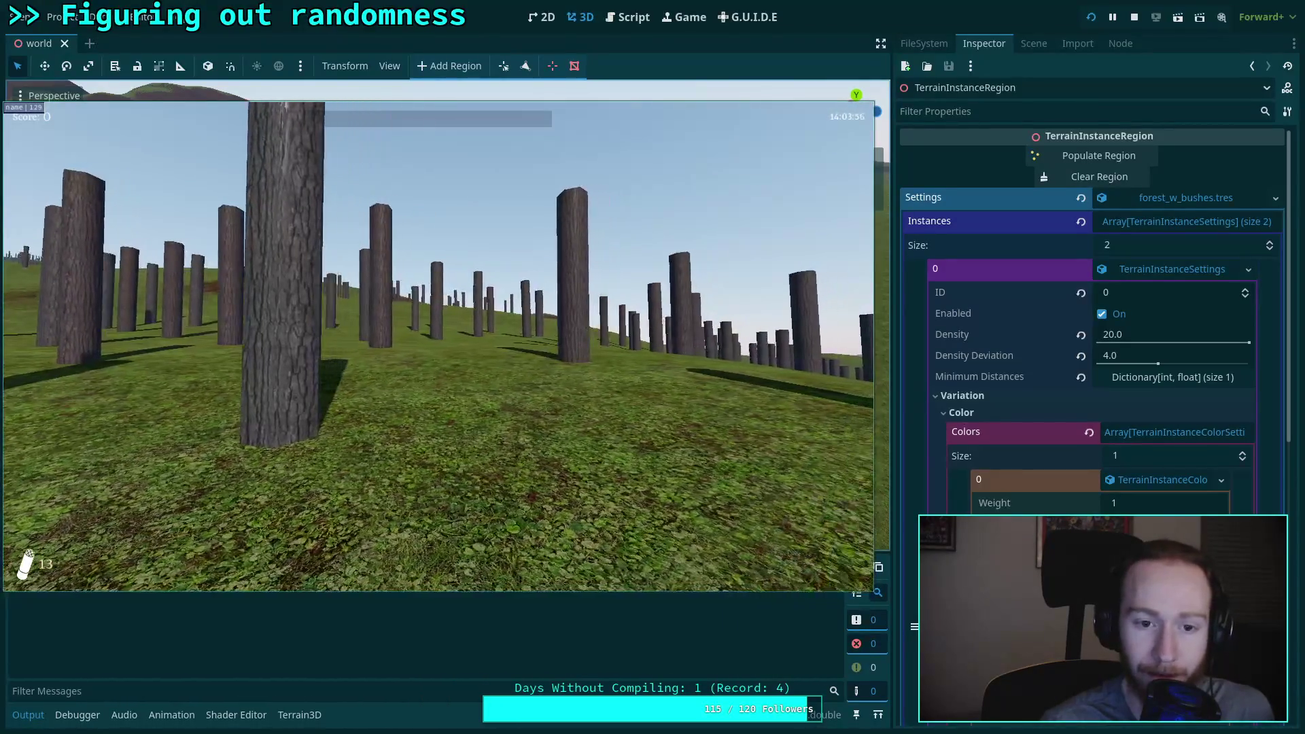
# Step: Keep exploring the trunks toward the distant hills, then pause and quit to the editor
pyautogui.press('w')
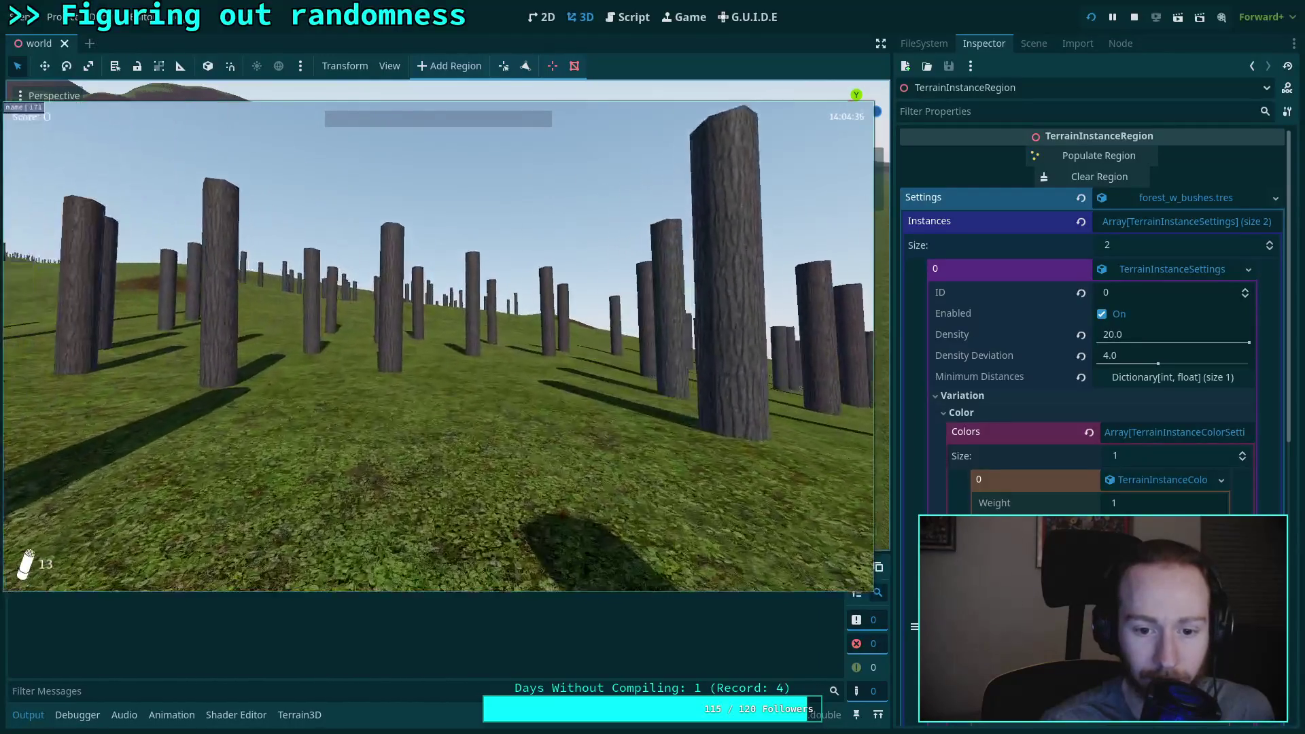
pyautogui.press('w')
pyautogui.press('w')
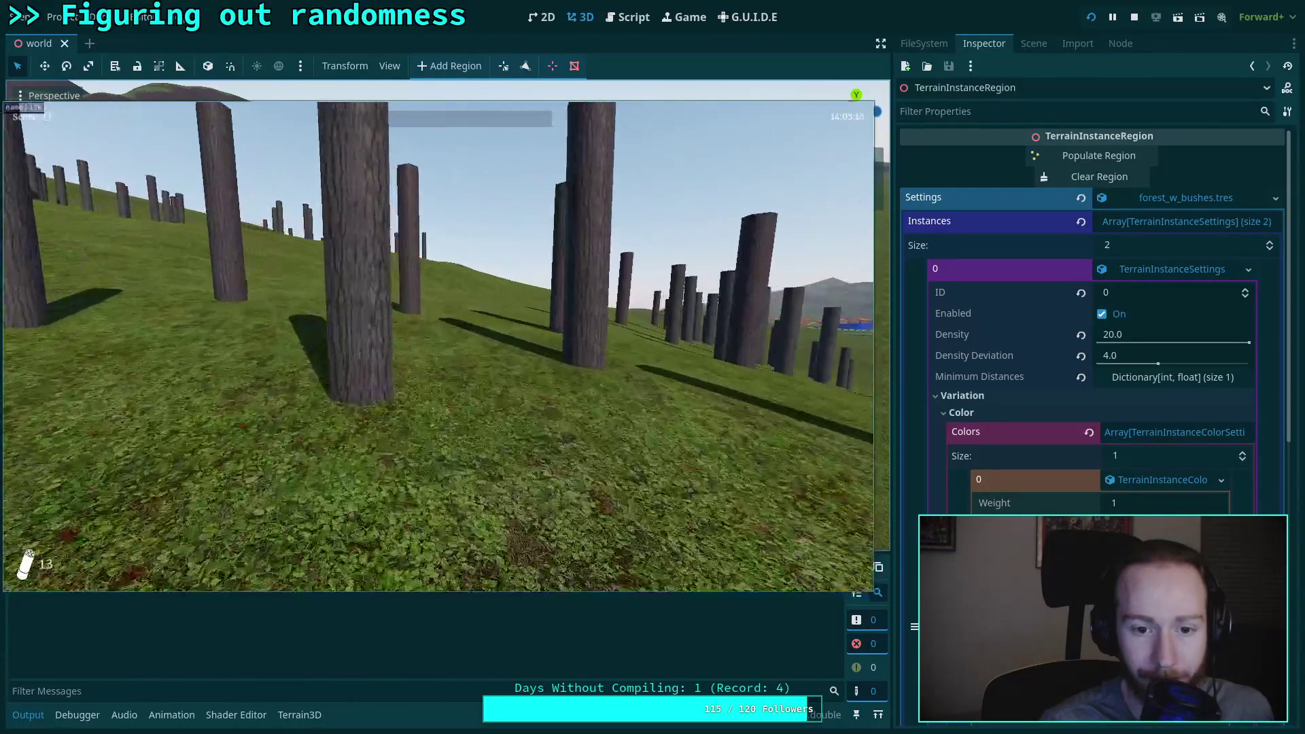
pyautogui.press('w')
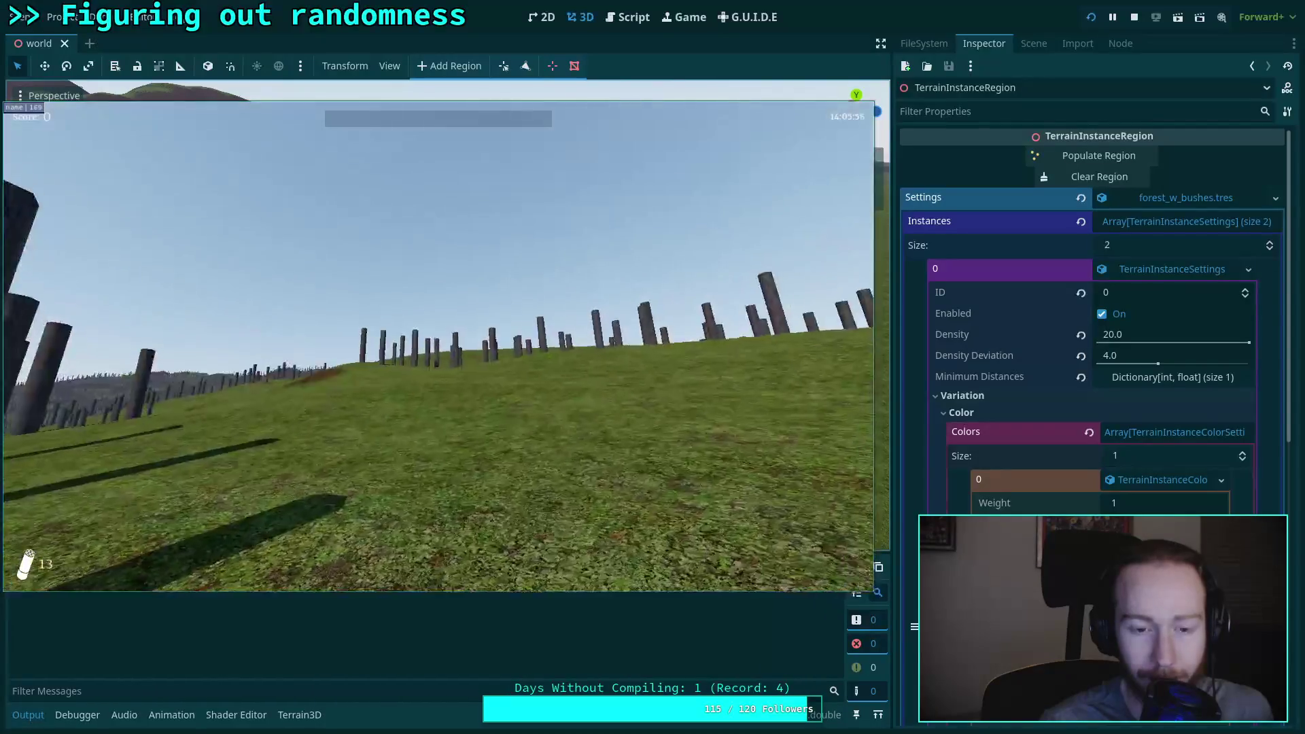
pyautogui.press('w')
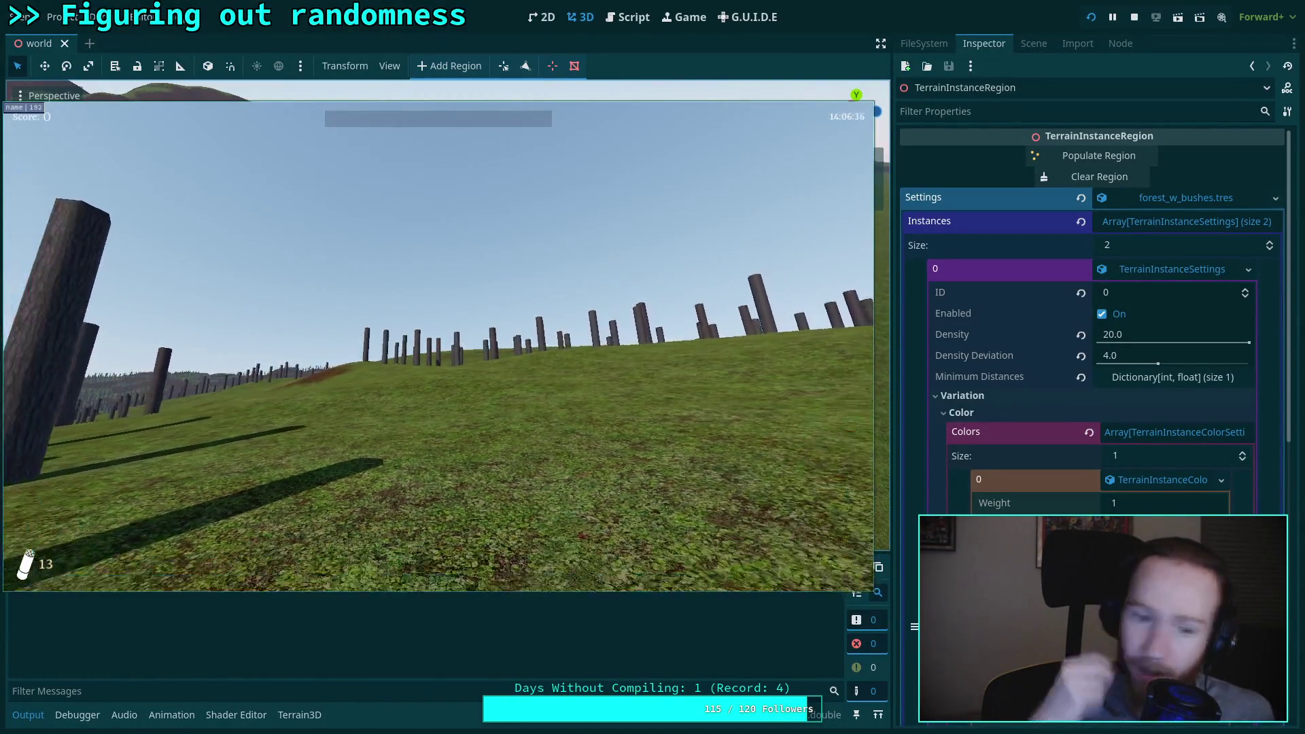
pyautogui.press('w')
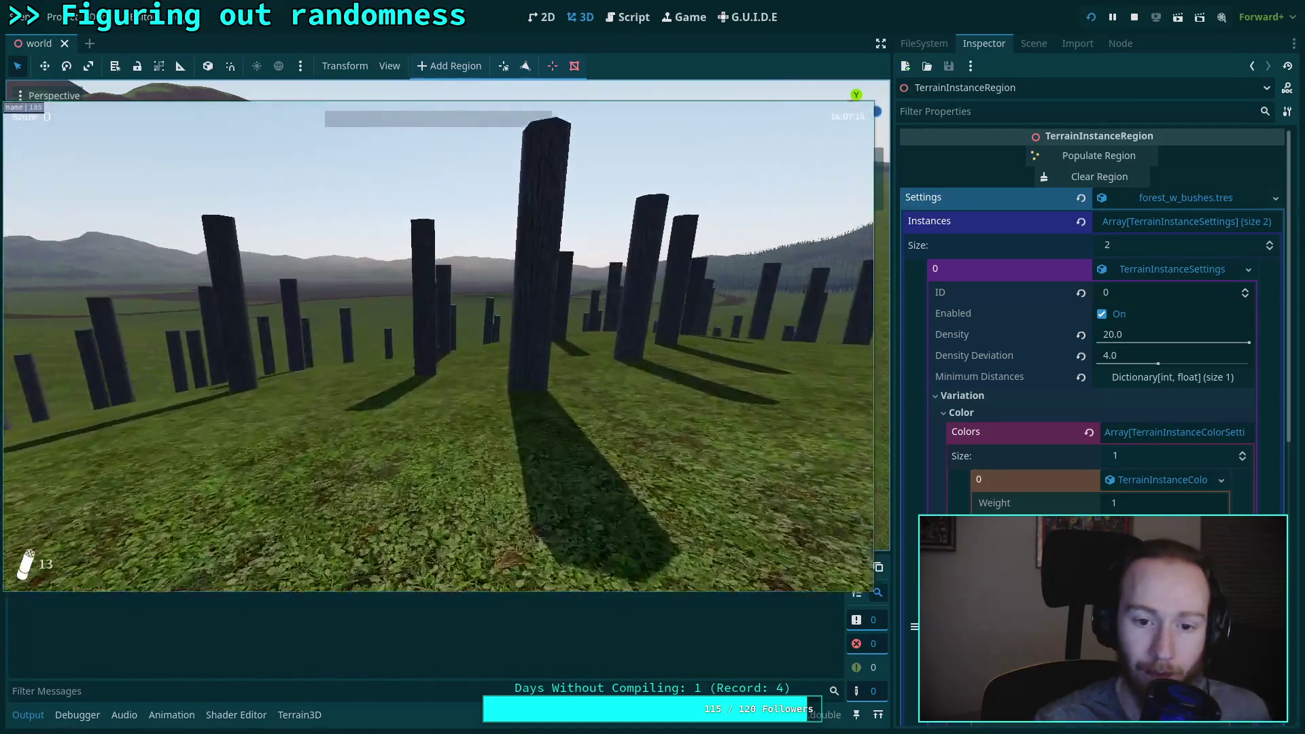
pyautogui.press('w')
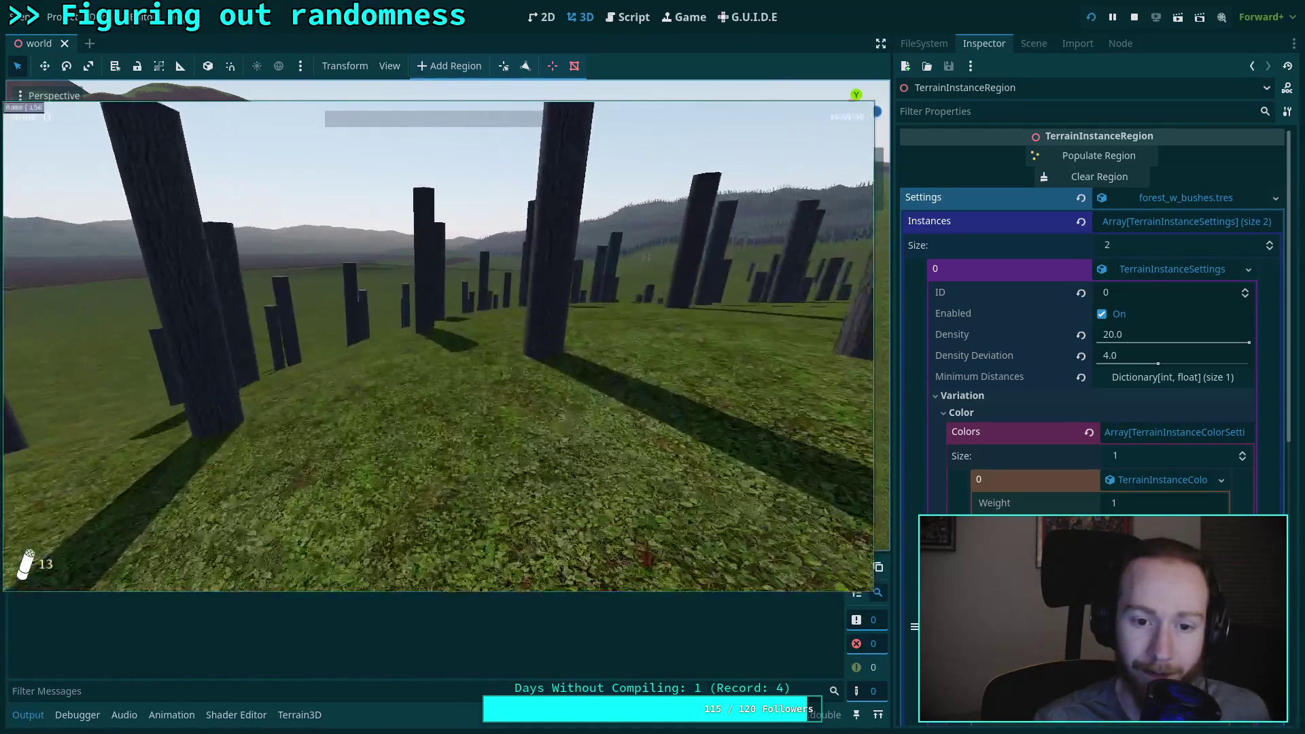
pyautogui.press('w')
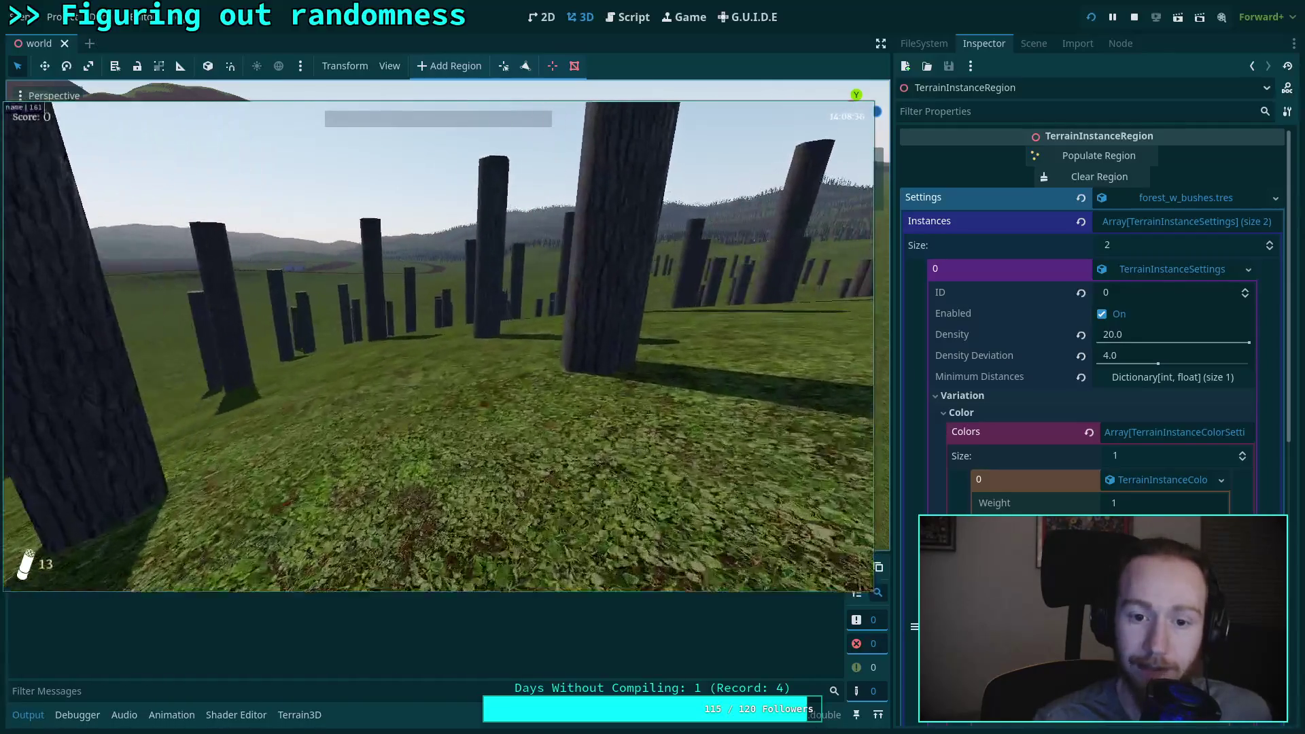
pyautogui.press('s')
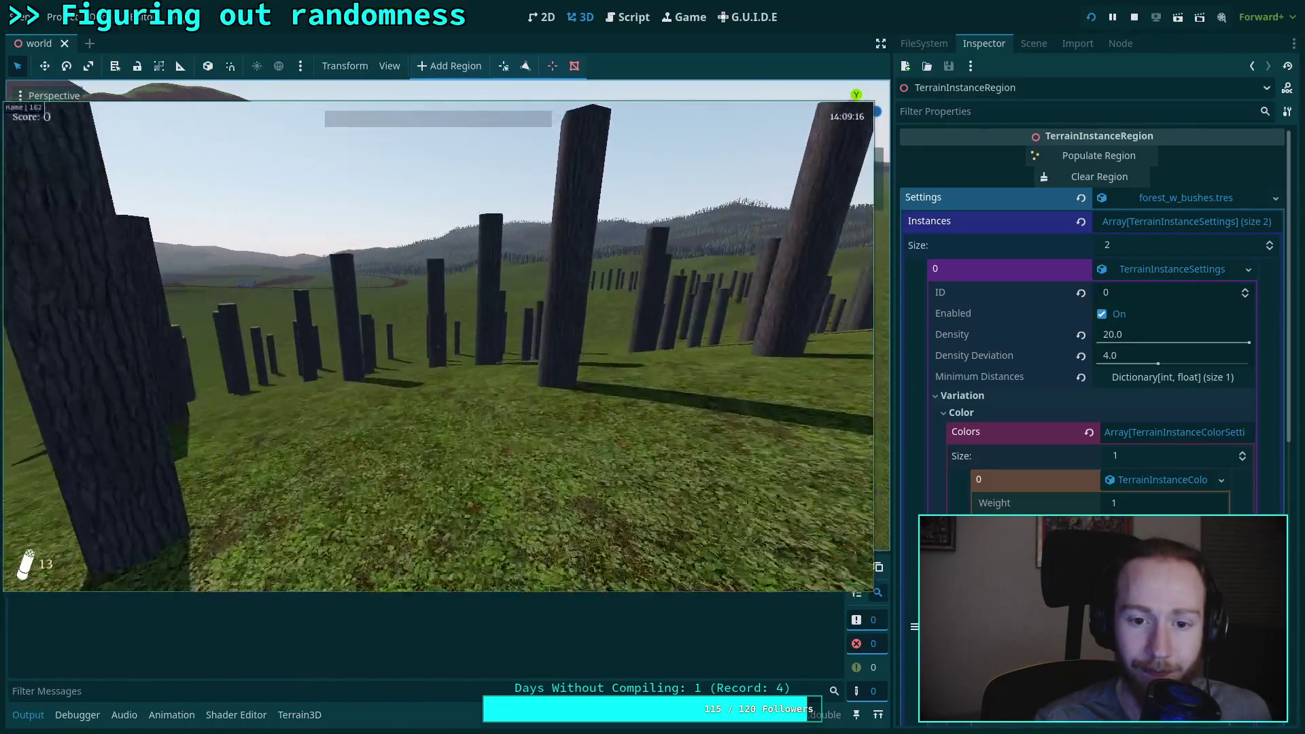
pyautogui.press('w')
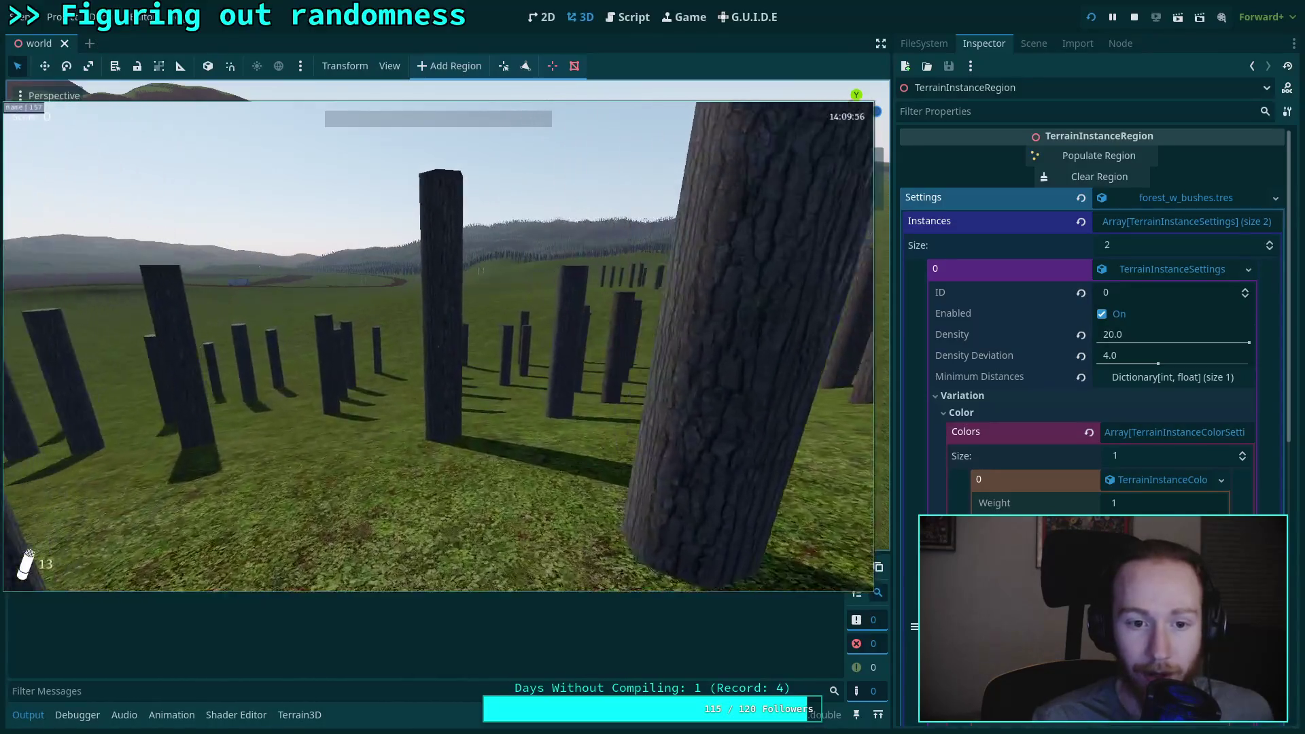
pyautogui.press('w')
pyautogui.press('w')
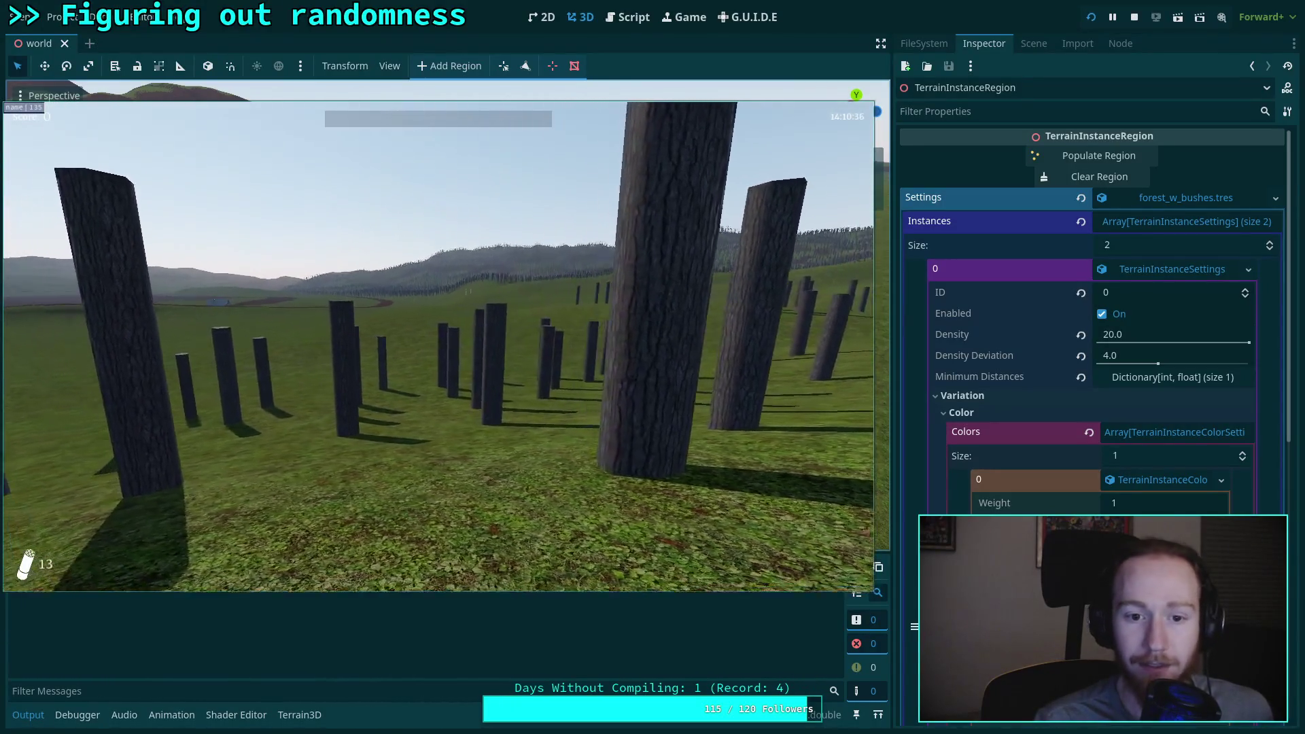
pyautogui.press('Escape')
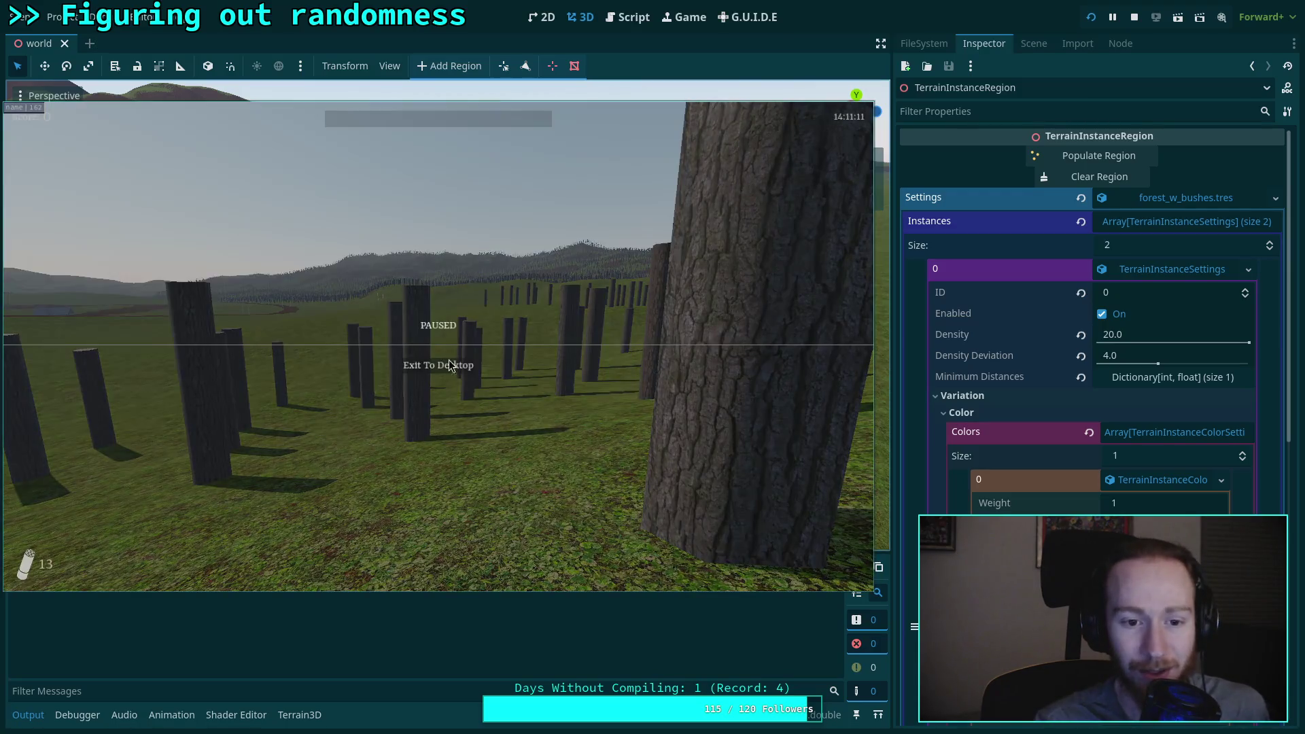
pyautogui.click(458, 371)
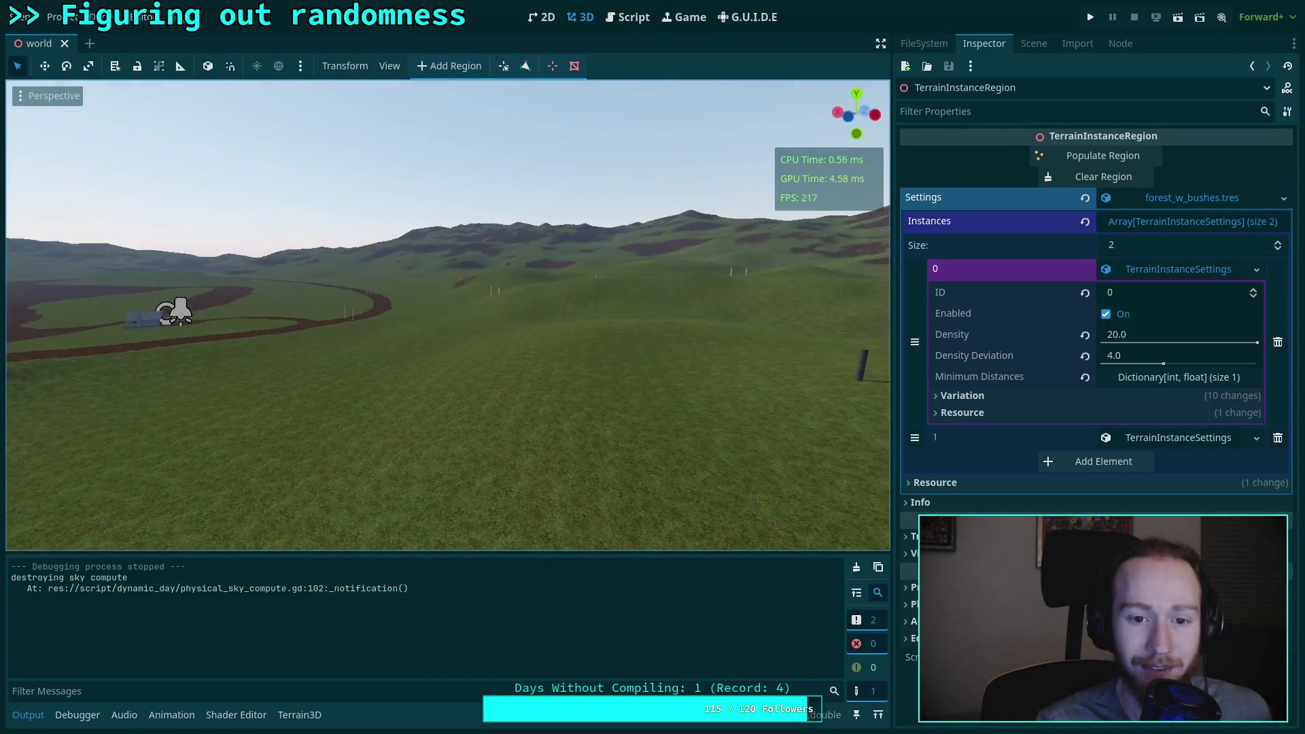
# Step: Save the world scene, run a quick walk-through test, and quit back to the editor
pyautogui.hotkey('ctrl', 's')
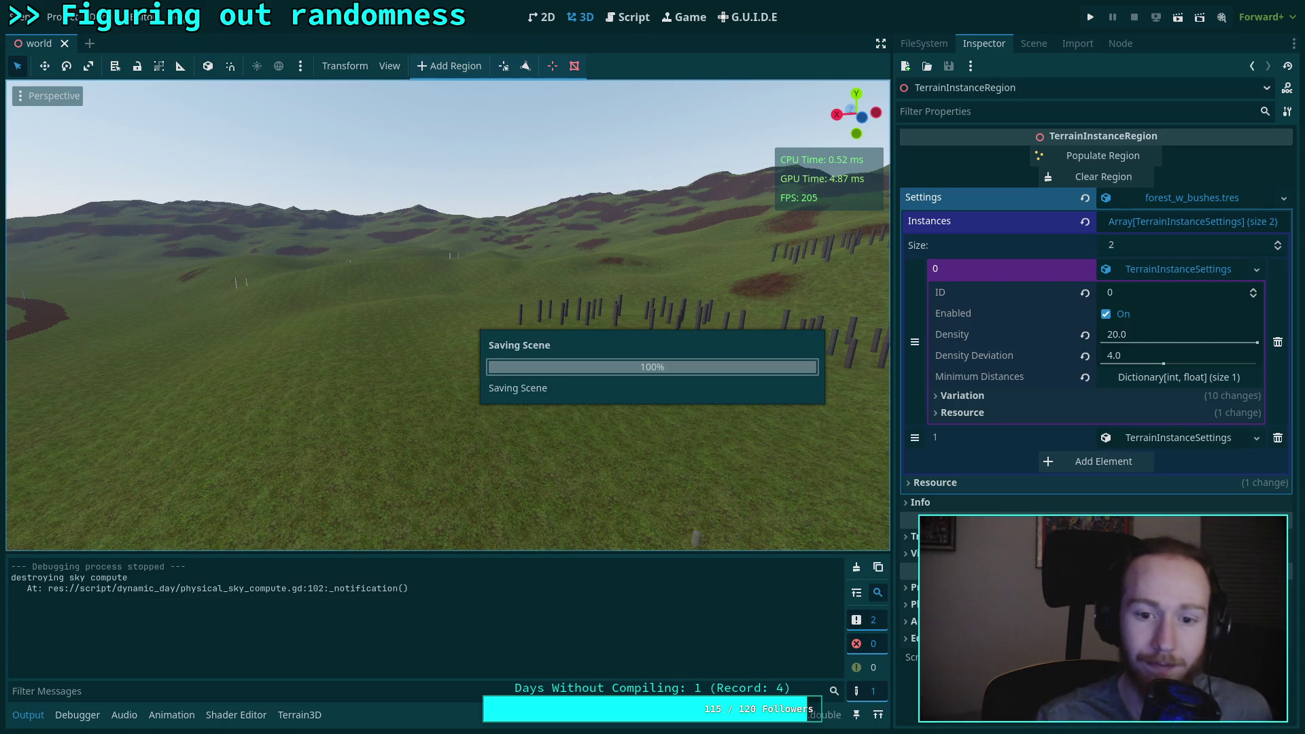
pyautogui.press('F5')
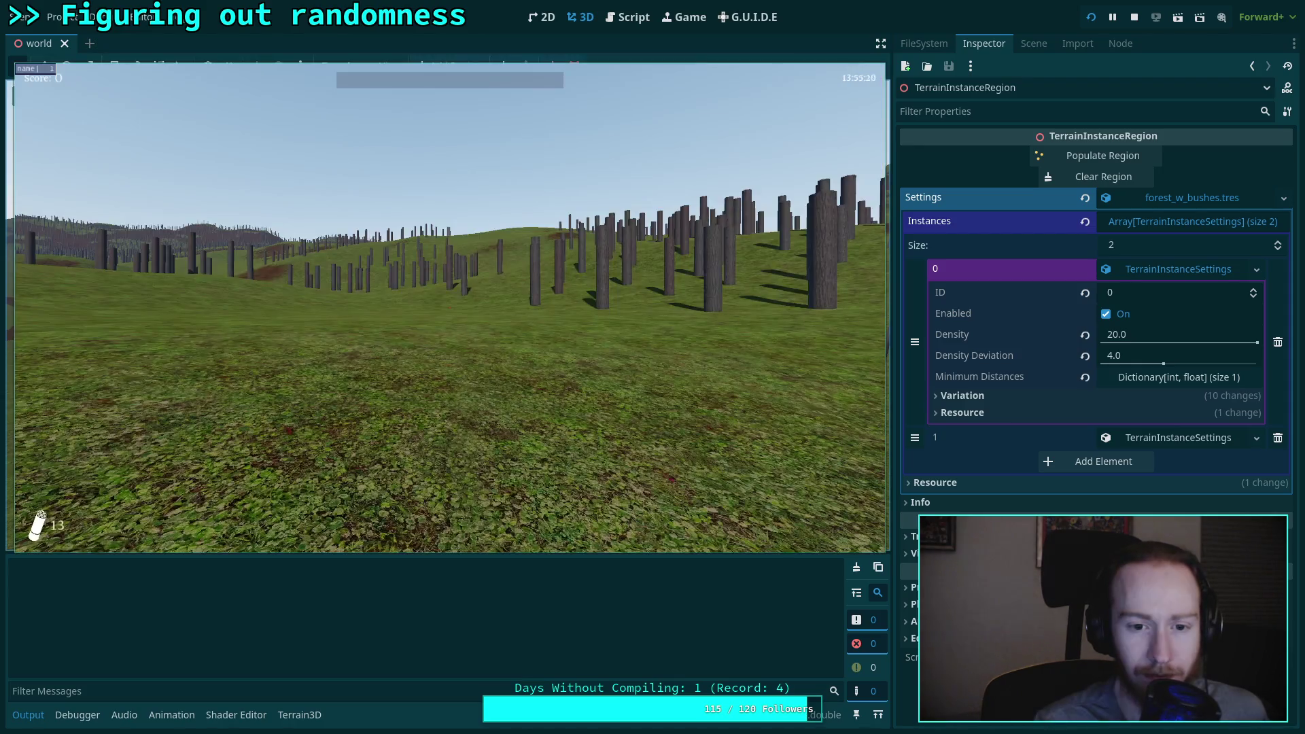
pyautogui.press('w')
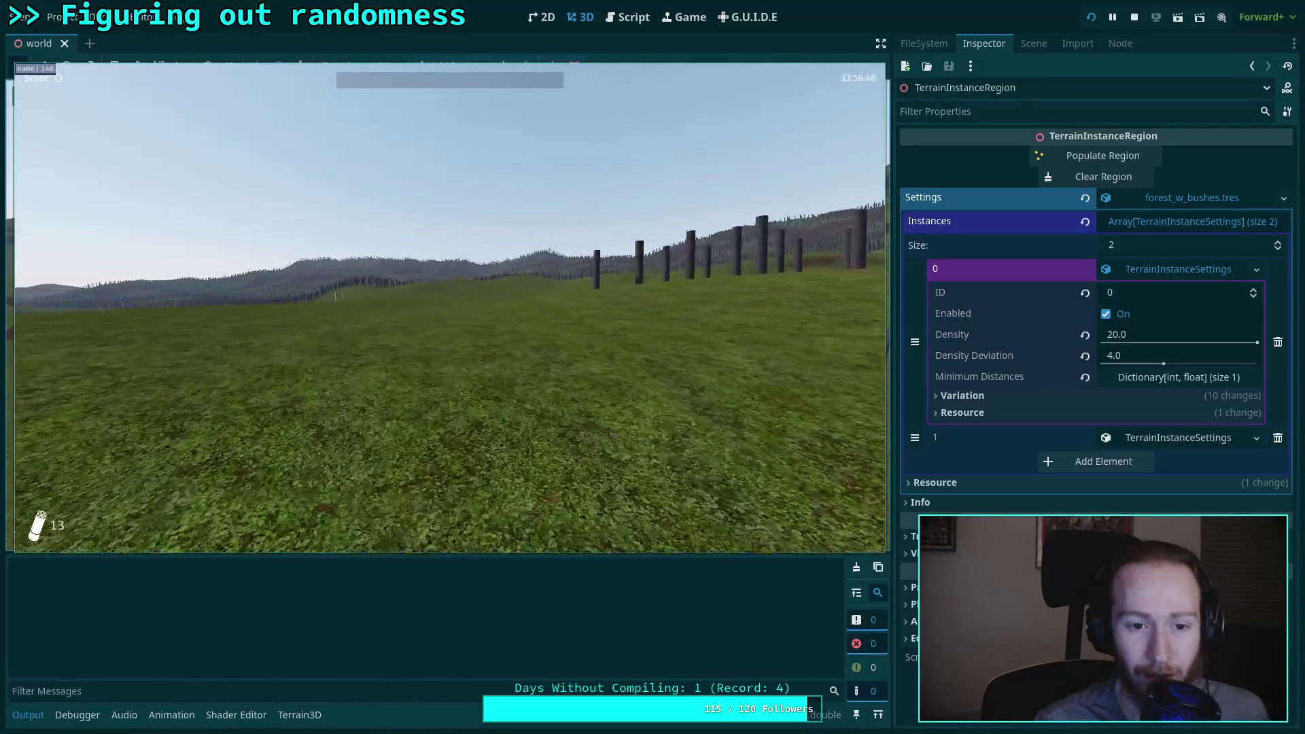
pyautogui.press('Escape')
pyautogui.click(460, 328)
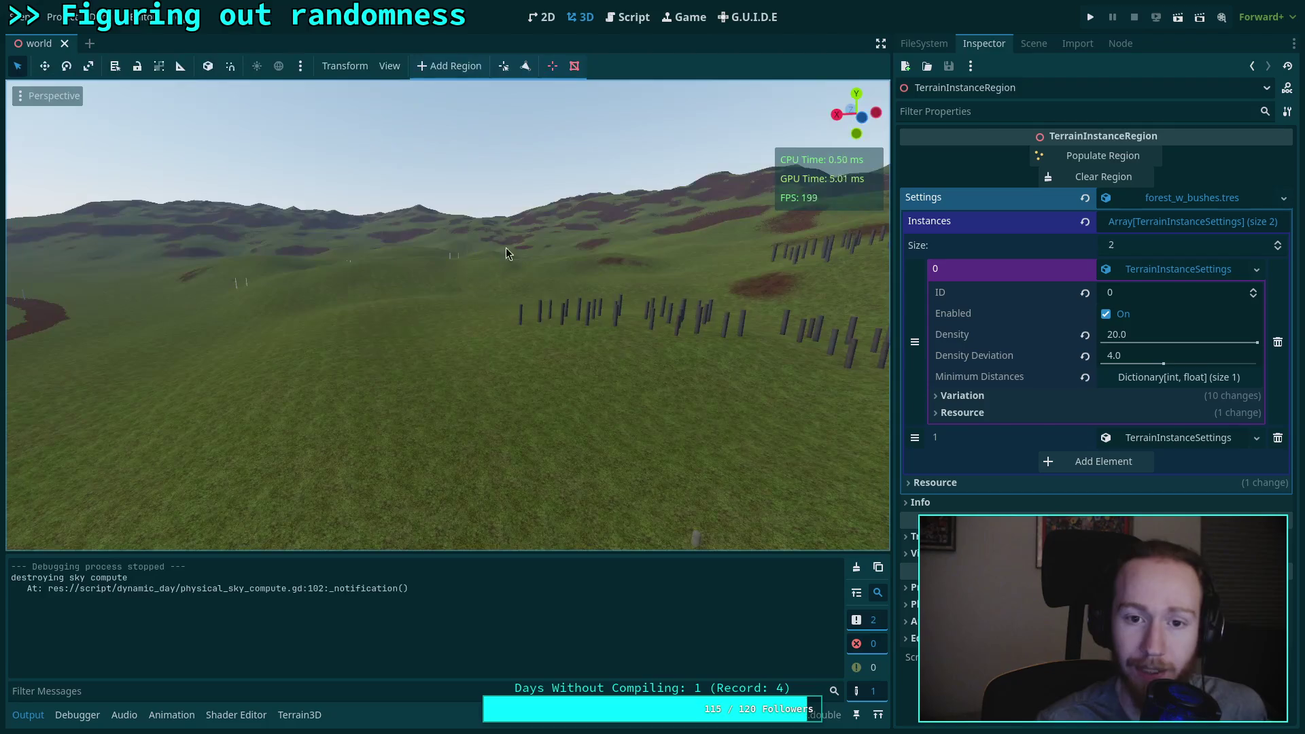
# Step: Select the Terrain3D node, save, and run a second test, stopping it with F8
pyautogui.click(1034, 43)
pyautogui.click(966, 349)
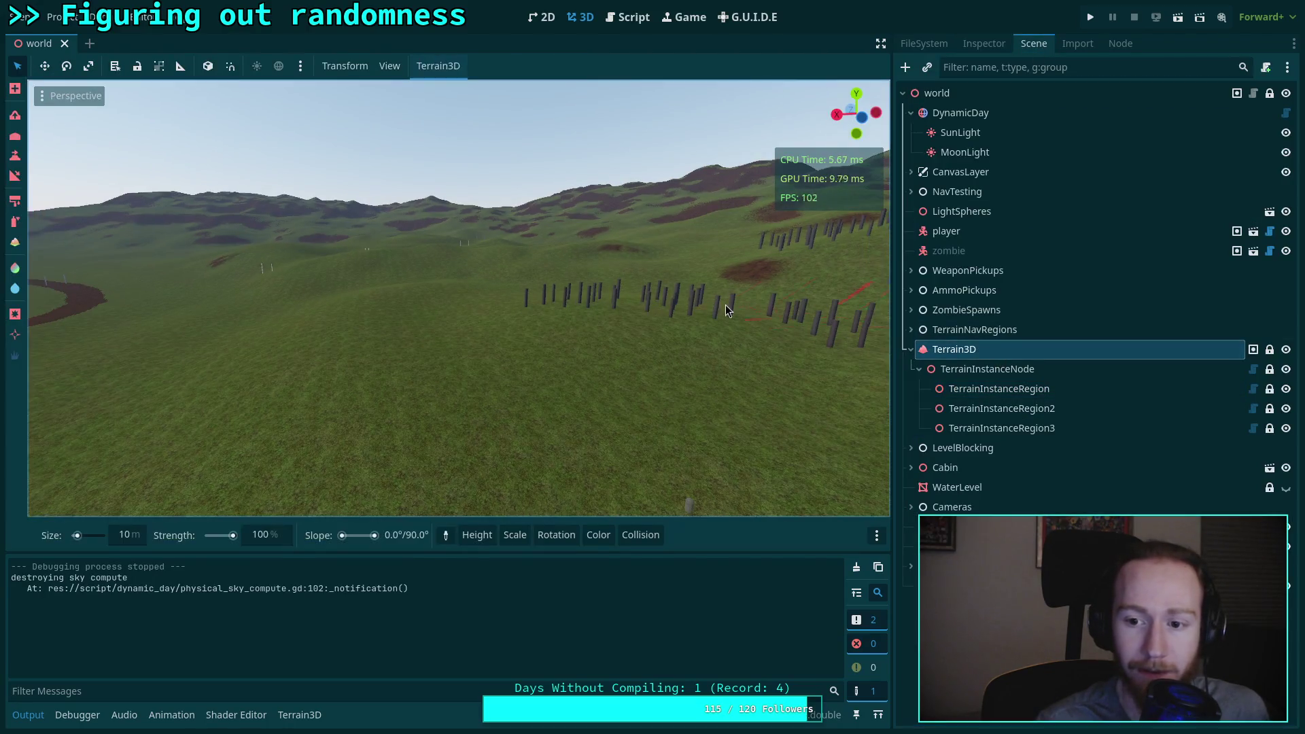
pyautogui.hotkey('ctrl', 's')
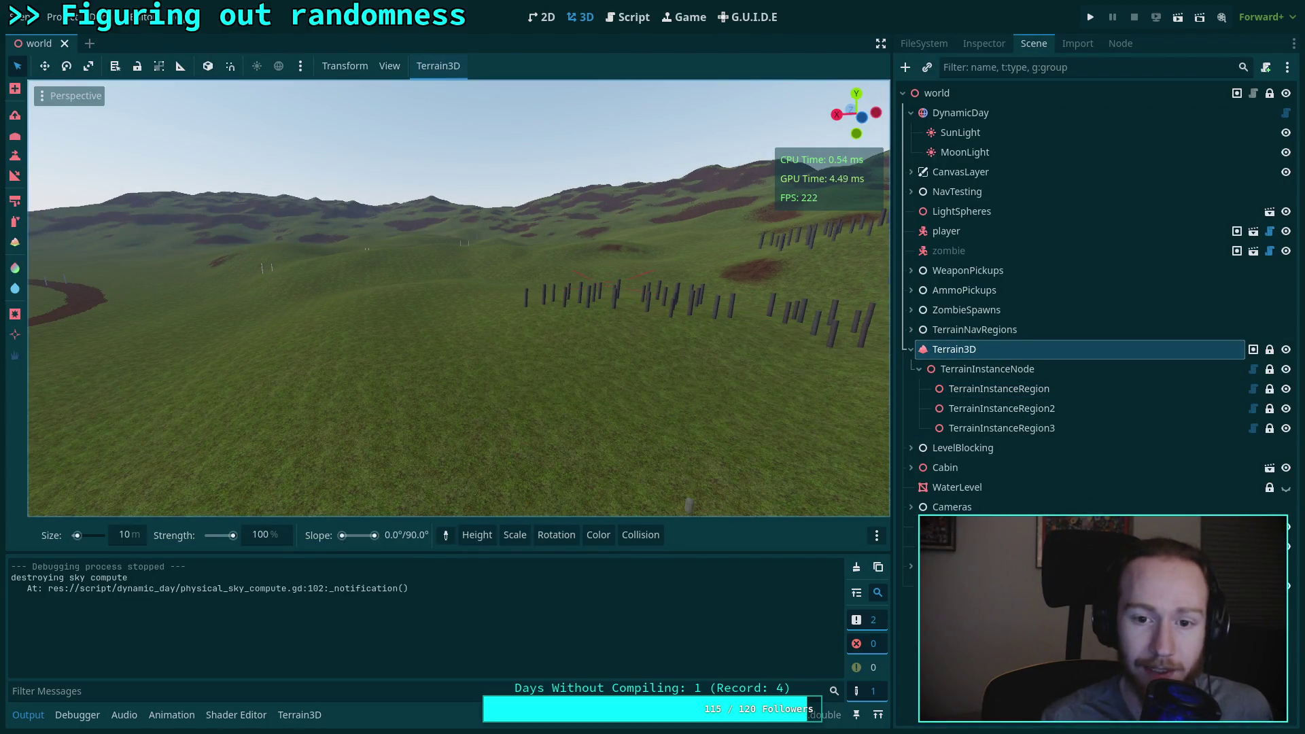
pyautogui.press('F5')
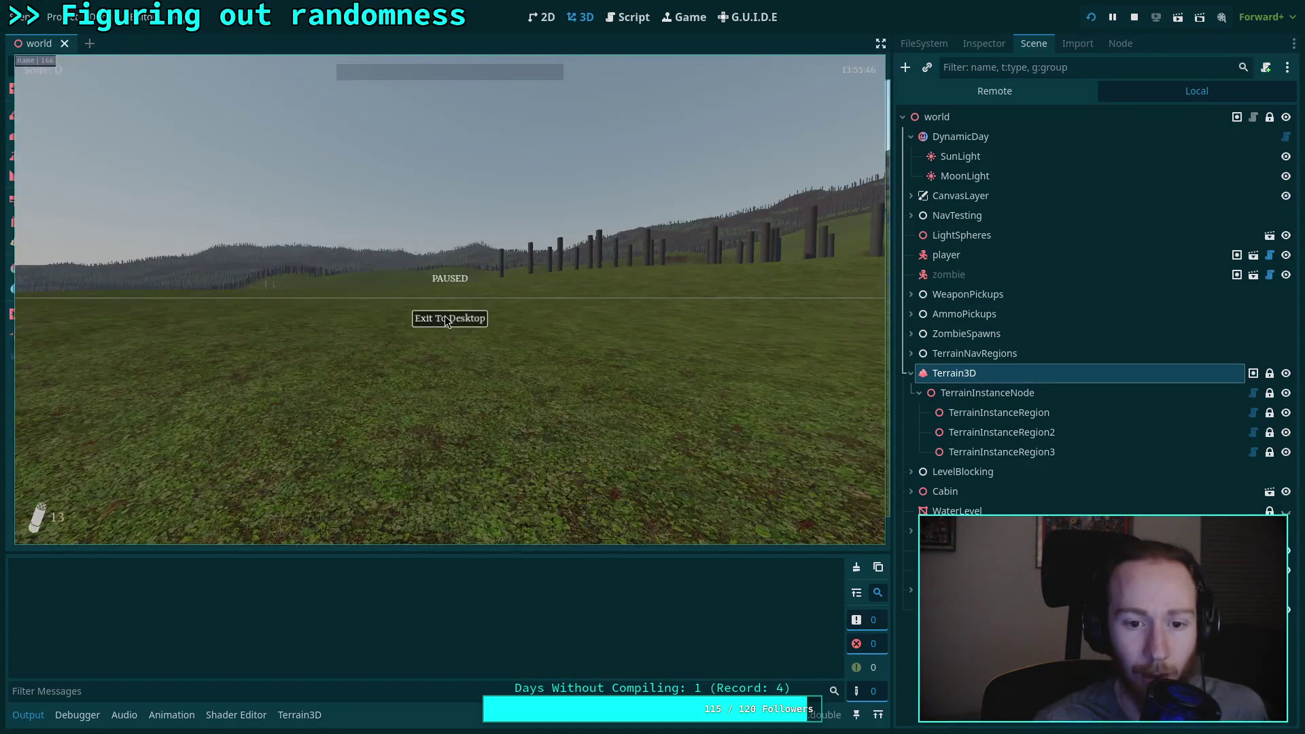
pyautogui.press('F8')
pyautogui.click(22, 16)
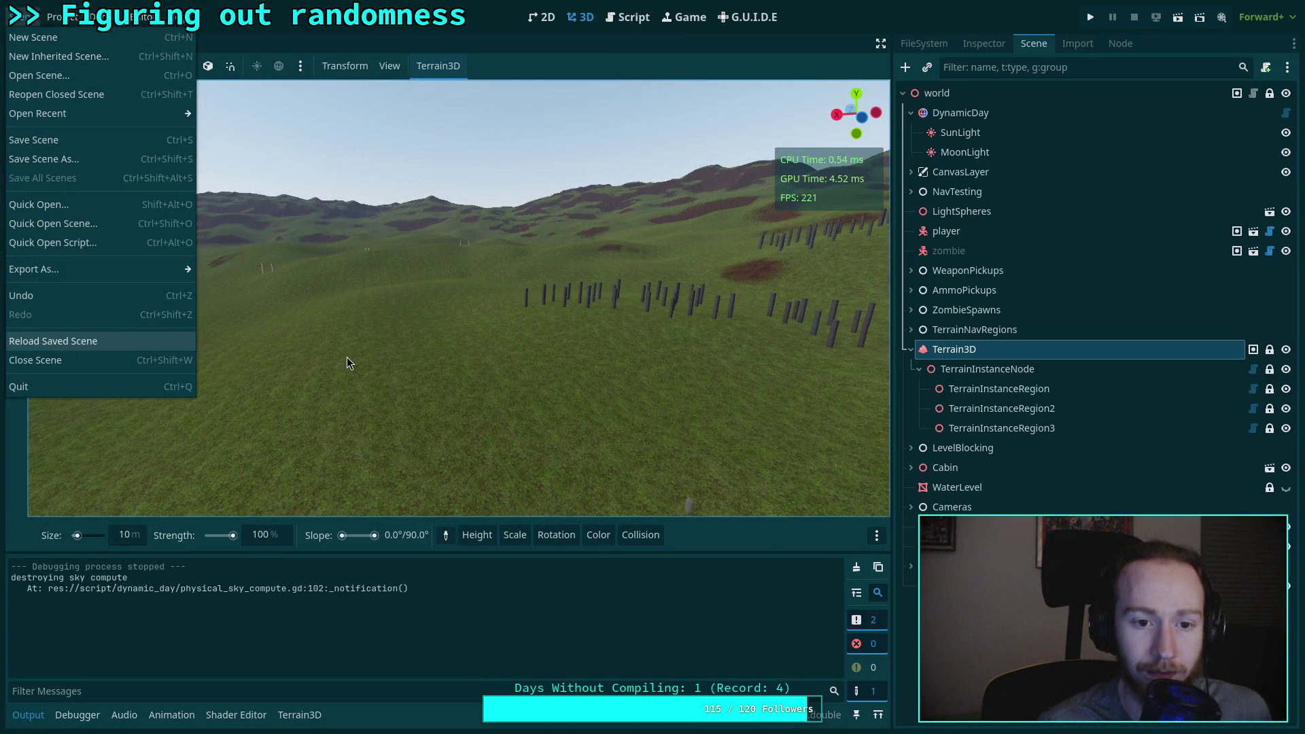
# Step: Reload the saved scene, clear all trees from TerrainInstanceRegion3, and save
pyautogui.press('Return')
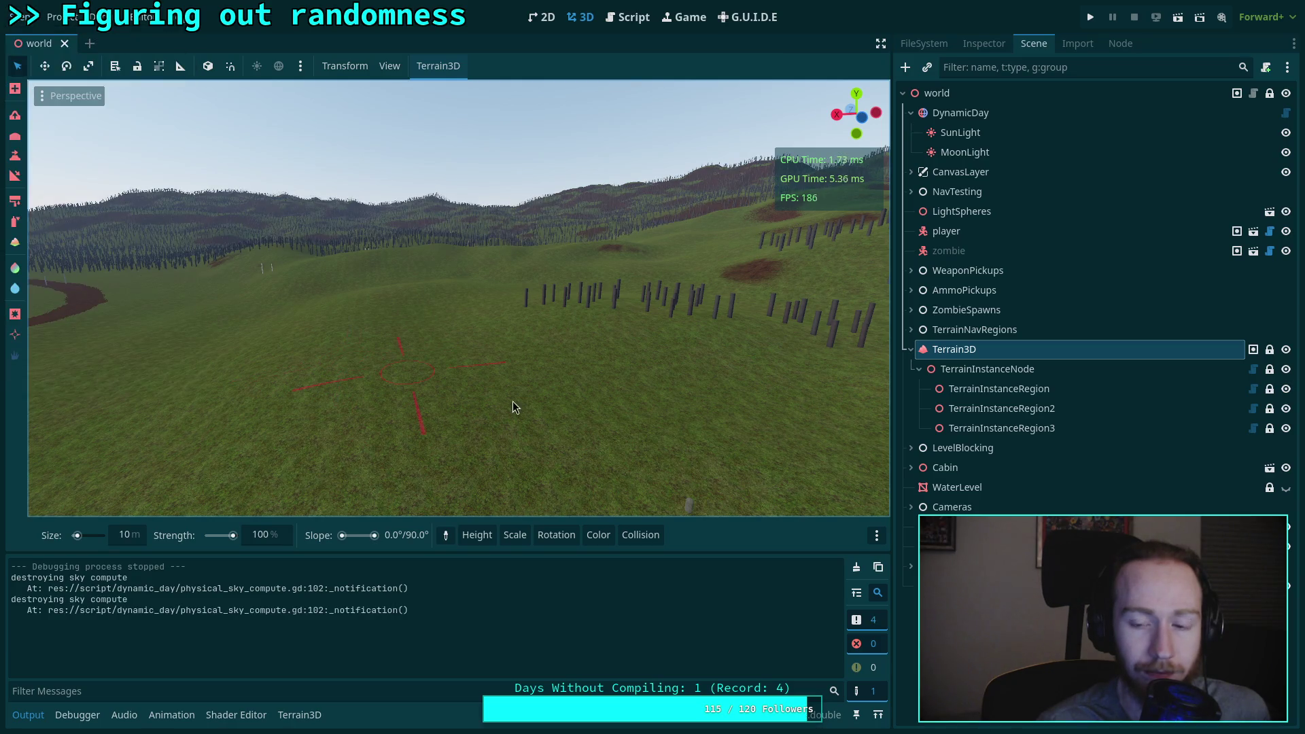
pyautogui.click(1048, 393)
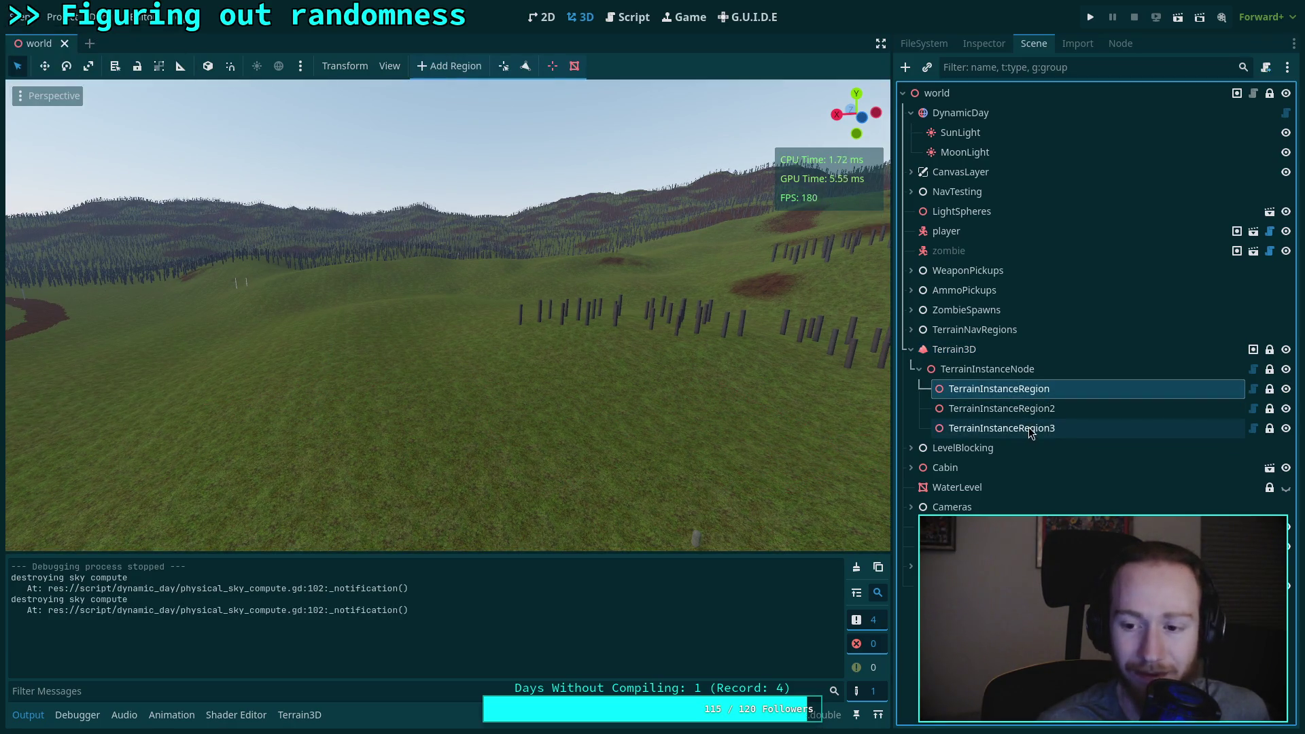
pyautogui.click(1030, 428)
pyautogui.click(982, 44)
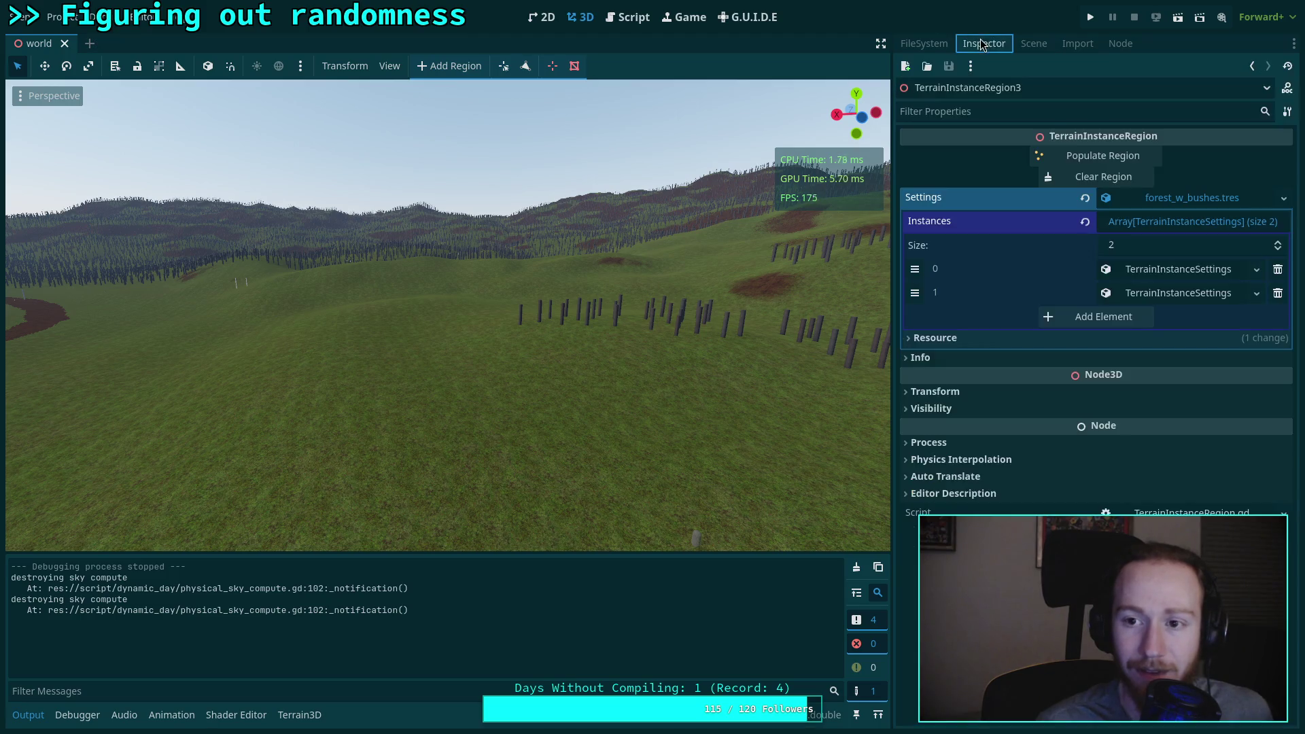
pyautogui.click(1105, 178)
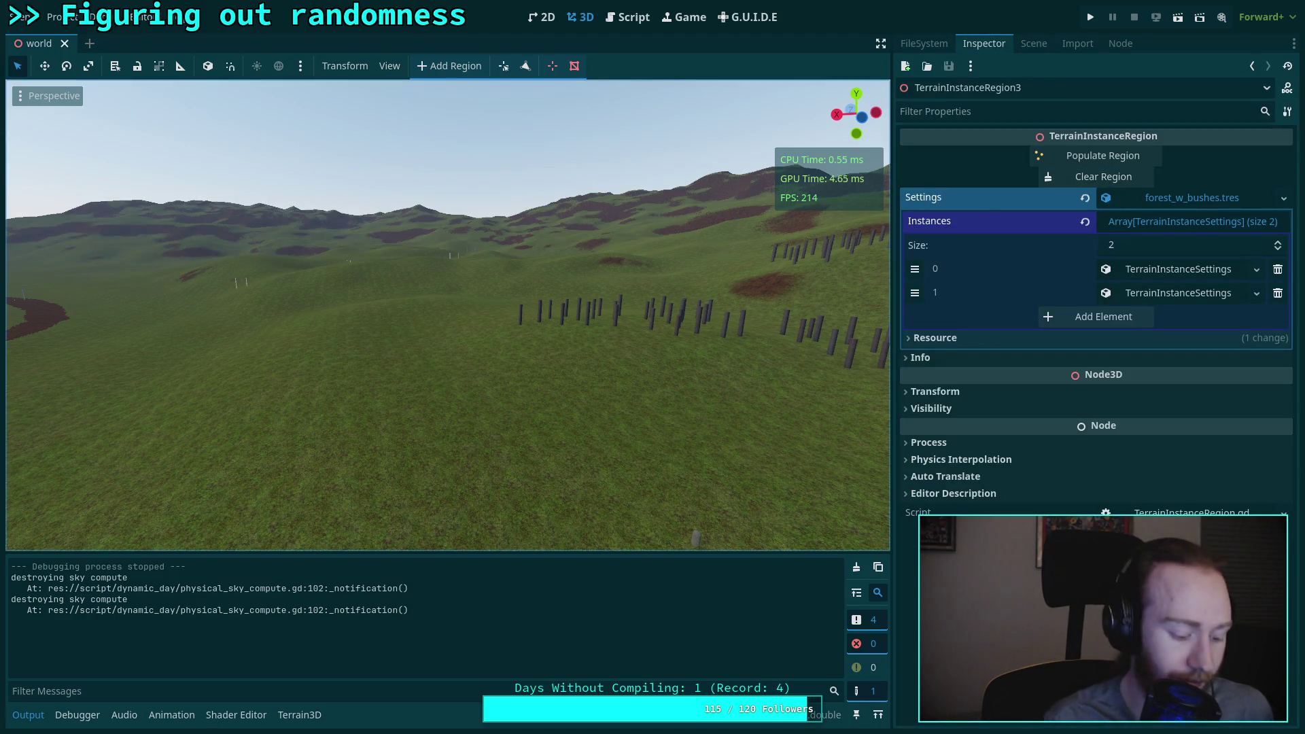
pyautogui.hotkey('ctrl', 's')
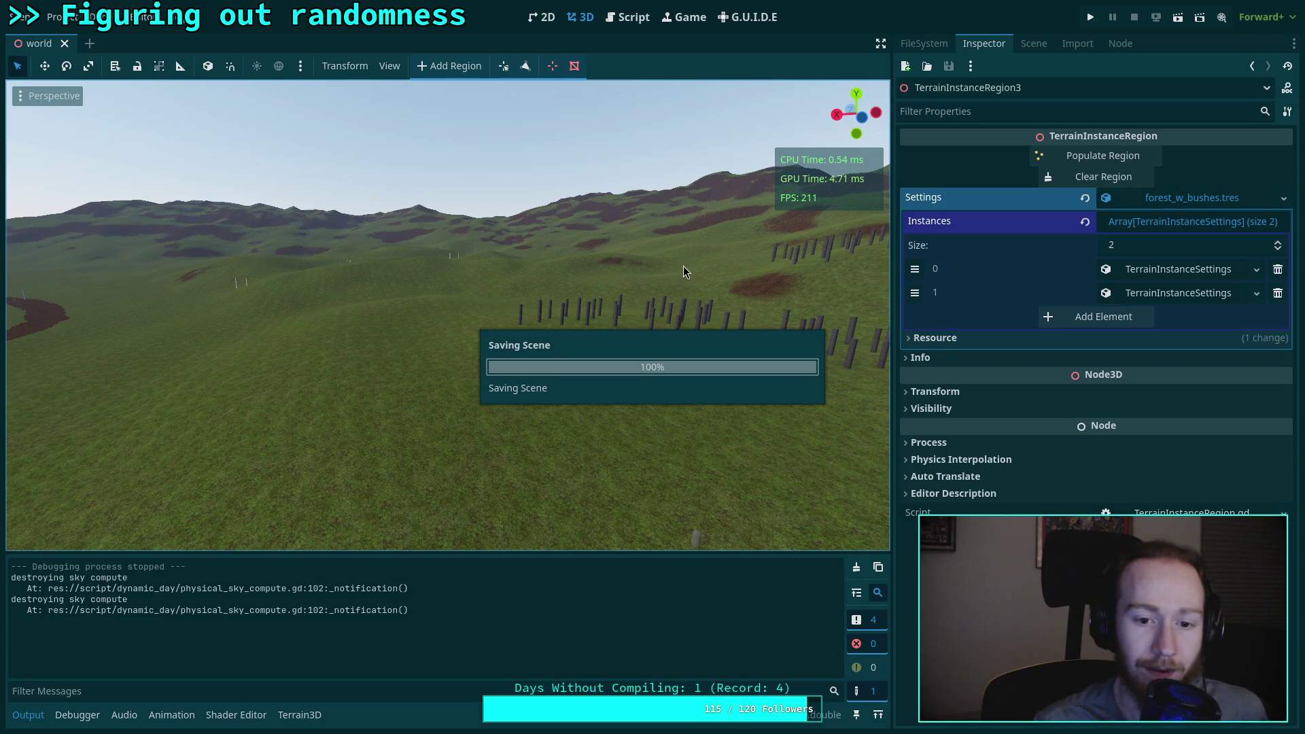
# Step: Run the game, walk up the grassy slope through the forest, then exit to the editor
pyautogui.press('F5')
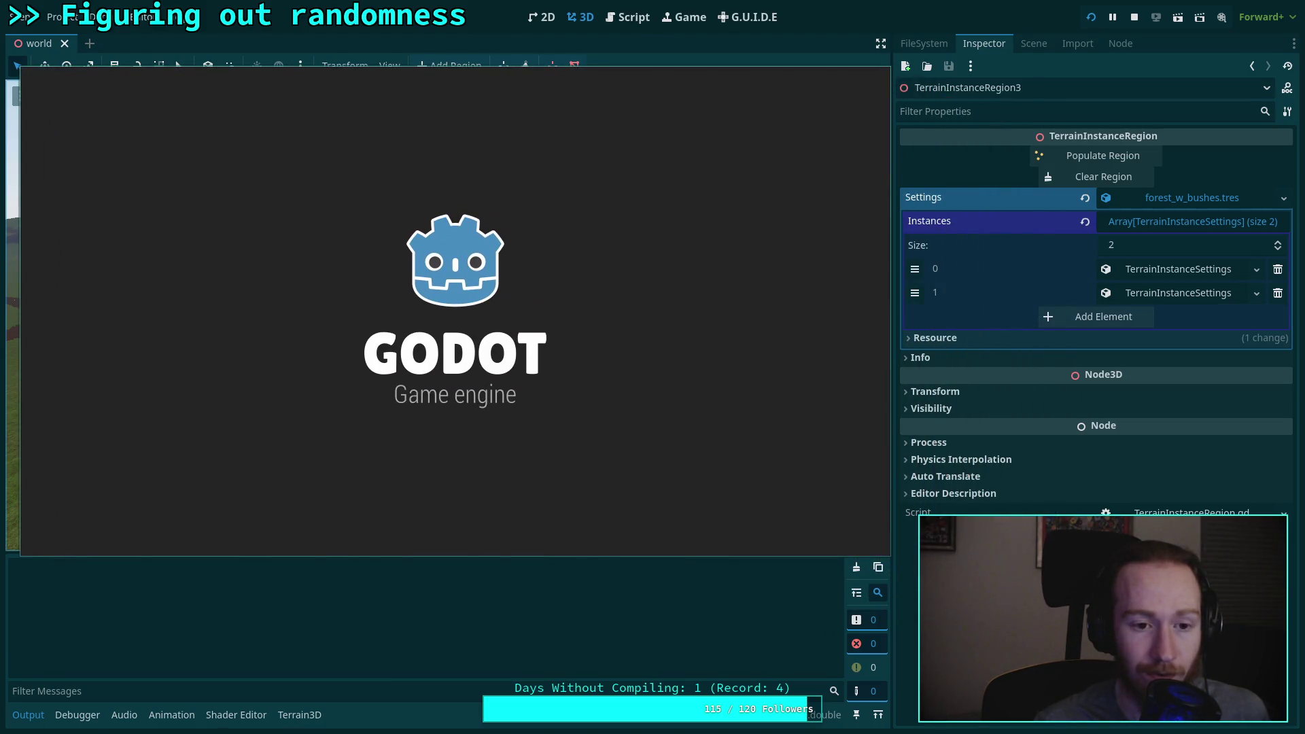
pyautogui.press('w')
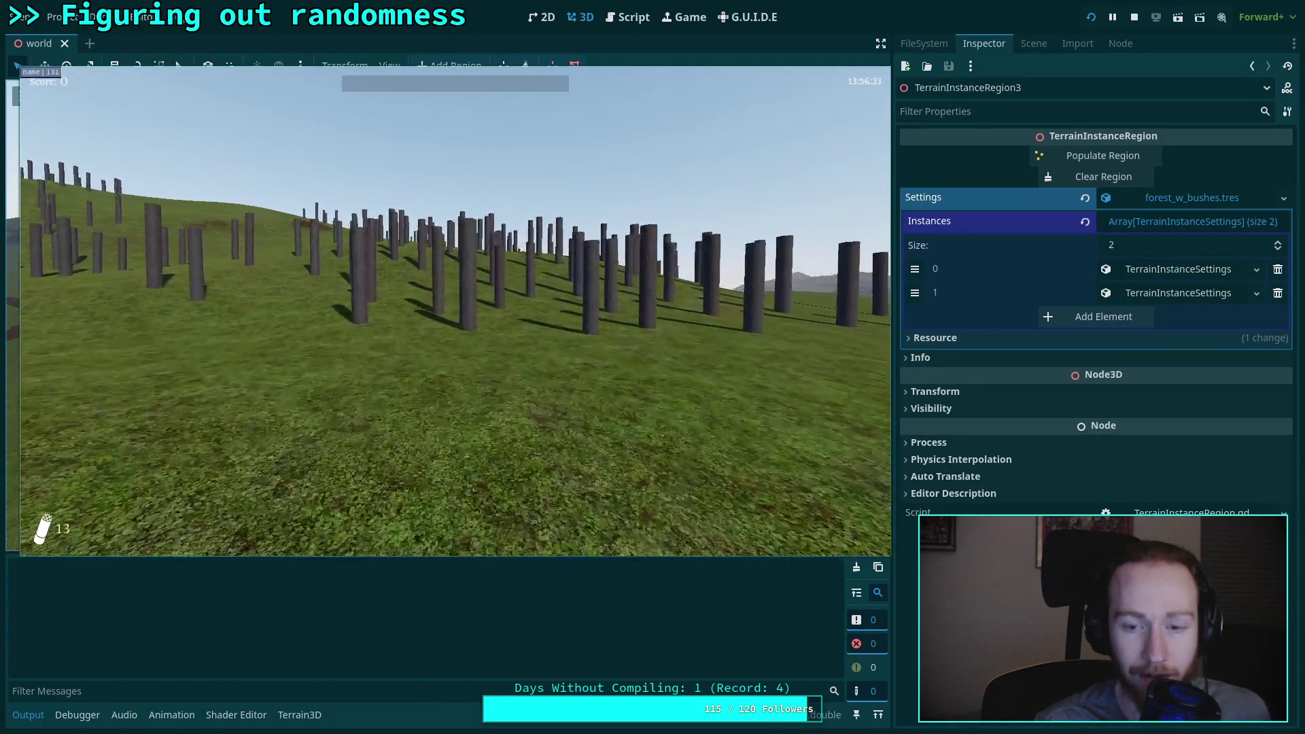
pyautogui.press('w')
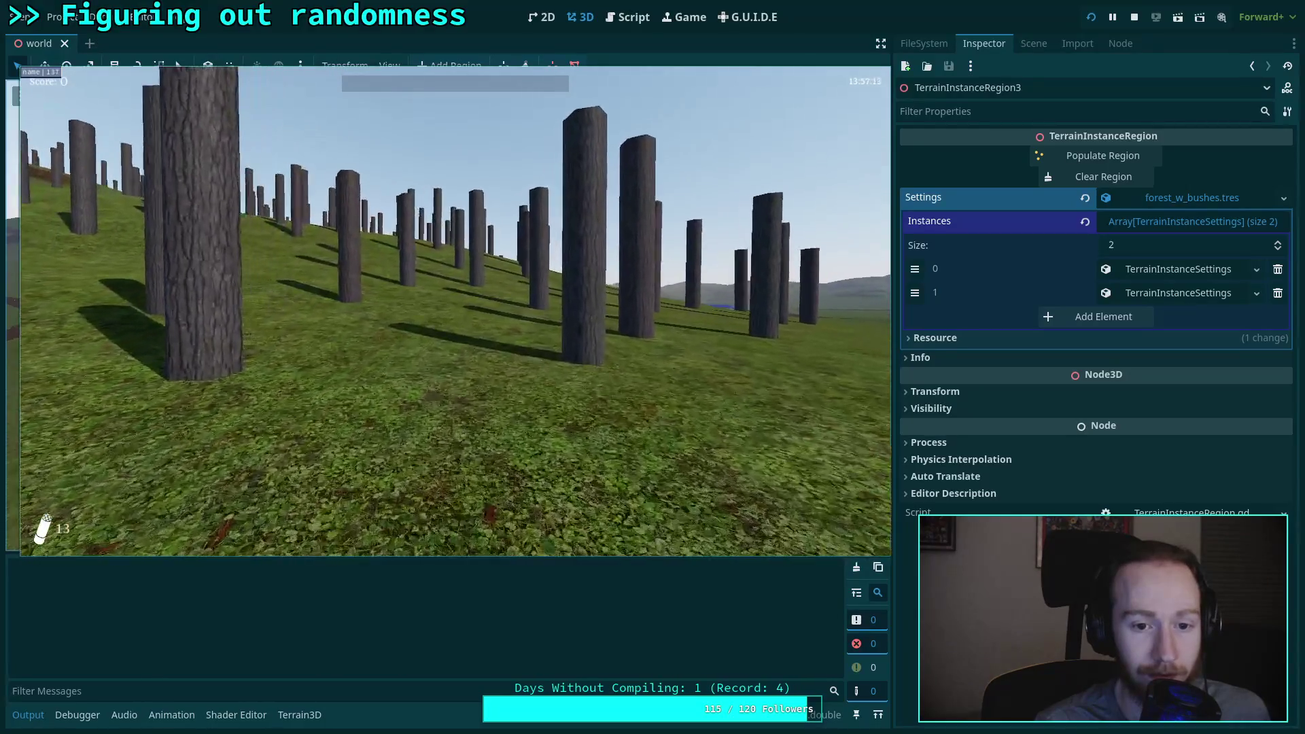
pyautogui.press('w')
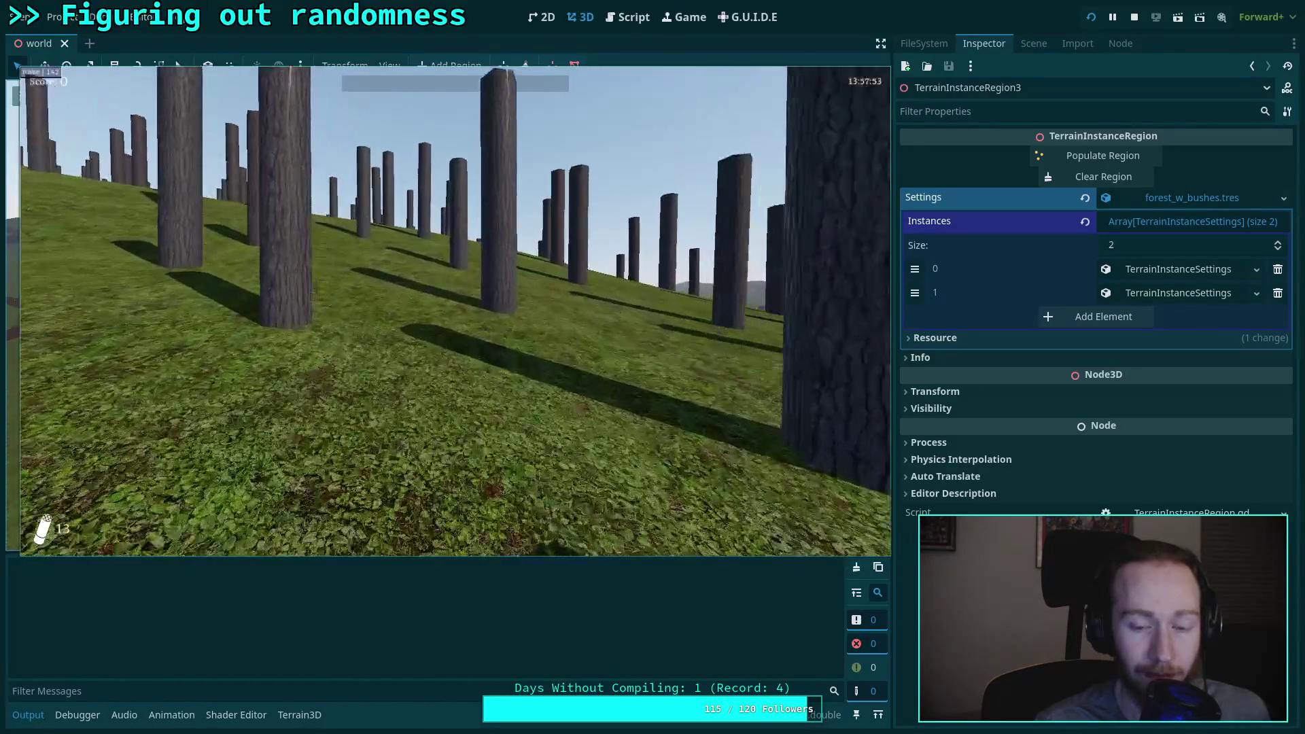
pyautogui.press('w')
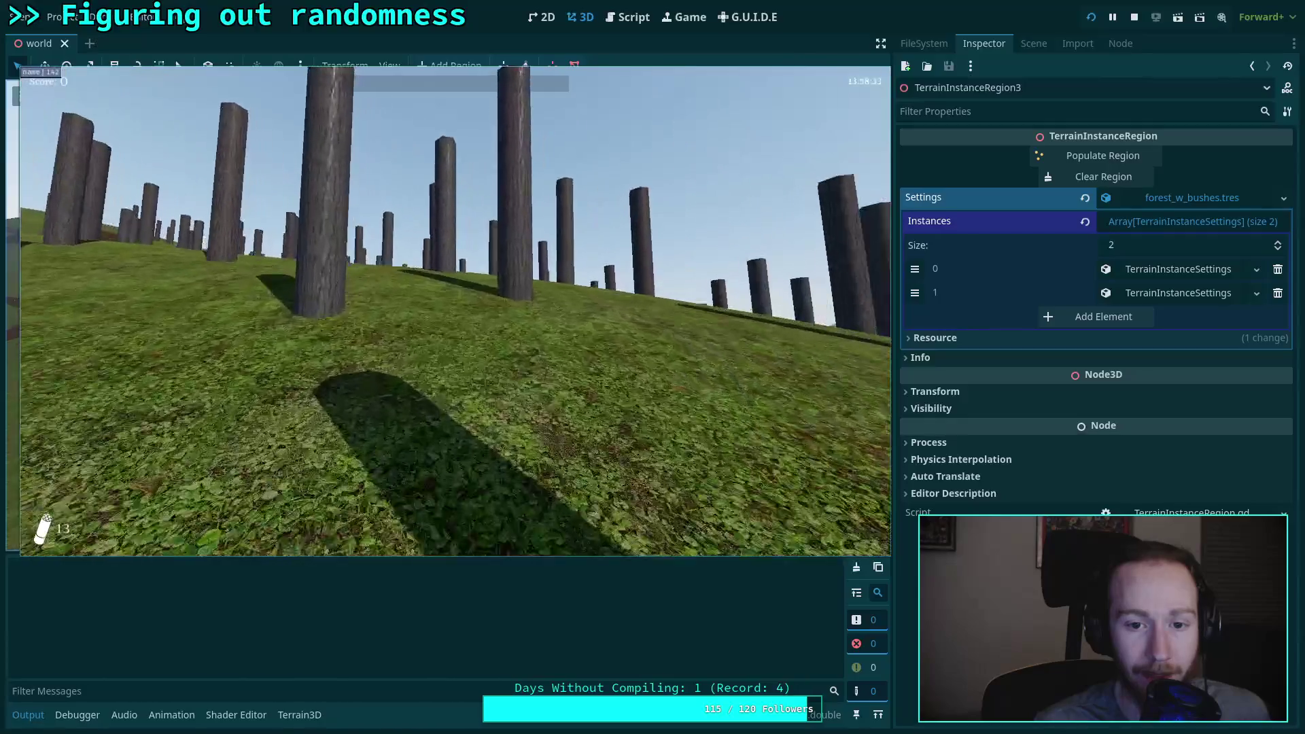
pyautogui.press('w')
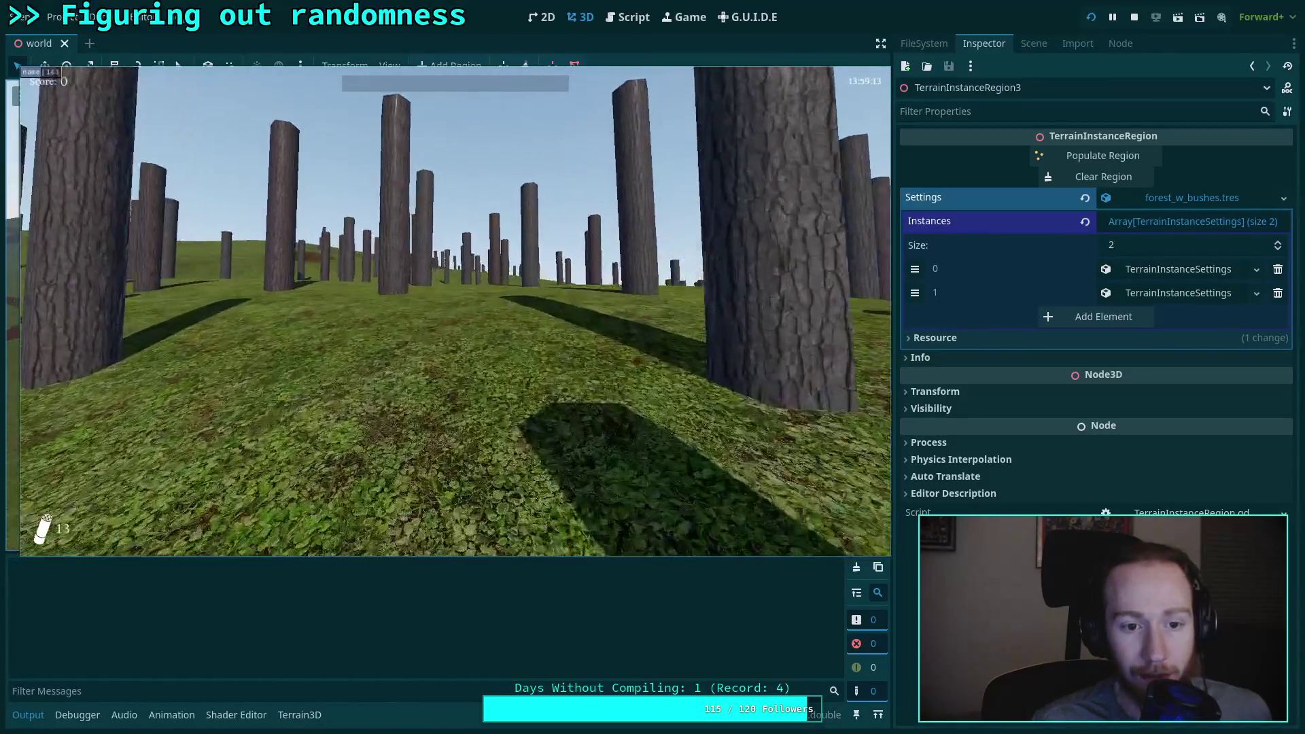
pyautogui.press('w')
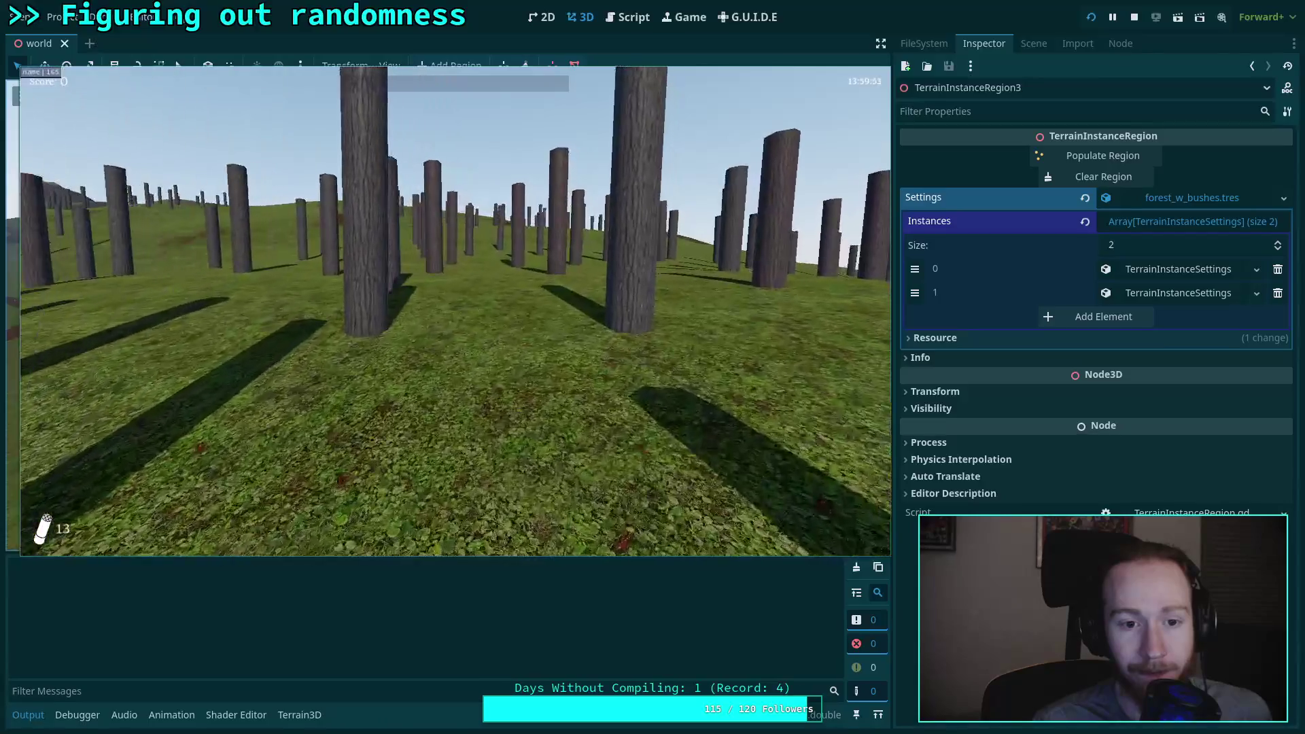
pyautogui.press('w')
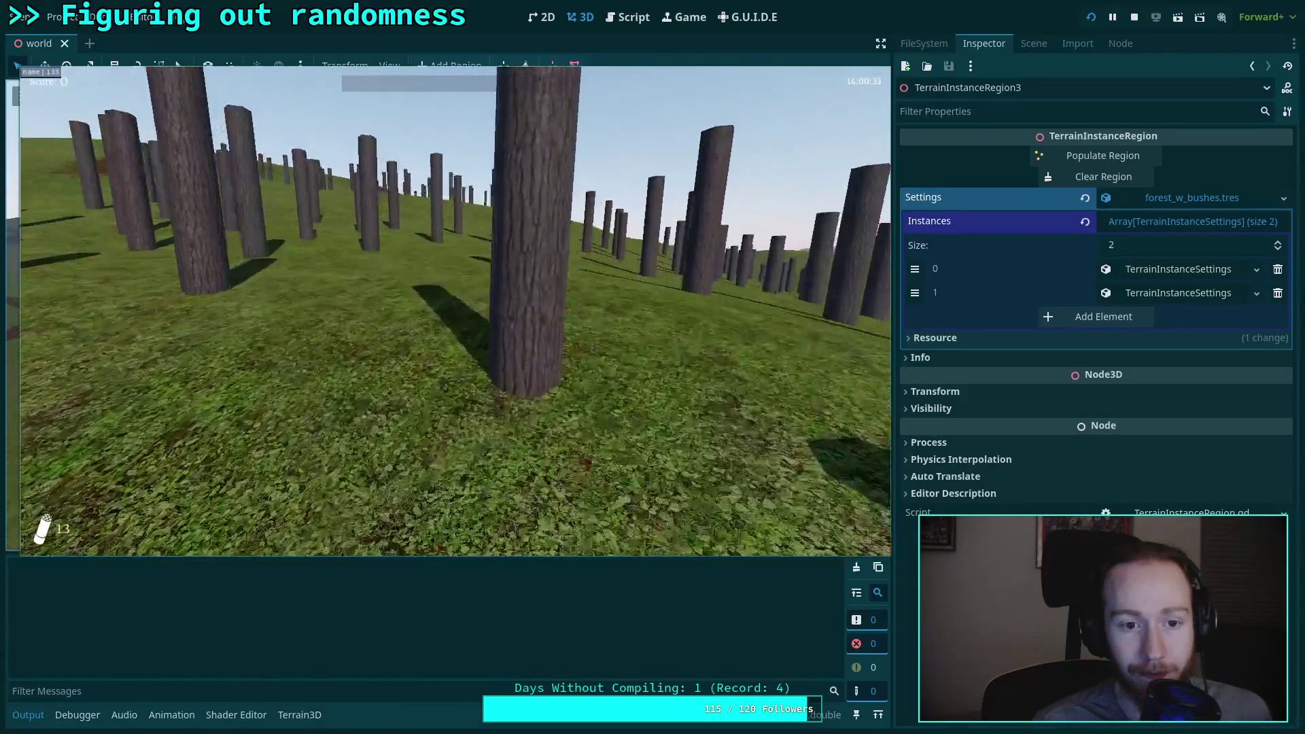
pyautogui.press('Escape')
pyautogui.click(451, 334)
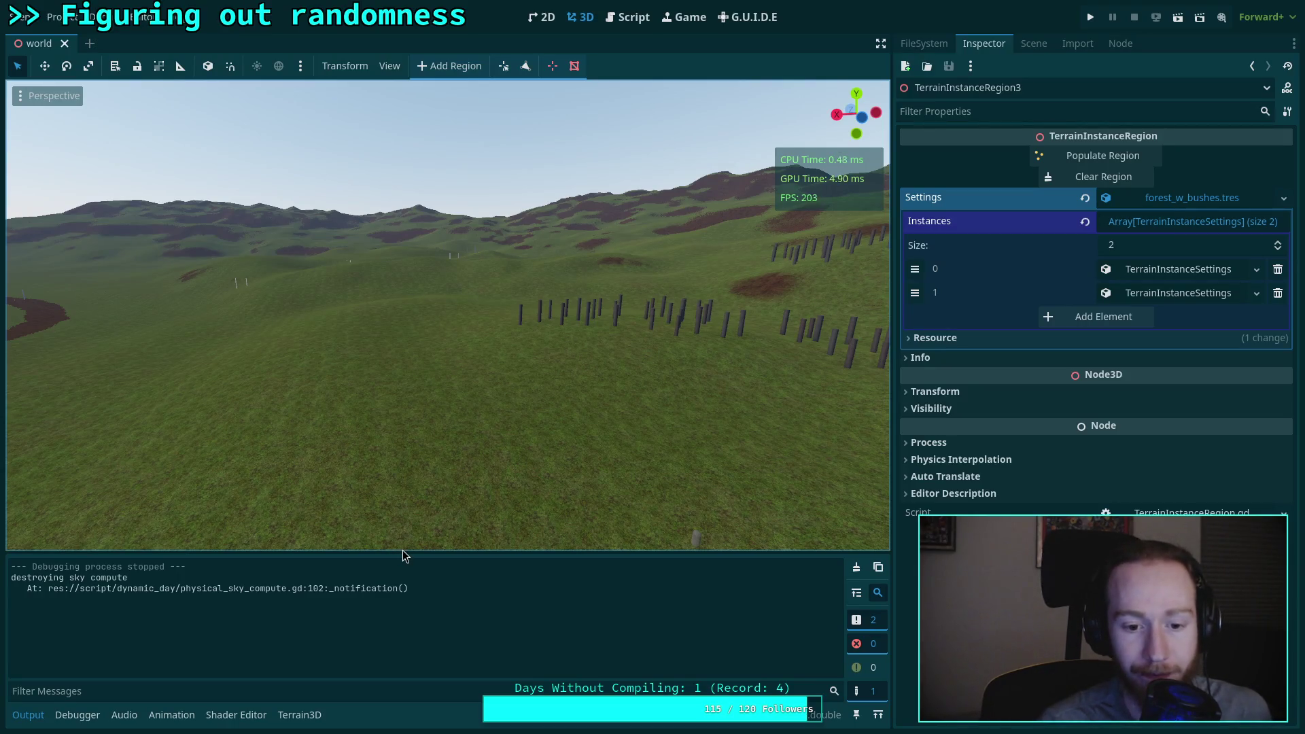
# Step: Hide the Output panel, fly over the tree-trunk rows, and expand instance entry 0's settings
pyautogui.click(28, 716)
pyautogui.moveTo(245, 499); pyautogui.dragTo(244, 557)
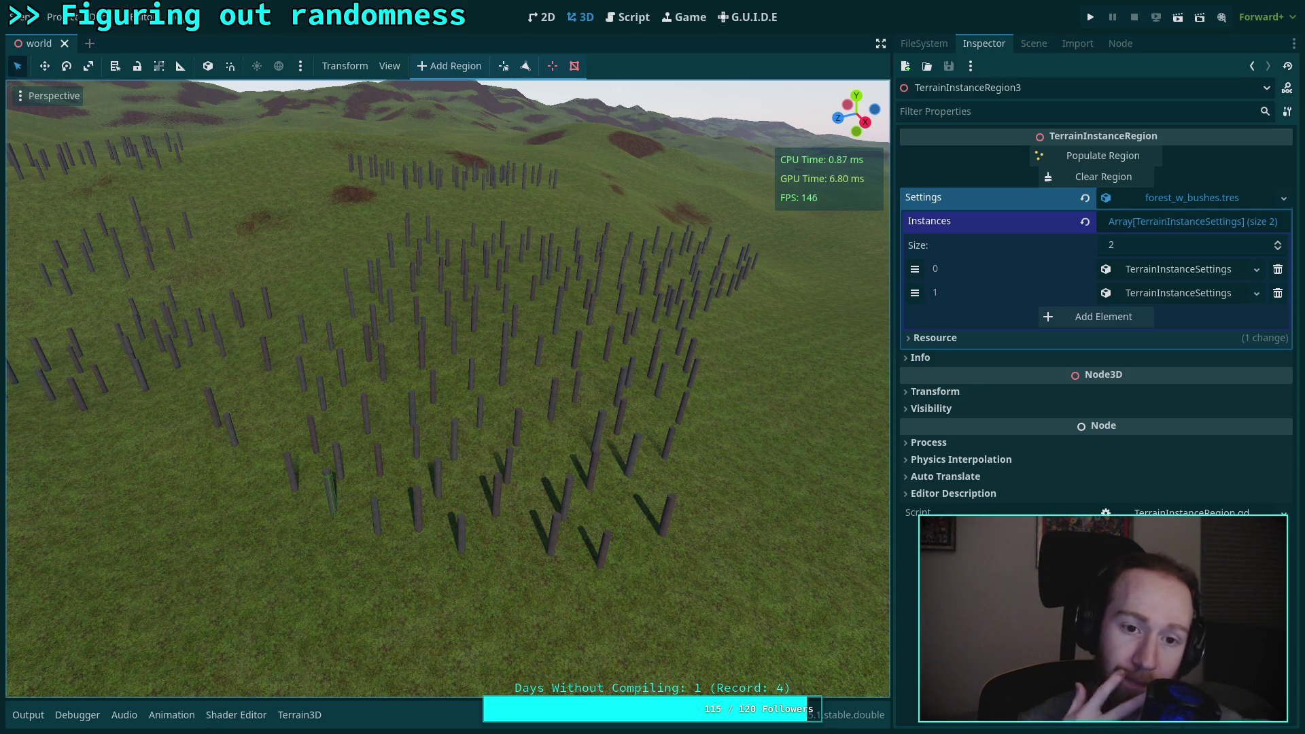
pyautogui.rightClick(619, 371)
pyautogui.press('w')
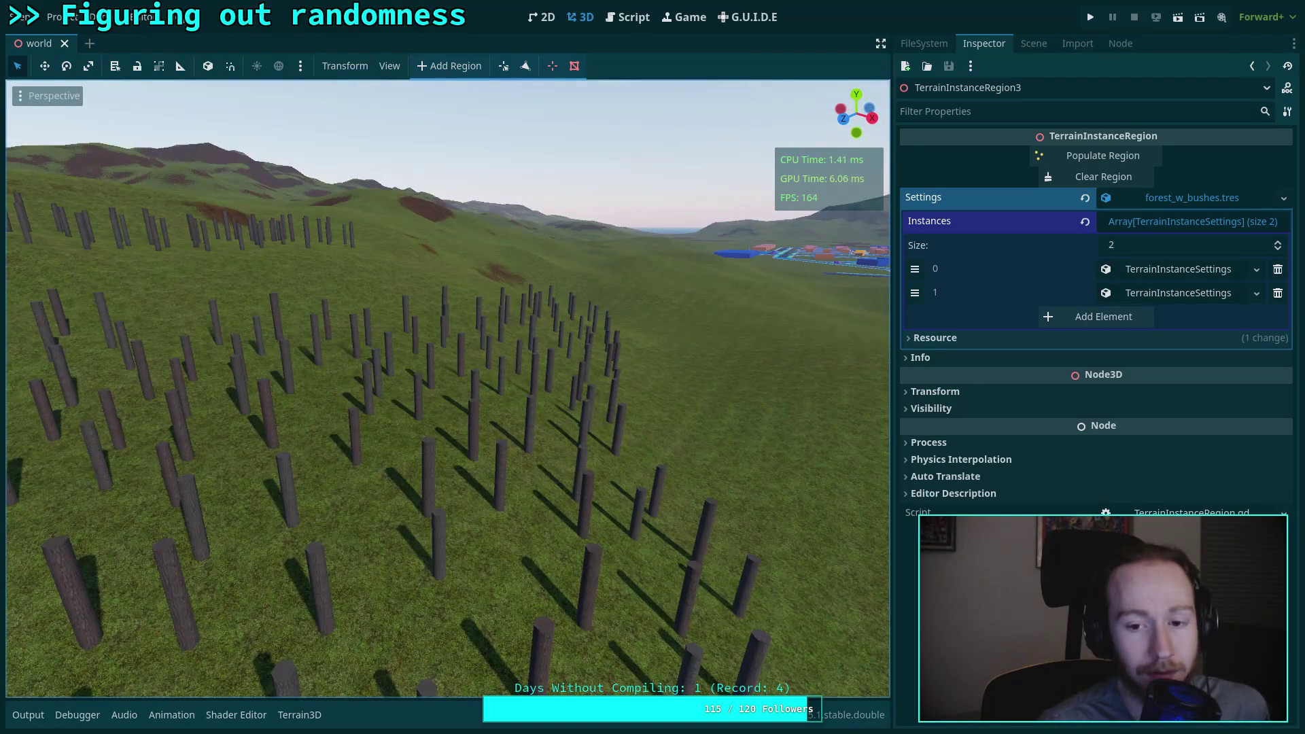
pyautogui.press('w')
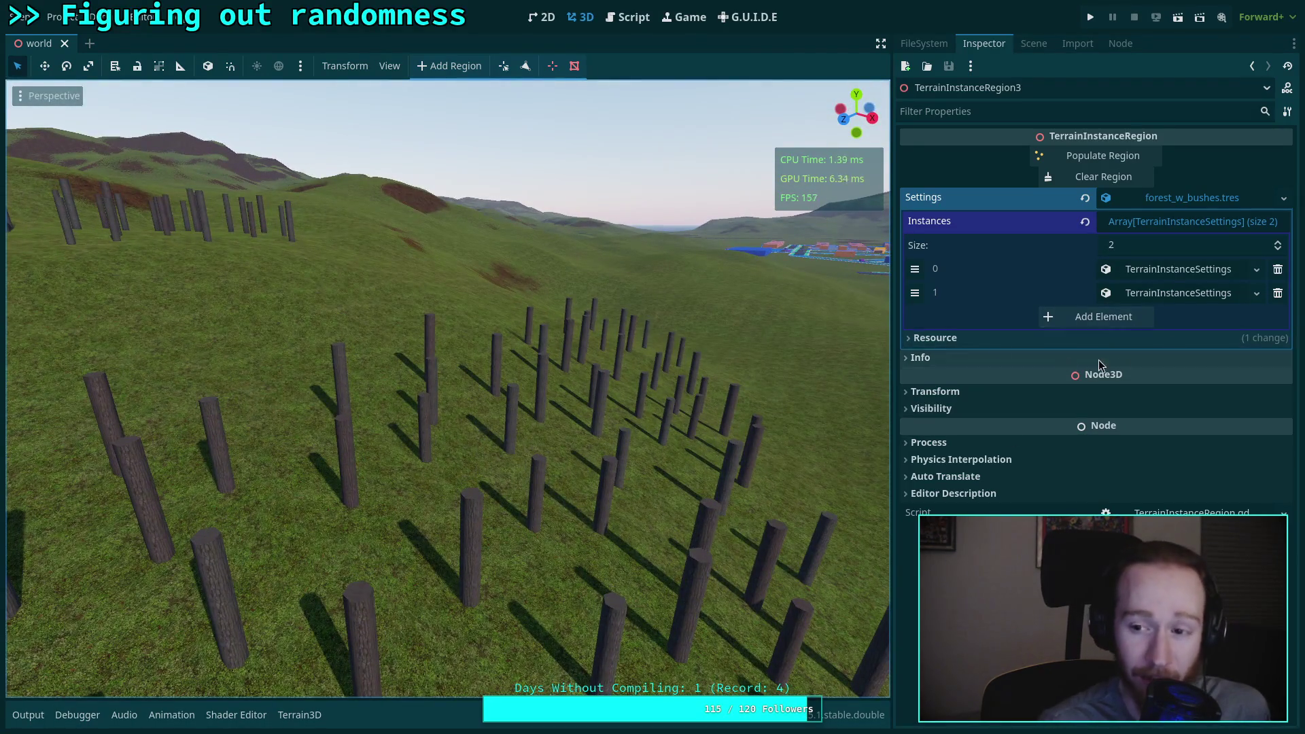
pyautogui.click(1178, 270)
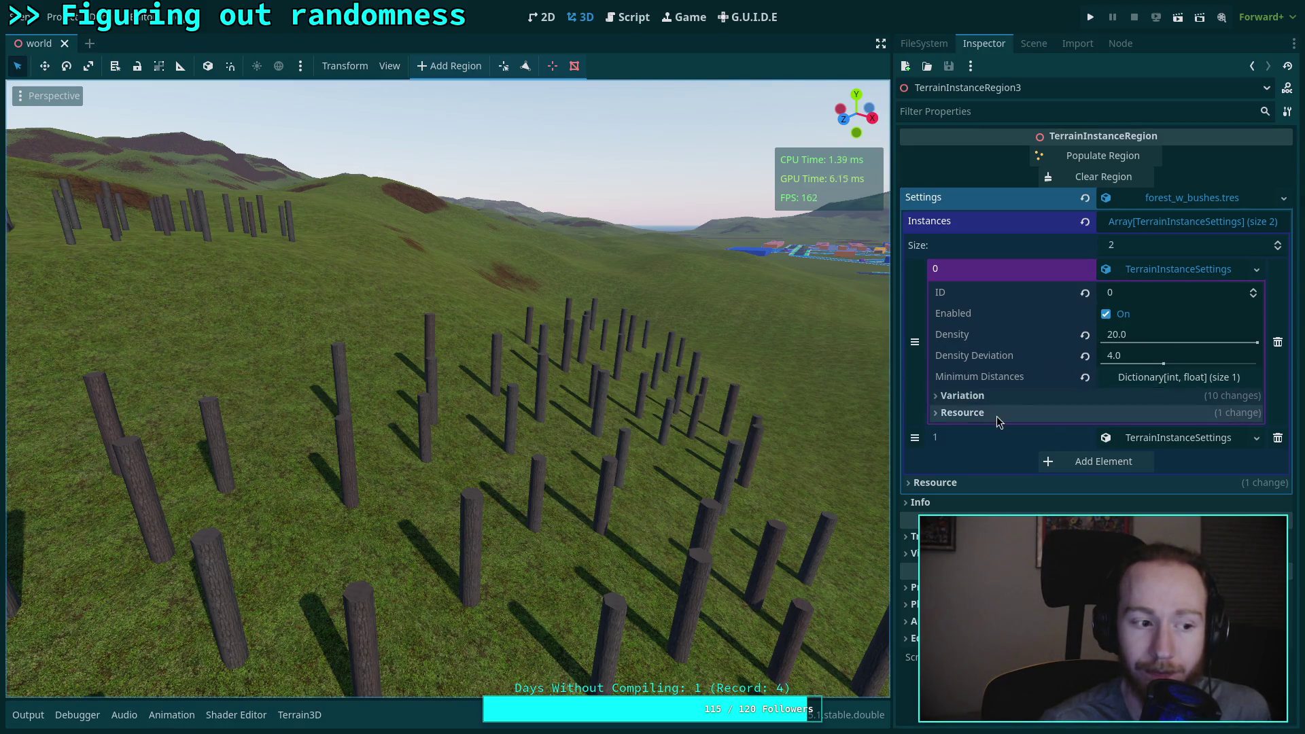
# Step: Zoom and fly the viewport over the tree posts scattered across the hillsides
pyautogui.scroll(-5, 639, 414)
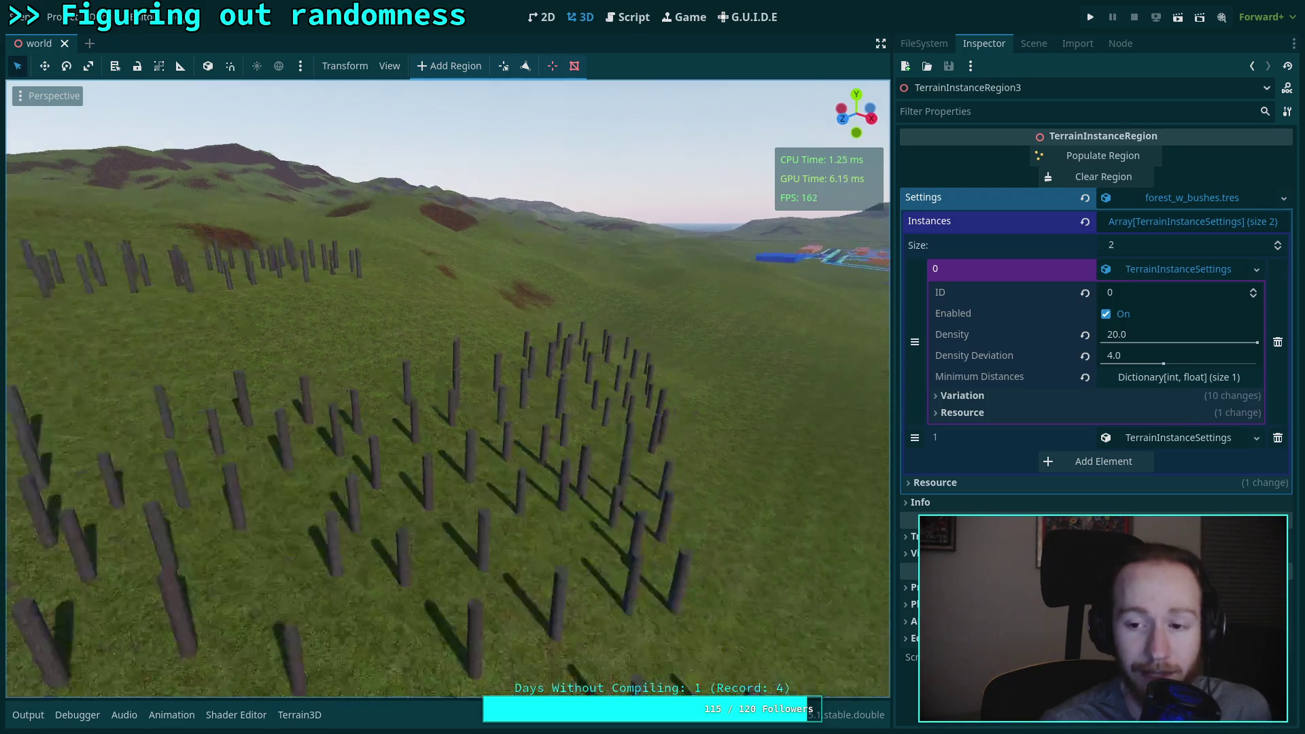
pyautogui.scroll(5, 449, 388)
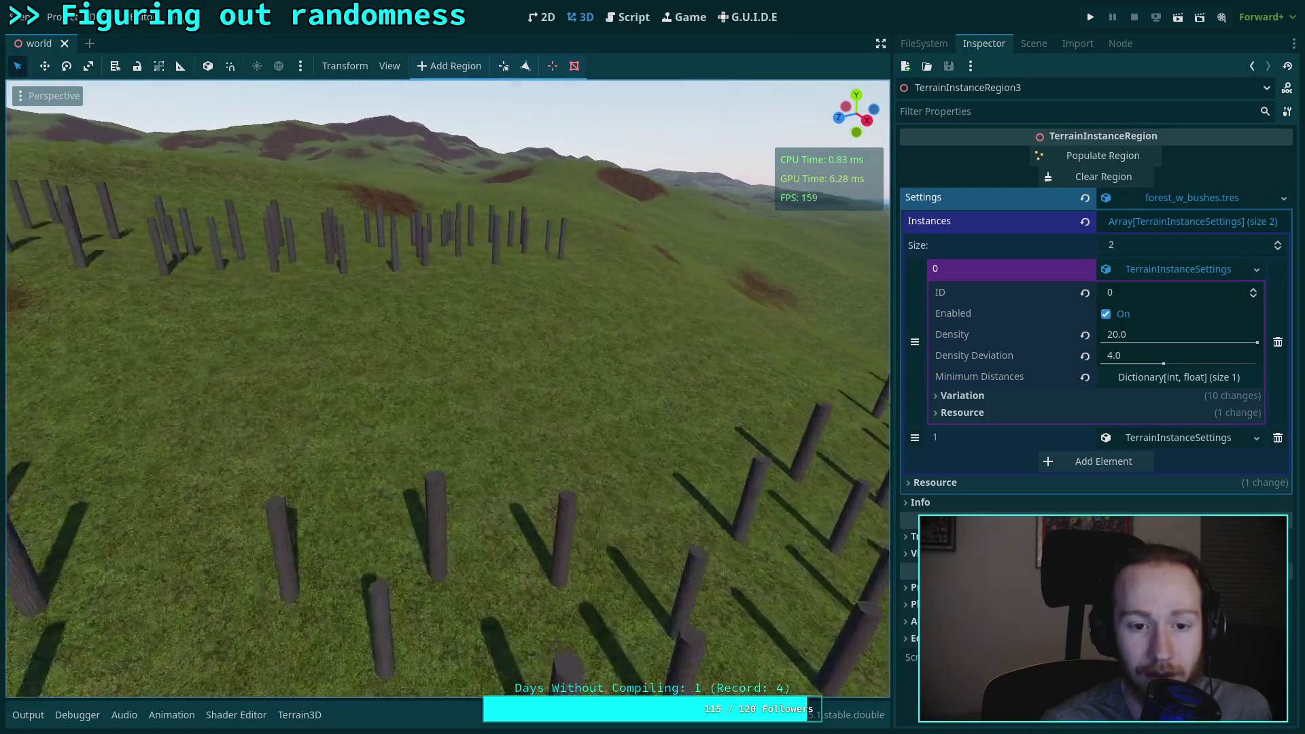
pyautogui.scroll(-5, 447, 388)
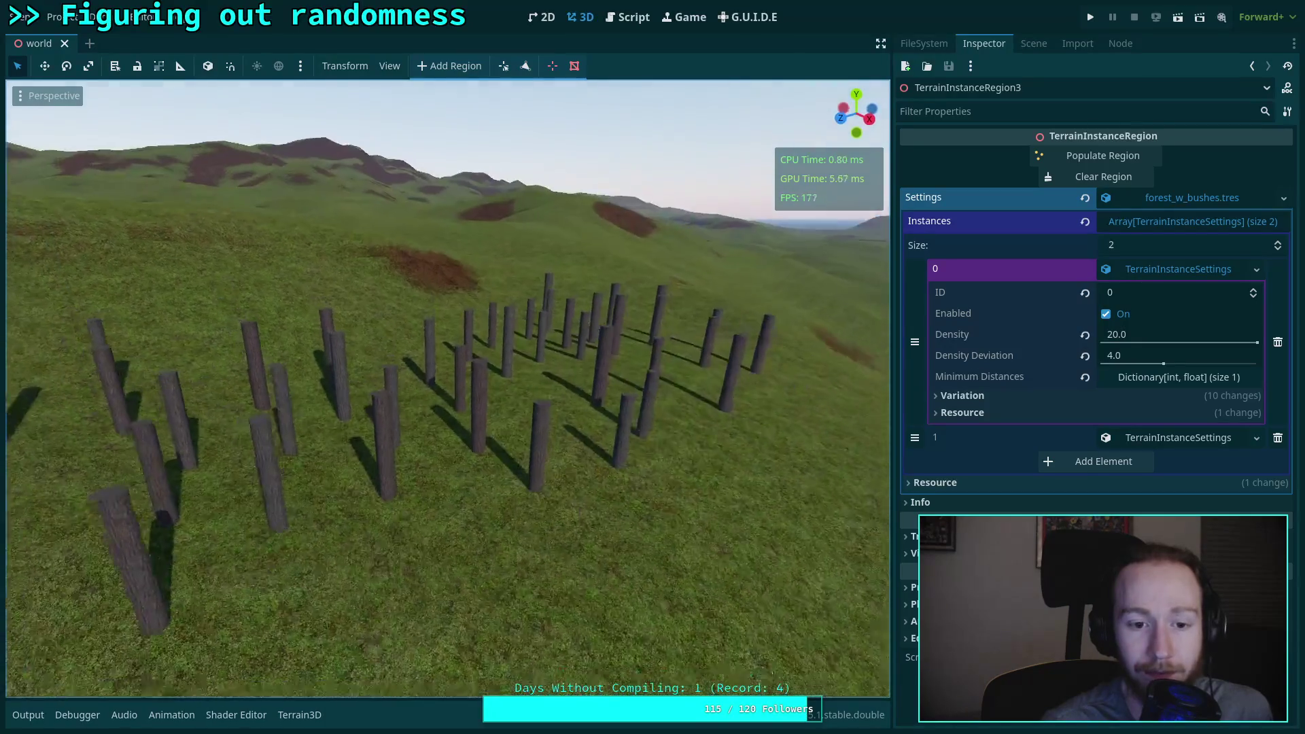
pyautogui.scroll(5, 448, 387)
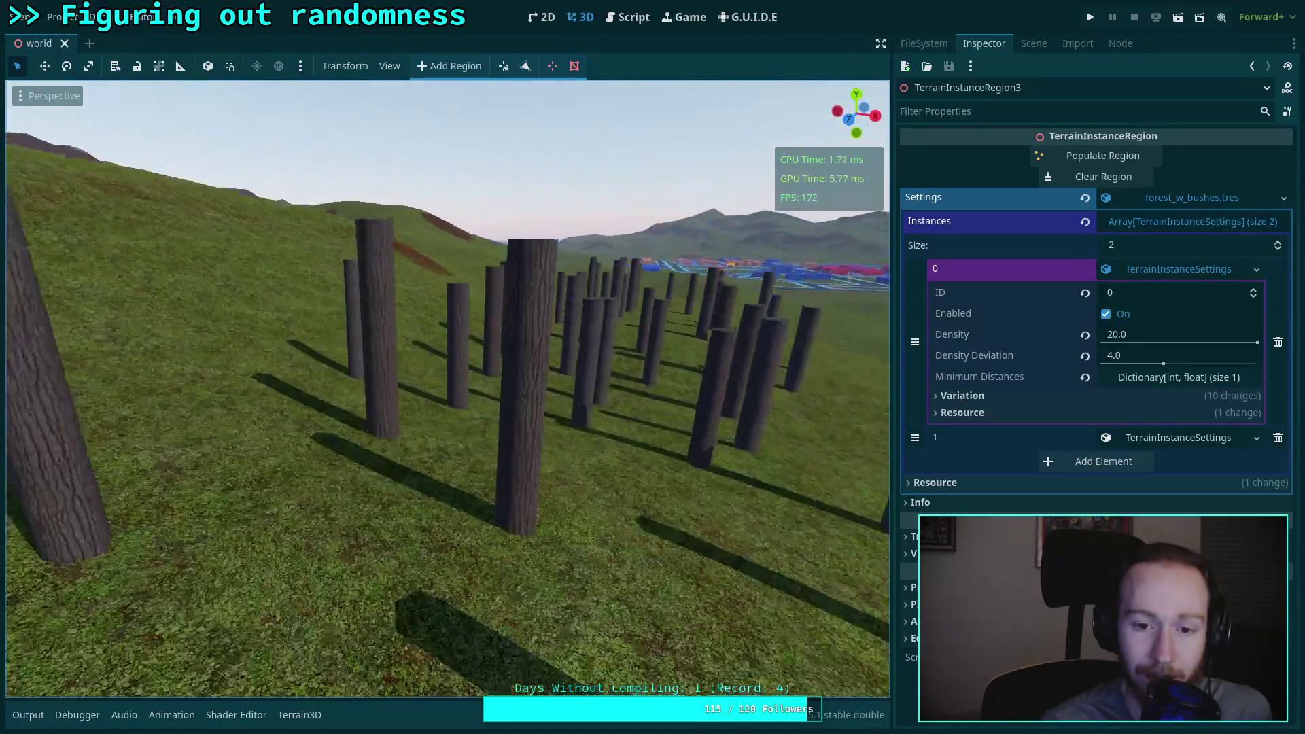
pyautogui.scroll(-3, 448, 387)
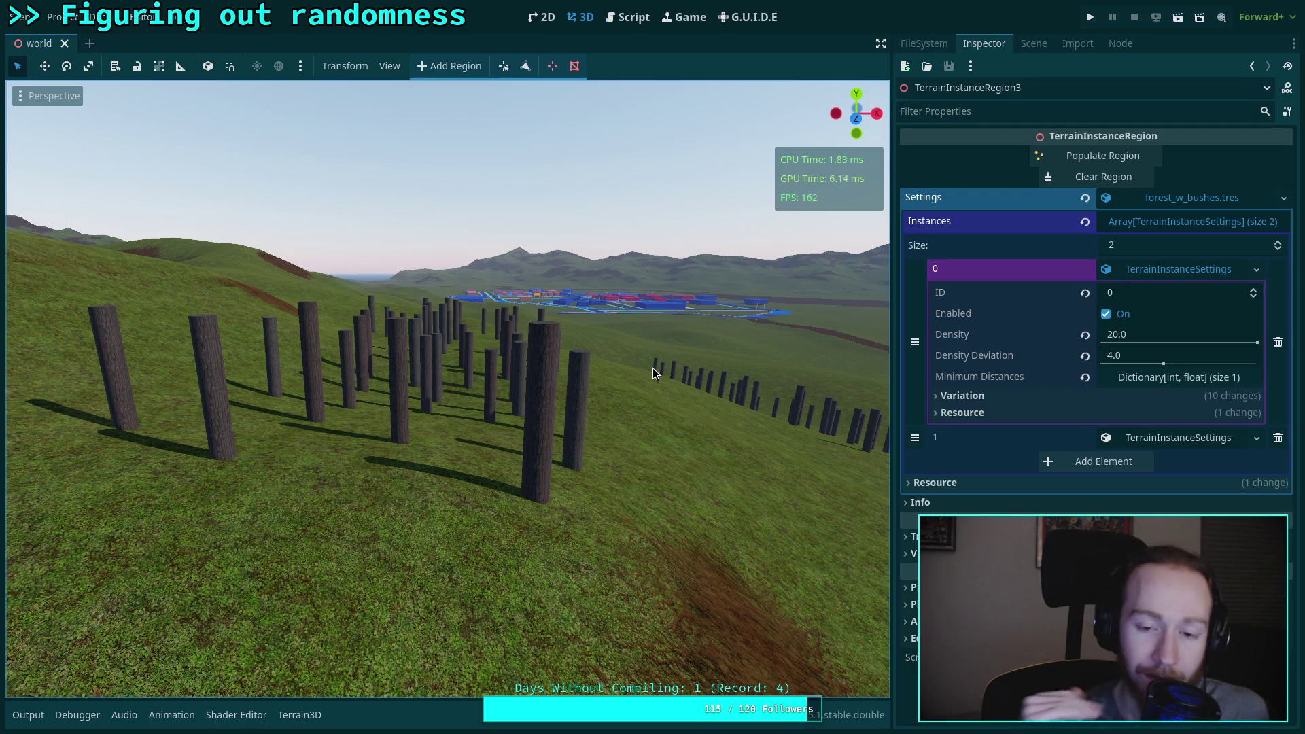
pyautogui.rightClick(653, 368)
pyautogui.press('w')
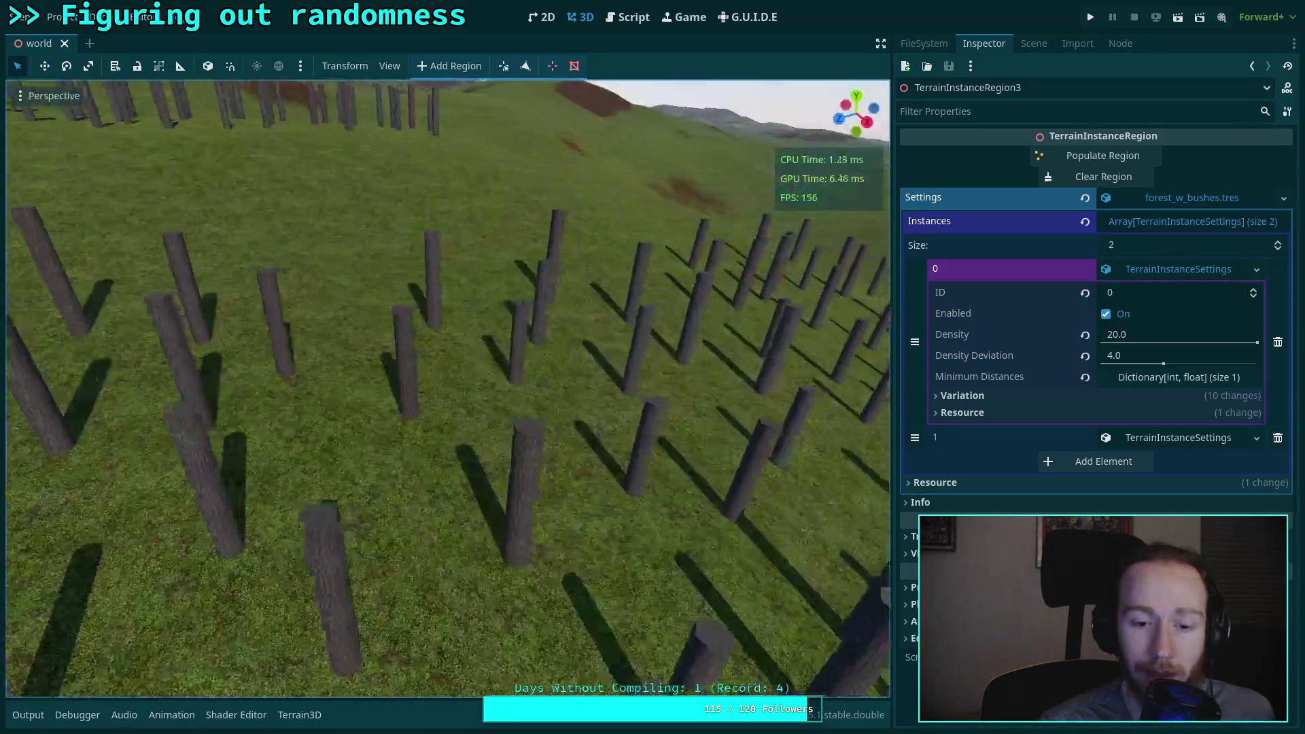
pyautogui.press('e')
pyautogui.press('q')
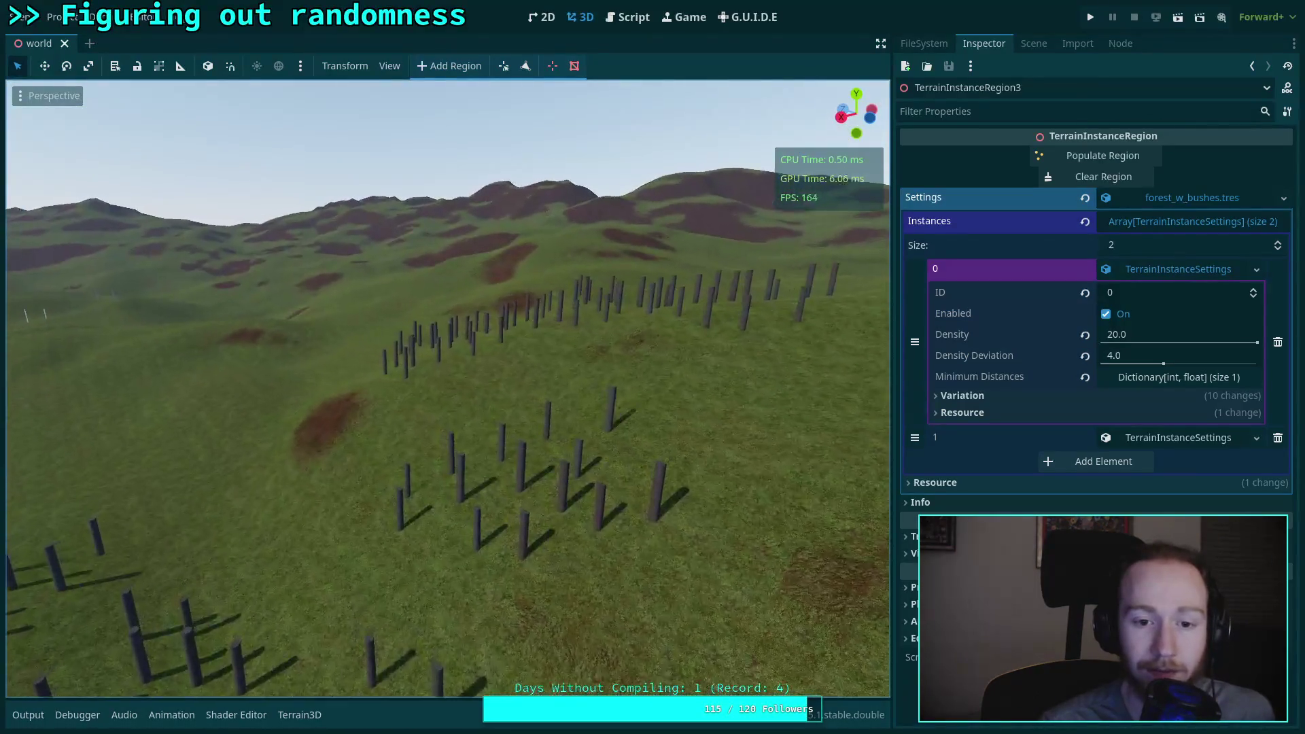
pyautogui.press('s')
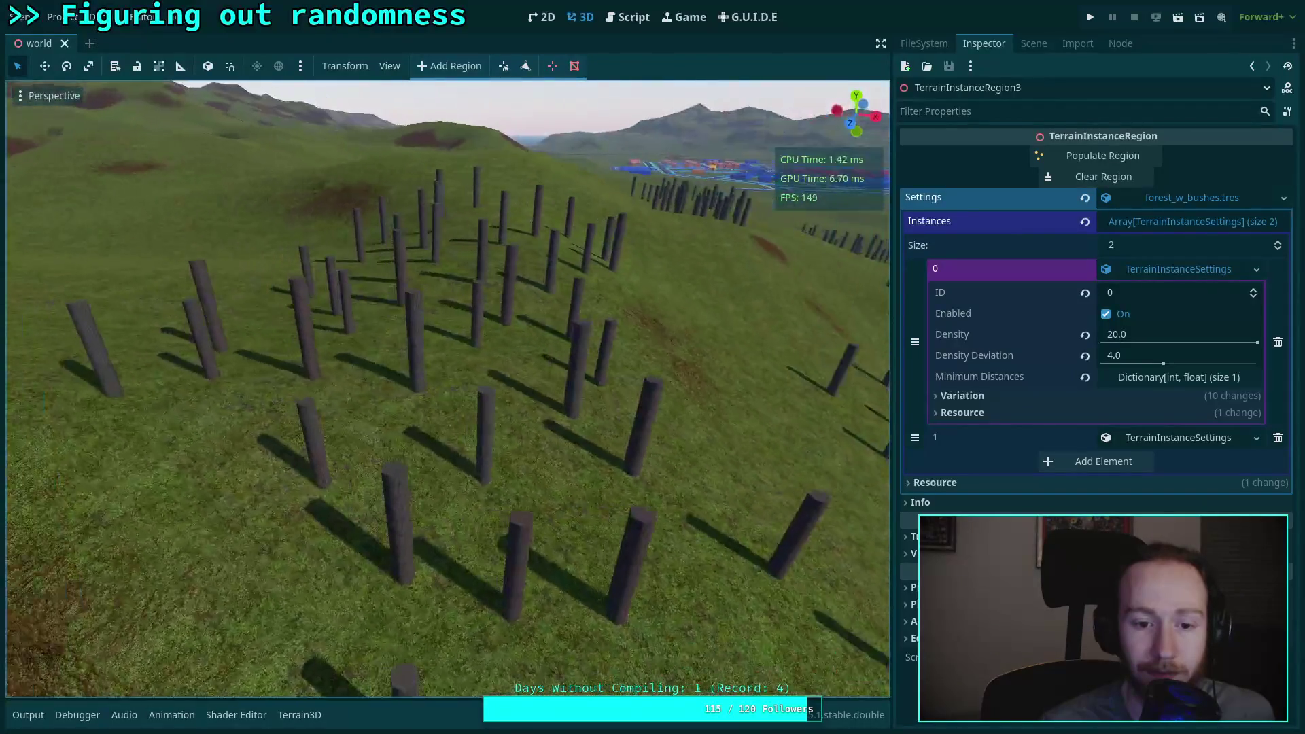
pyautogui.press('w')
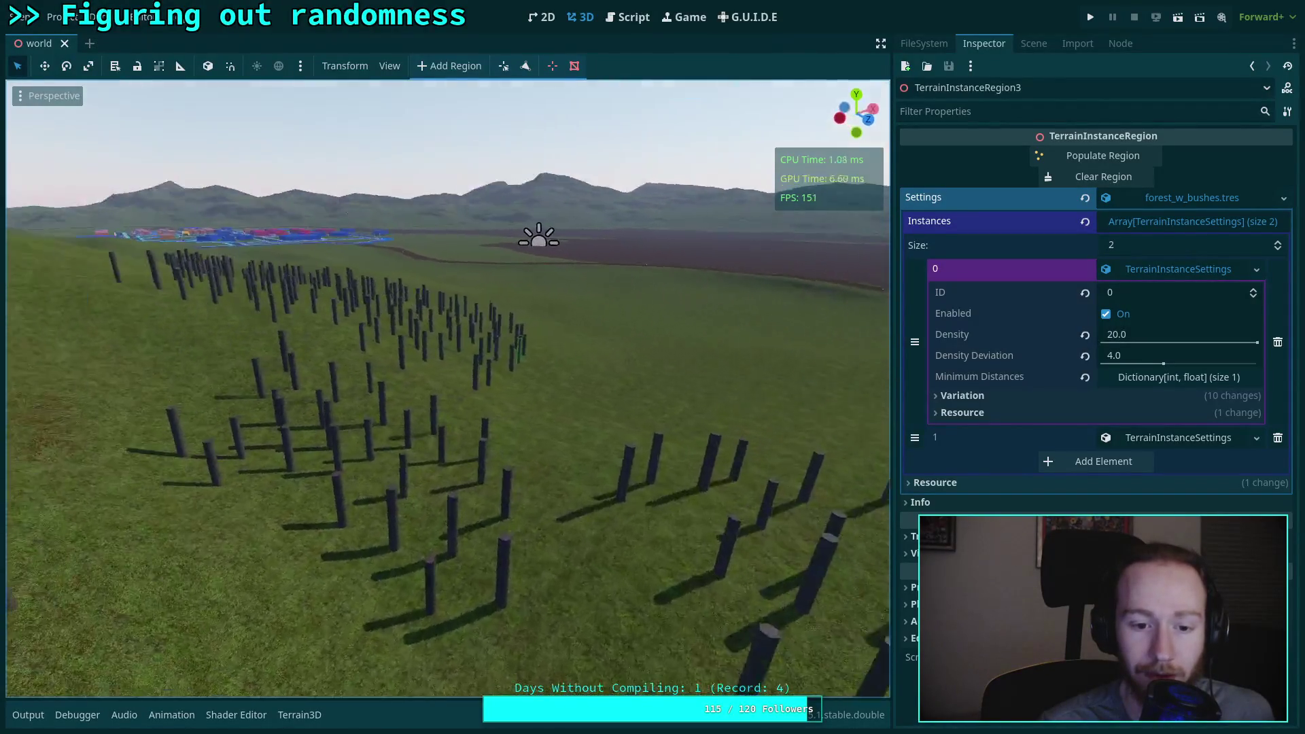
pyautogui.press('s')
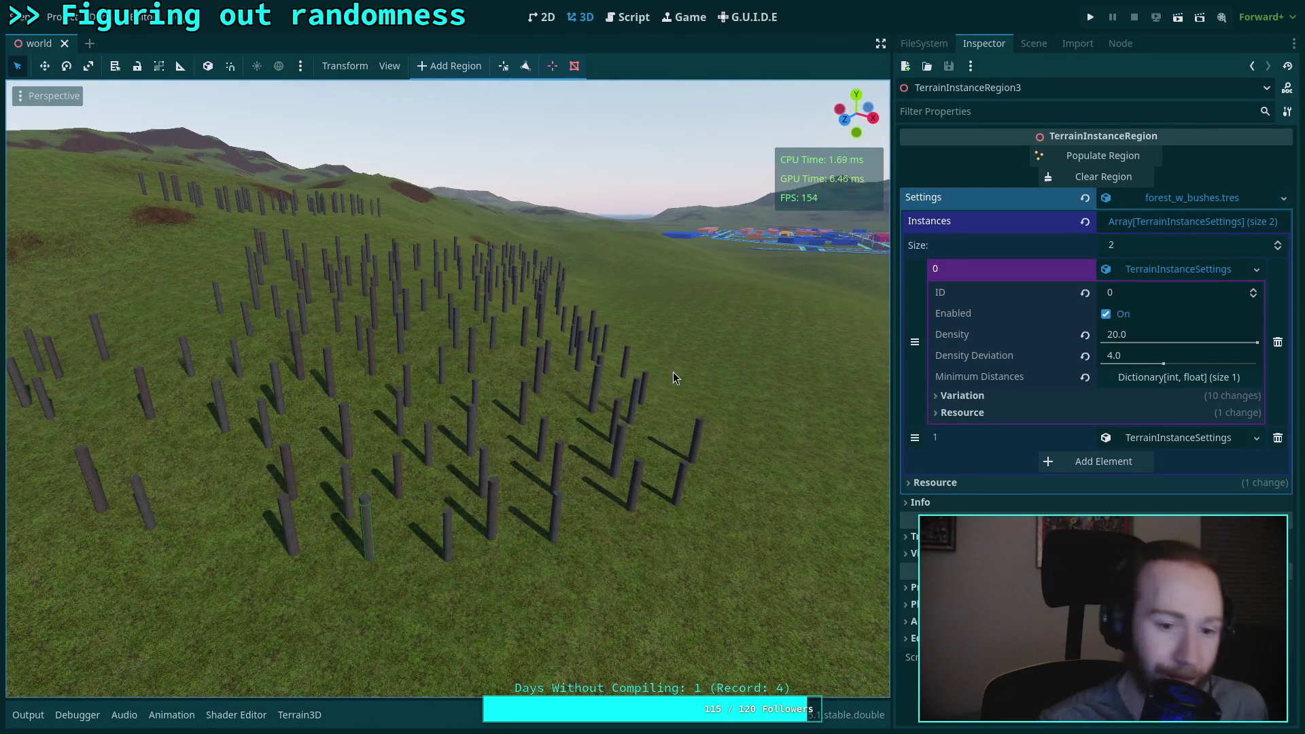
# Step: Save the scene with Ctrl+S and switch to the Script workspace
pyautogui.hotkey('ctrl', 's')
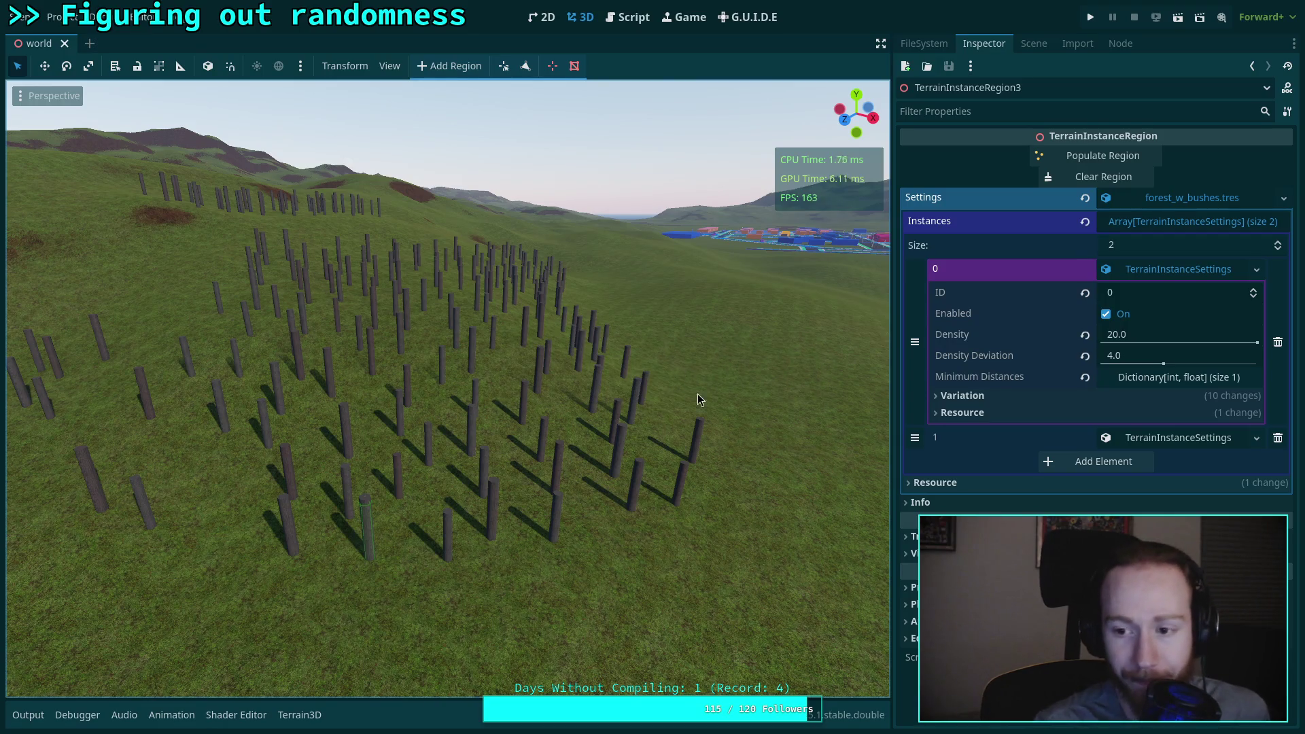
pyautogui.press('w')
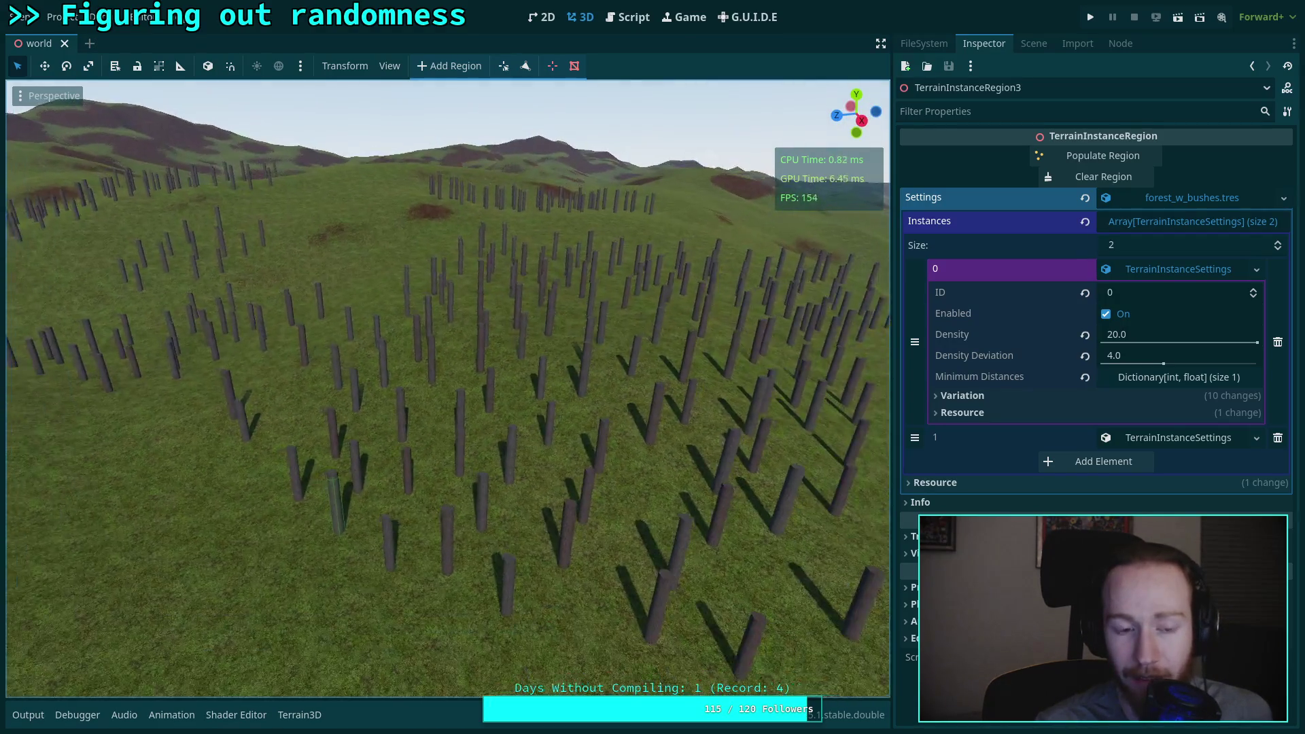
pyautogui.hotkey('ctrl', 'F3')
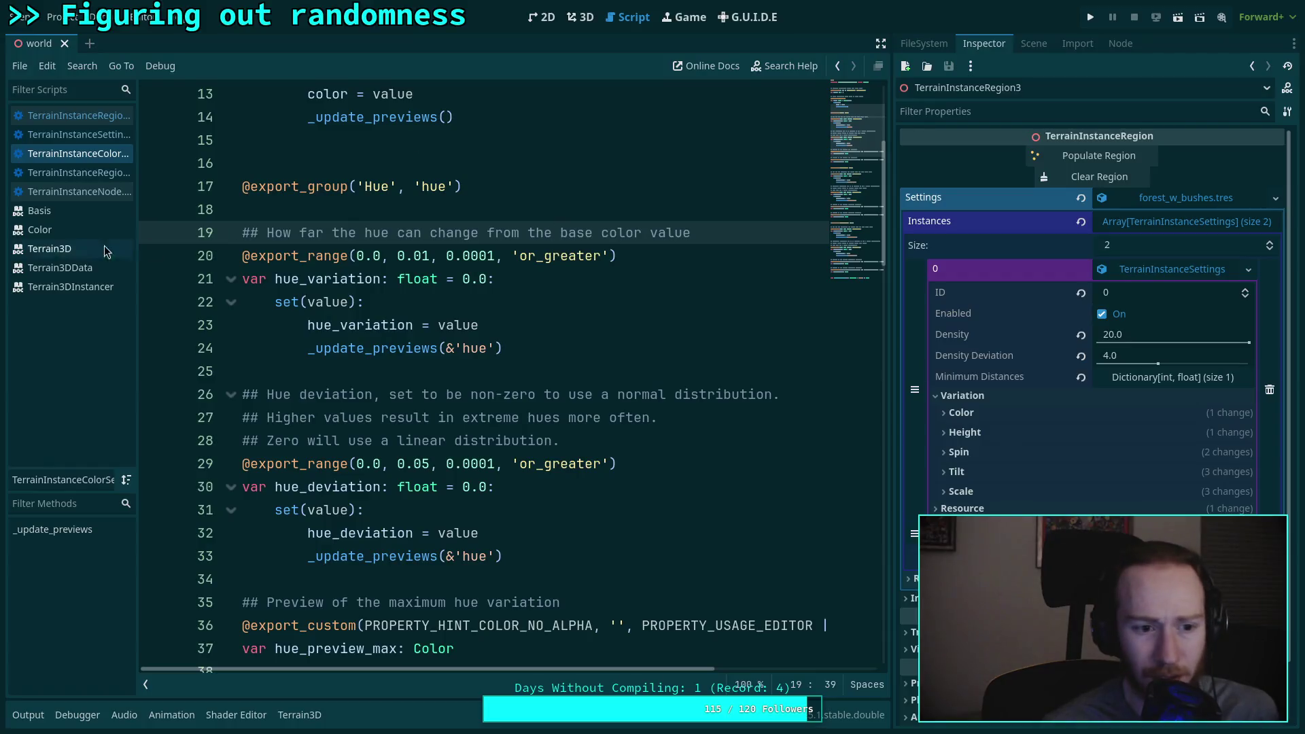
# Step: Open the Terrain3DData class reference and scroll through its methods
pyautogui.click(83, 269)
pyautogui.scroll(-5, 393, 416)
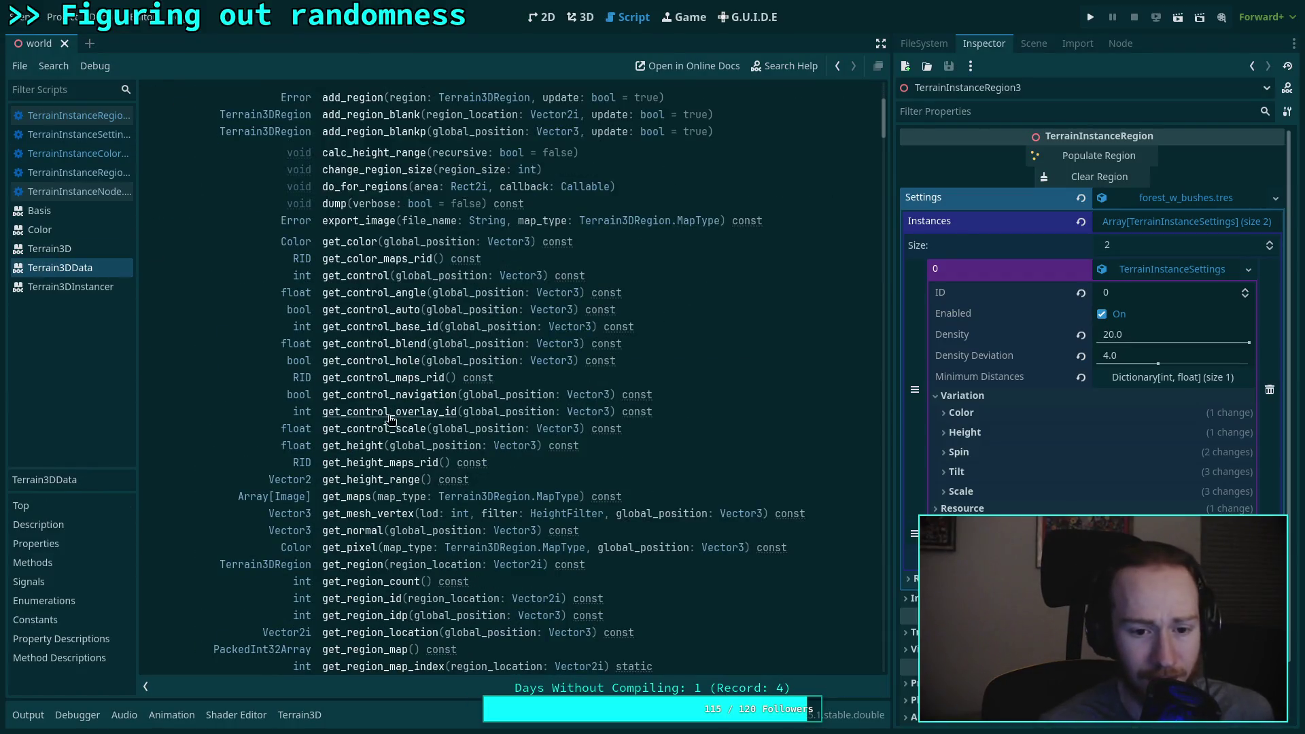
pyautogui.scroll(-3, 392, 416)
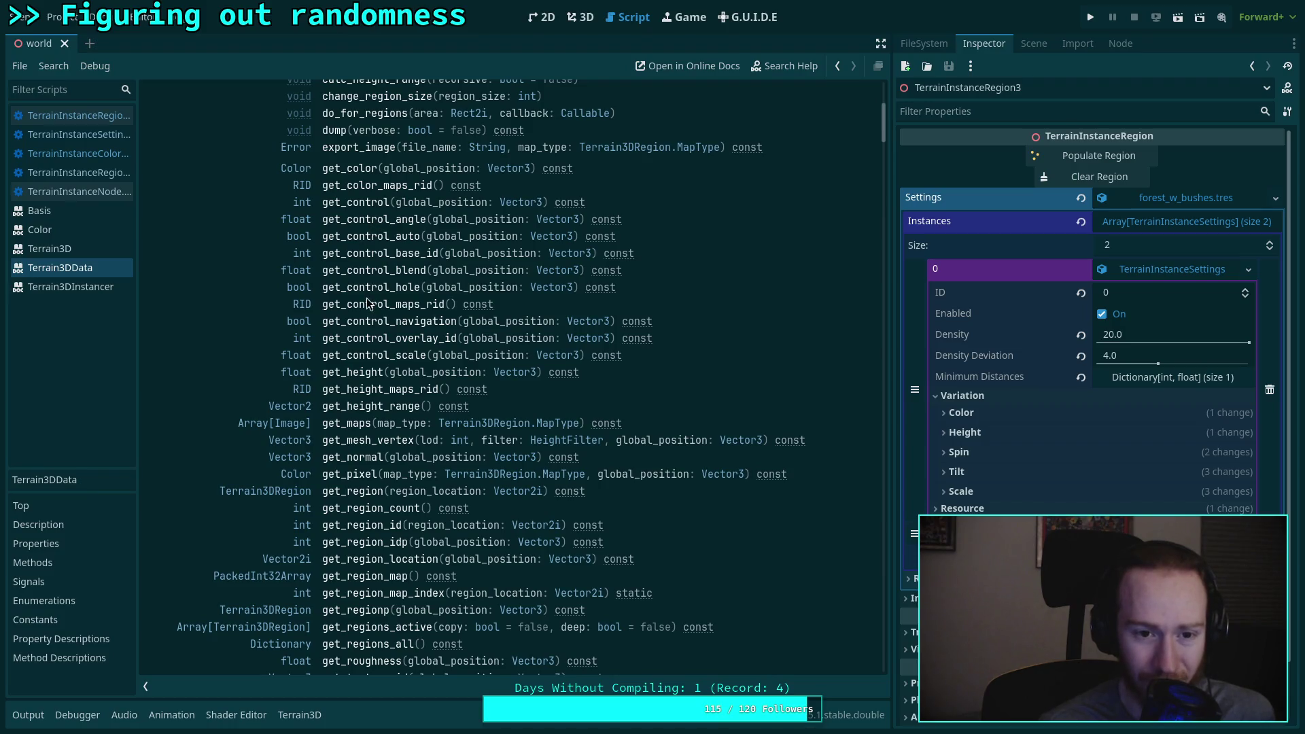
pyautogui.scroll(6, 365, 308)
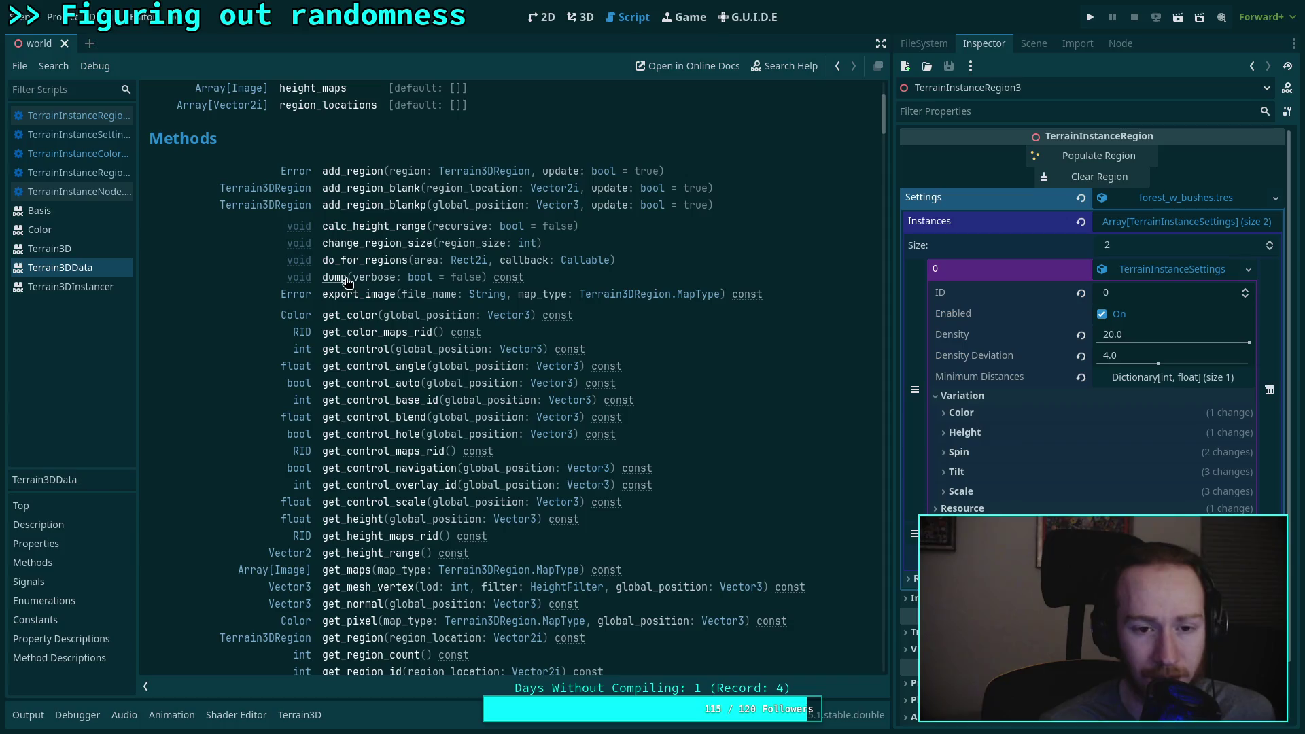
pyautogui.scroll(-20, 354, 312)
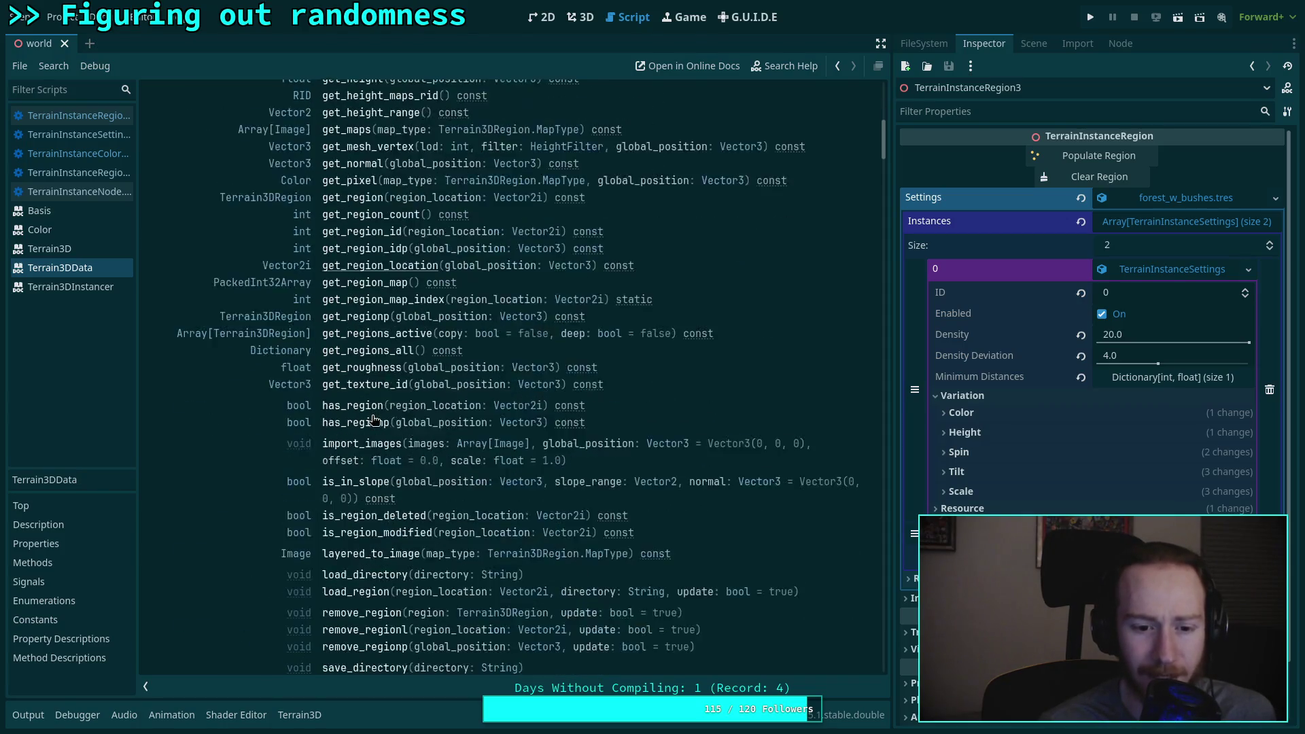
pyautogui.scroll(-18, 373, 419)
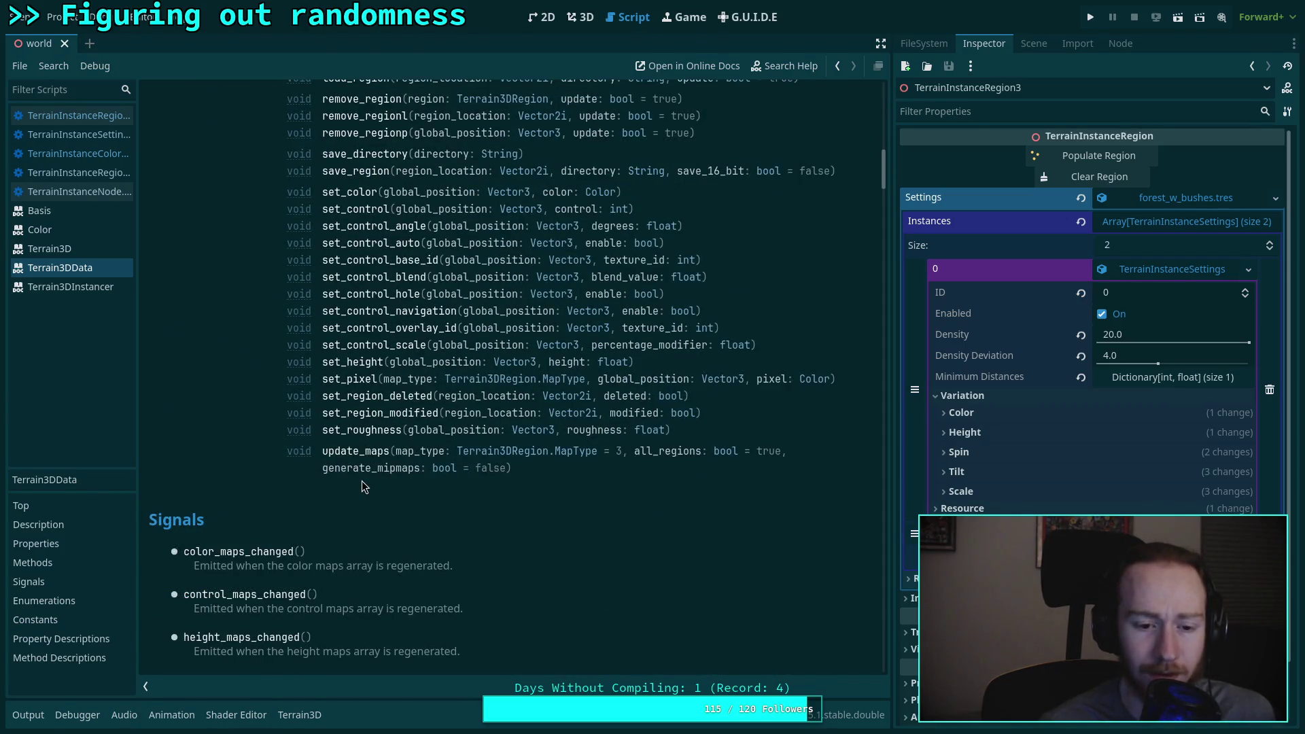
# Step: Read the get_control_angle description, then bring up the Terrain3DInstancer class reference
pyautogui.scroll(12, 365, 487)
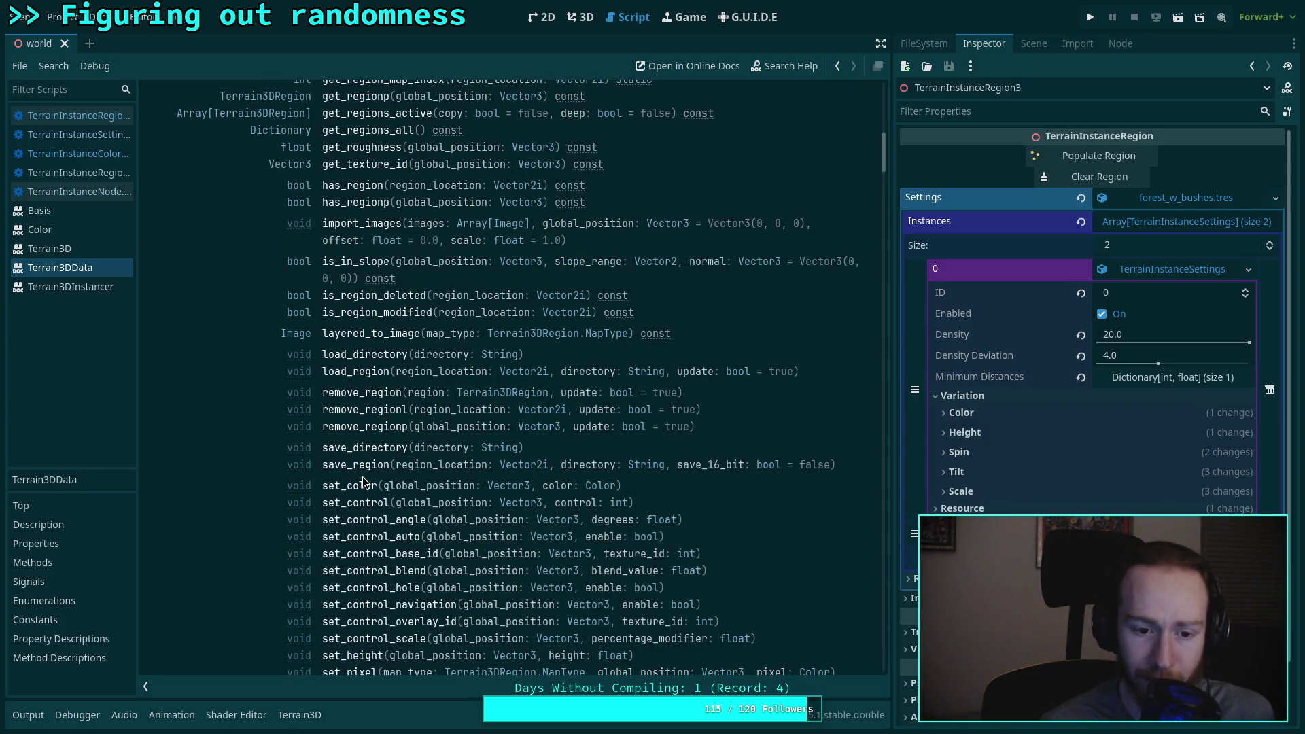
pyautogui.scroll(20, 365, 484)
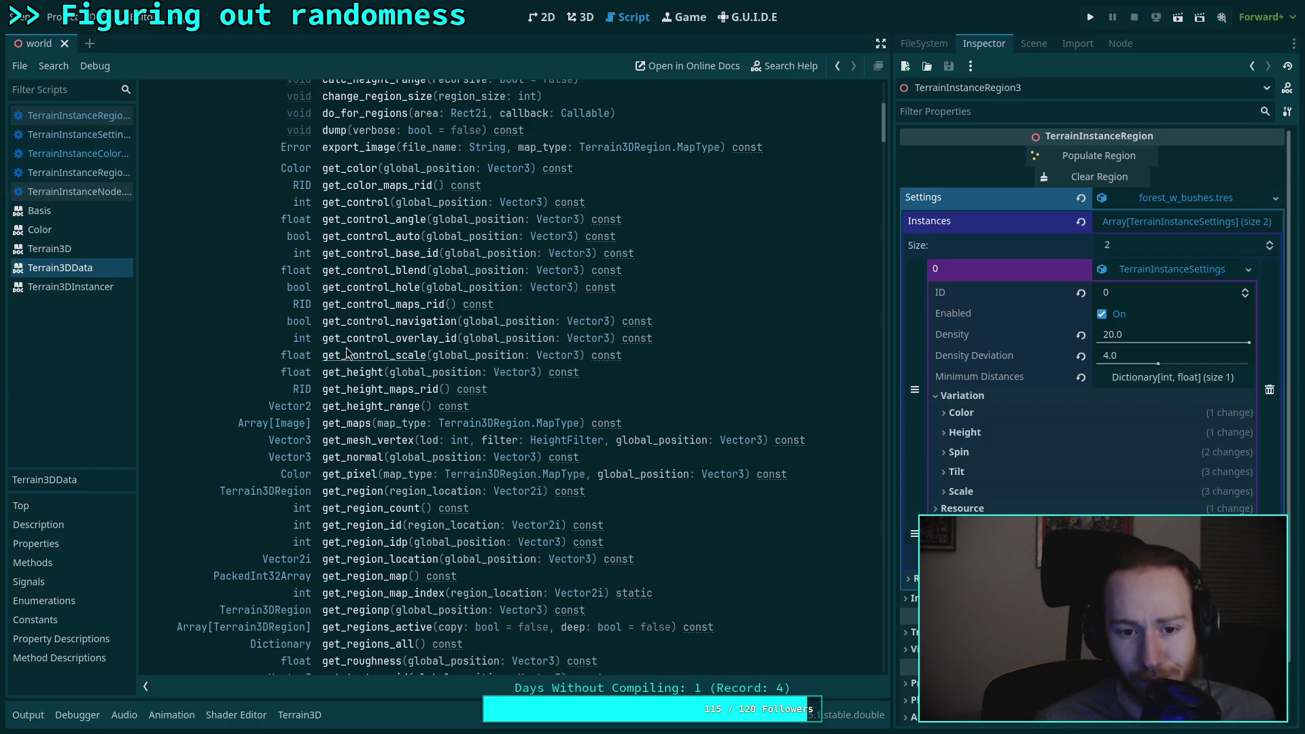
pyautogui.scroll(3, 347, 355)
pyautogui.click(352, 299)
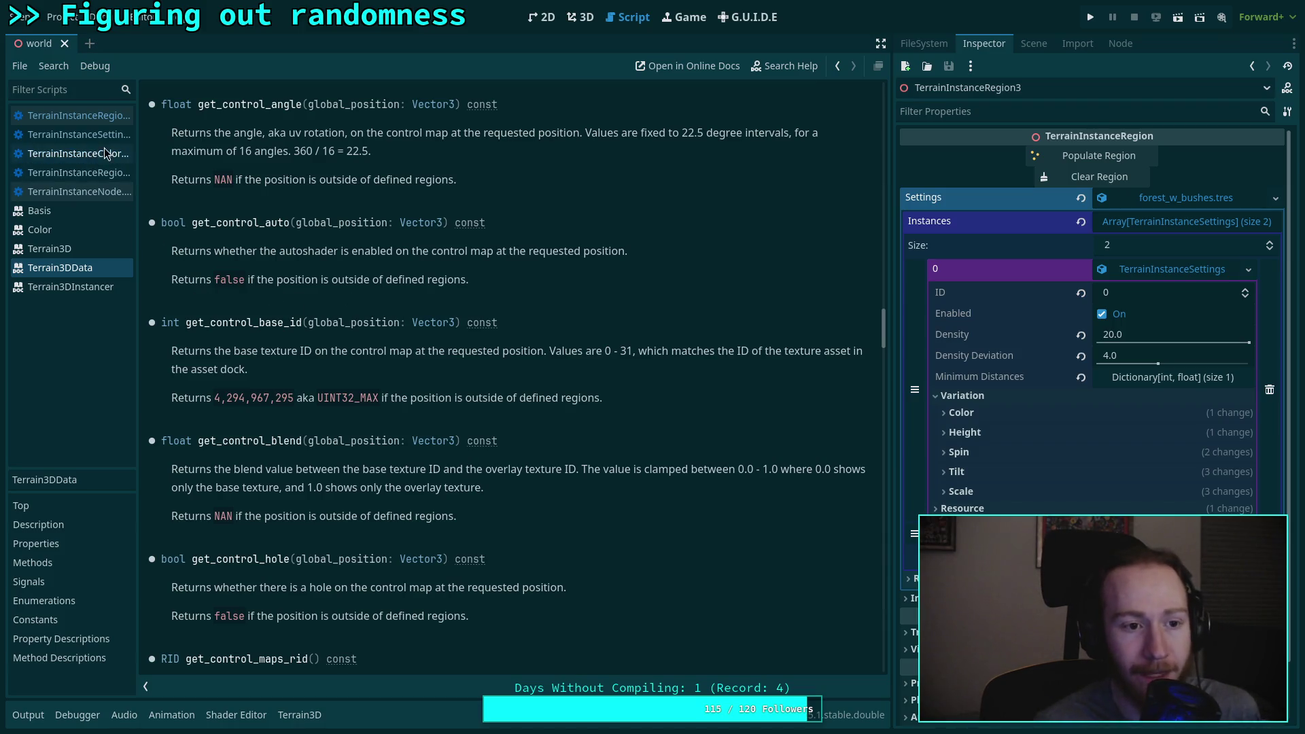
pyautogui.click(83, 287)
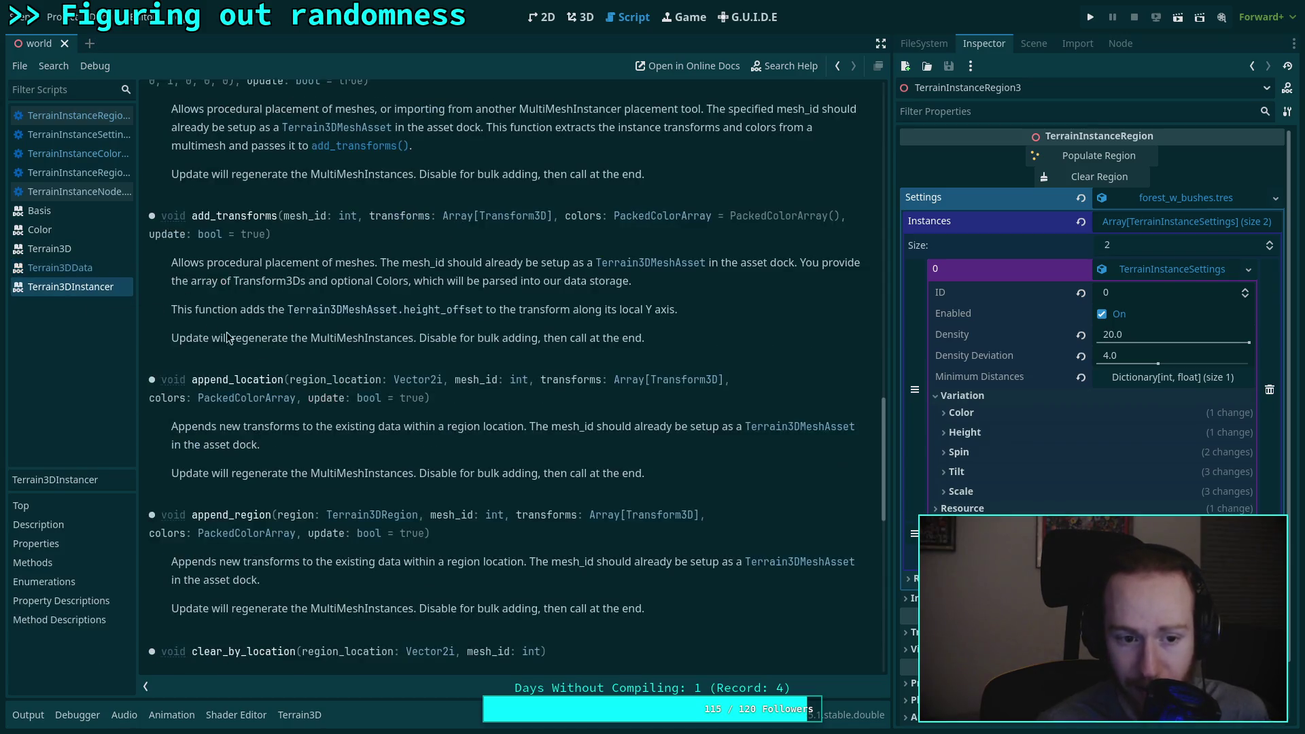
# Step: Highlight add_instances' 'slope:Vector2' parameter, then return to the Terrain3DData reference
pyautogui.scroll(5, 257, 367)
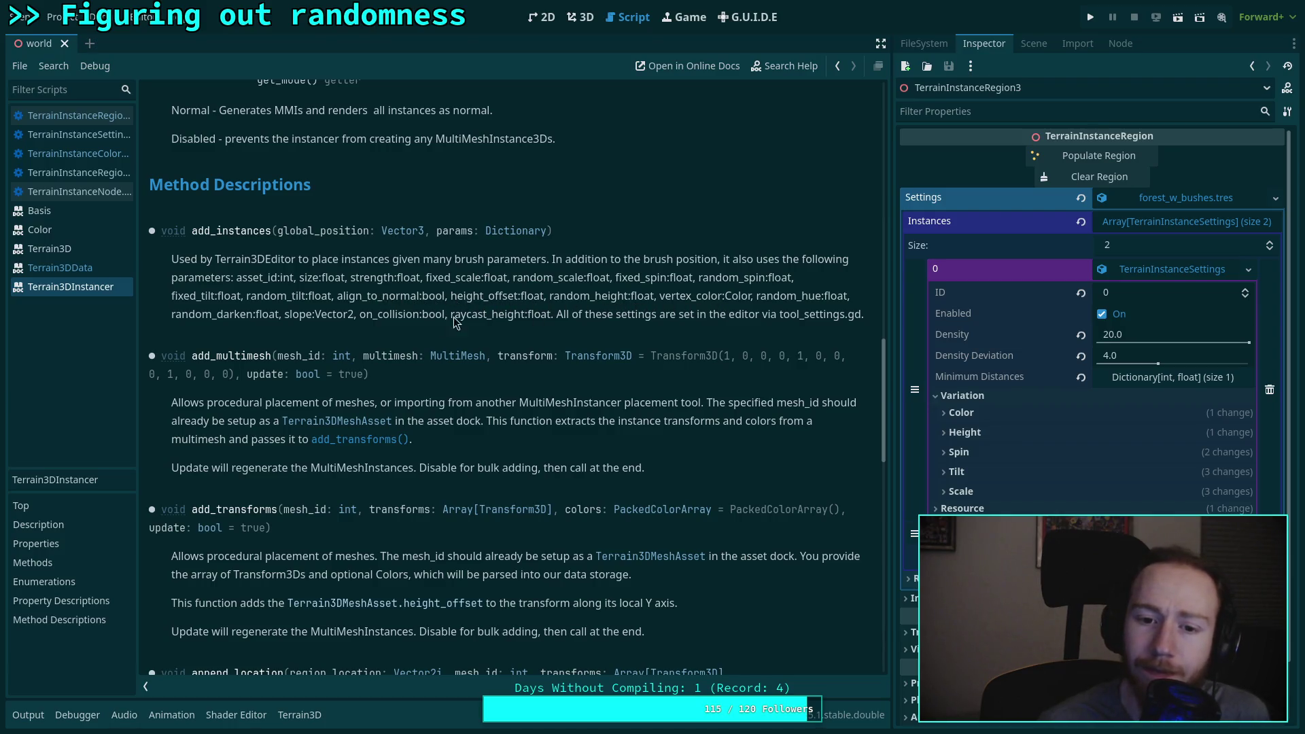
pyautogui.moveTo(282, 314); pyautogui.dragTo(343, 314)
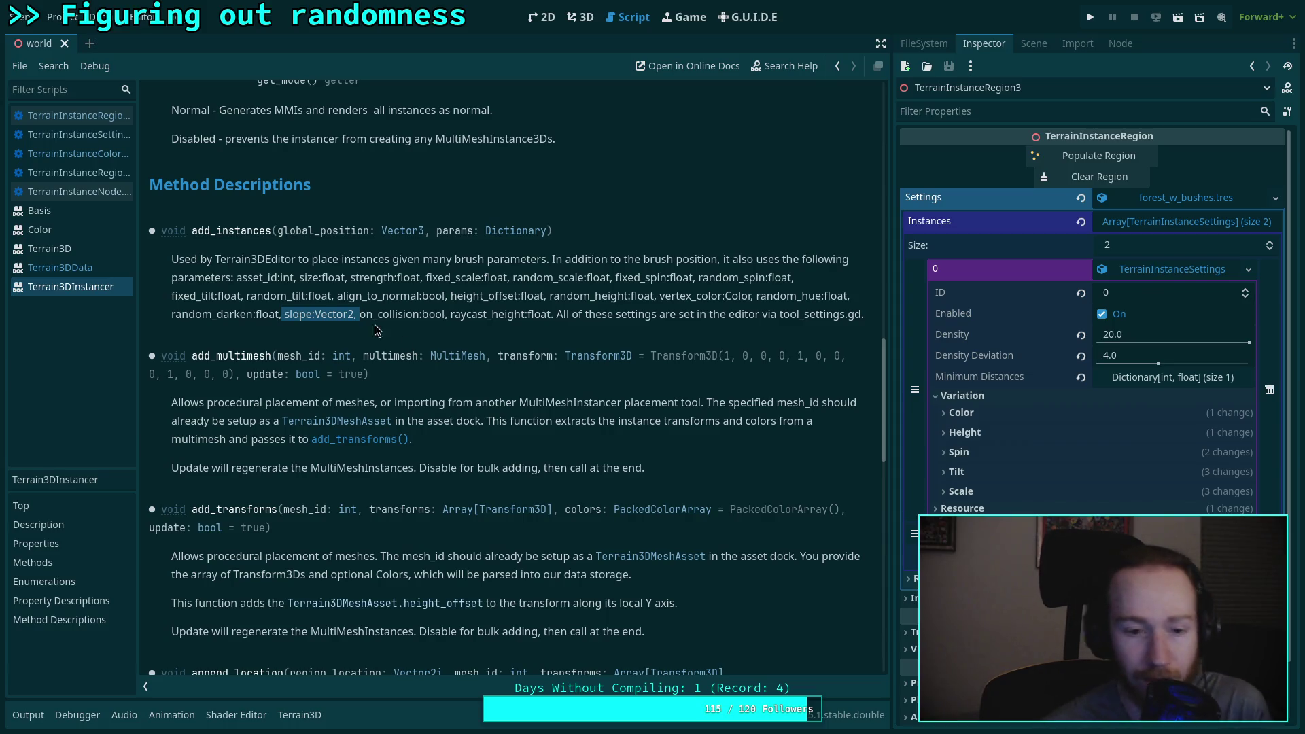
pyautogui.click(86, 268)
# Step: Scroll down the Terrain3DData reference and select the get_normal method name
pyautogui.scroll(-5, 408, 401)
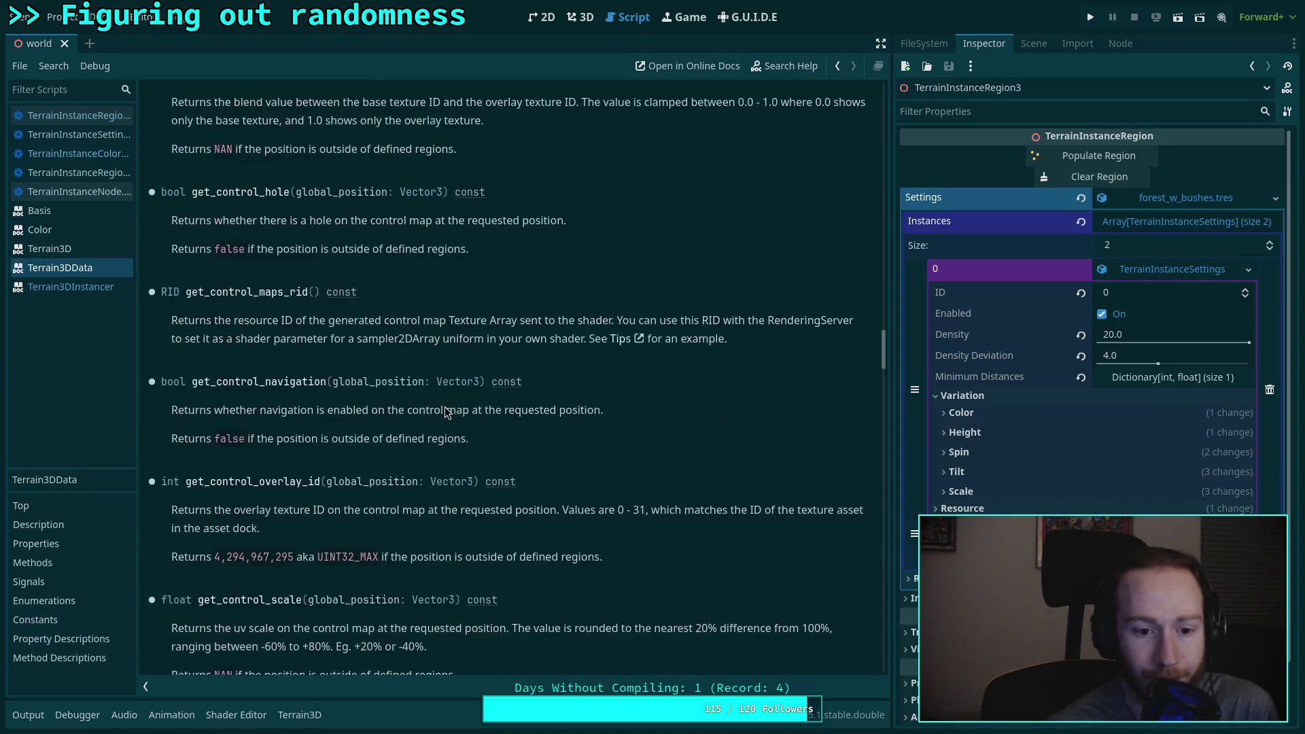
pyautogui.scroll(-10, 445, 406)
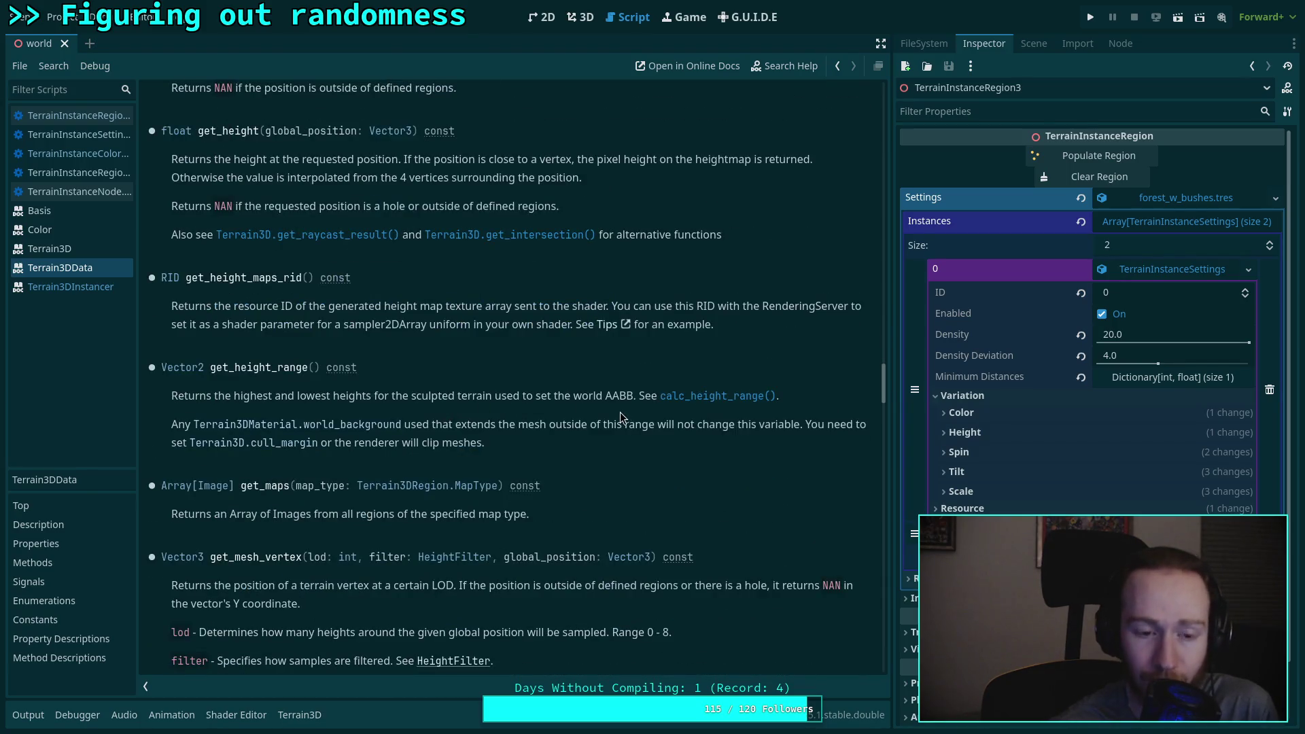
pyautogui.scroll(-3, 628, 407)
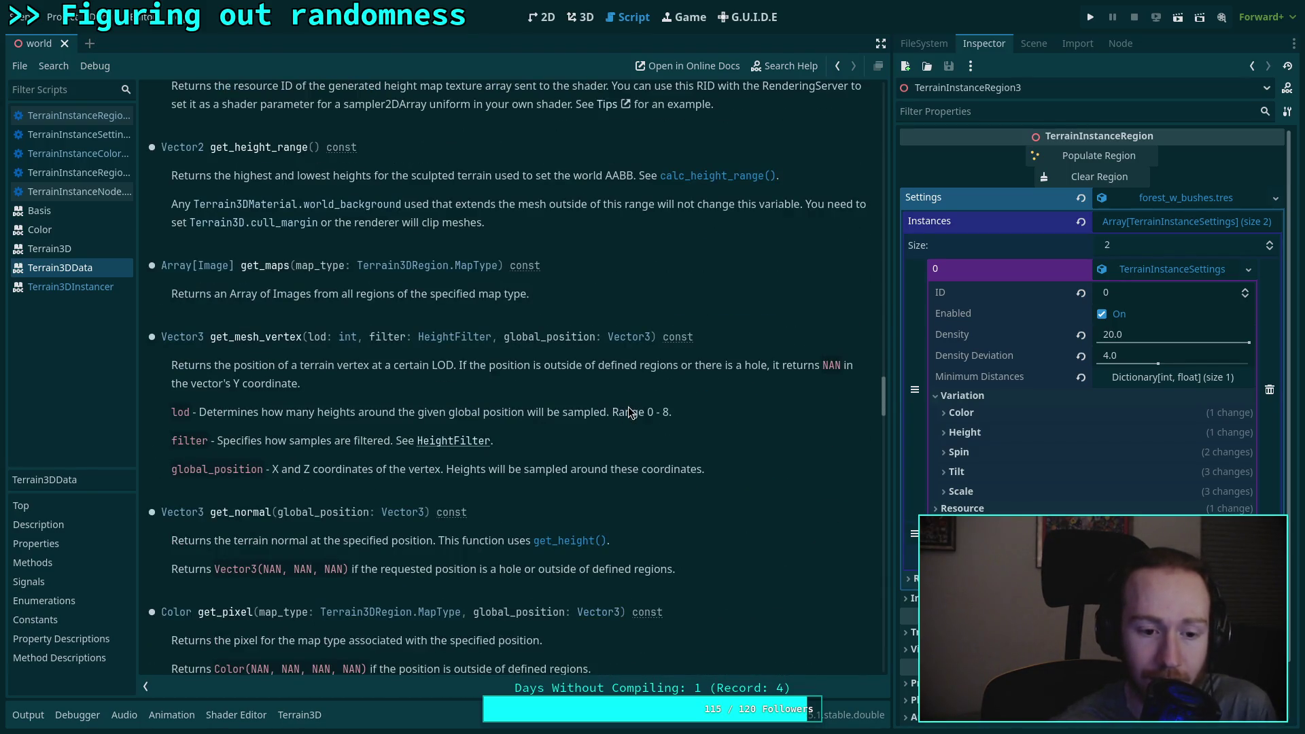
pyautogui.scroll(-1, 628, 411)
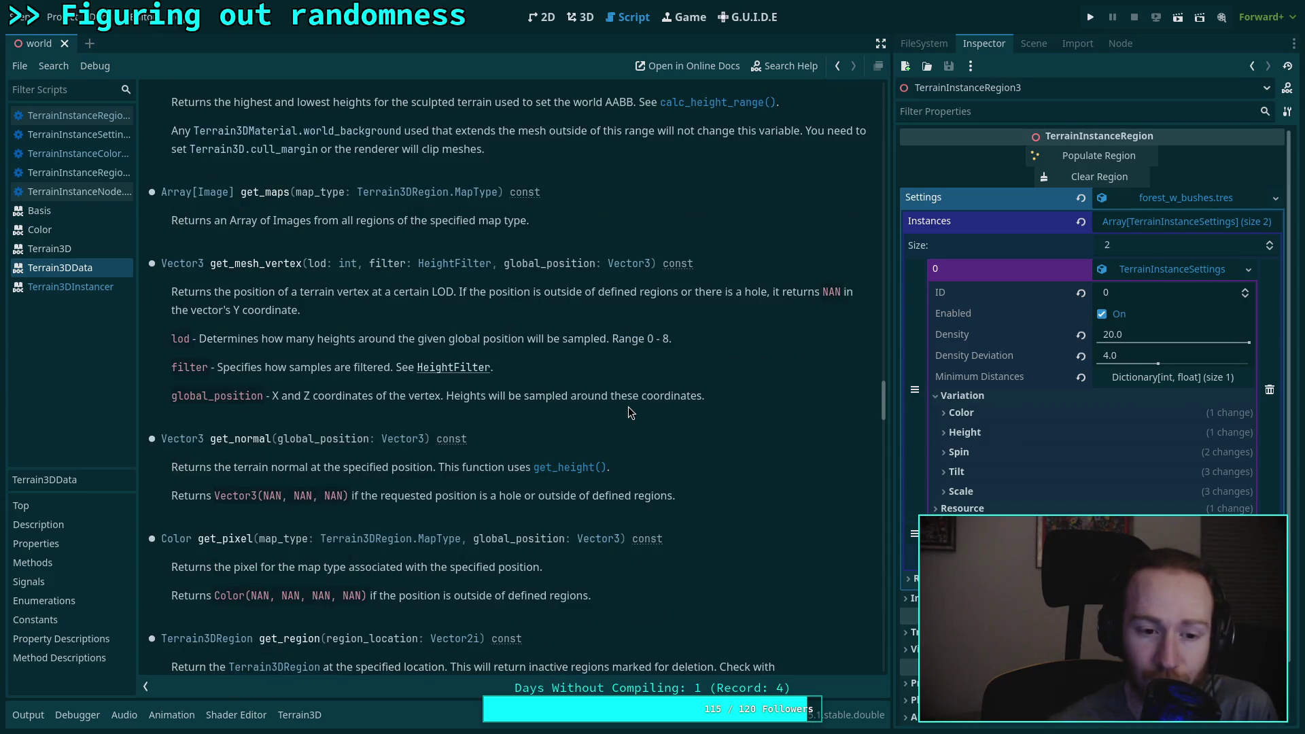
pyautogui.moveTo(217, 438)
pyautogui.mouseDown()
pyautogui.moveTo(280, 441)
pyautogui.moveTo(269, 440)
pyautogui.mouseUp()
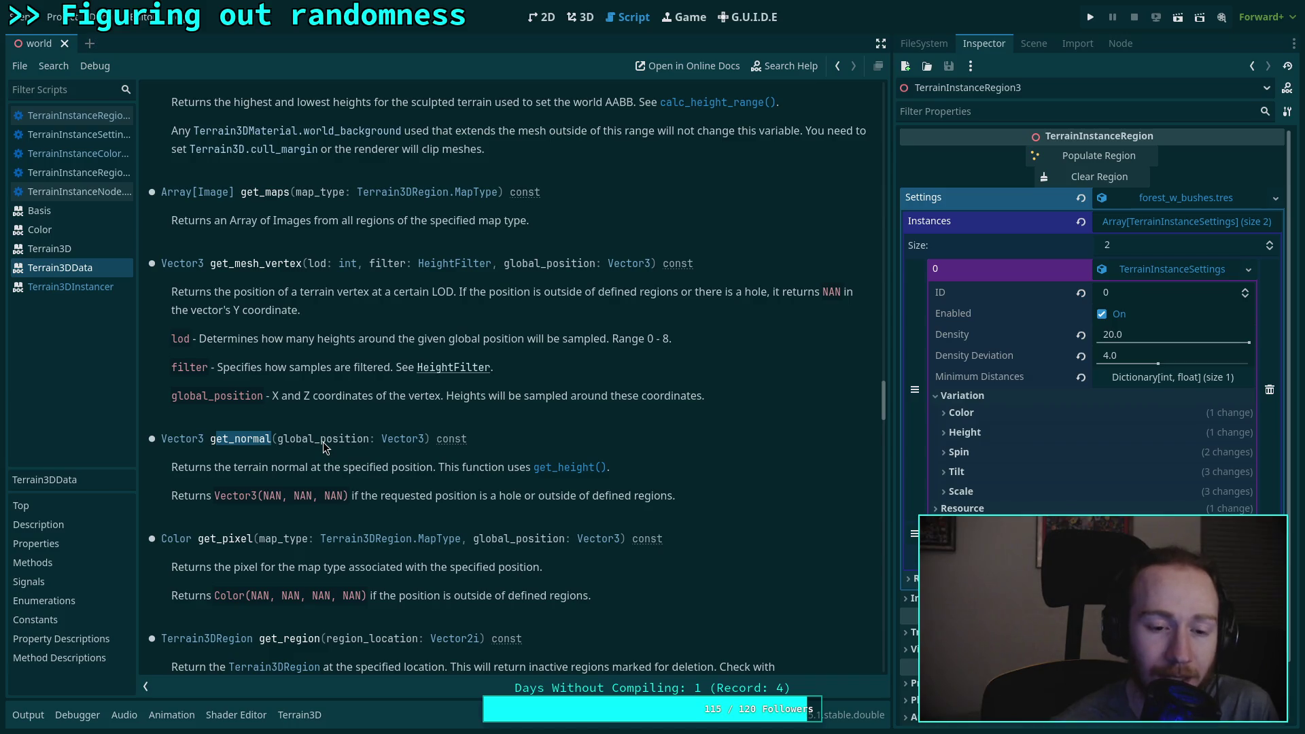
pyautogui.moveTo(205, 441); pyautogui.dragTo(269, 443)
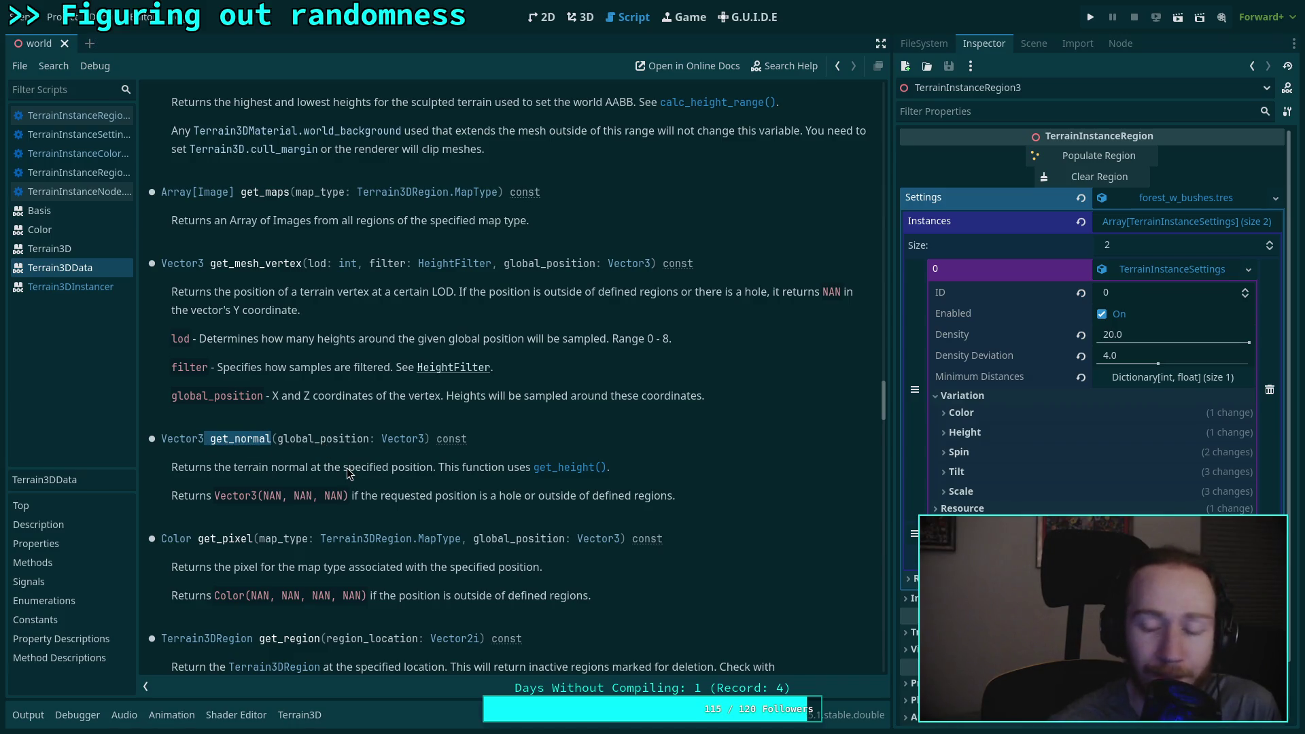